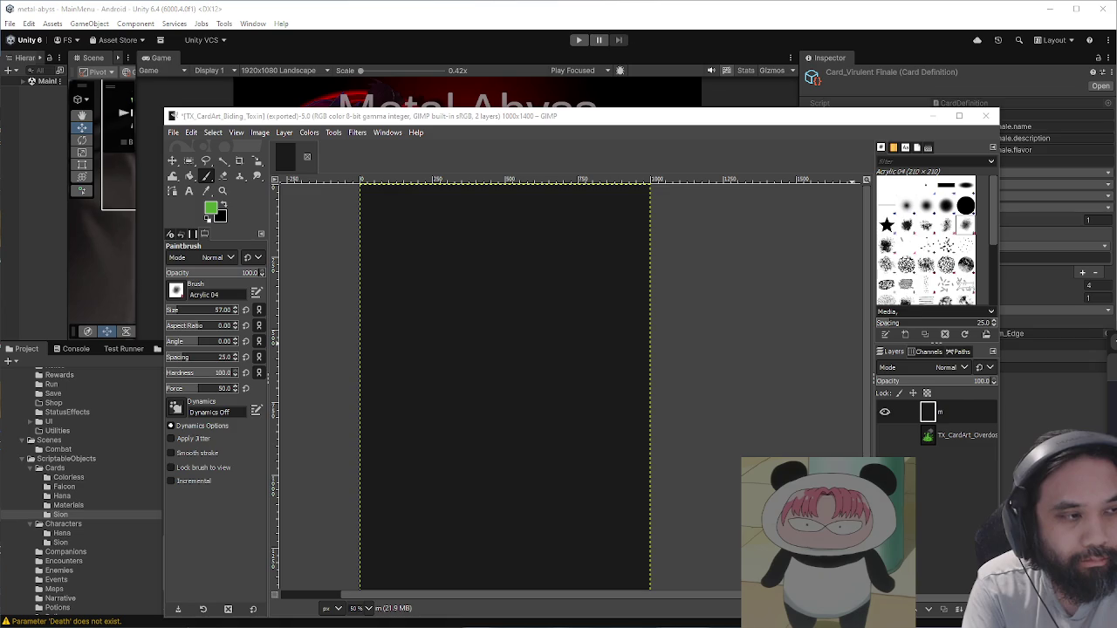
Step: Arrange the Chrome chess king reference on the left beside GIMP, and undo a test stroke
key(alt+Tab)
drag(447, 141, 195, 57)
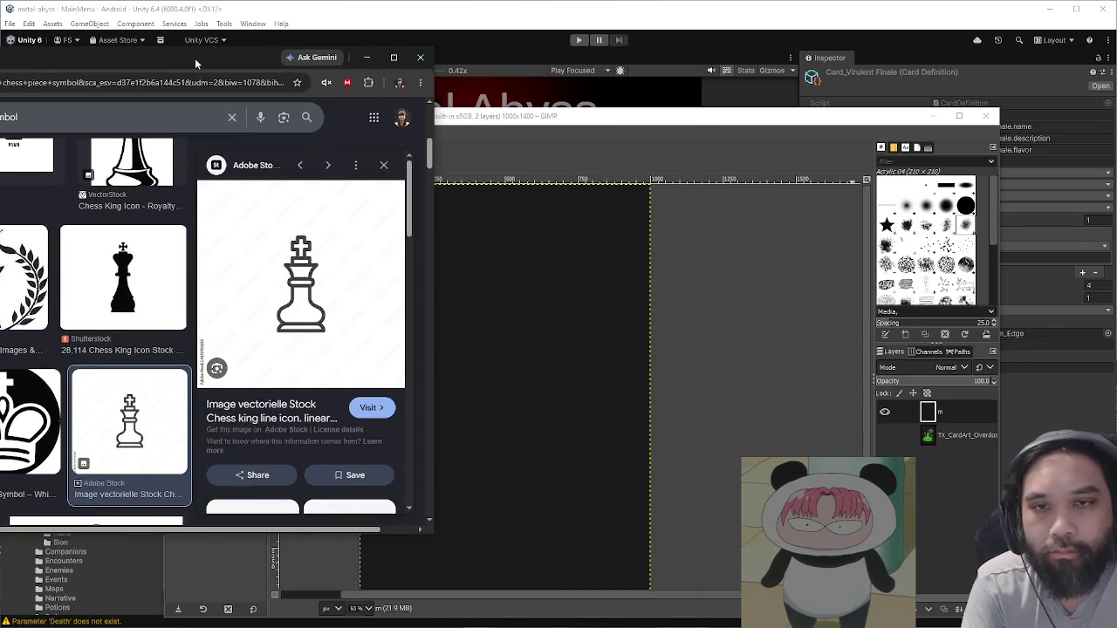
drag(588, 121, 592, 112)
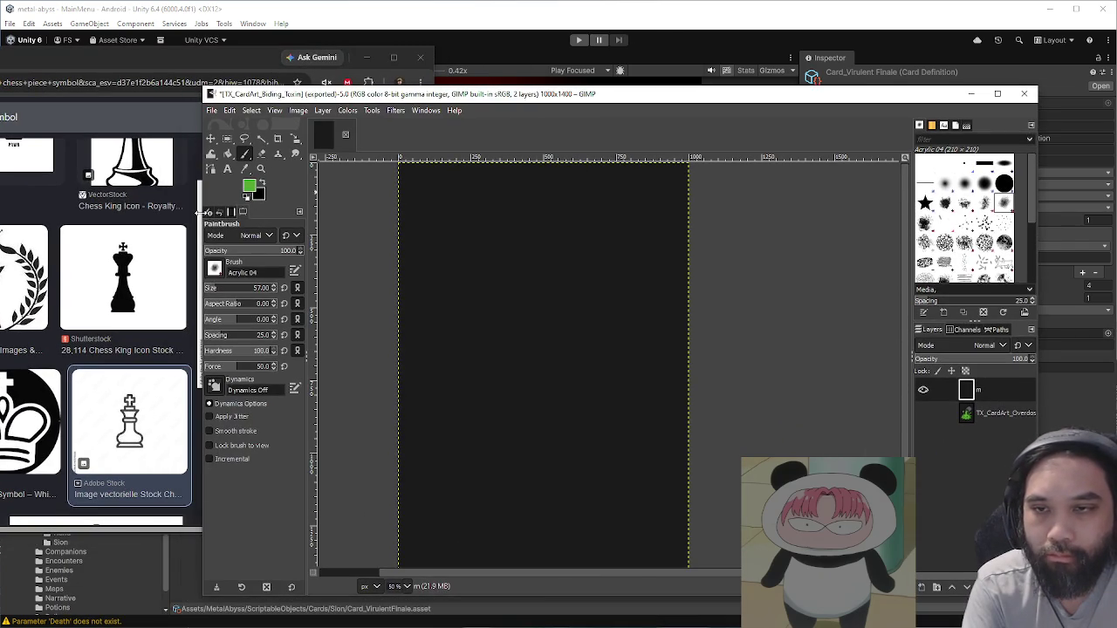
drag(199, 212, 396, 212)
mouse_move(685, 294)
mouse_down()
mouse_move(721, 328)
mouse_move(698, 332)
mouse_up()
key(ctrl+z)
key(ctrl+z)
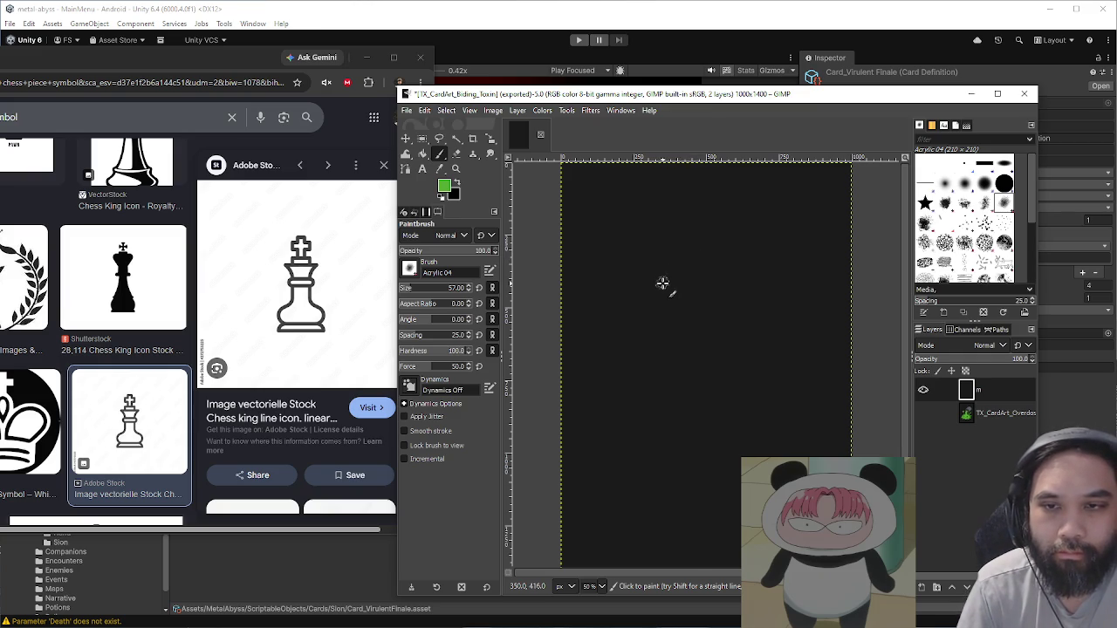
Step: Sketch the green king outline: body top and side, small cap, cross upright and base
drag(663, 283, 741, 282)
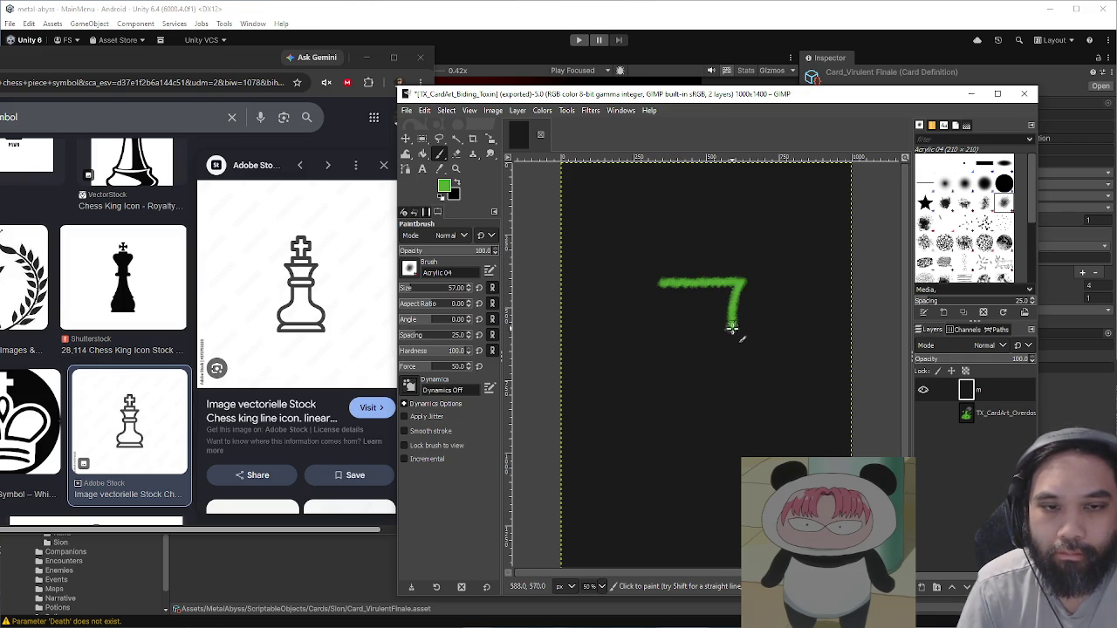
mouse_move(748, 370)
mouse_down()
mouse_move(775, 419)
mouse_move(669, 448)
mouse_move(620, 426)
mouse_move(656, 366)
mouse_move(665, 299)
mouse_up()
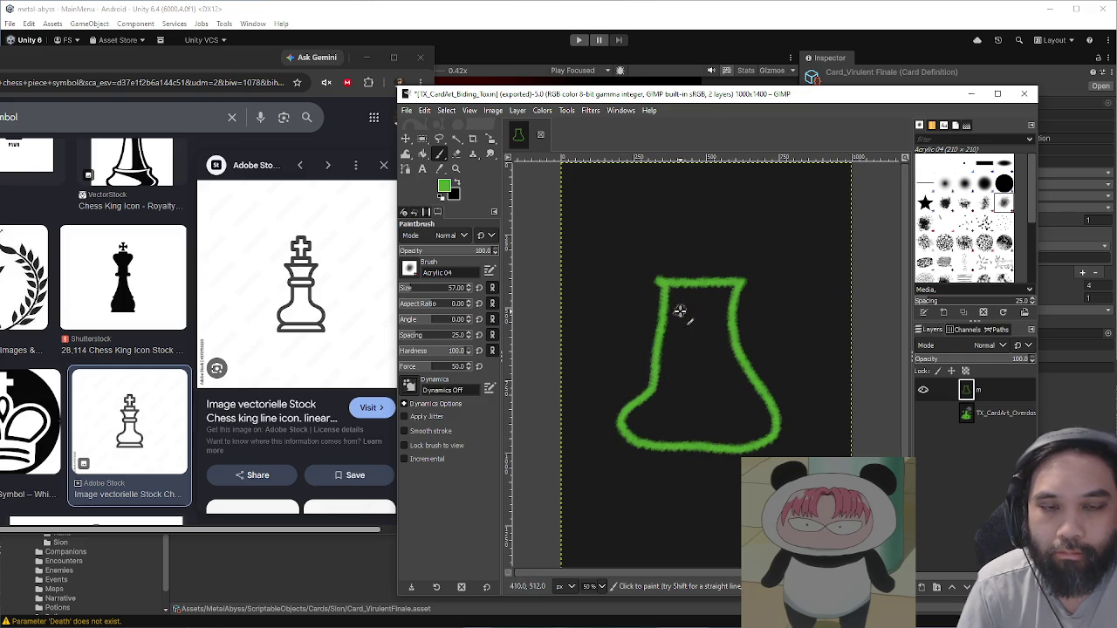
mouse_move(678, 281)
mouse_down()
mouse_move(678, 262)
mouse_move(714, 281)
mouse_up()
mouse_move(694, 199)
mouse_down()
mouse_move(695, 254)
mouse_move(717, 223)
mouse_up()
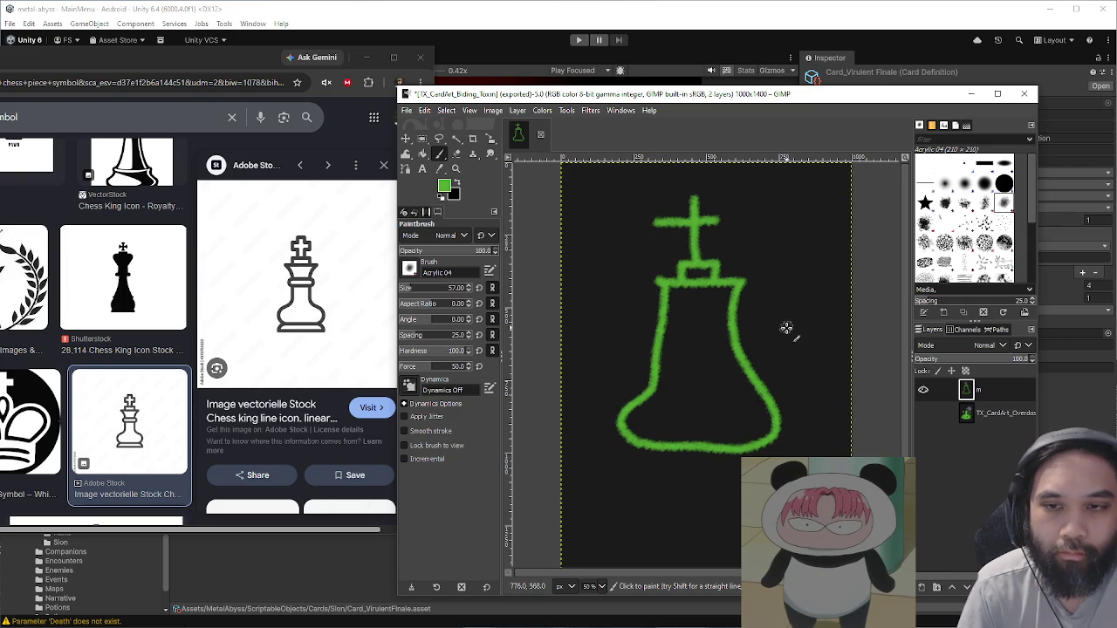
mouse_move(633, 443)
mouse_down()
mouse_move(616, 474)
mouse_move(721, 471)
mouse_up()
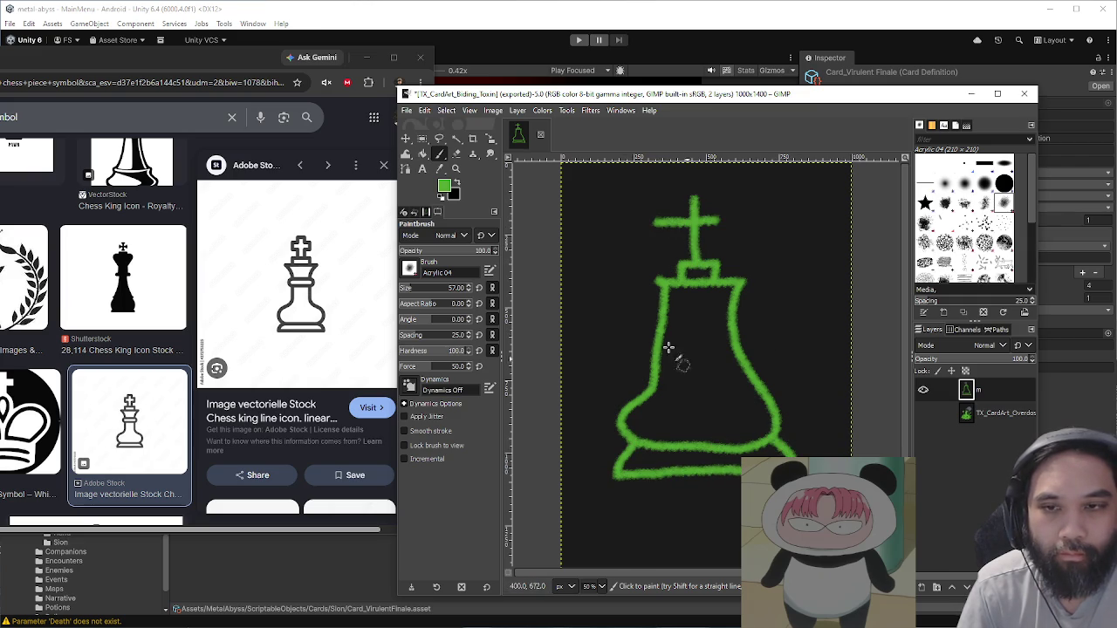
mouse_move(696, 332)
mouse_down()
mouse_move(663, 354)
mouse_move(718, 350)
mouse_move(678, 323)
mouse_move(662, 343)
mouse_move(738, 351)
mouse_move(688, 334)
mouse_up()
key(ctrl+z)
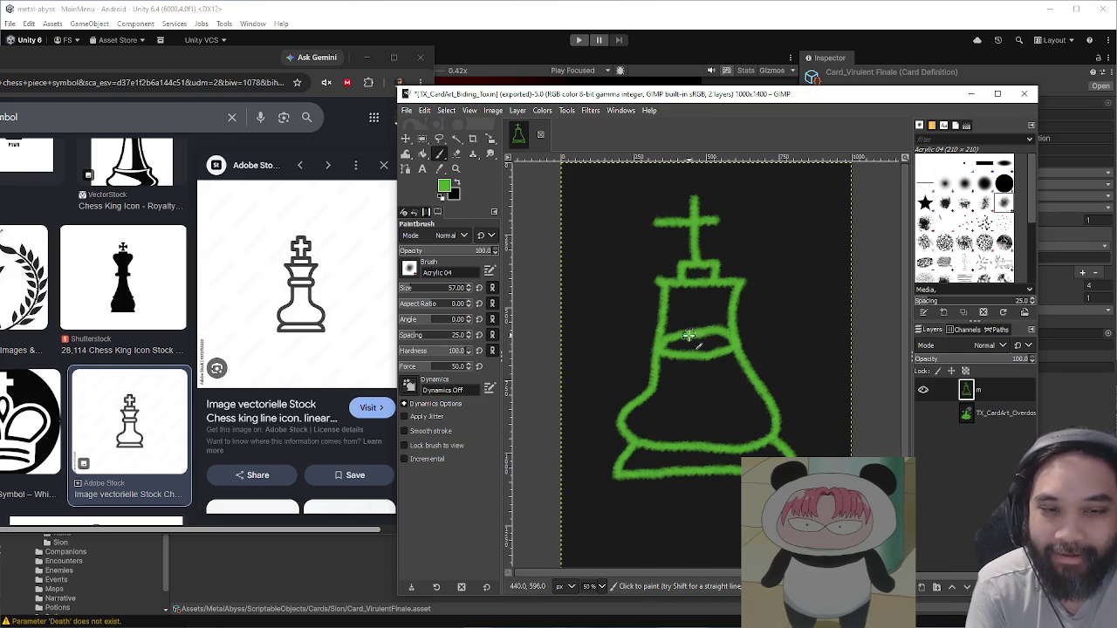
Step: Sample black from the background and paint over the king's green top rim
key(shift+e)
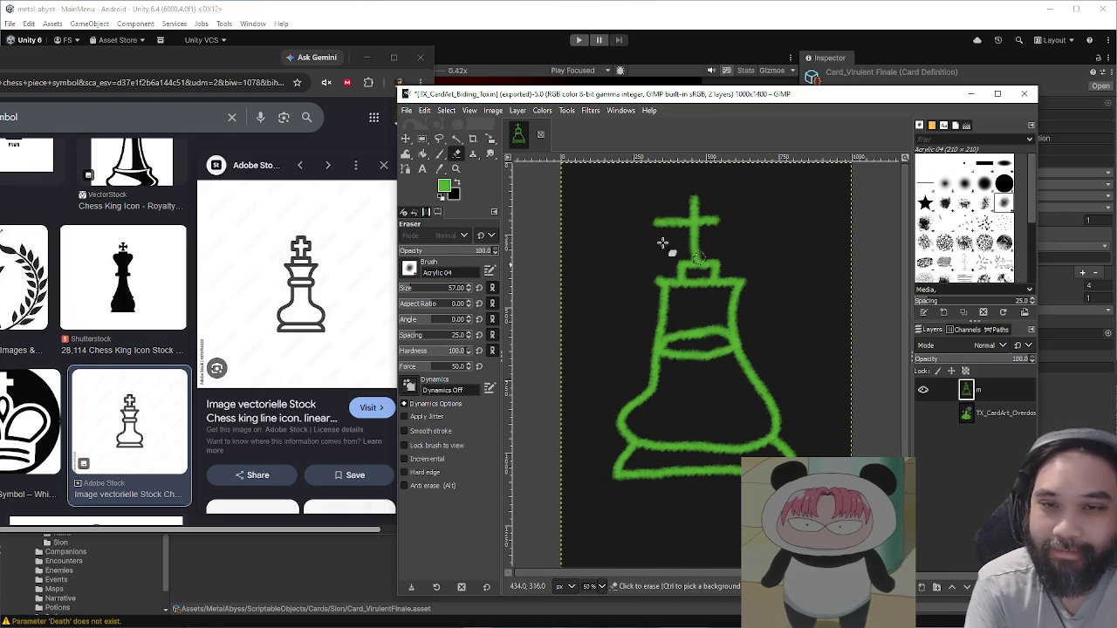
key(bracketright)
key(bracketright)
key(bracketright)
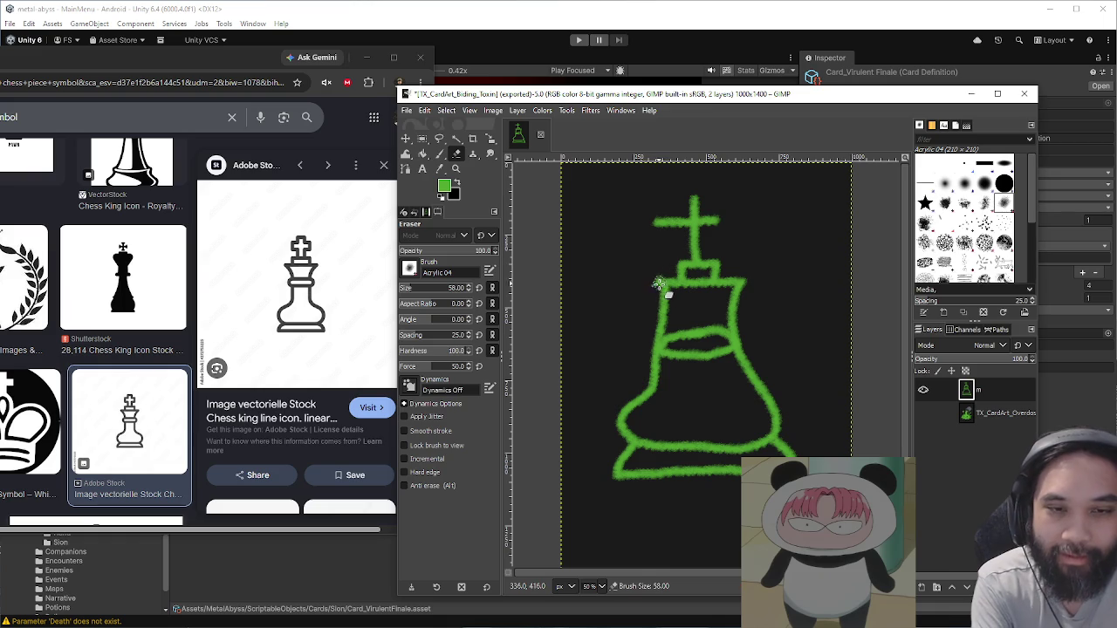
drag(660, 295, 709, 292)
key(ctrl+z)
key(bracketright)
key(bracketright)
key(bracketright)
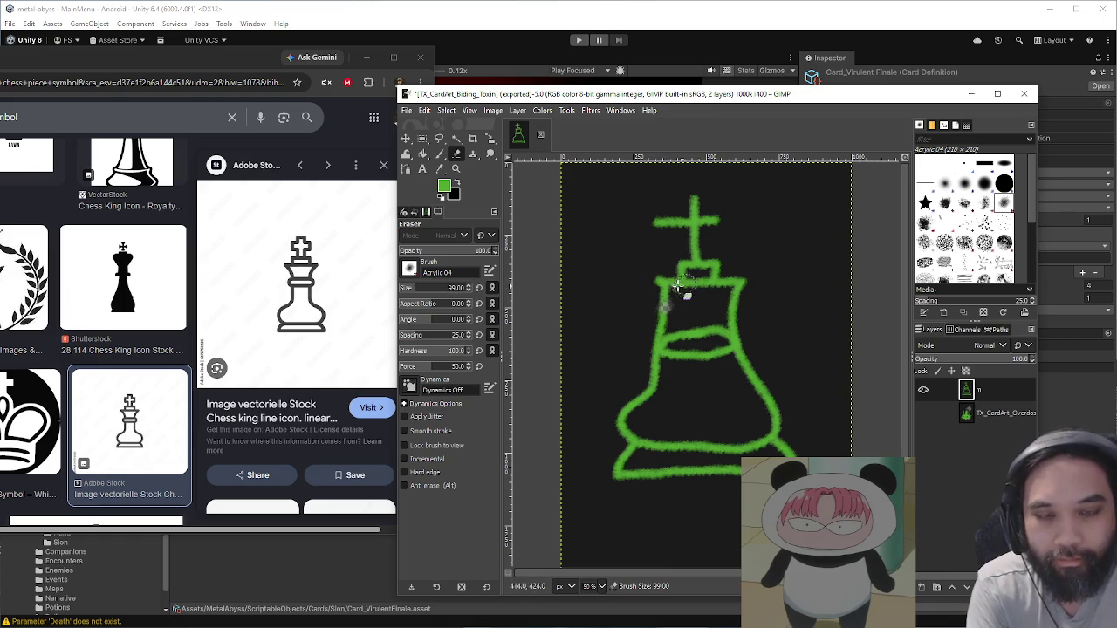
key(o)
click(629, 271)
key(p)
mouse_move(673, 304)
mouse_down()
mouse_move(686, 288)
mouse_move(756, 282)
mouse_move(673, 294)
mouse_move(748, 304)
mouse_move(675, 295)
mouse_up()
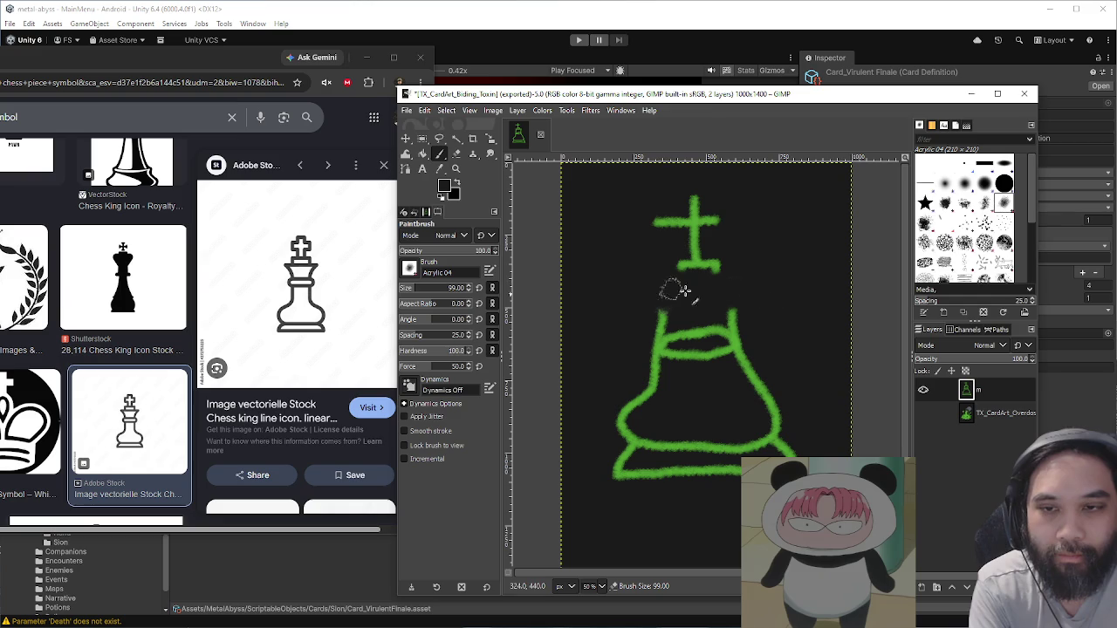
mouse_move(725, 334)
mouse_down()
mouse_move(664, 335)
mouse_move(698, 357)
mouse_move(733, 341)
mouse_move(728, 331)
mouse_up()
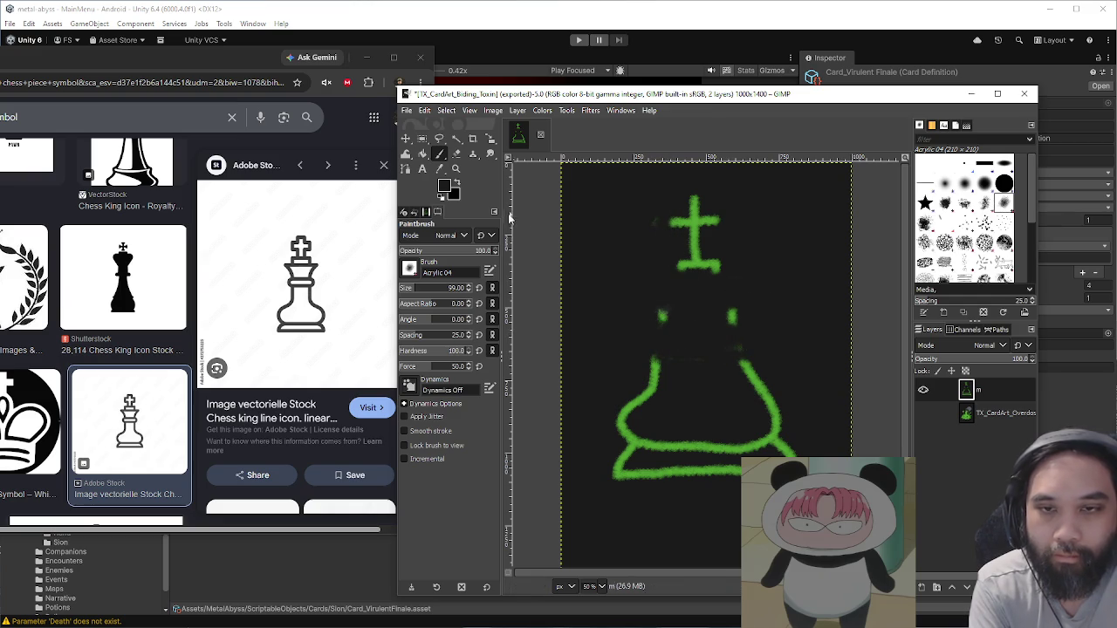
Step: Touch up the rim in black, then redraw the shoulder and left neck in green with a smaller brush
click(680, 341)
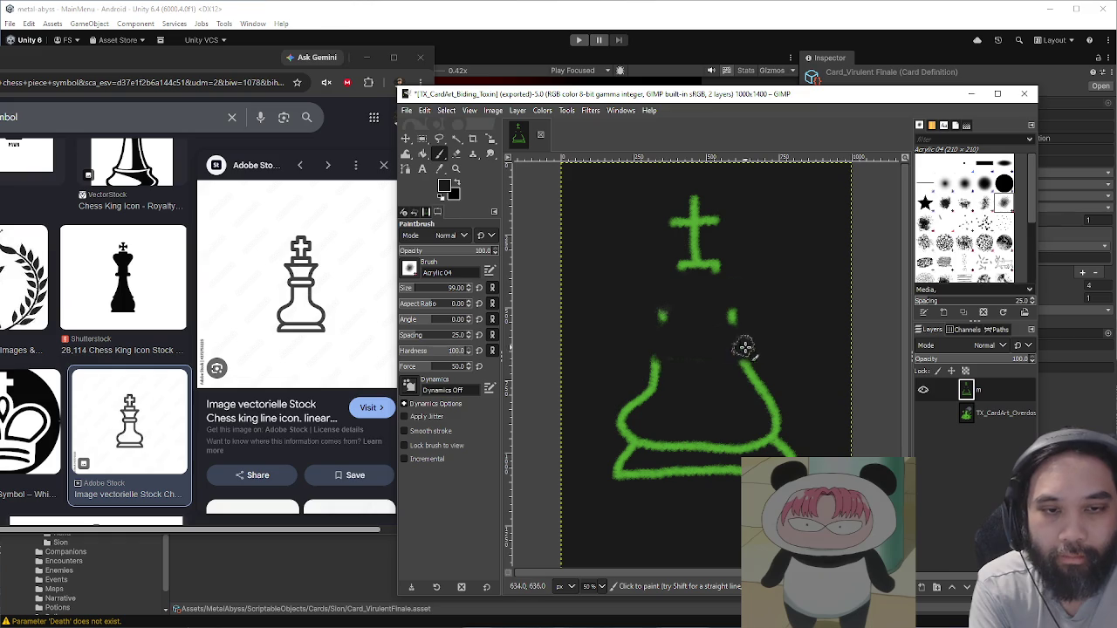
ctrl+click(704, 264)
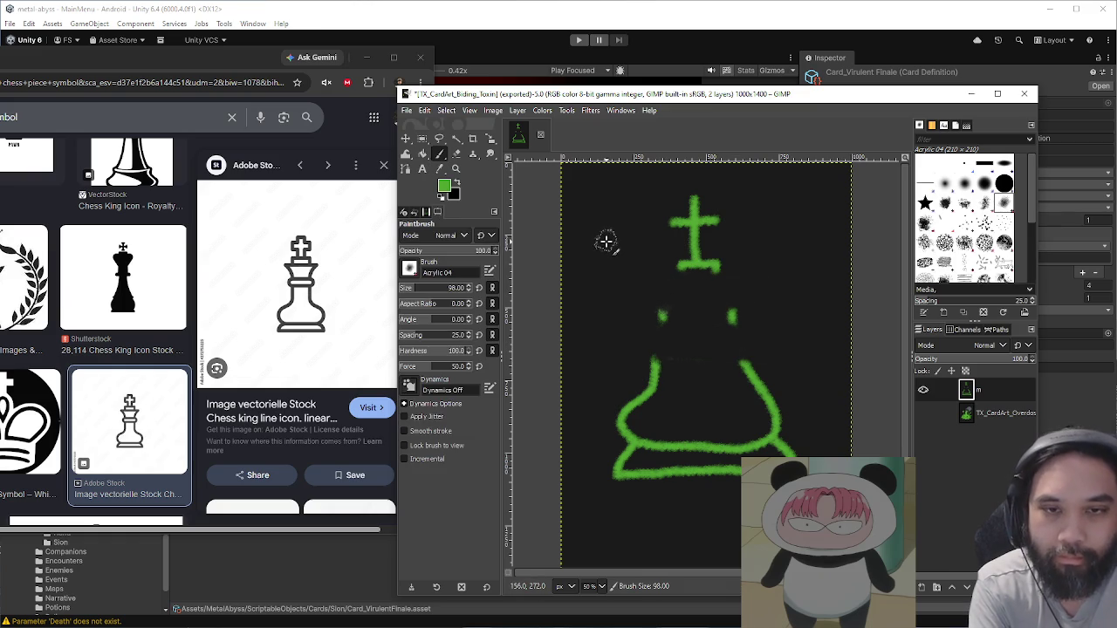
key(bracketleft)
drag(630, 259, 635, 269)
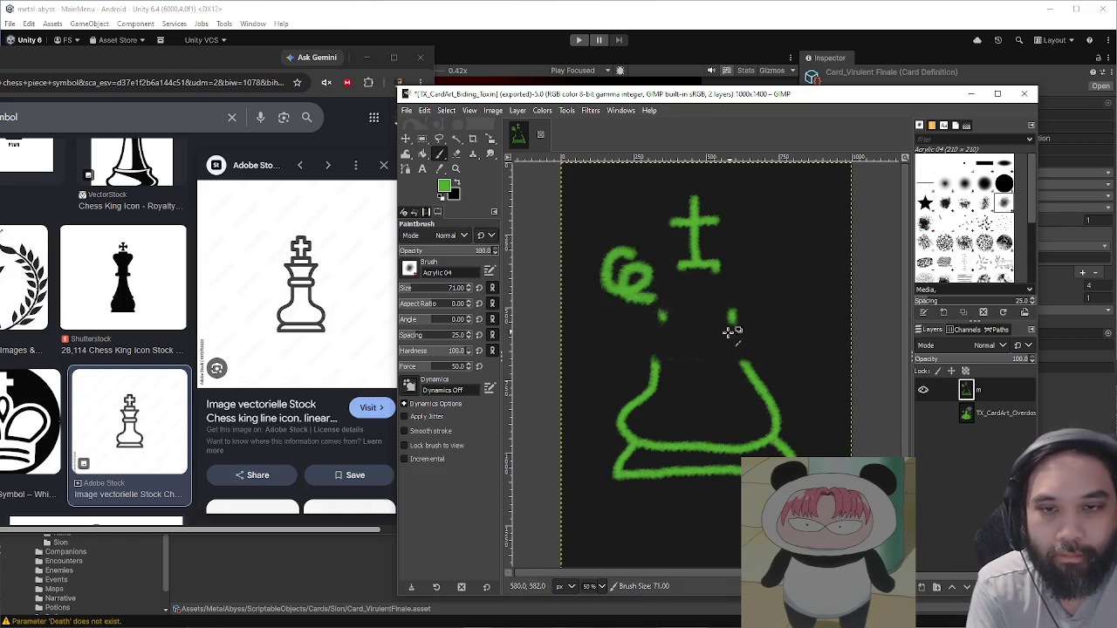
key(ctrl+z)
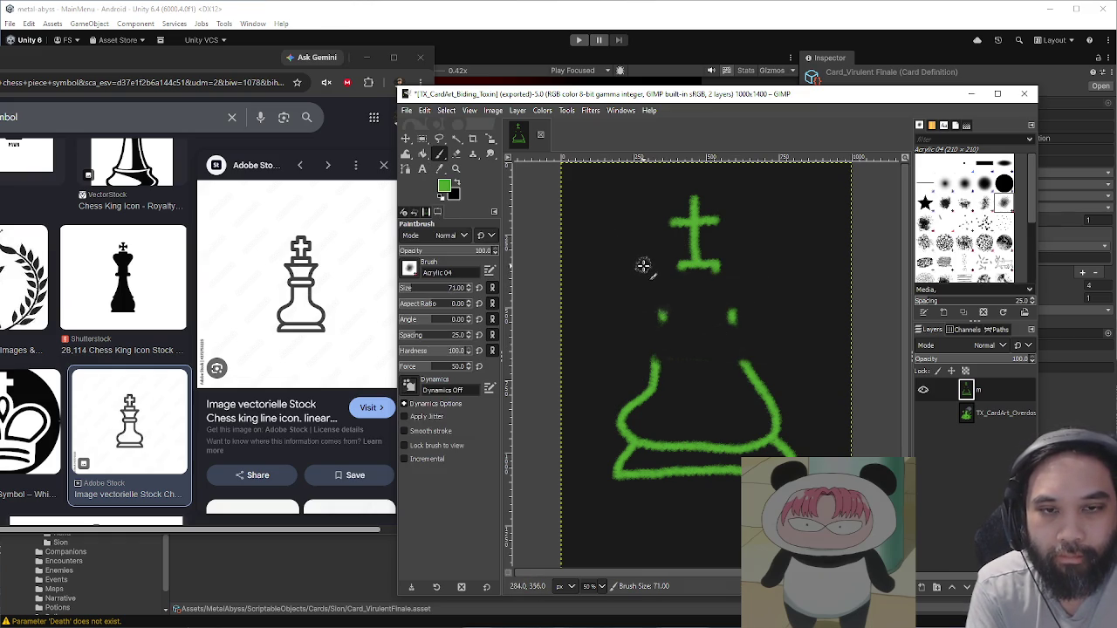
mouse_move(640, 267)
mouse_down()
mouse_move(756, 267)
mouse_move(735, 318)
mouse_move(742, 373)
mouse_up()
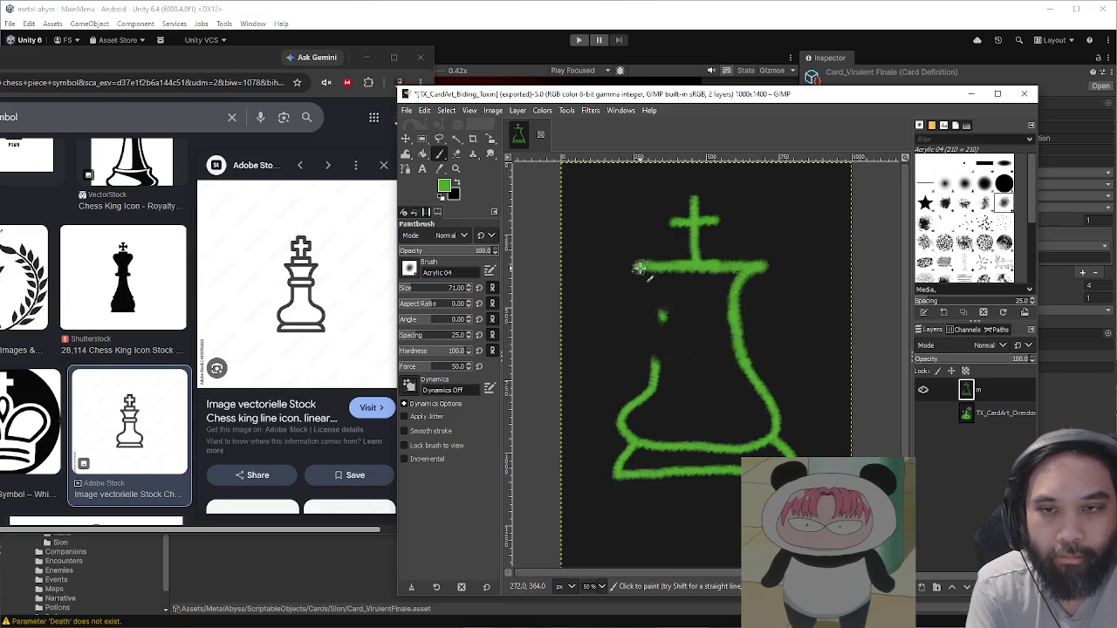
mouse_move(641, 268)
mouse_down()
mouse_move(663, 321)
mouse_move(646, 390)
mouse_up()
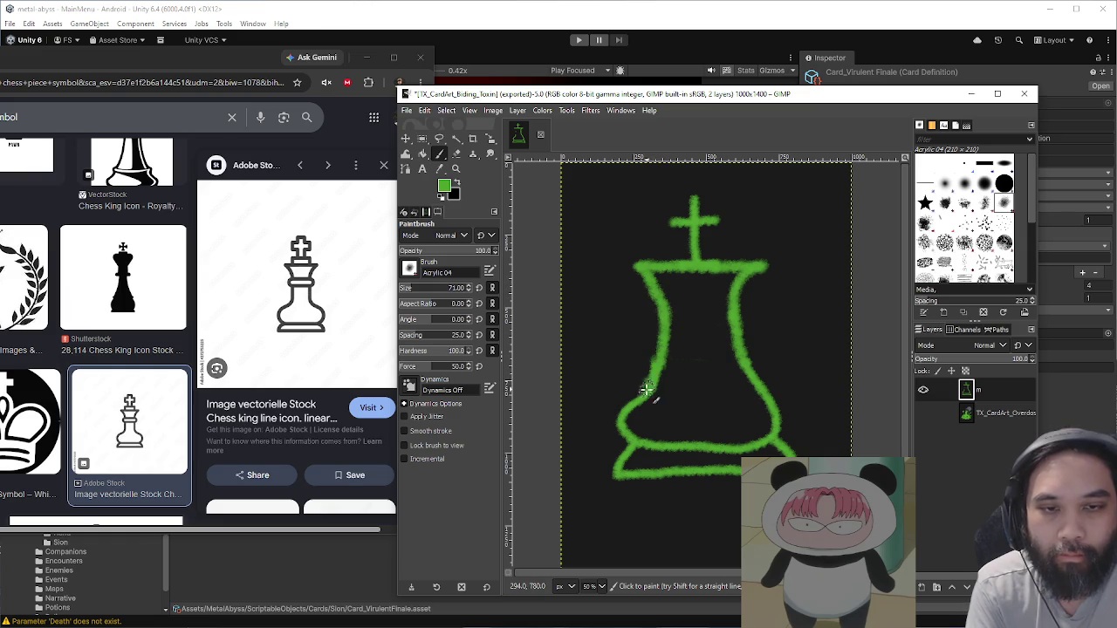
Step: Add a green band across the waist and repaint the cross above the king
ctrl+click(702, 339)
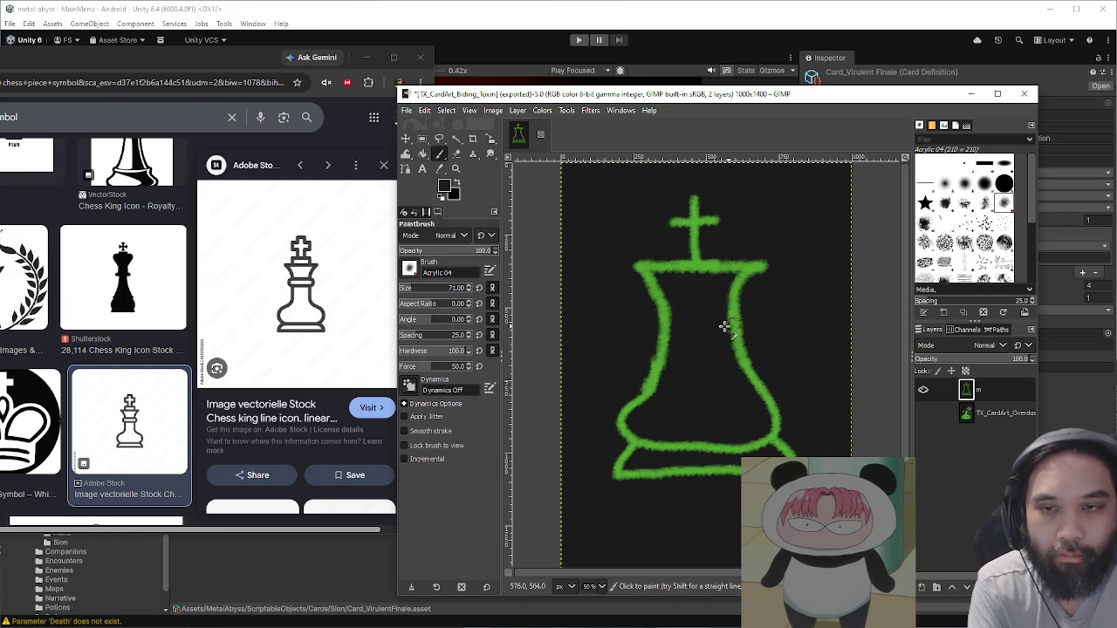
mouse_move(734, 325)
mouse_down()
mouse_move(656, 323)
mouse_move(719, 332)
mouse_move(702, 346)
mouse_move(730, 331)
mouse_move(673, 337)
mouse_move(738, 328)
mouse_up()
ctrl+click(666, 301)
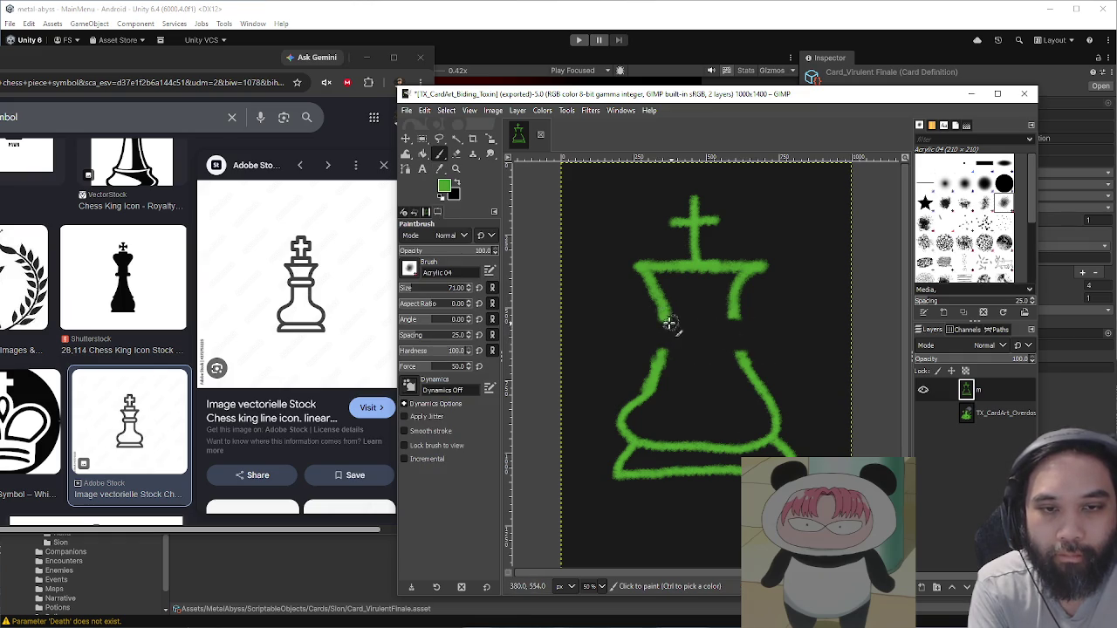
mouse_move(728, 327)
mouse_down()
mouse_move(667, 323)
mouse_move(670, 342)
mouse_move(768, 343)
mouse_move(713, 321)
mouse_up()
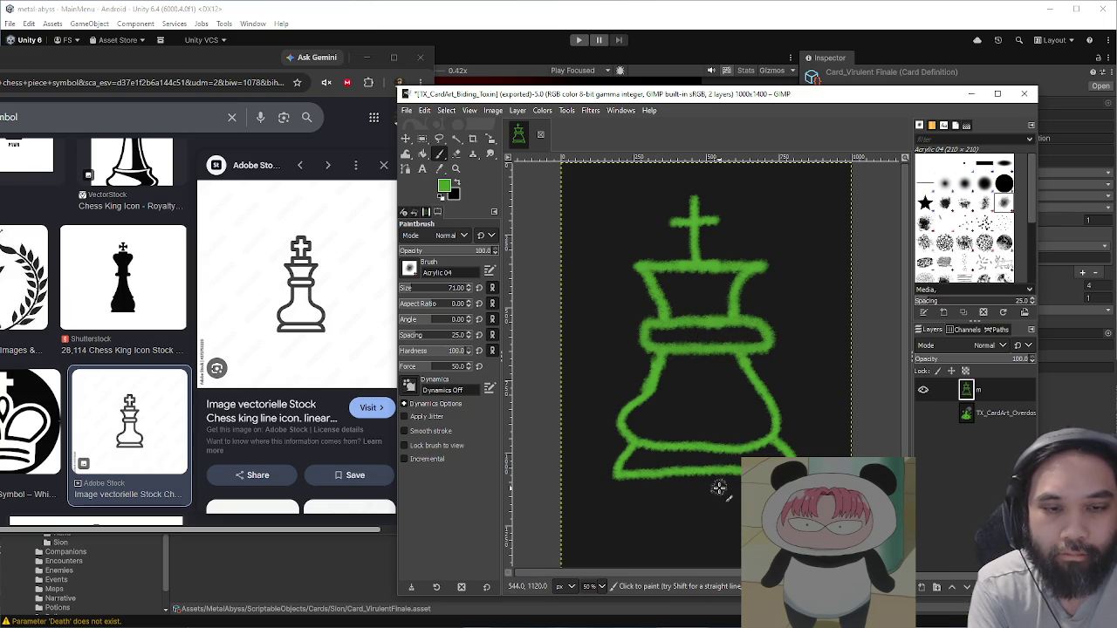
ctrl+click(728, 227)
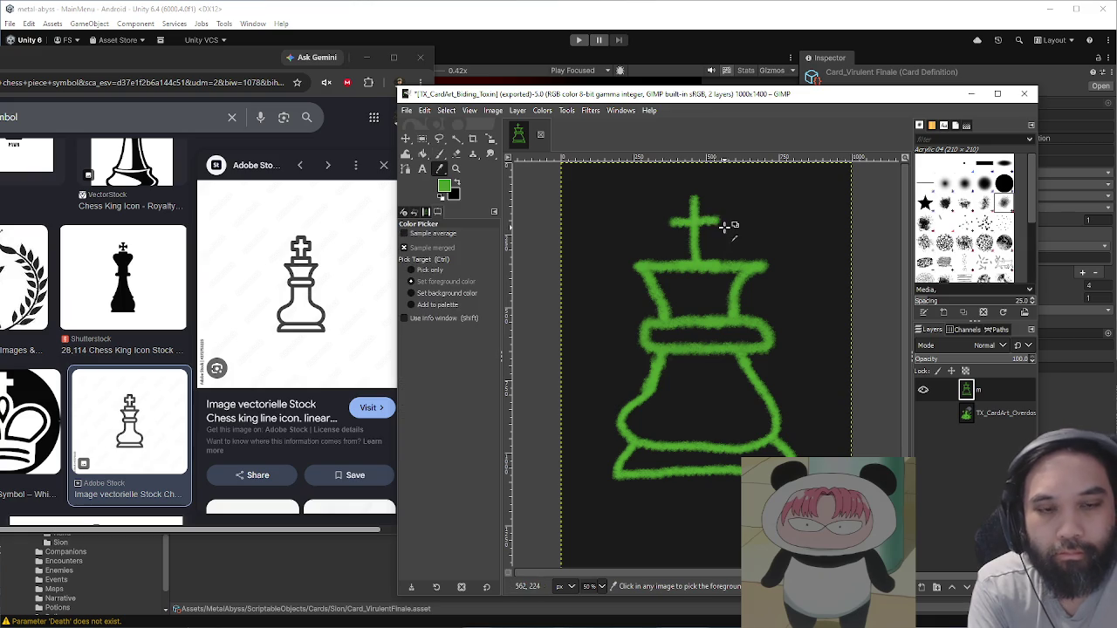
mouse_move(721, 225)
mouse_down()
mouse_move(670, 223)
mouse_move(718, 213)
mouse_move(695, 240)
mouse_up()
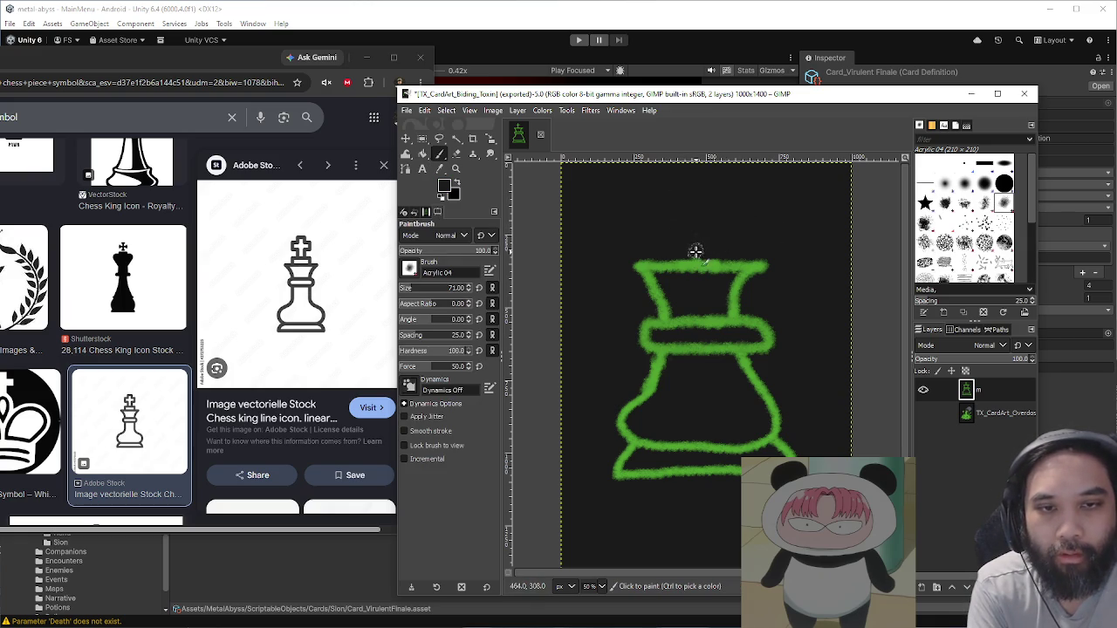
ctrl+click(688, 264)
mouse_move(688, 238)
mouse_down()
mouse_move(688, 264)
mouse_move(713, 231)
mouse_move(729, 231)
mouse_move(710, 188)
mouse_move(666, 206)
mouse_move(691, 234)
mouse_up()
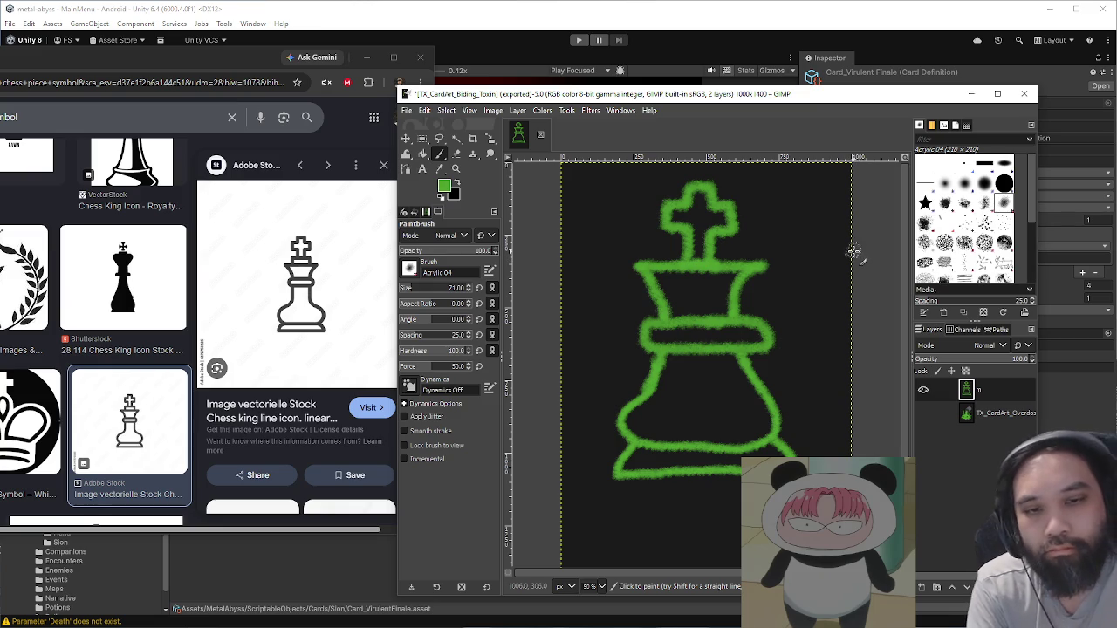
Step: Nudge the green king drawing upward with the Move tool
ctrl+scroll(858, 249, down, 1)
ctrl+scroll(858, 250, up, 1)
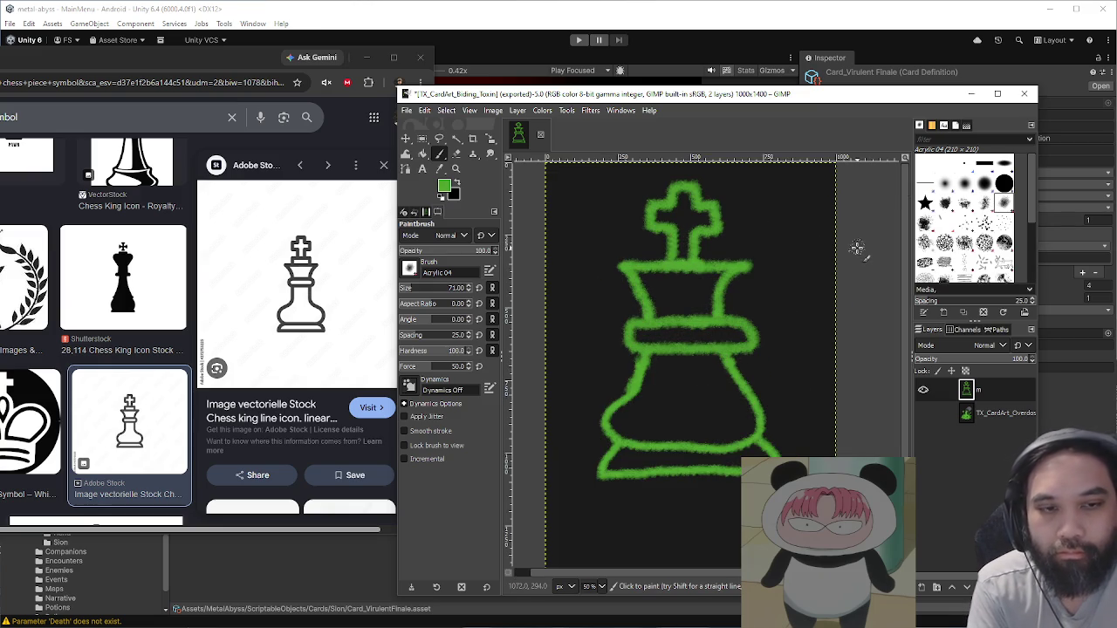
key(m)
scroll(820, 262, up, 3)
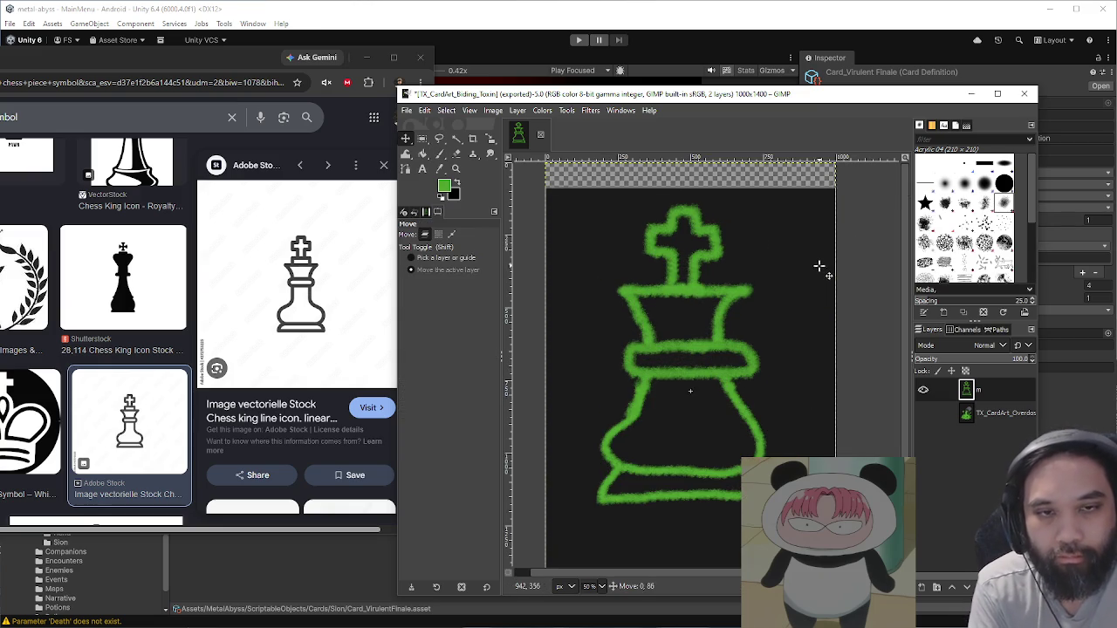
ctrl+scroll(835, 289, down, 1)
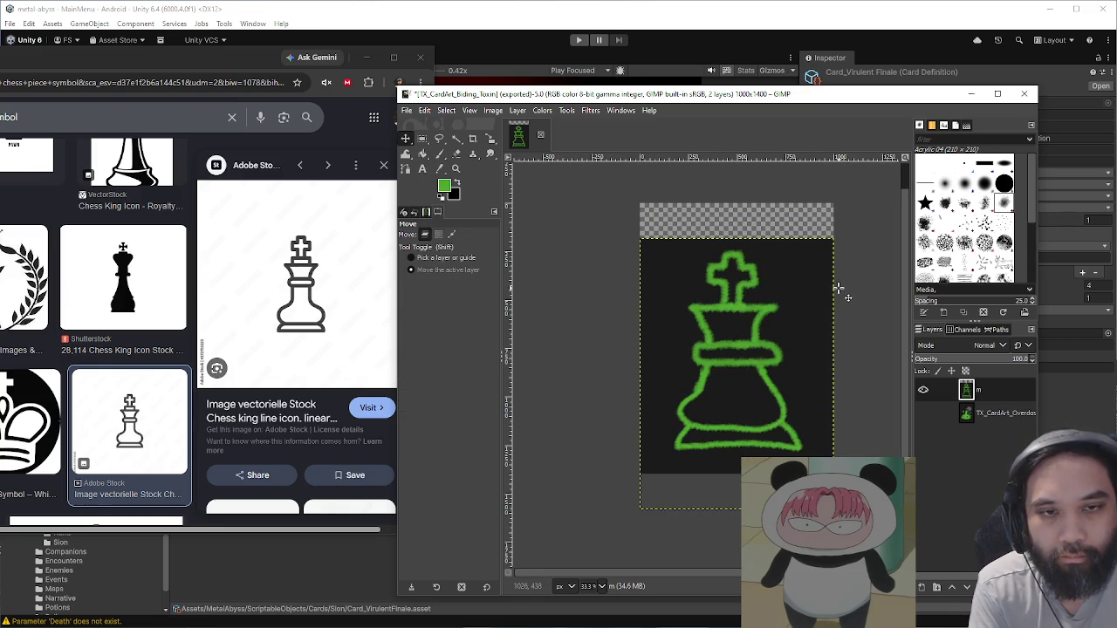
key(shift+Up)
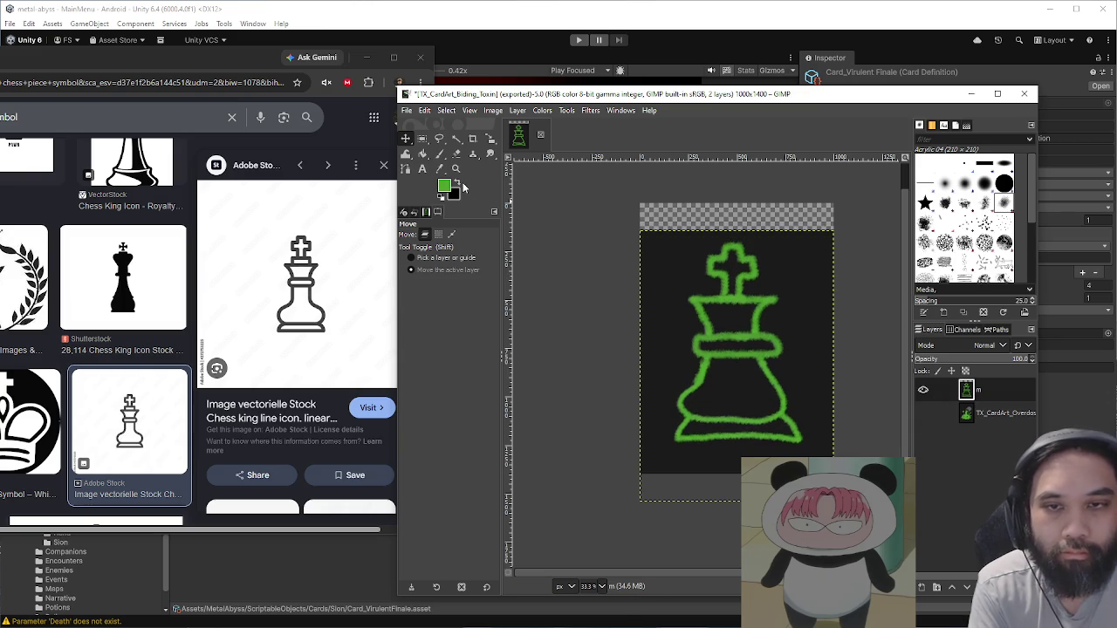
Step: Pick black, add a new layer beneath the king sketch, and open Export Image As
key(o)
click(667, 249)
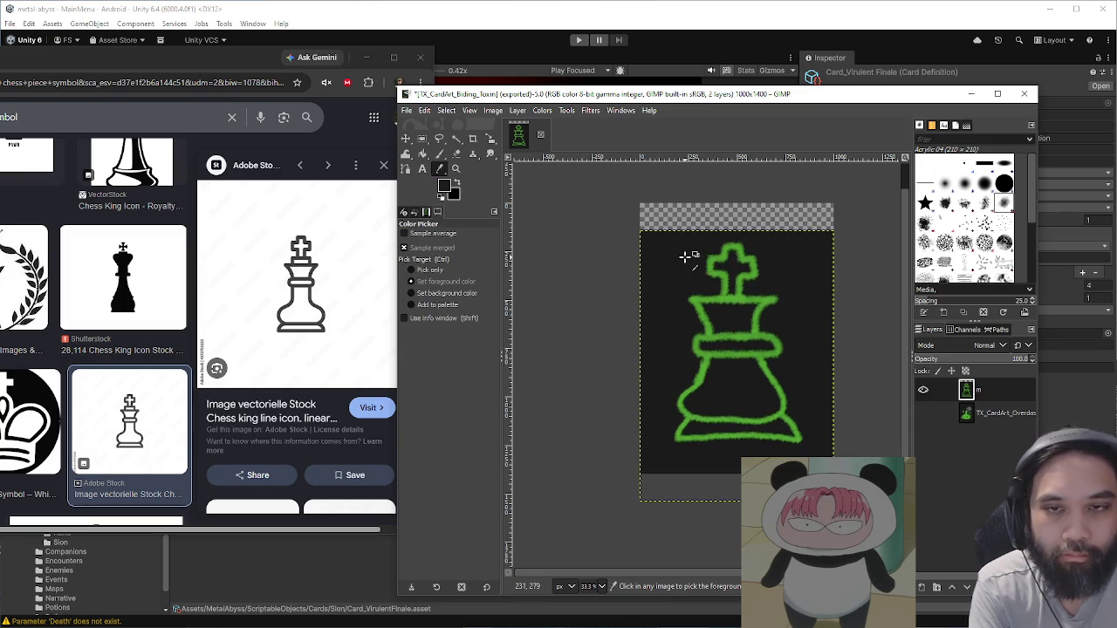
click(923, 590)
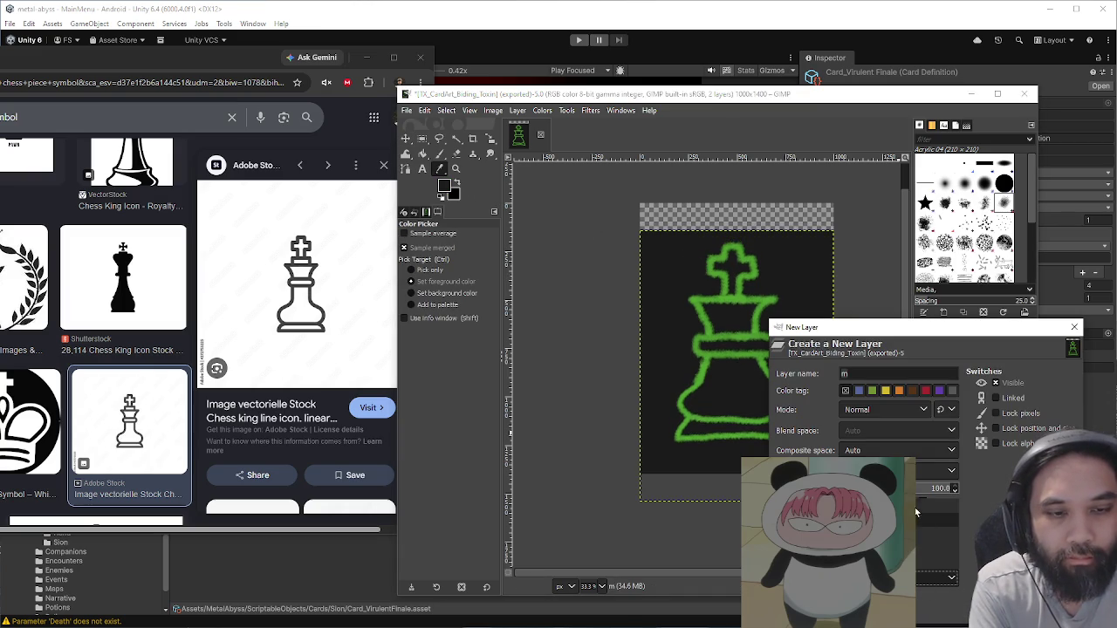
key(Return)
drag(1006, 425, 1004, 423)
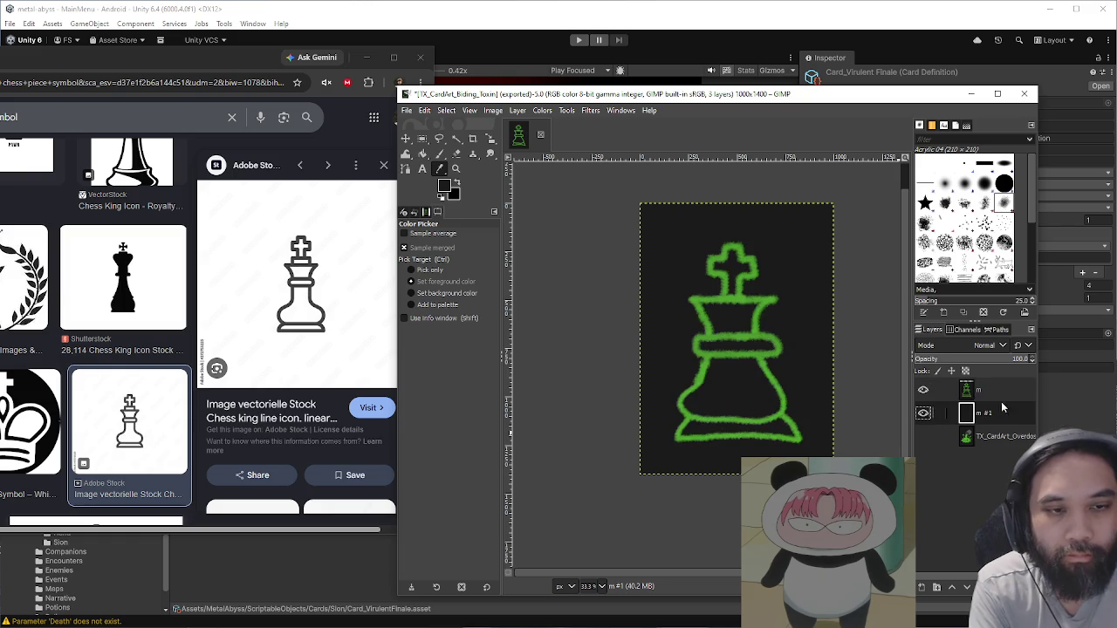
key(ctrl+shift+e)
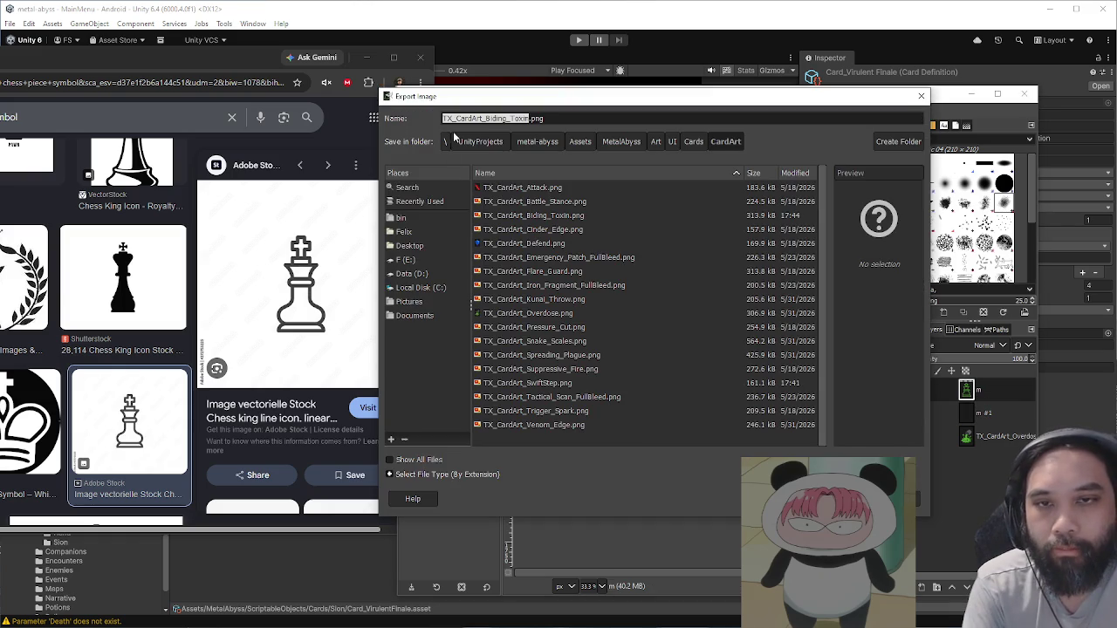
Step: Export the king art as TX_CardArt_Virulent_Finale.png in CardArt, then return to Unity
click(530, 119)
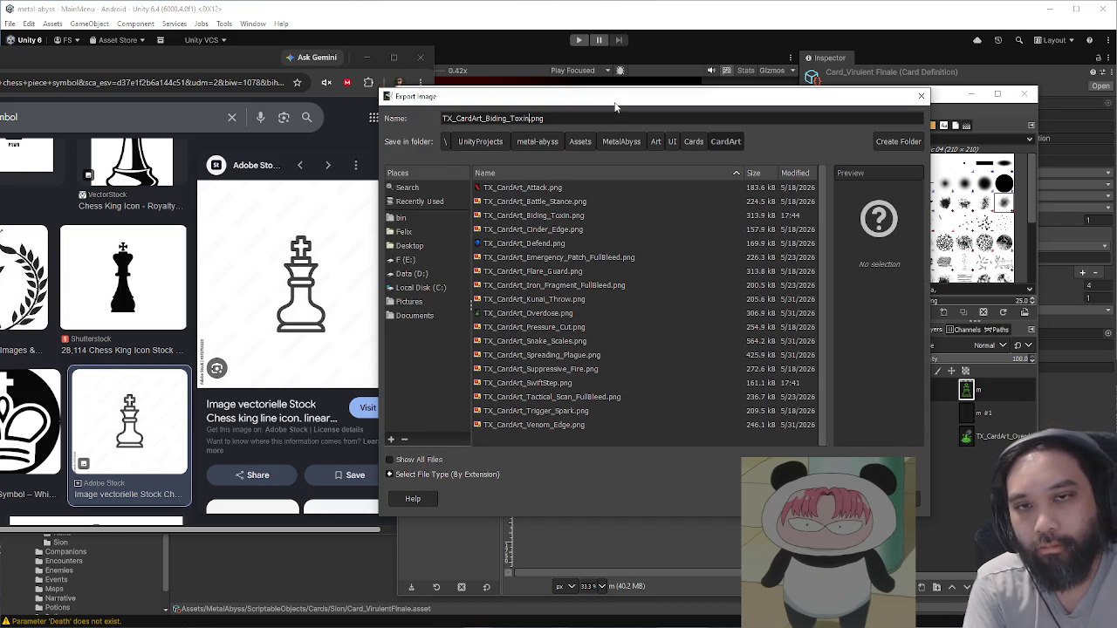
key(BackSpace)
key(BackSpace)
key(BackSpace)
text(Virulent_)
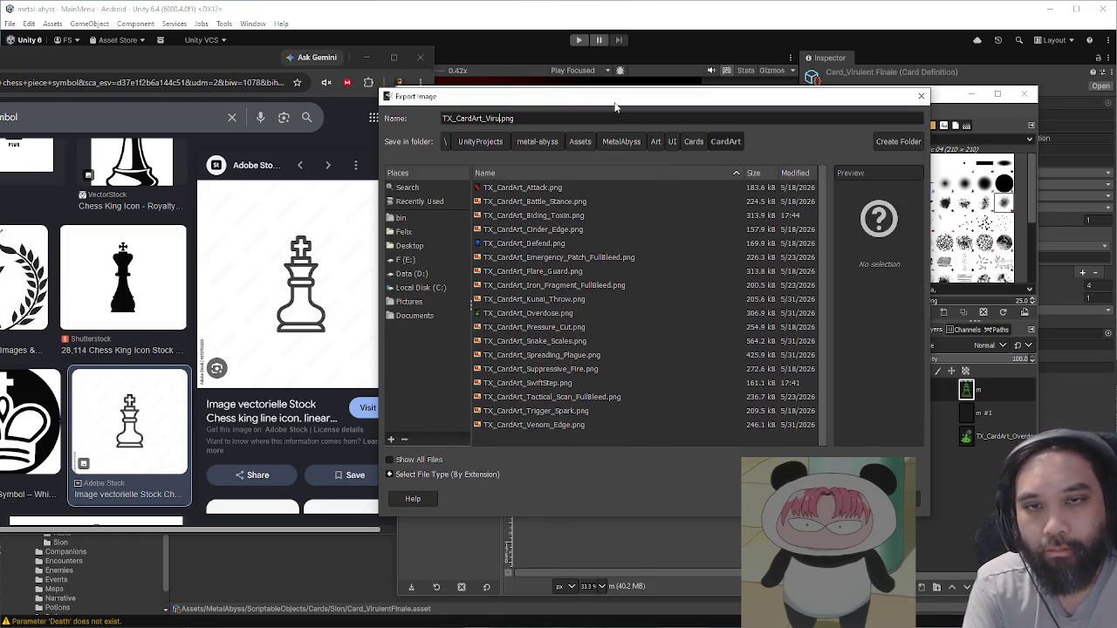
text(Finale)
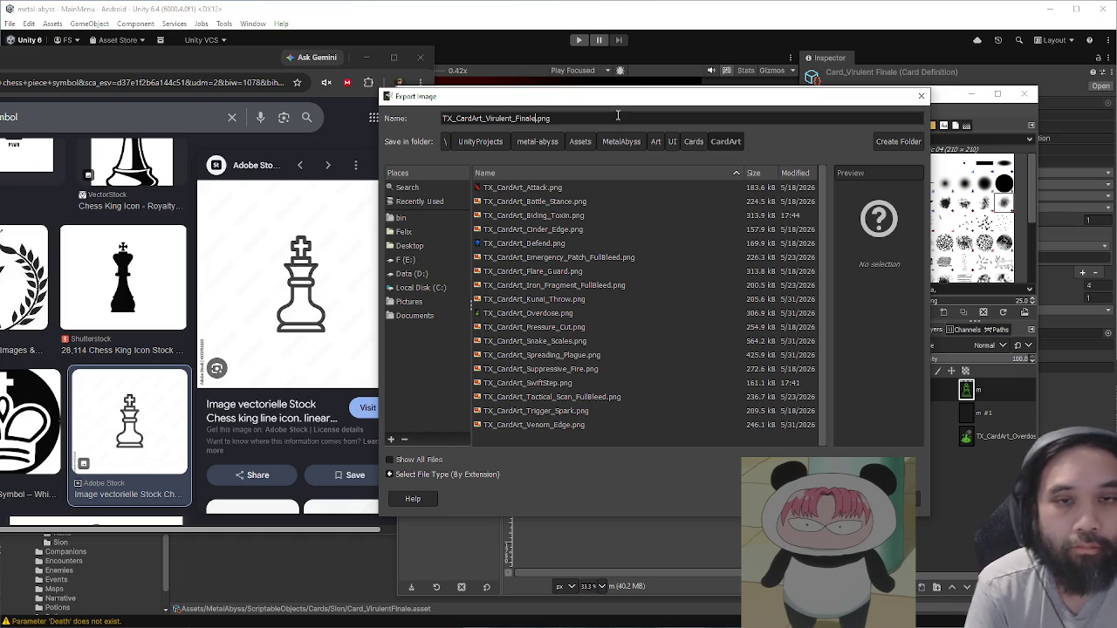
key(Return)
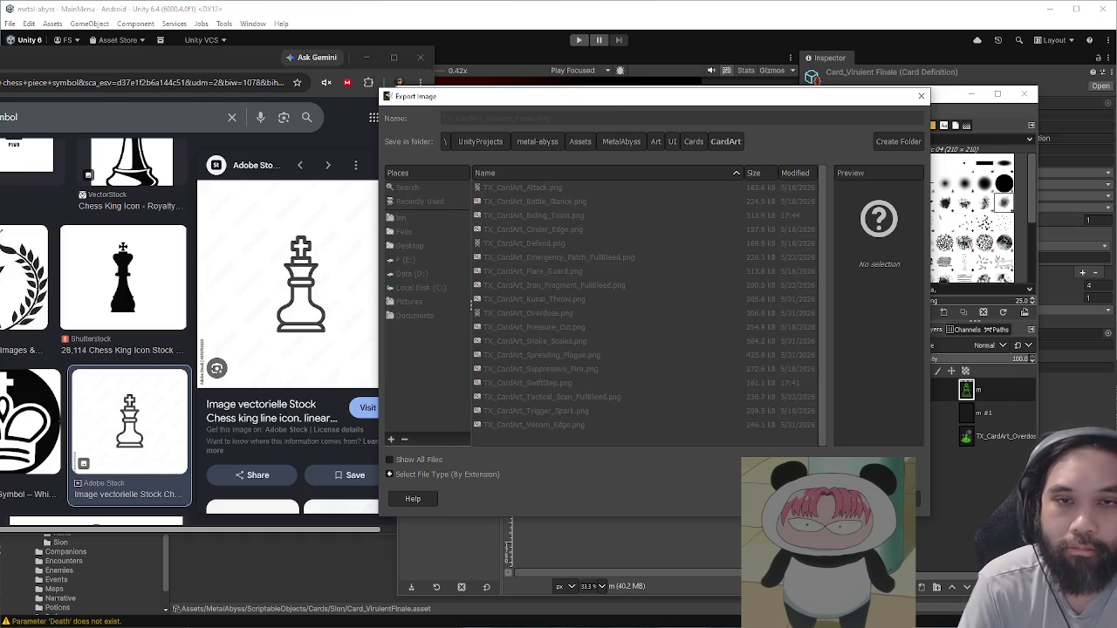
click(429, 454)
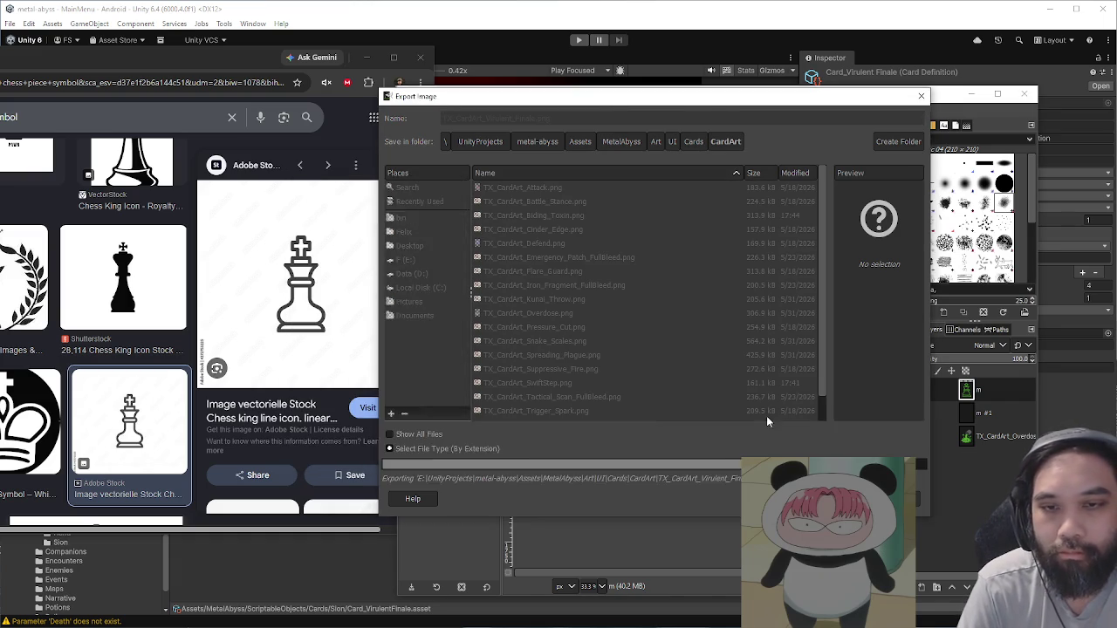
click(590, 18)
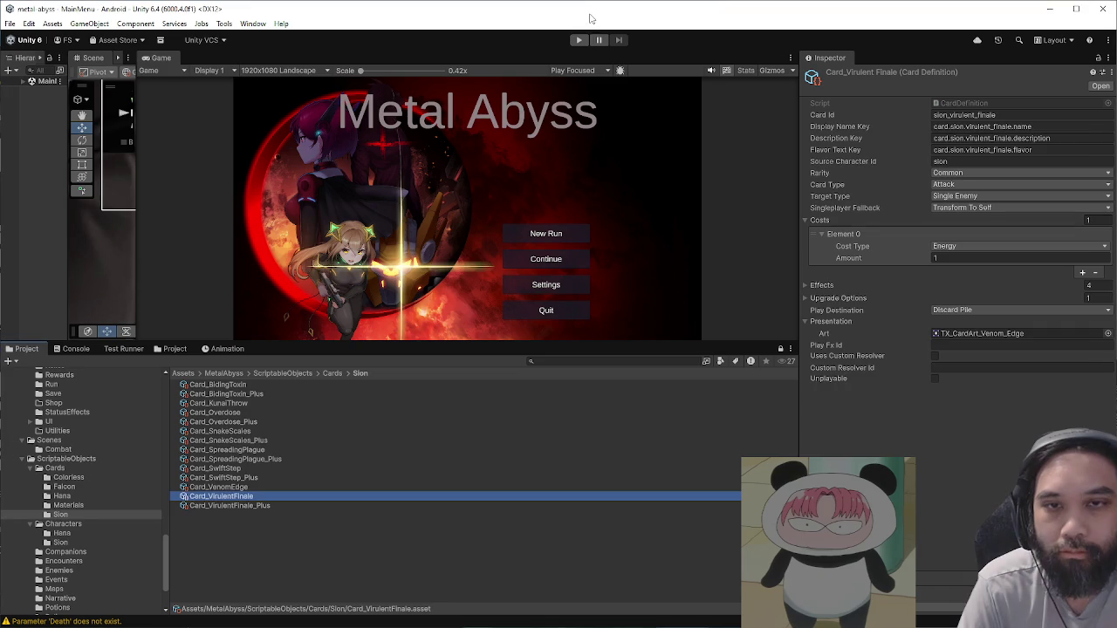
Step: Make TX_CardArt_Virulent_Finale a Sprite (2D and UI) texture in Single sprite mode
click(175, 349)
click(764, 488)
click(963, 110)
click(969, 157)
click(993, 138)
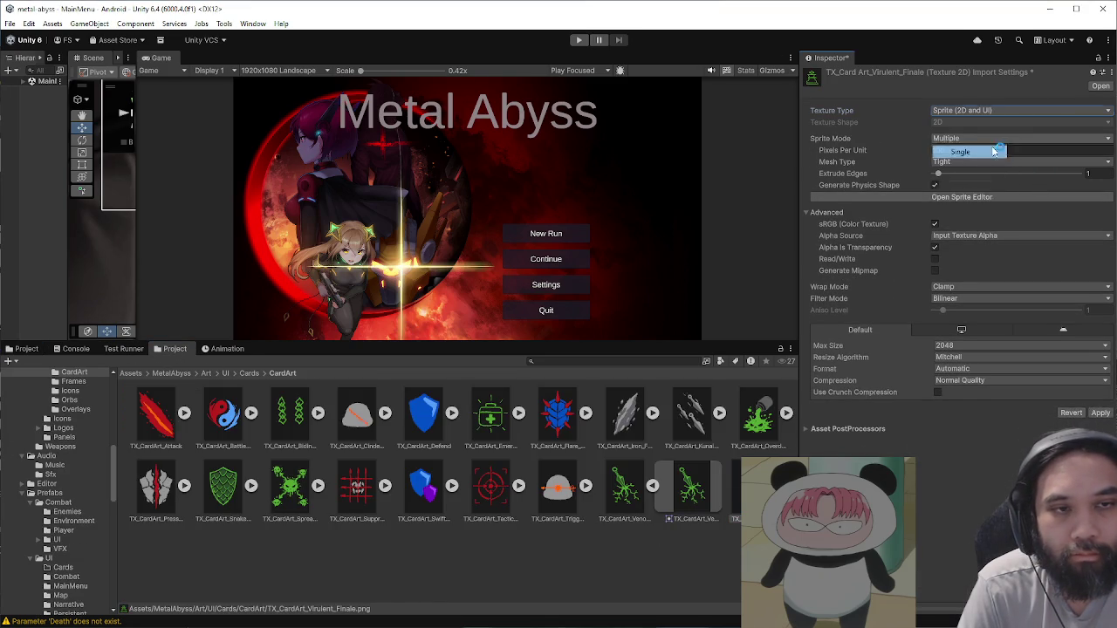
click(994, 151)
Step: Set Max Size 1024 and High Quality compression, apply, and return to the Sion card definitions
click(995, 358)
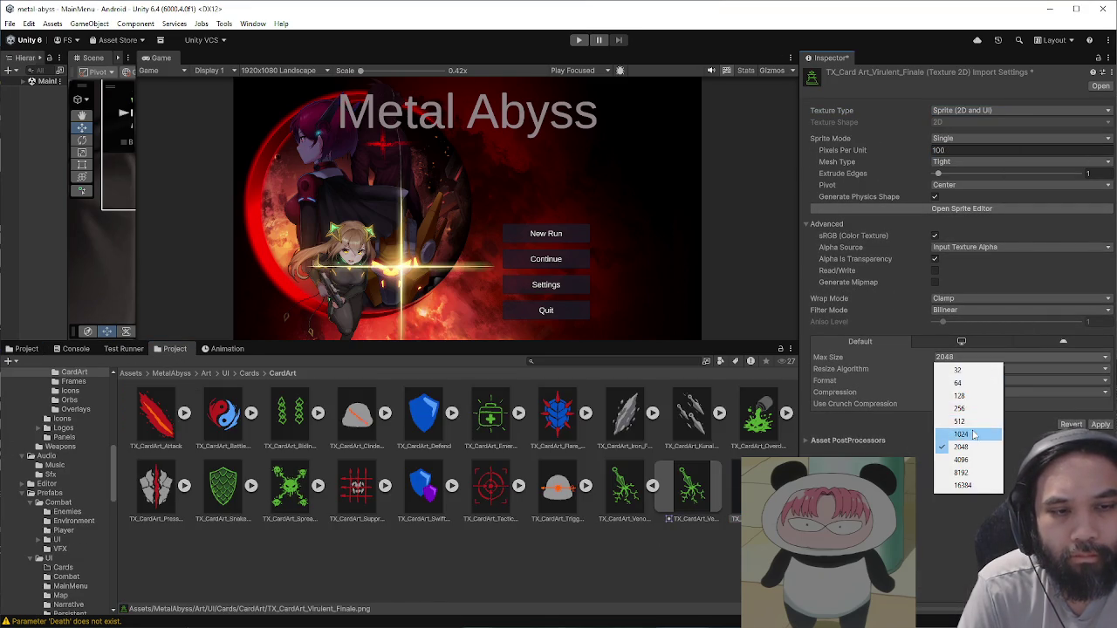
click(969, 433)
click(973, 393)
click(973, 443)
click(1101, 425)
click(653, 487)
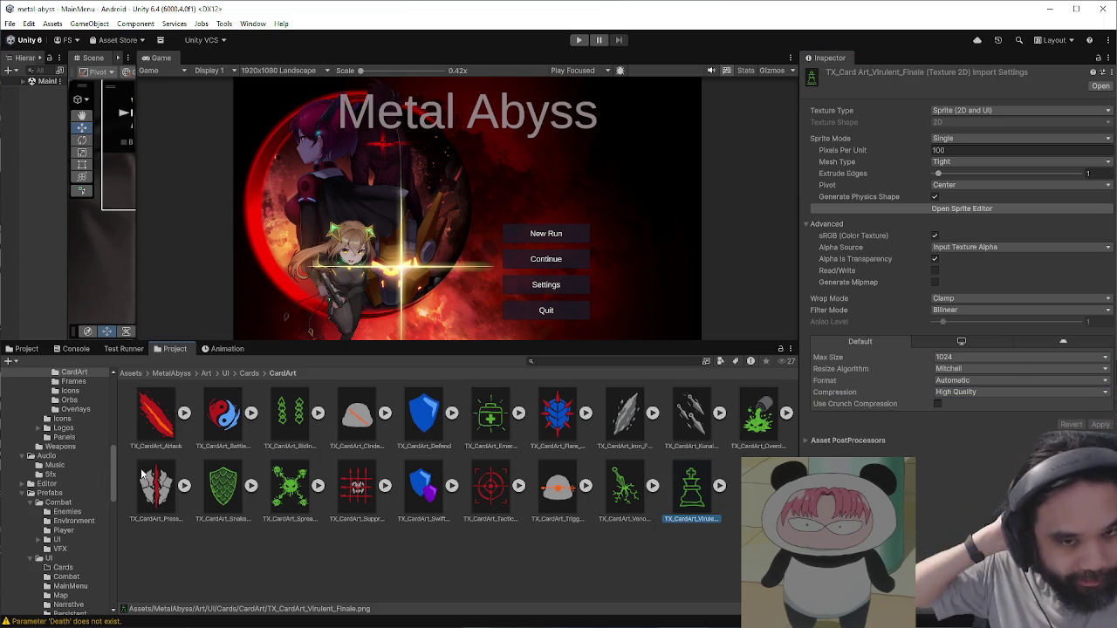
click(26, 348)
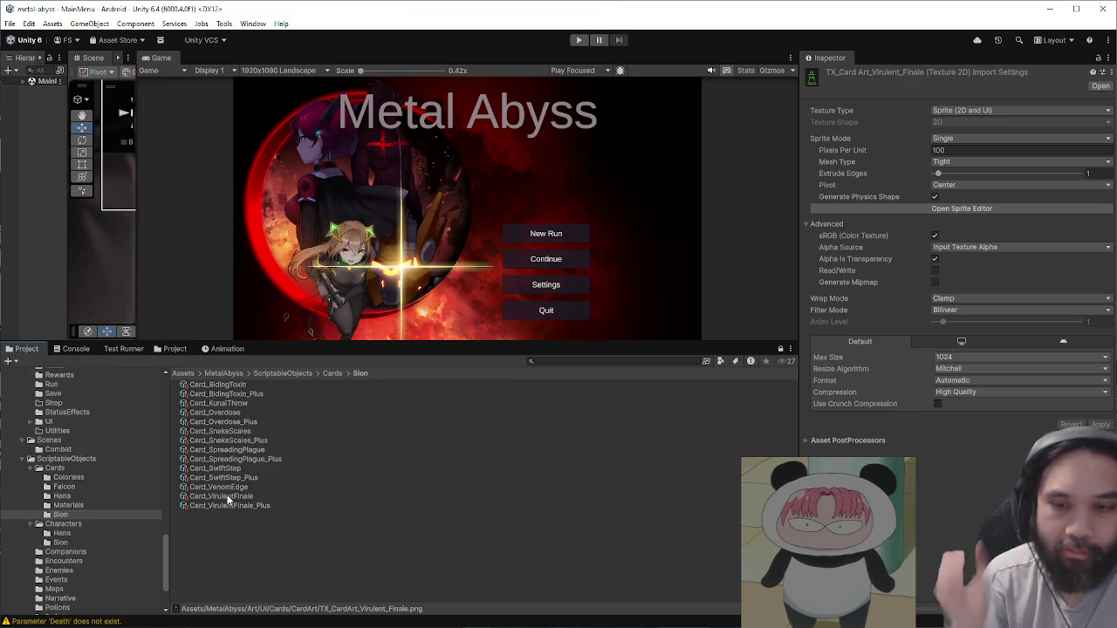
Step: Set the Art of Card_VirulentFinale and Card_VirulentFinale_Plus to TX_CardArt_Virulent_Finale
click(234, 496)
shift+click(238, 506)
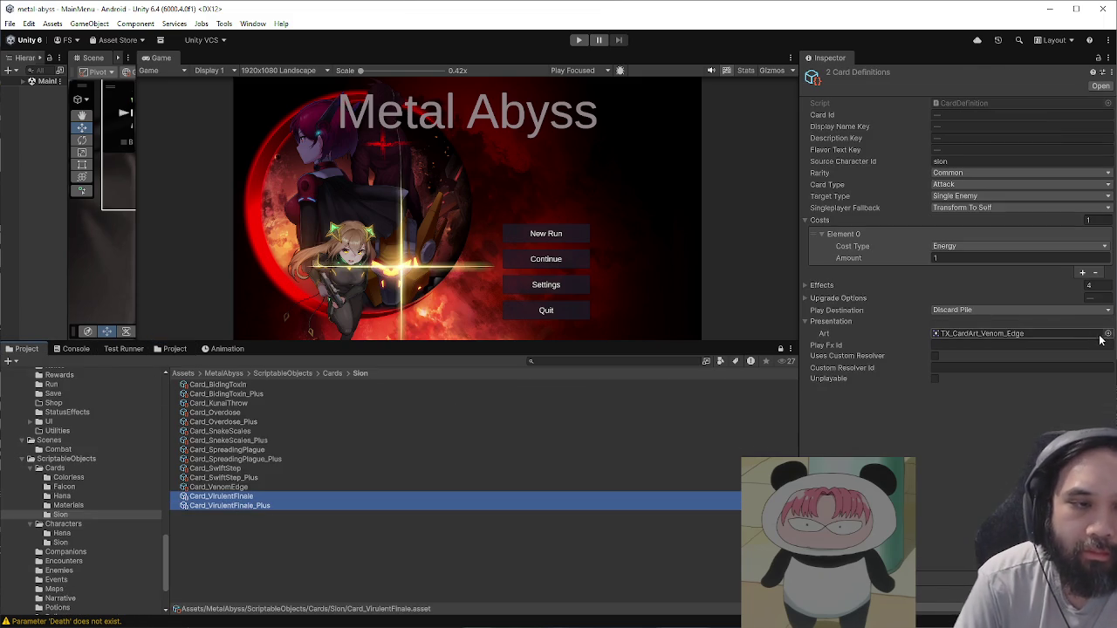
click(1107, 333)
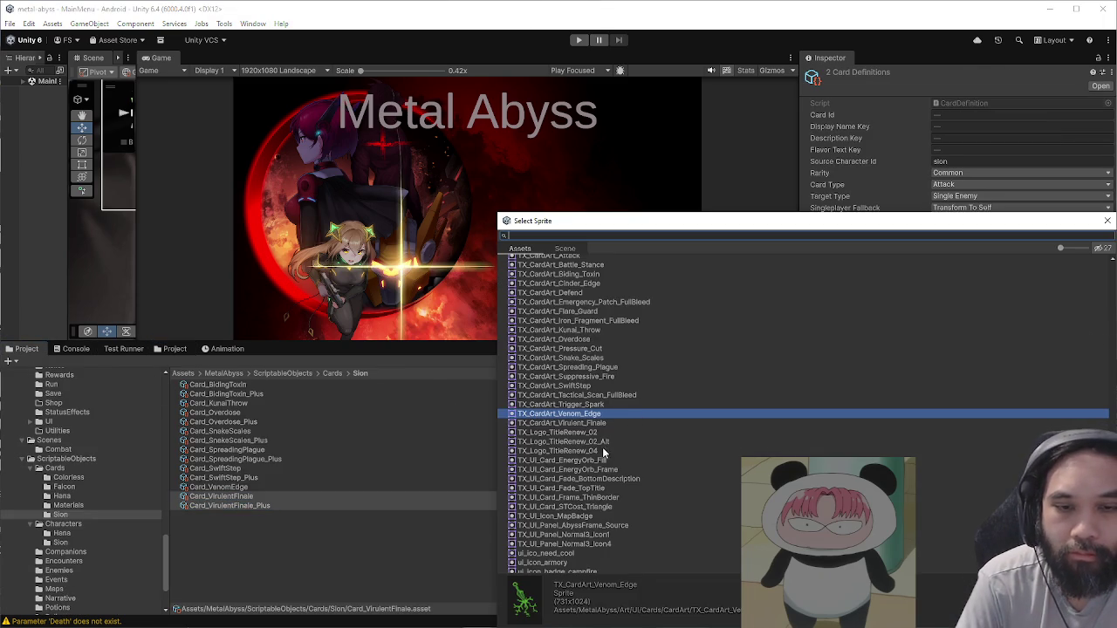
click(1107, 221)
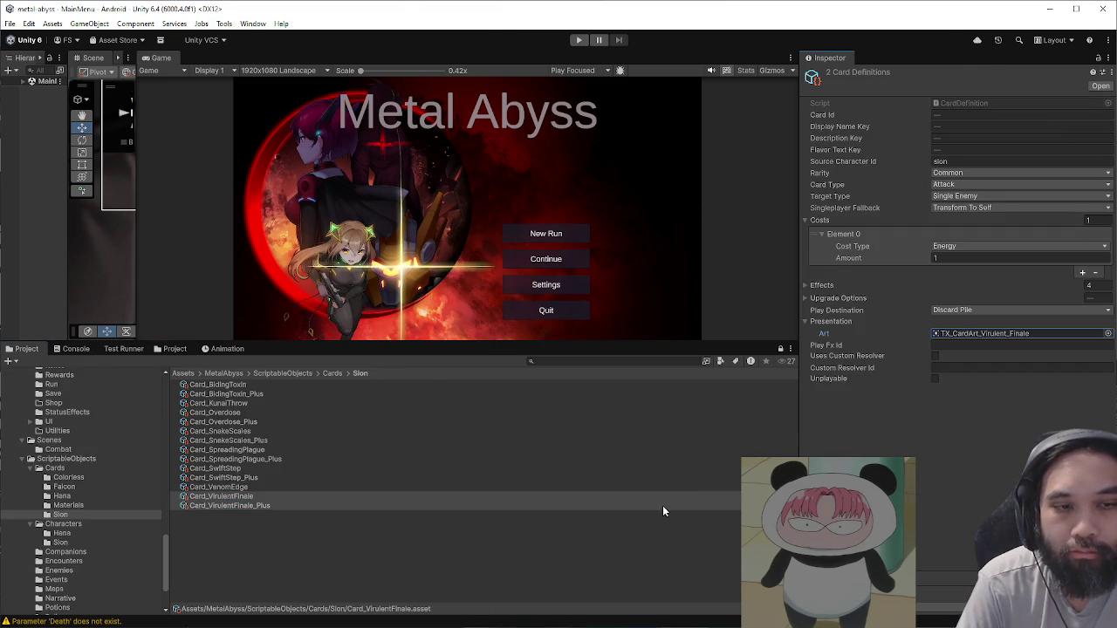
click(657, 540)
Step: Enlarge the Game view, save the project, and enter Play mode
drag(599, 344, 598, 500)
drag(803, 147, 983, 165)
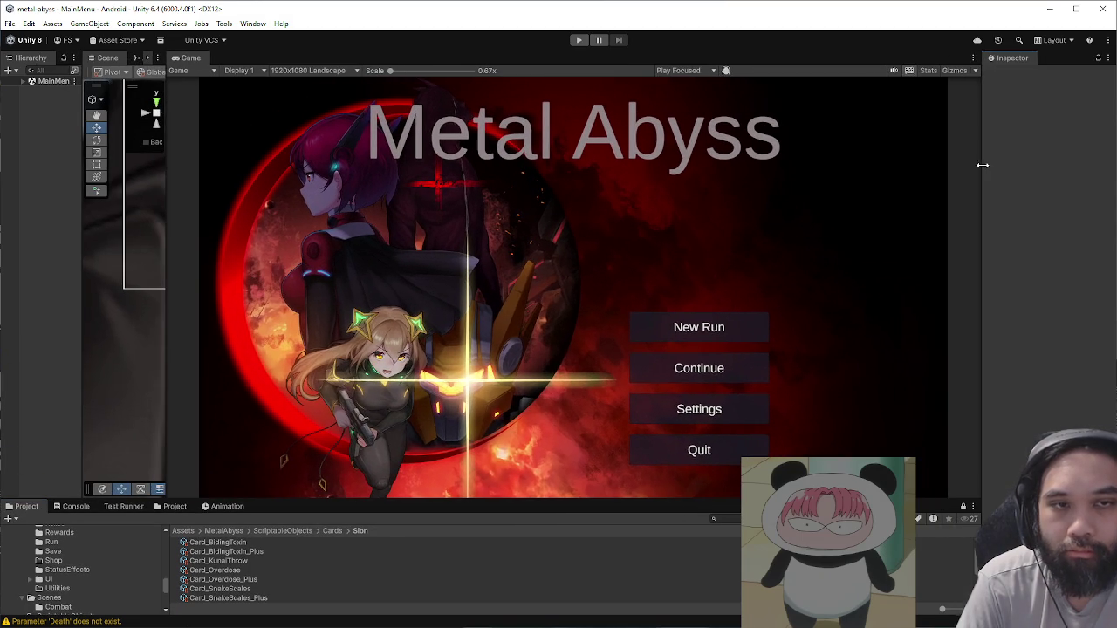
click(9, 24)
click(44, 149)
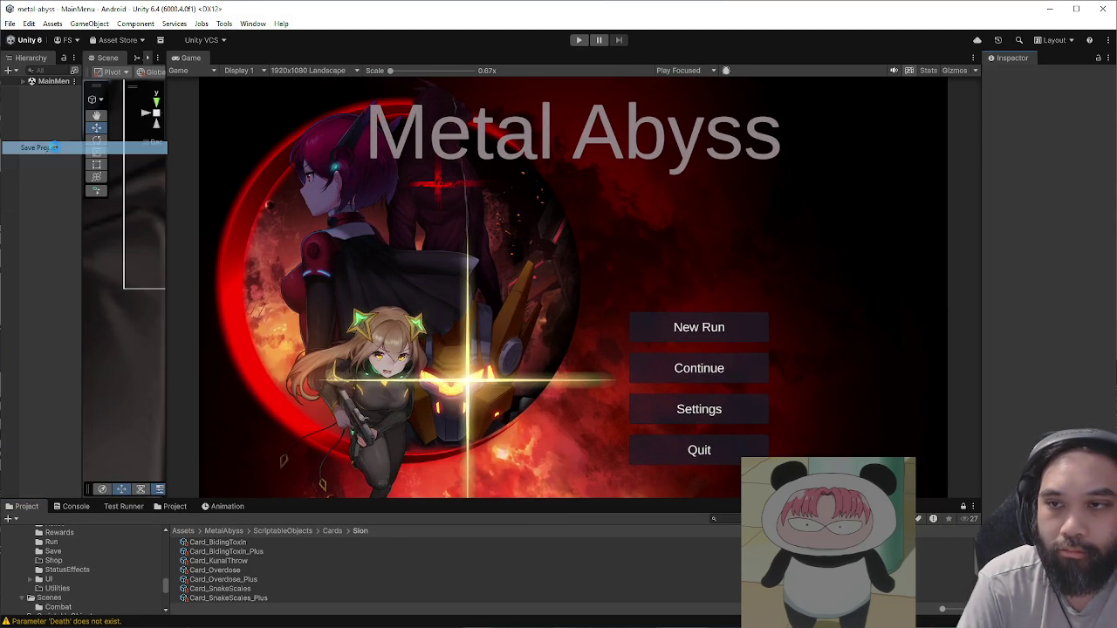
click(579, 39)
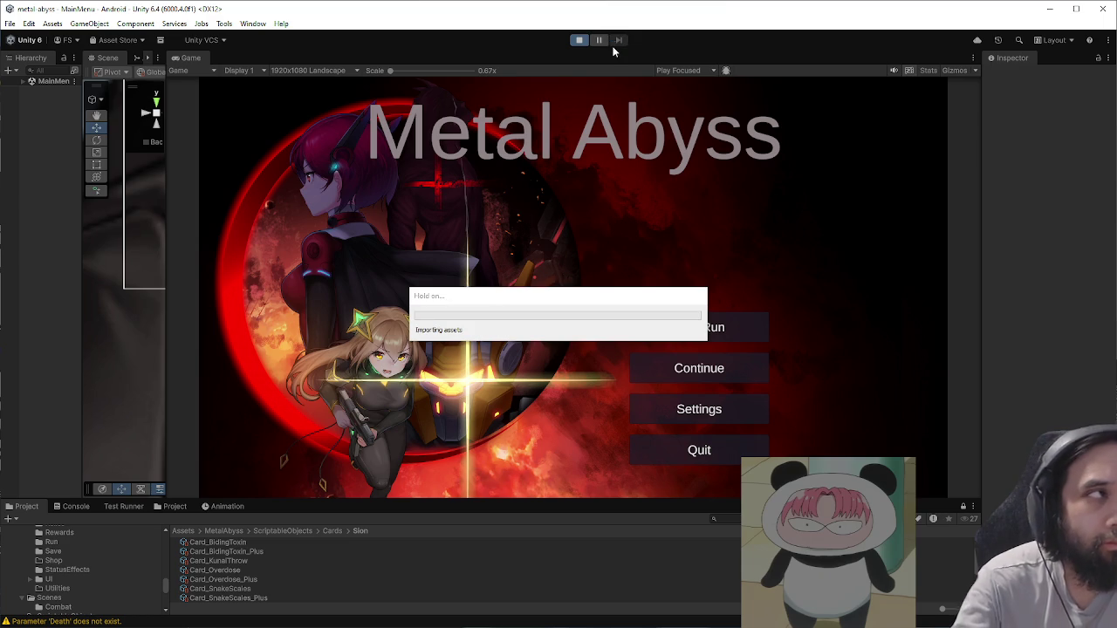
Step: Start a new run as Sion, review all cards in the debug panel, and resume
click(664, 333)
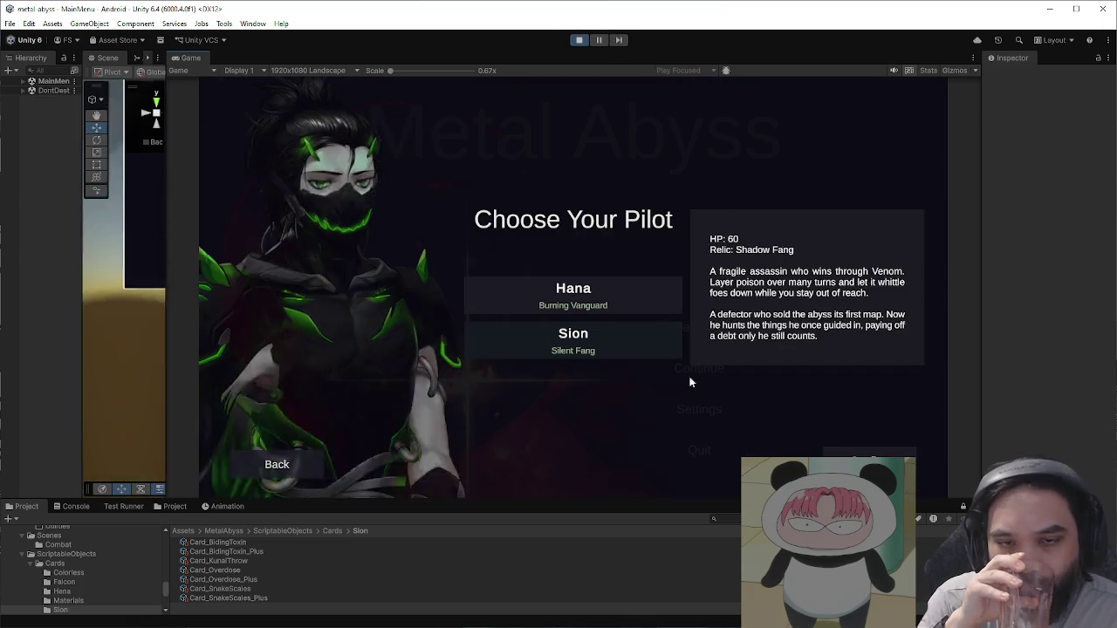
click(689, 382)
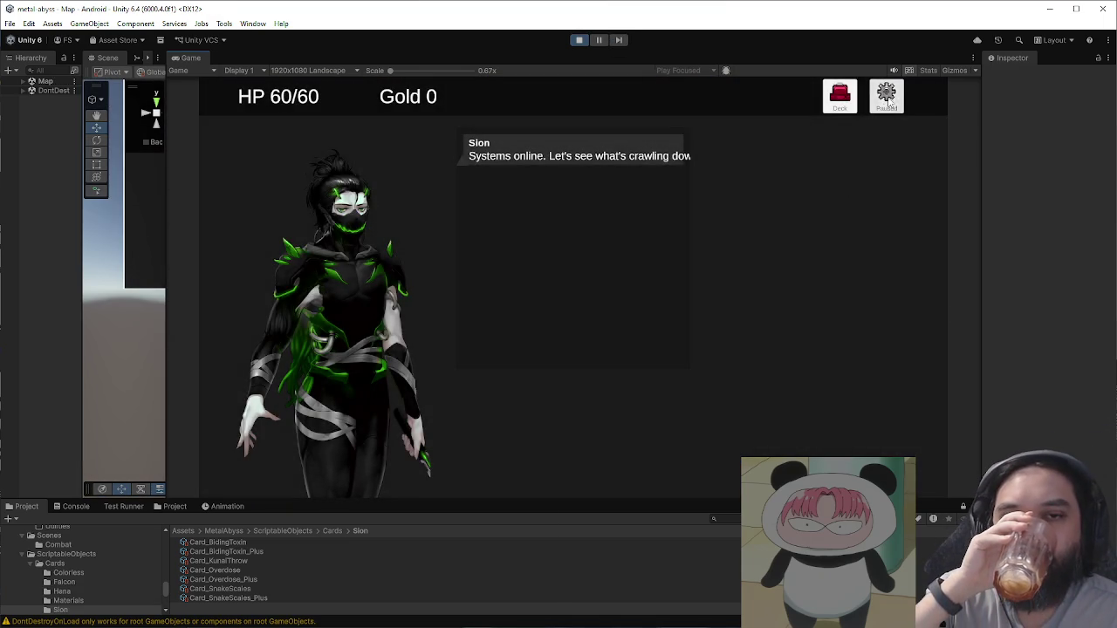
click(888, 103)
click(656, 423)
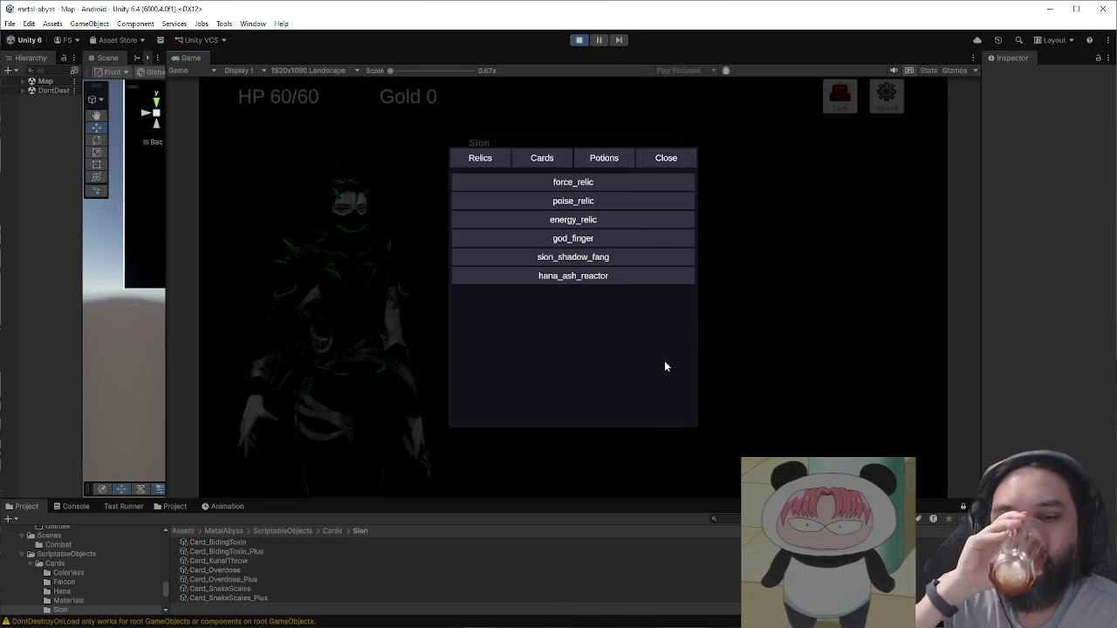
click(553, 158)
scroll(631, 319, down, 10)
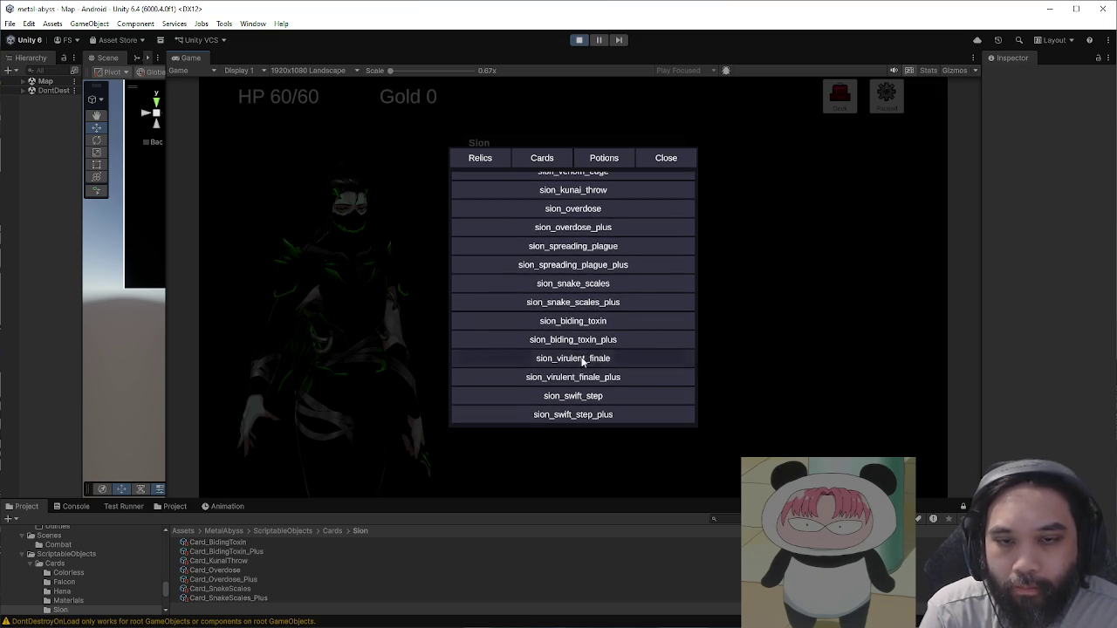
click(660, 160)
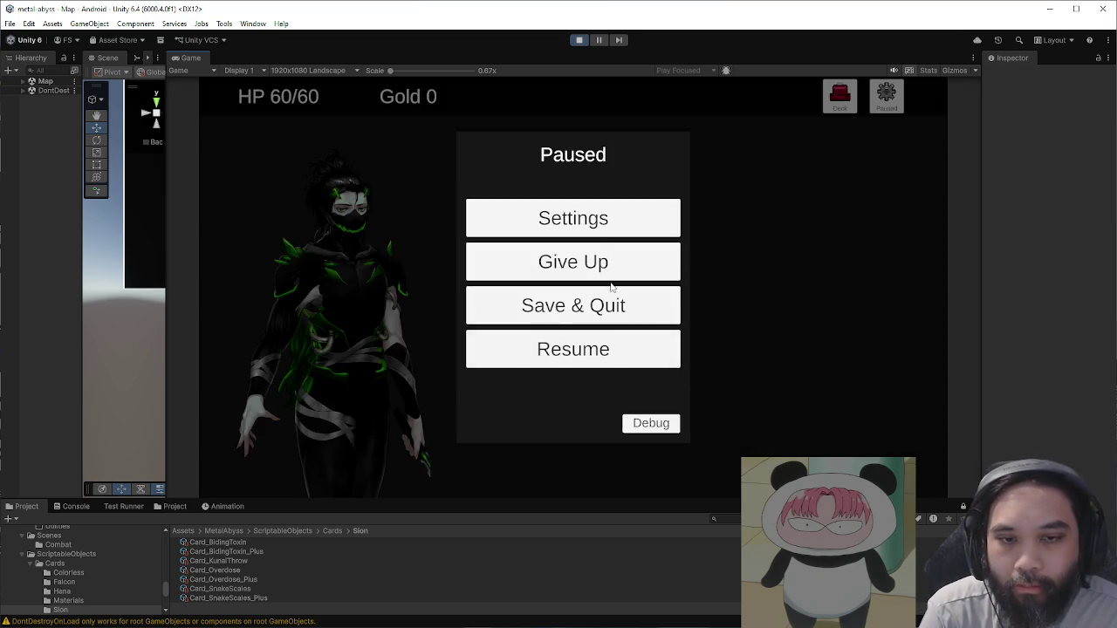
click(617, 341)
Step: View the deck to find Virulent Finale and begin a screen capture
click(839, 96)
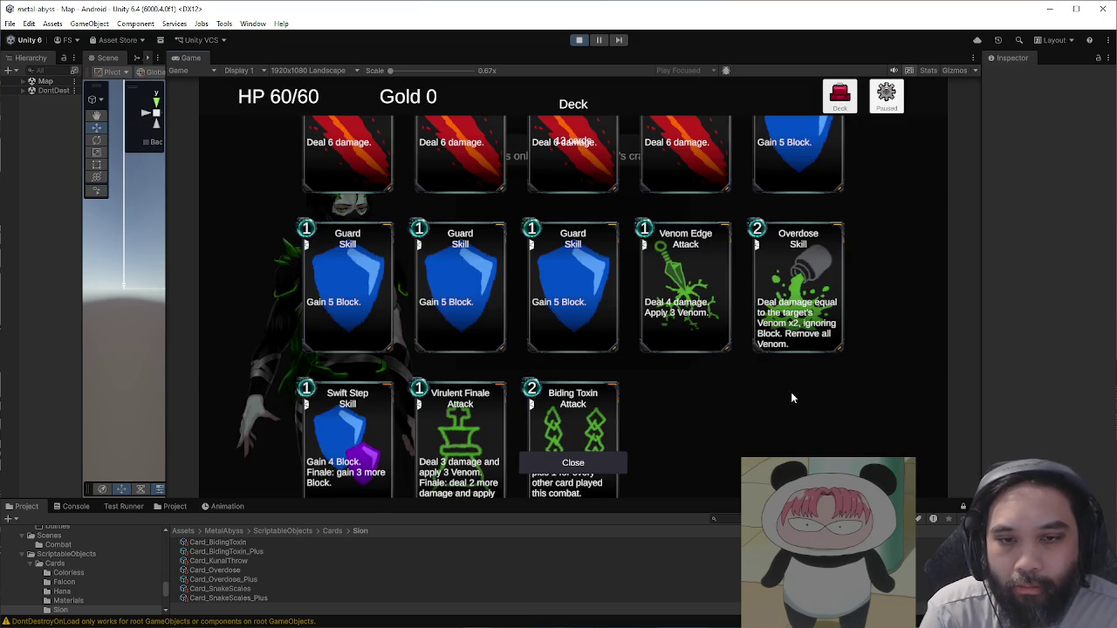
scroll(777, 366, down, 3)
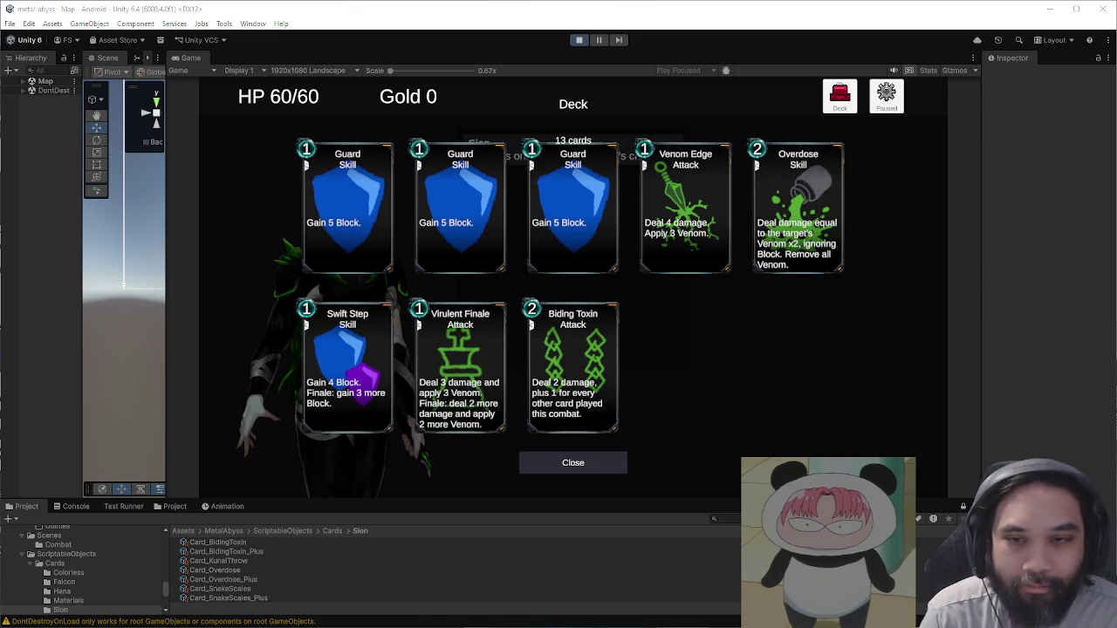
key(super+shift+s)
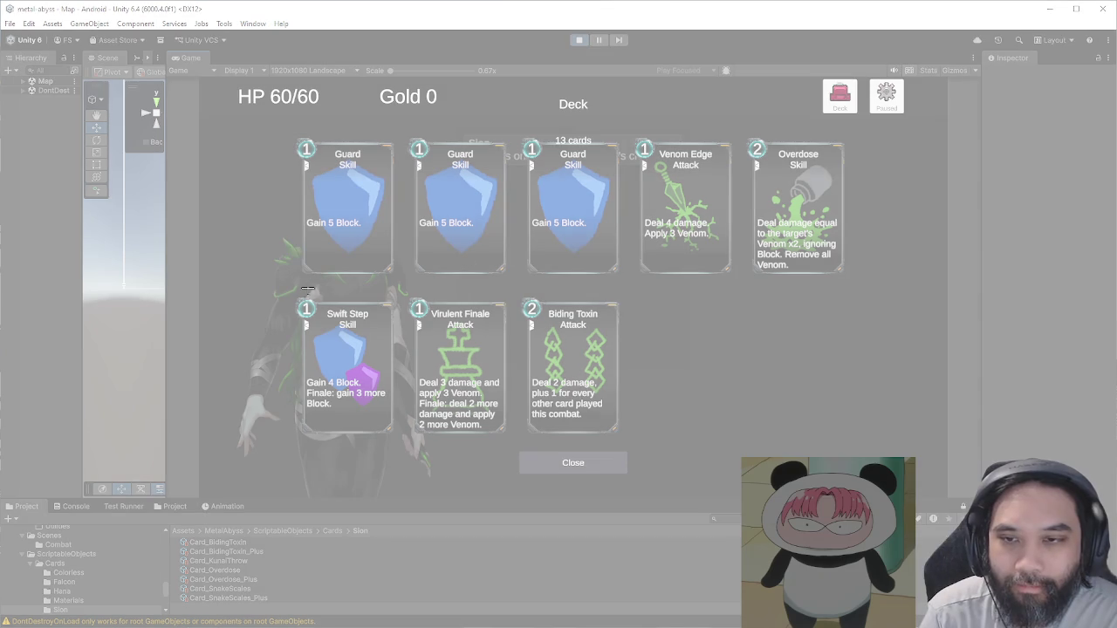
Step: Snip the bottom row of three cards, then enlarge the Game view
drag(292, 291, 631, 444)
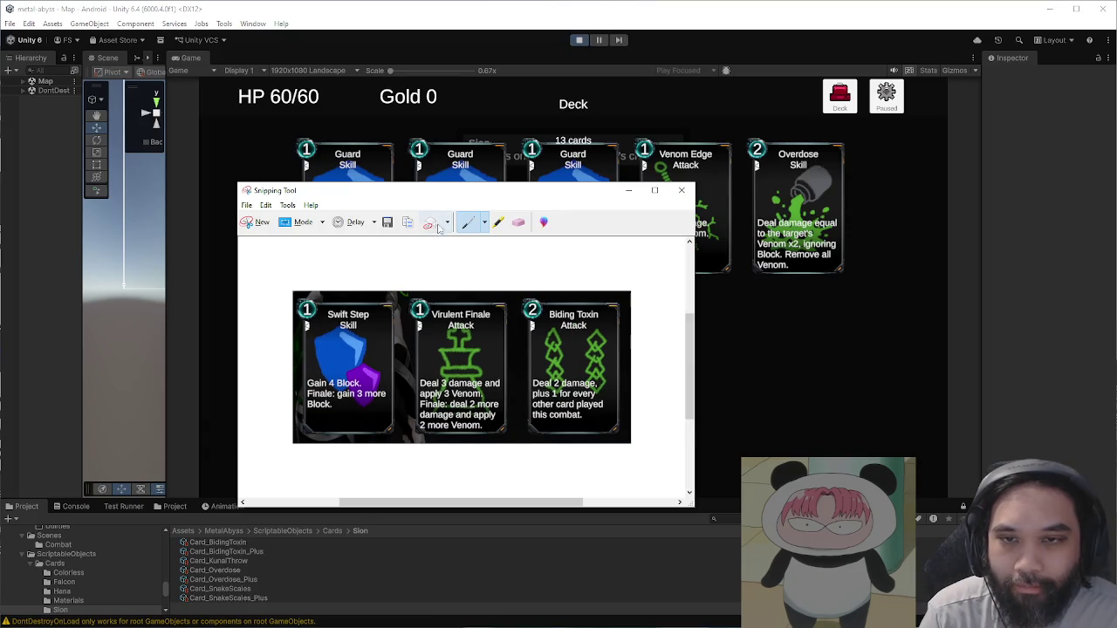
click(838, 332)
drag(390, 71, 406, 72)
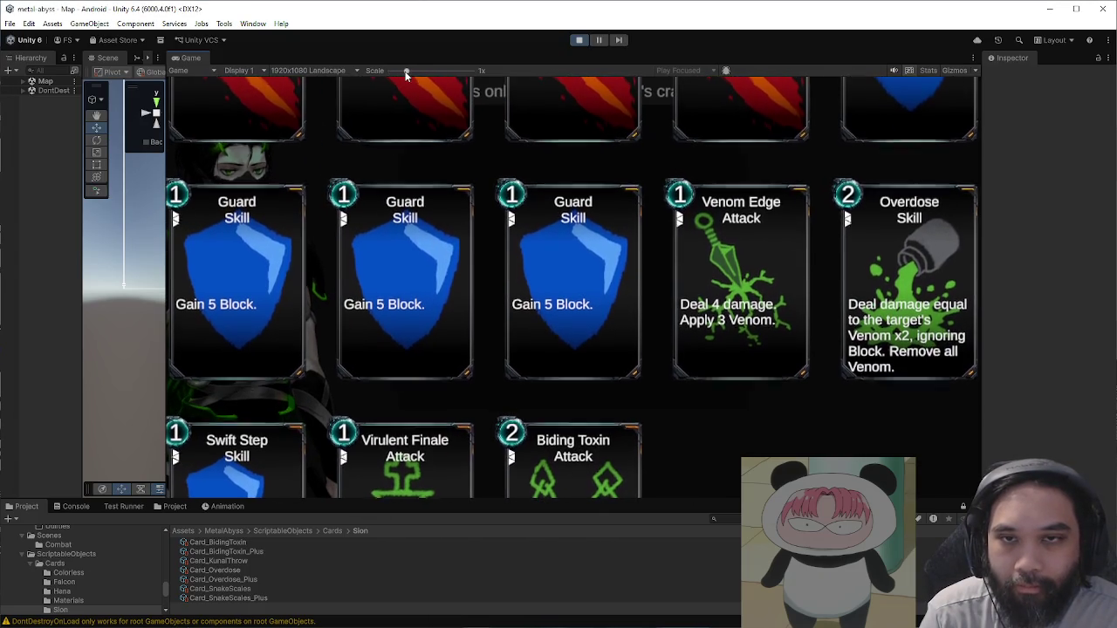
scroll(392, 394, down, 2)
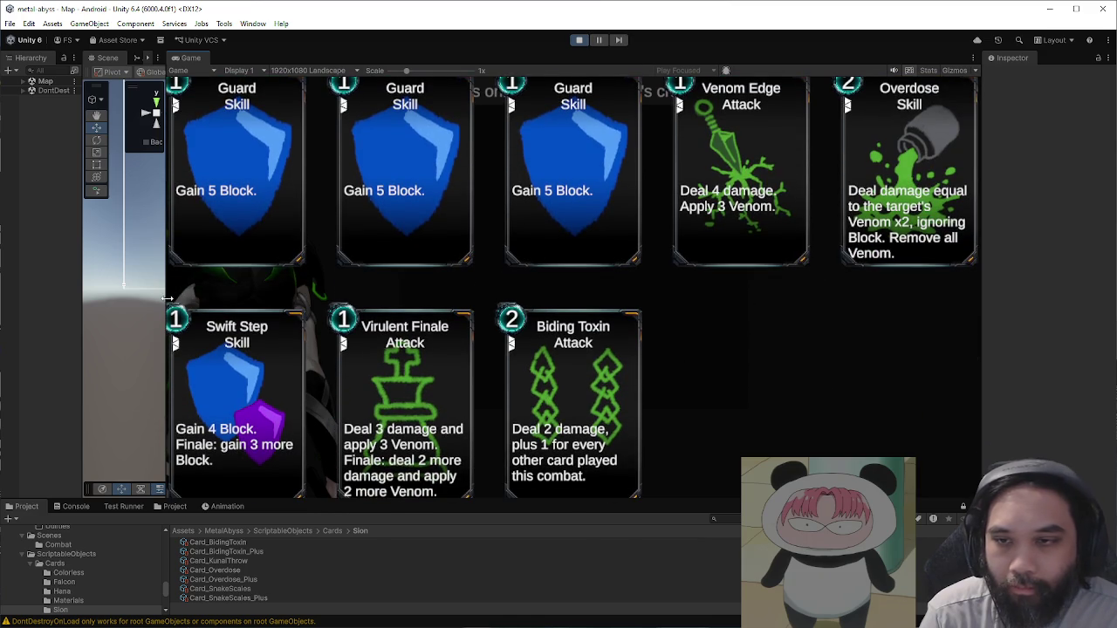
drag(167, 298, 116, 299)
drag(652, 499, 653, 577)
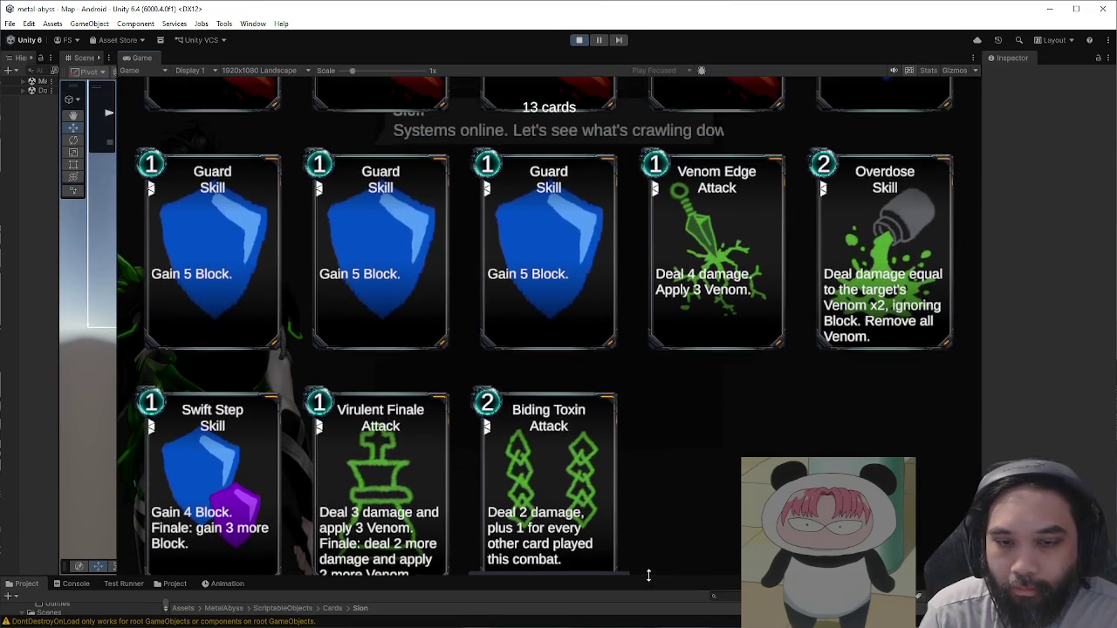
Step: Re-snip the bottom card row, minimize the Snipping Tool, and close the deck view
drag(131, 331, 629, 554)
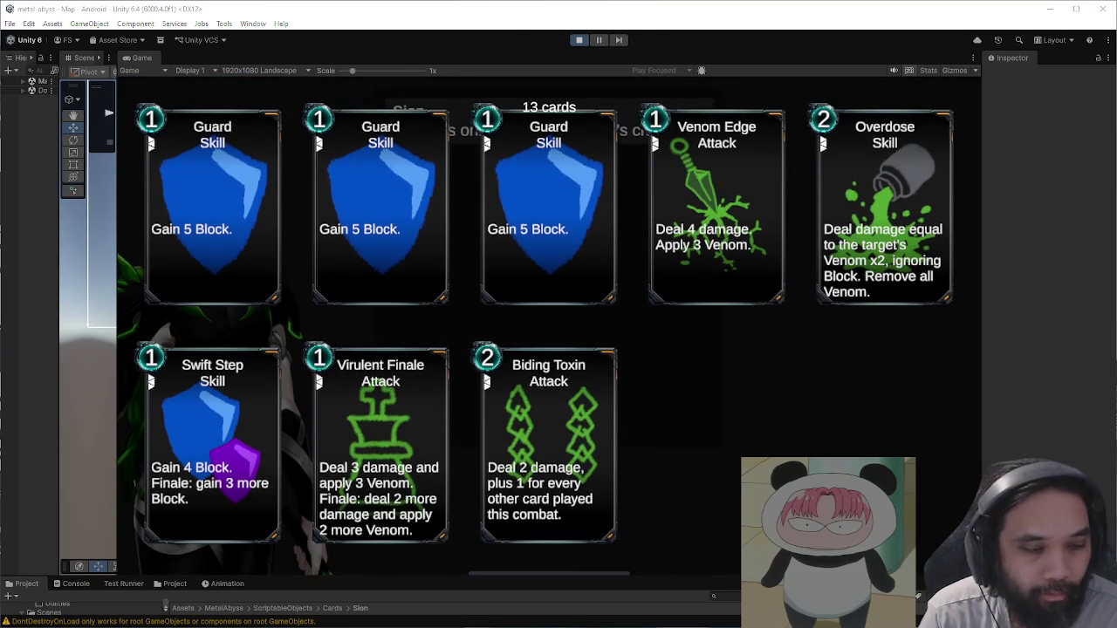
click(256, 222)
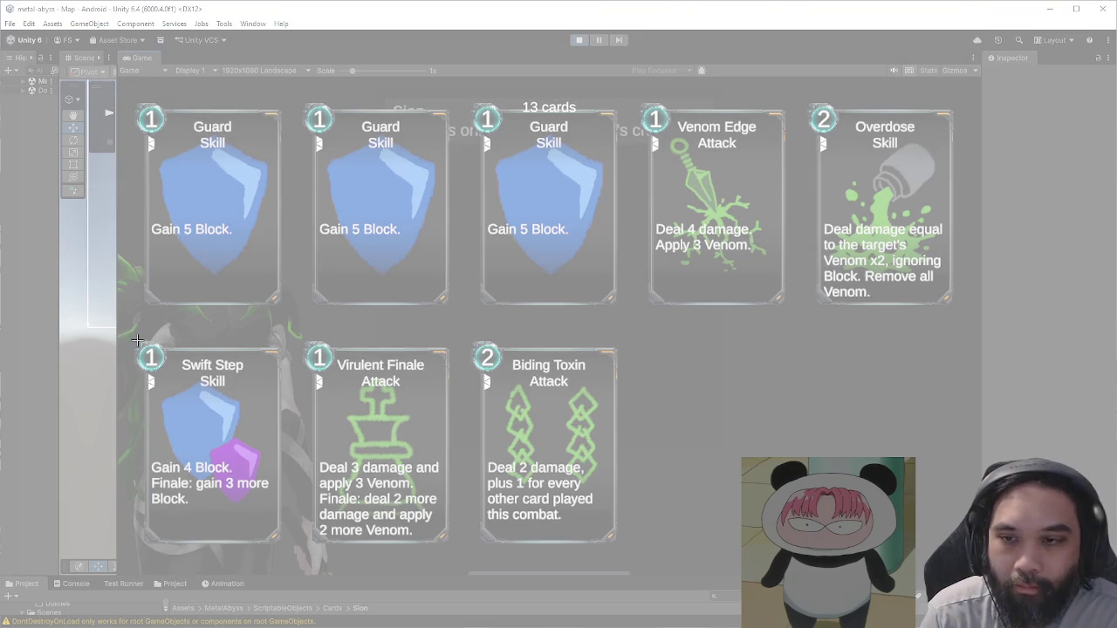
mouse_move(132, 336)
mouse_down()
mouse_move(612, 532)
mouse_move(626, 553)
mouse_up()
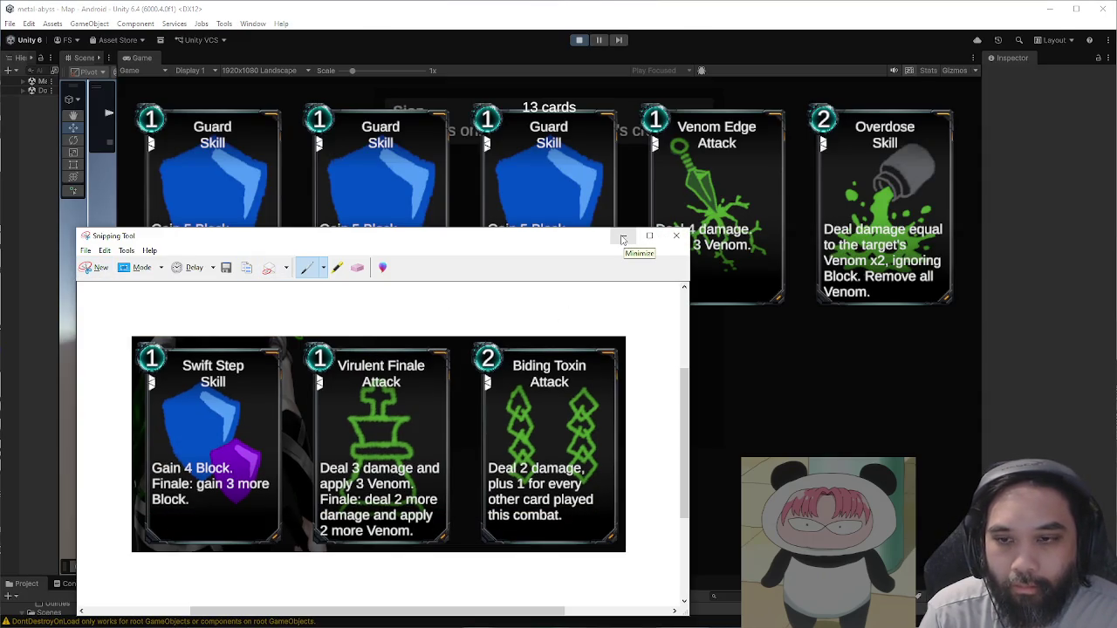
click(624, 239)
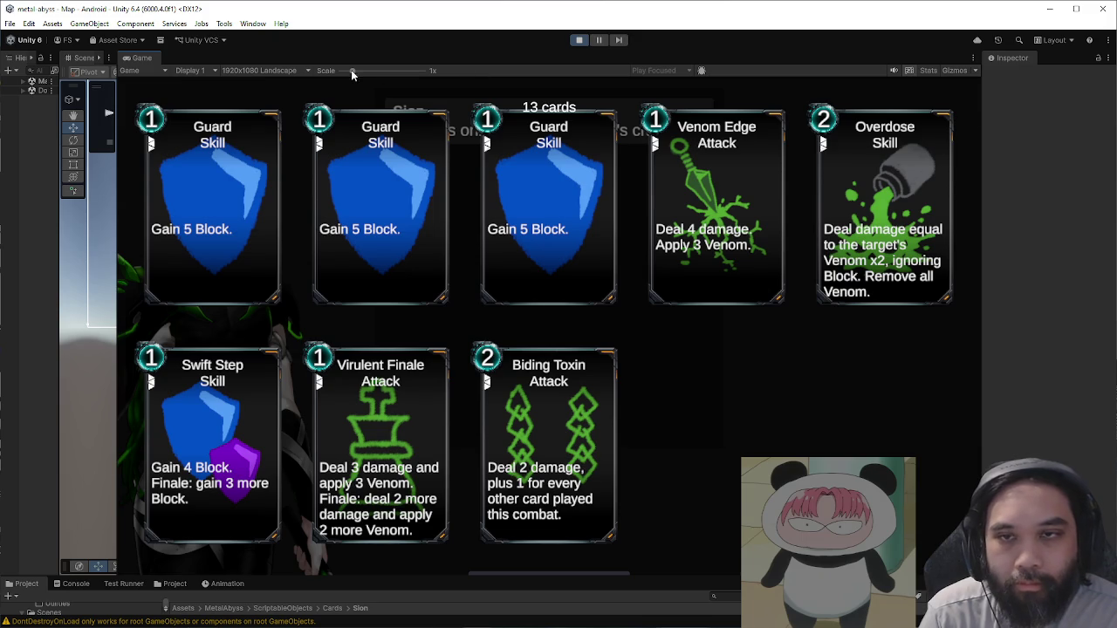
scroll(818, 249, down, 2)
click(573, 530)
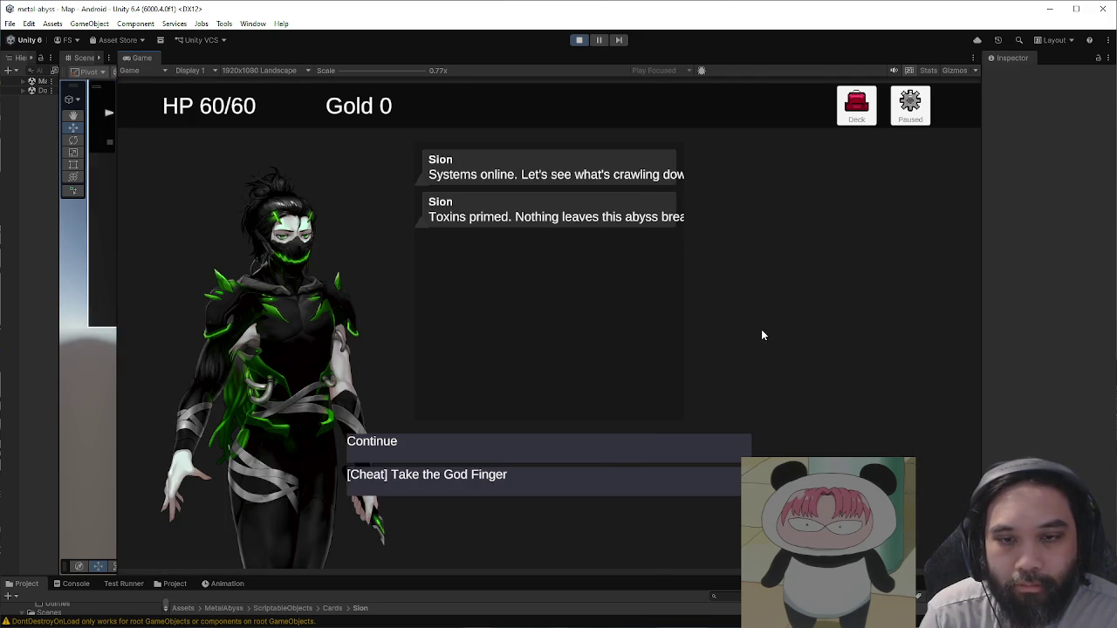
Step: Continue past Slon's dialogue, travel to the next node, and train further for max HP 68
click(620, 455)
click(442, 344)
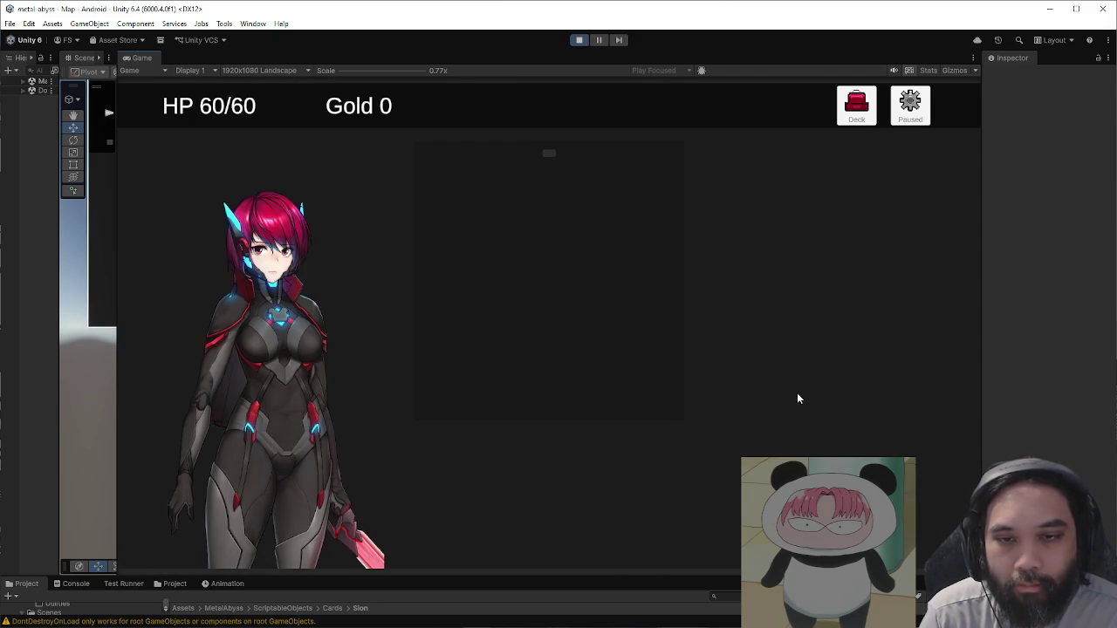
click(559, 482)
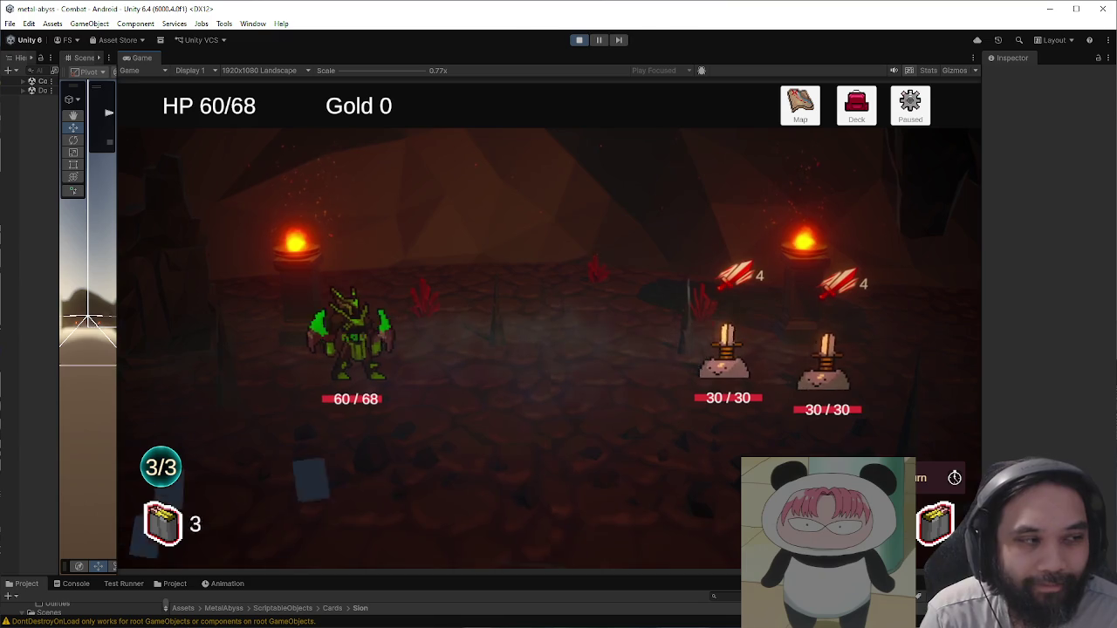
Step: Play Virulent Finale and Slash Attack on the left enemy, then end the turn
click(711, 520)
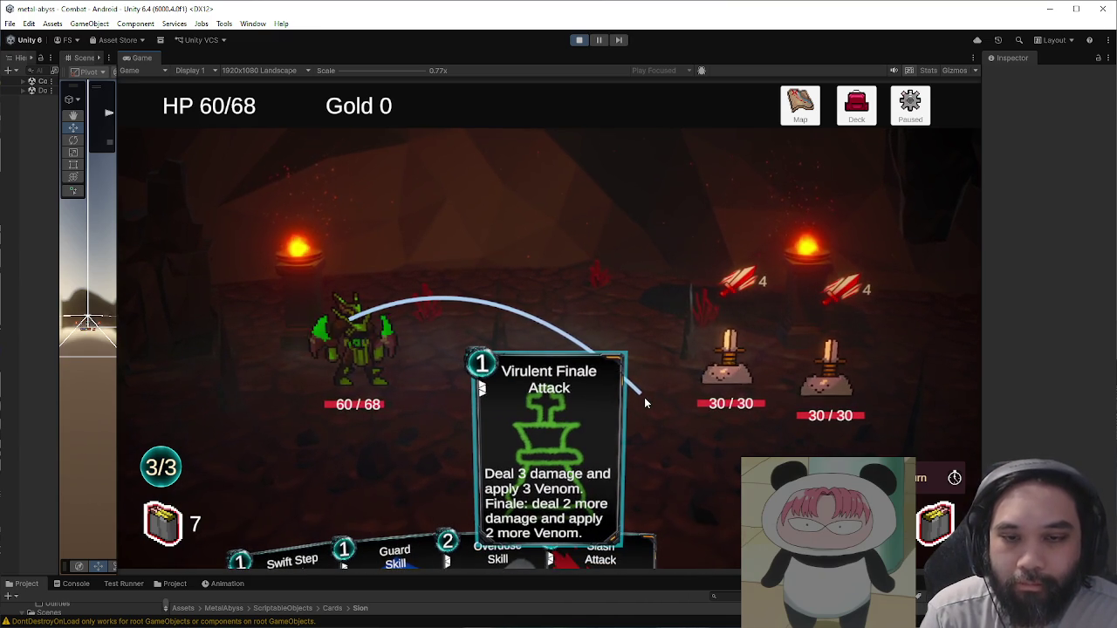
click(693, 383)
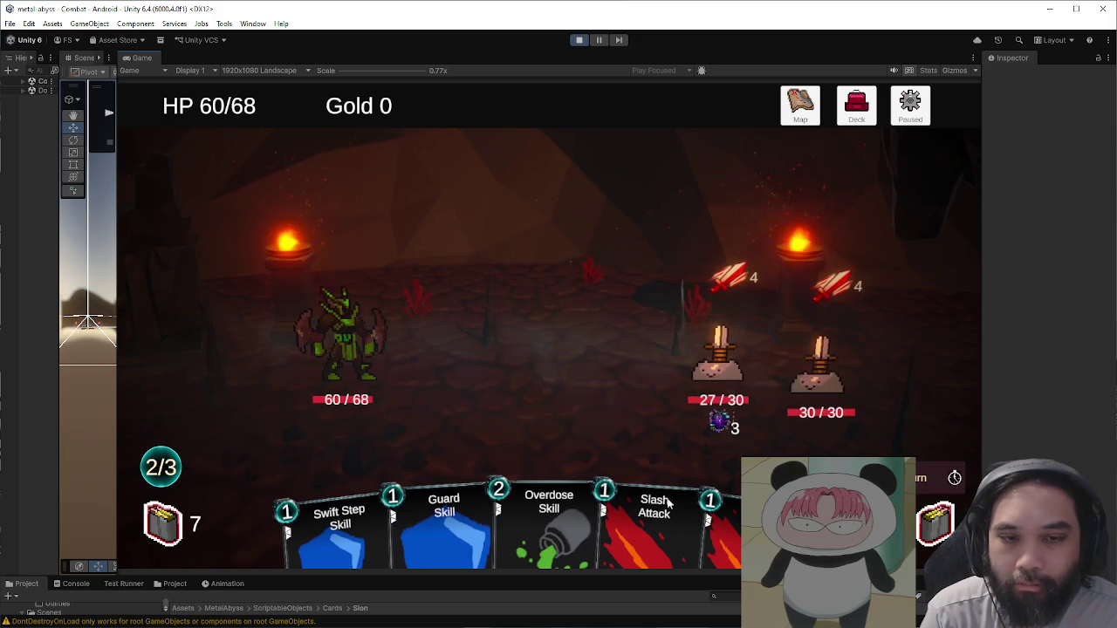
click(646, 488)
click(709, 387)
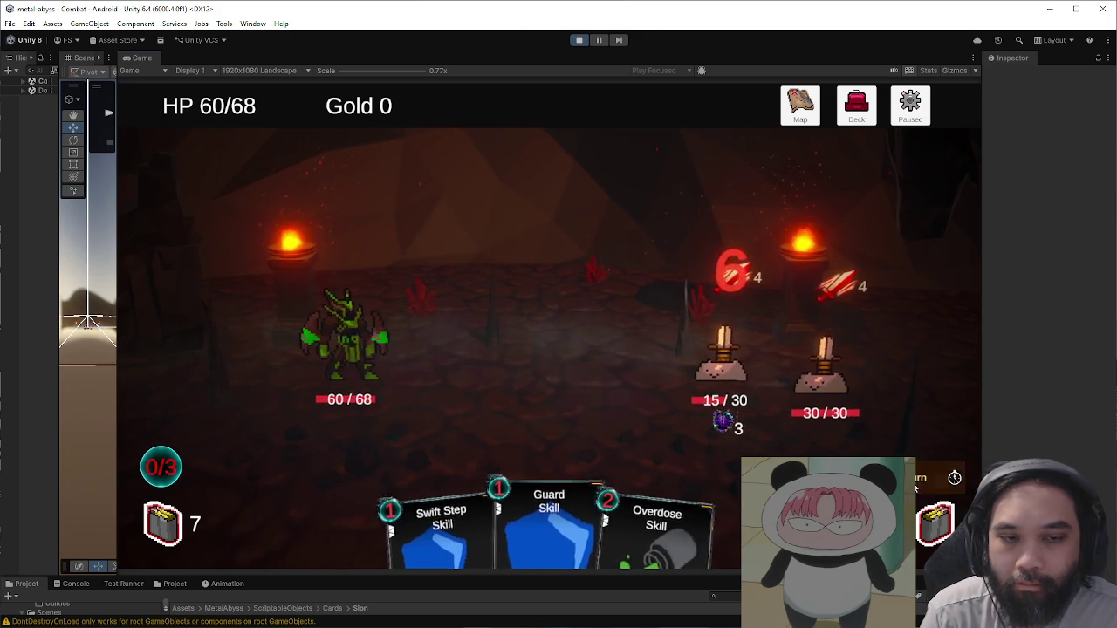
key(e)
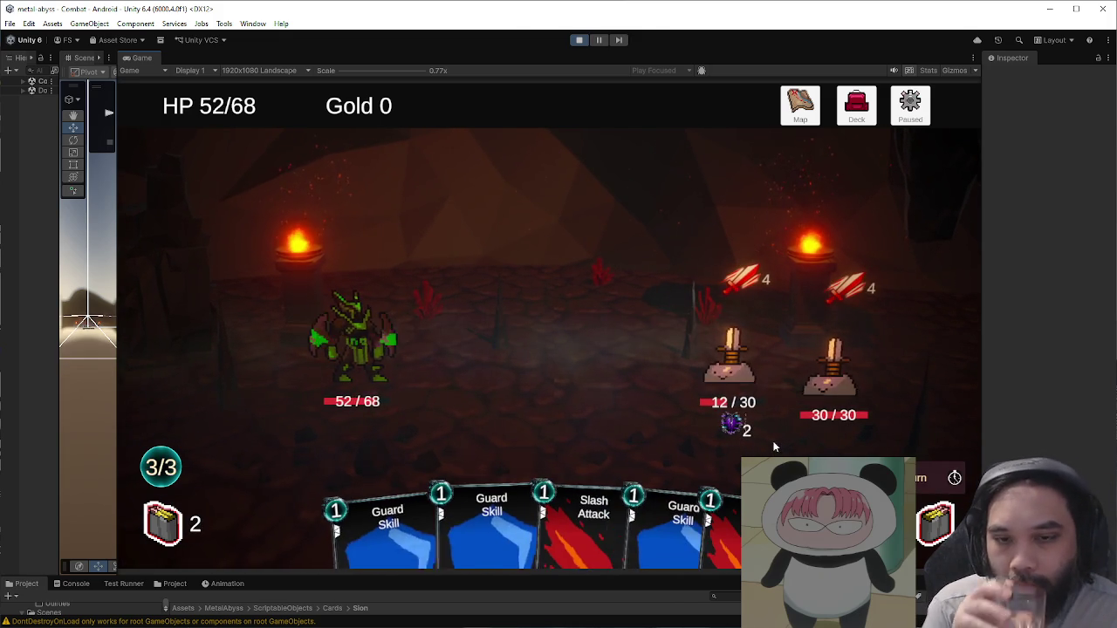
Step: Play Guard cards and Slash Attack, end the turn, then aim Biding Toxin at the enemy
key(3)
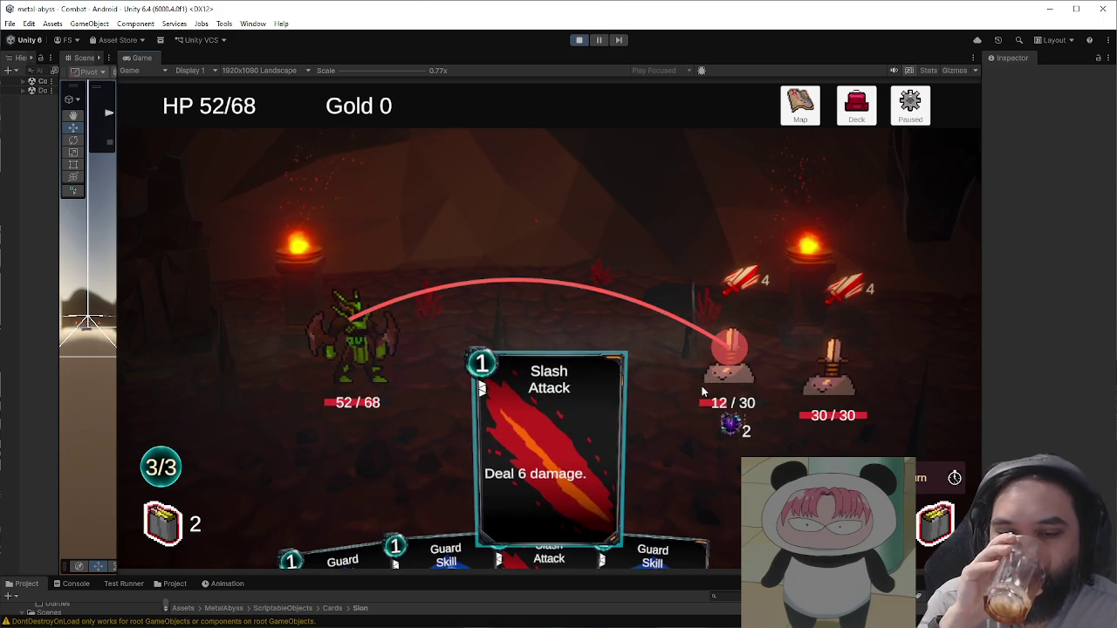
right_click(704, 392)
key(4)
drag(729, 459, 729, 366)
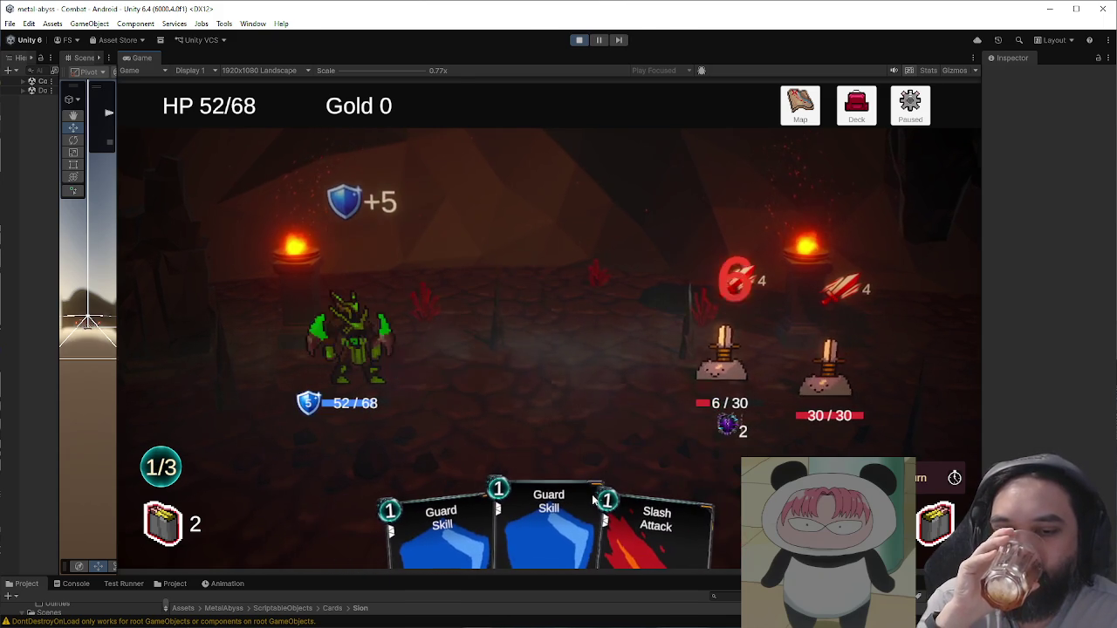
key(2)
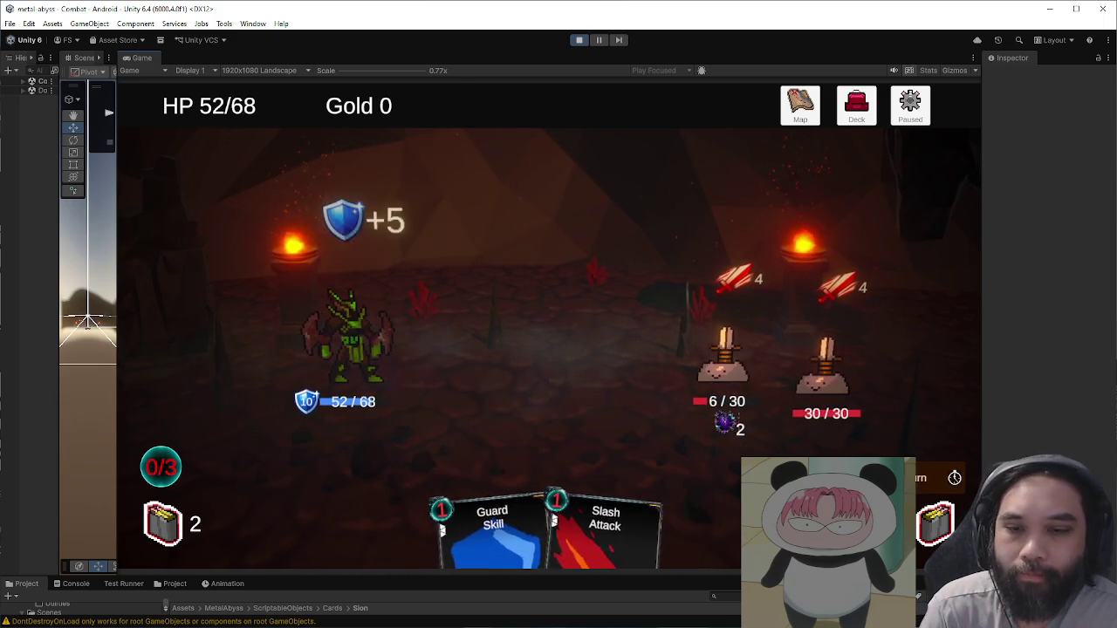
key(e)
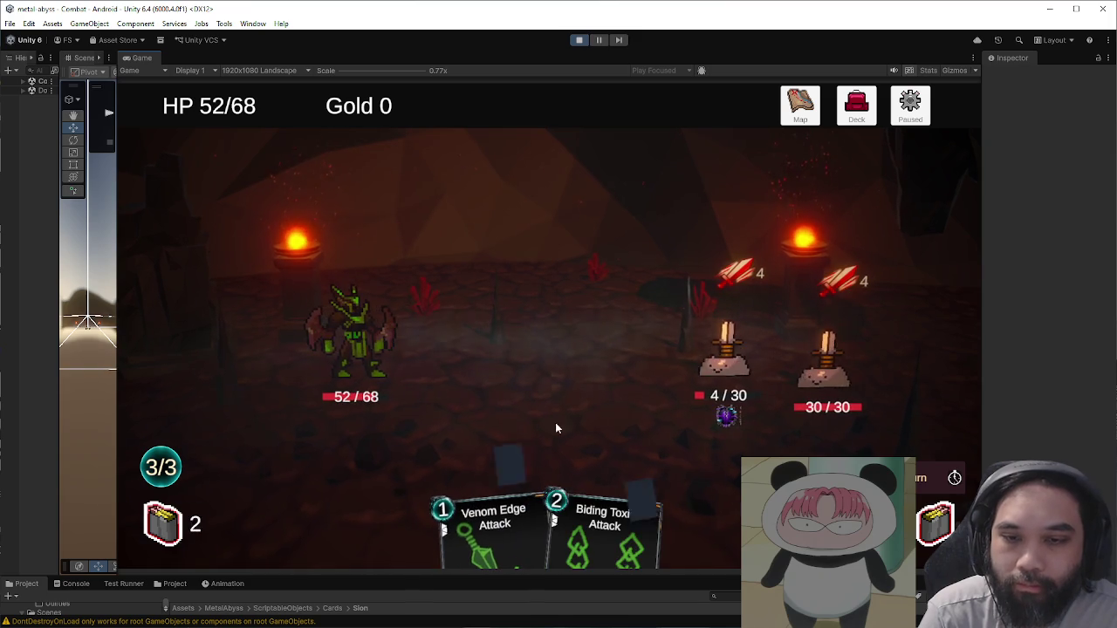
mouse_move(435, 539)
mouse_move(435, 538)
mouse_down()
mouse_move(673, 392)
mouse_move(800, 391)
mouse_move(511, 353)
mouse_move(625, 574)
mouse_up()
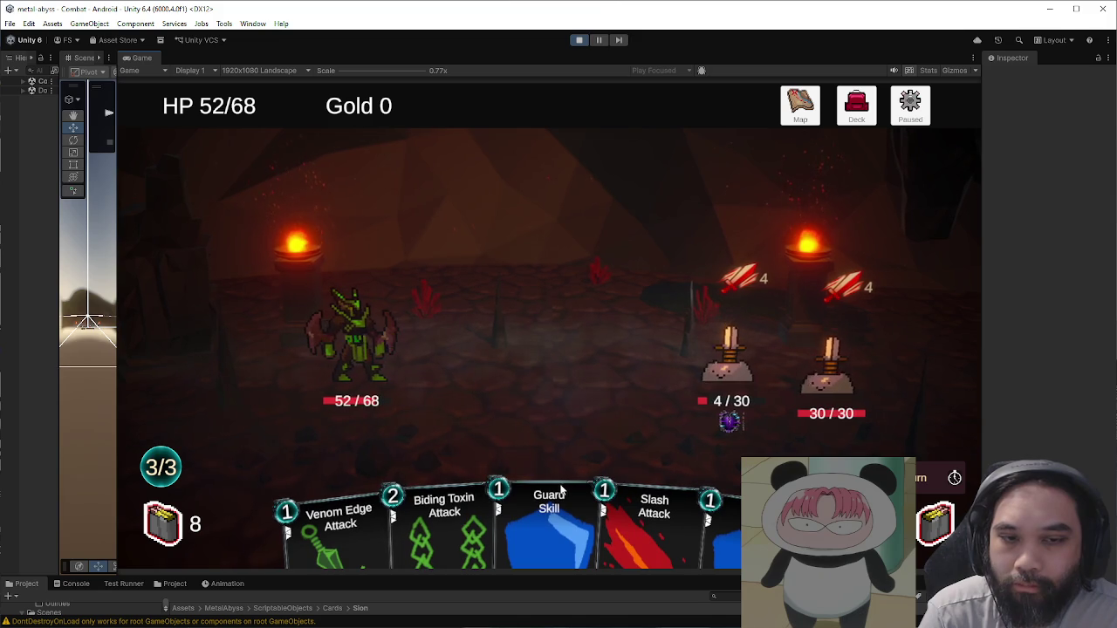
Step: Finish the 4/30 enemy with Slash, then gain block with two Guard cards
drag(638, 511, 729, 367)
drag(512, 472, 789, 380)
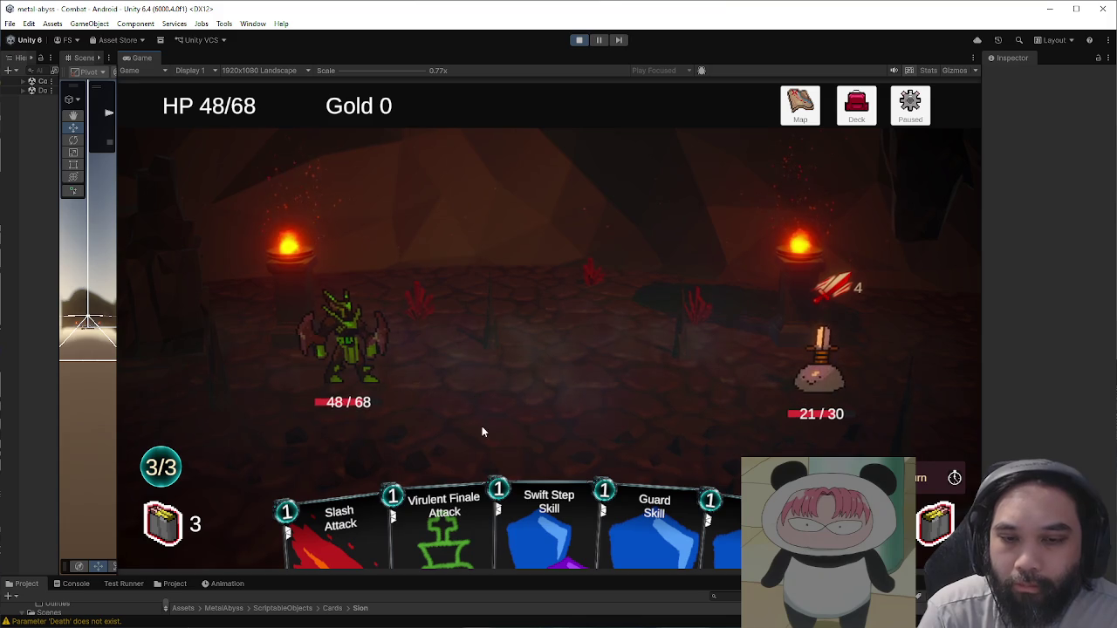
mouse_move(552, 463)
mouse_down()
mouse_move(542, 403)
mouse_move(540, 534)
mouse_up()
mouse_move(469, 514)
mouse_down()
mouse_move(476, 397)
mouse_move(485, 436)
mouse_up()
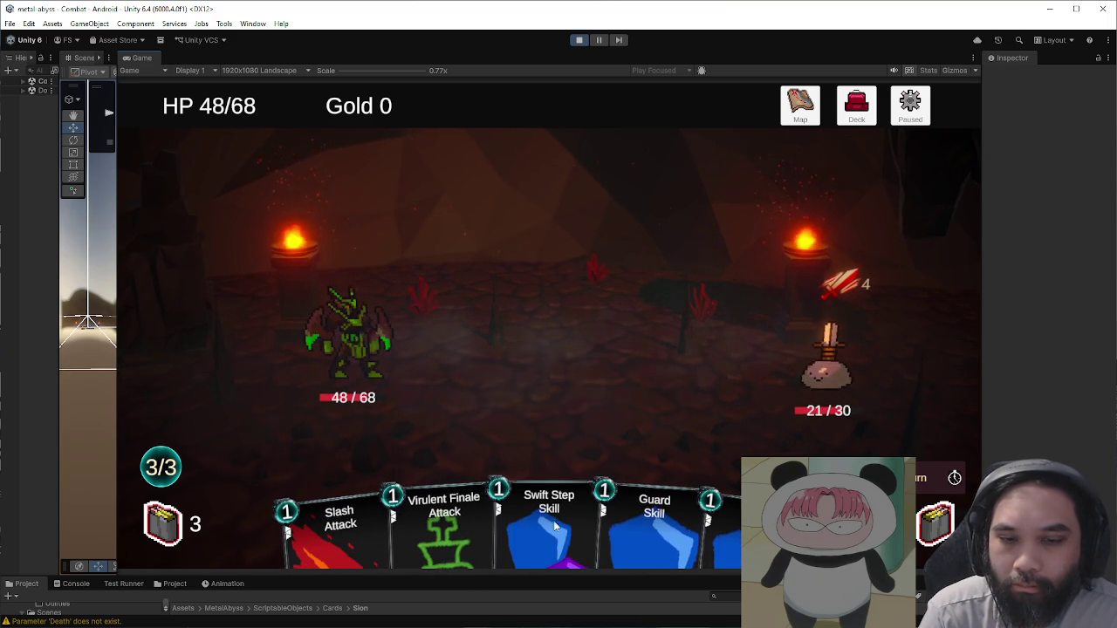
drag(646, 526, 650, 367)
drag(698, 533, 655, 366)
Step: Hit the last enemy with two Slashes, block with Swift Step, and kill it with Biding Toxin
mouse_move(549, 523)
mouse_down()
mouse_move(583, 340)
mouse_move(573, 338)
mouse_up()
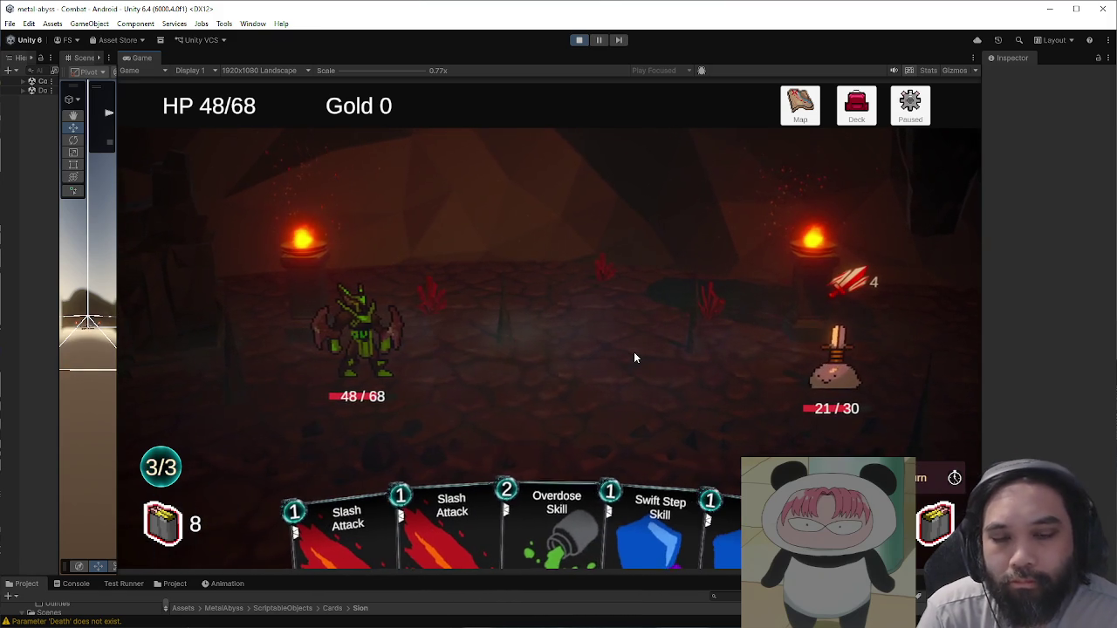
mouse_move(556, 463)
mouse_down()
mouse_move(556, 451)
mouse_move(564, 517)
mouse_up()
mouse_move(441, 550)
mouse_down()
mouse_move(873, 387)
mouse_move(838, 371)
mouse_up()
drag(350, 541, 836, 384)
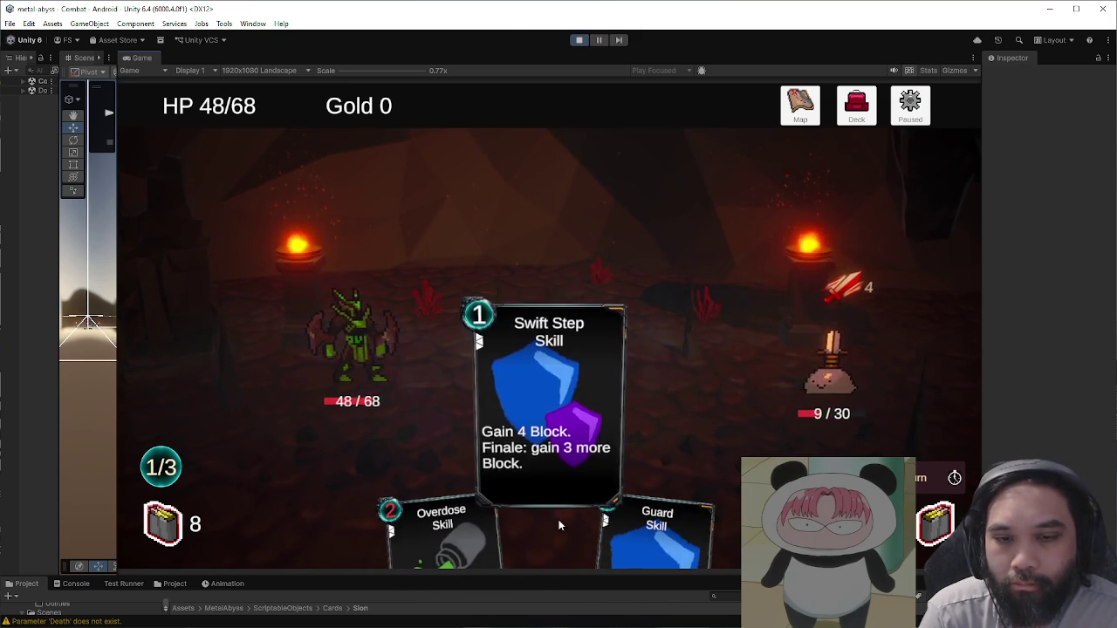
drag(565, 528, 559, 332)
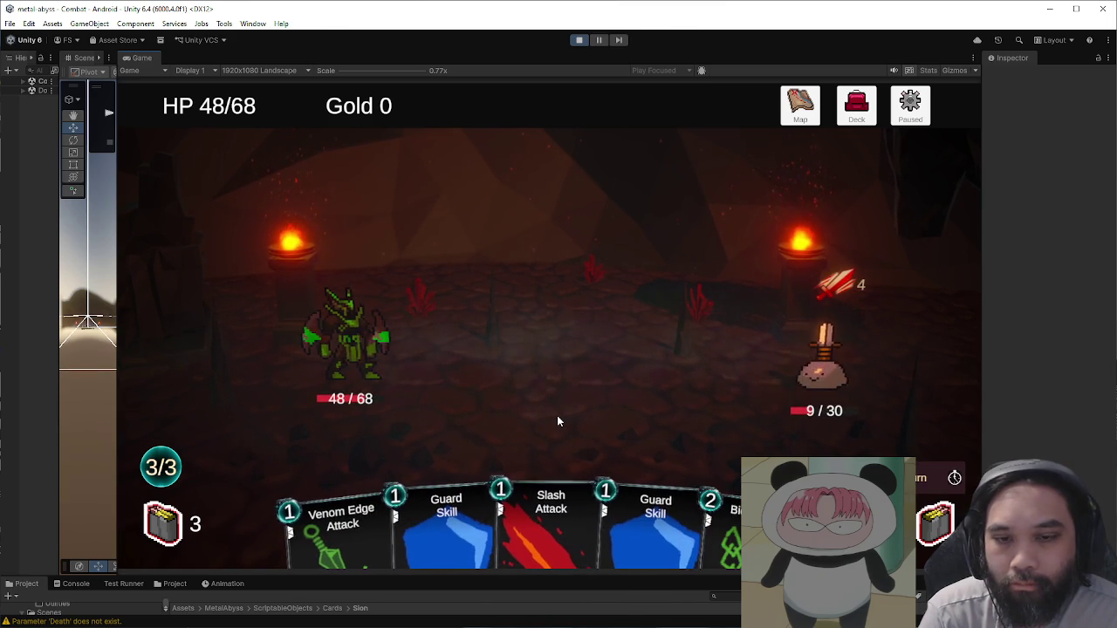
mouse_move(729, 519)
mouse_down()
mouse_move(794, 336)
mouse_move(790, 362)
mouse_up()
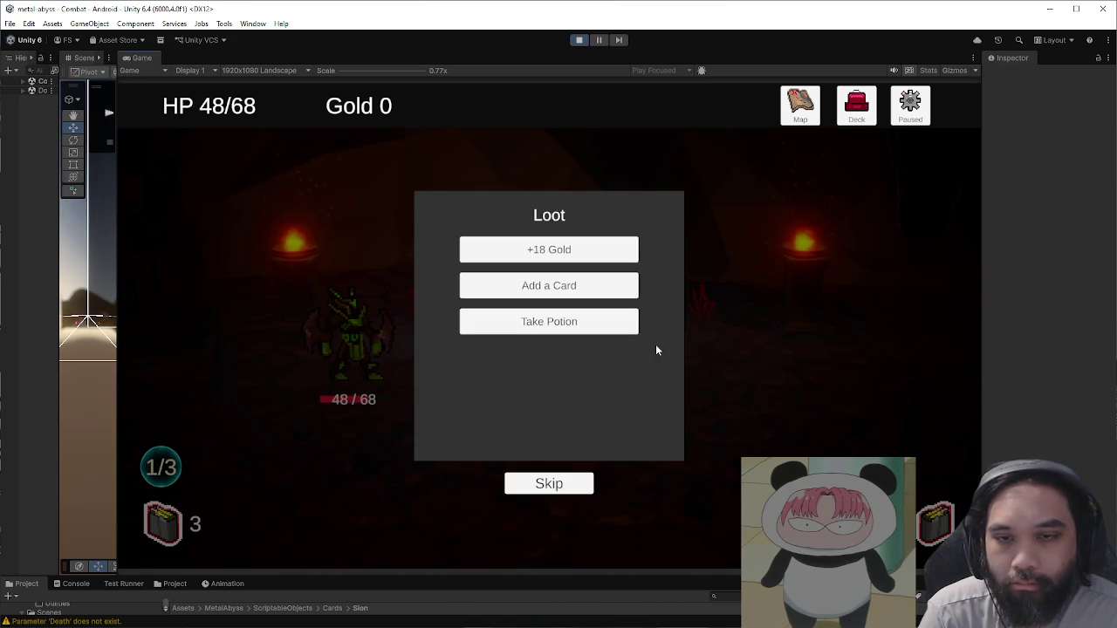
click(577, 251)
Step: Take Virulent Finale as the reward card and collect the potion from the loot
click(577, 251)
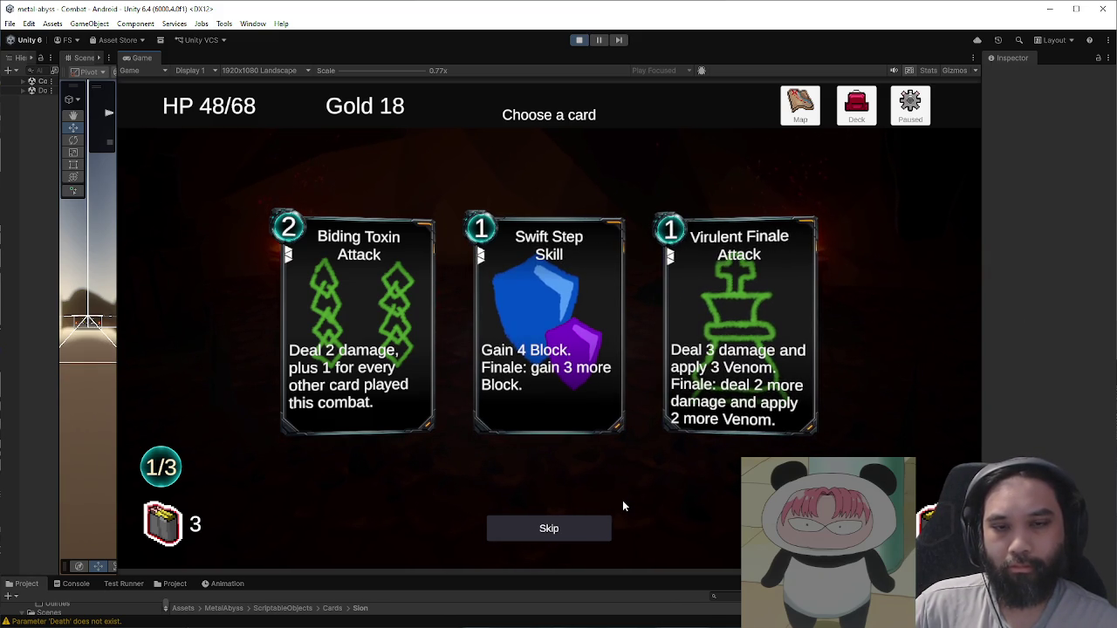
click(579, 530)
click(586, 259)
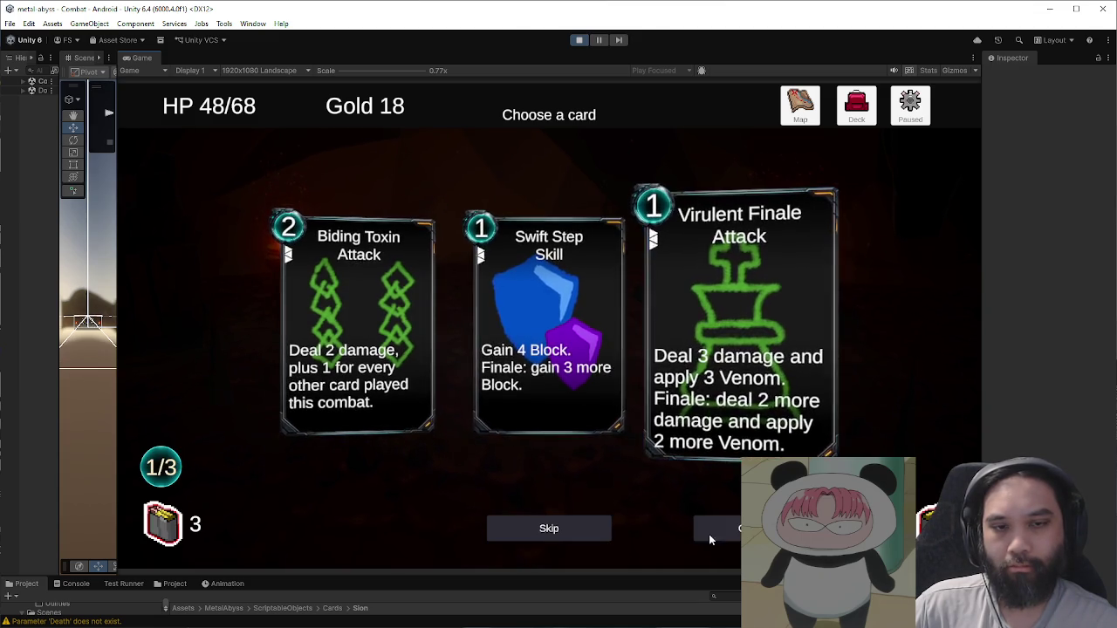
click(690, 314)
click(574, 252)
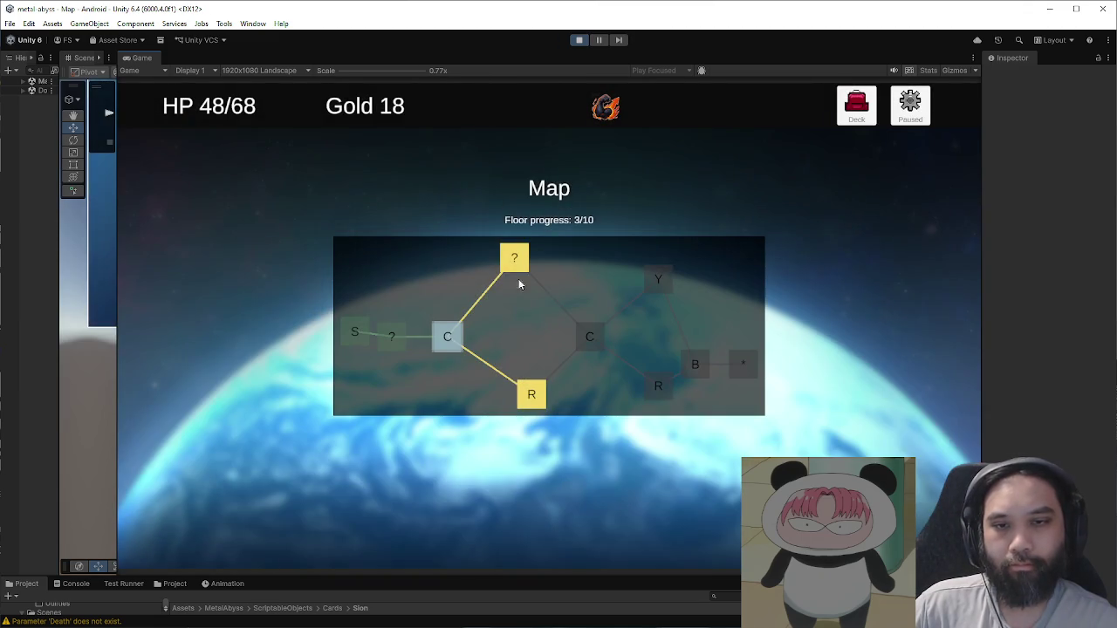
Step: Visit the ? node, answer Falcon's event, and block with two Guards in the new fight
click(519, 271)
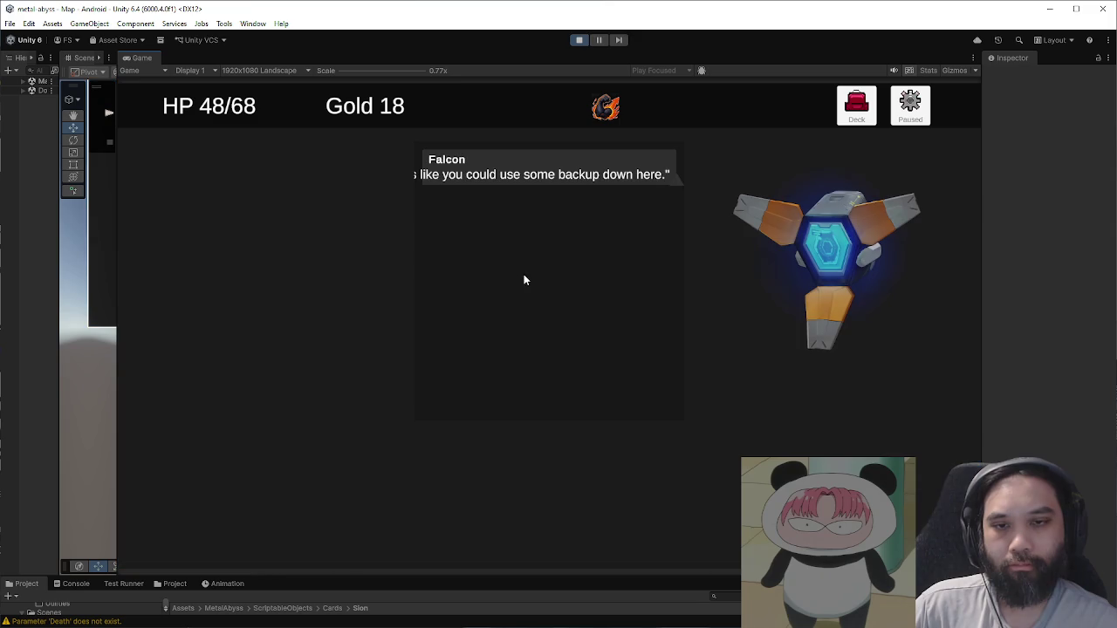
click(583, 443)
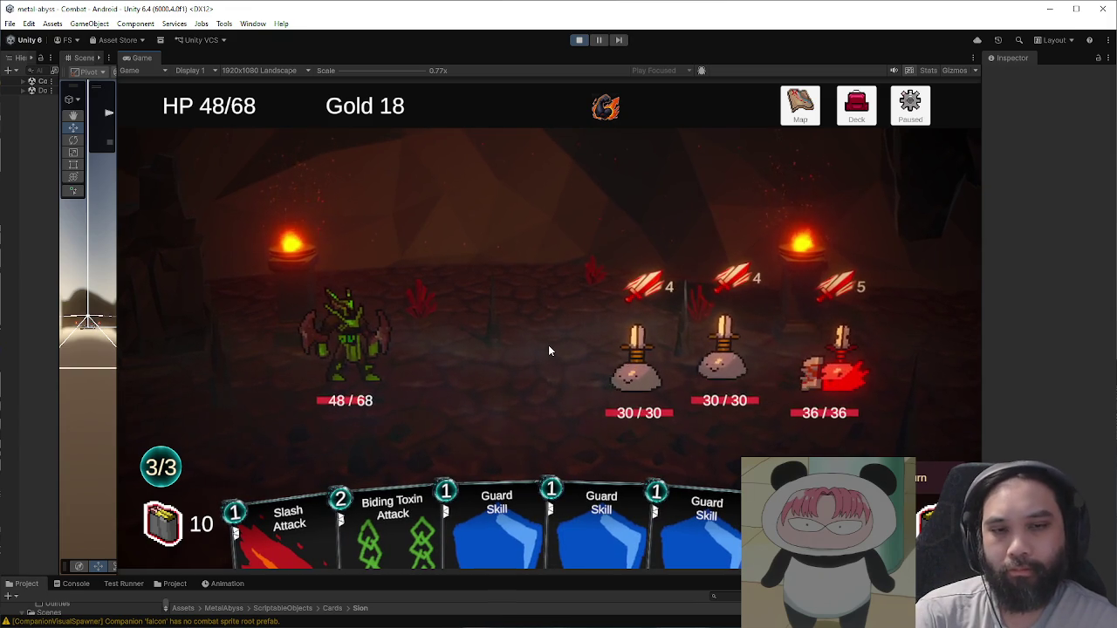
drag(576, 484, 565, 400)
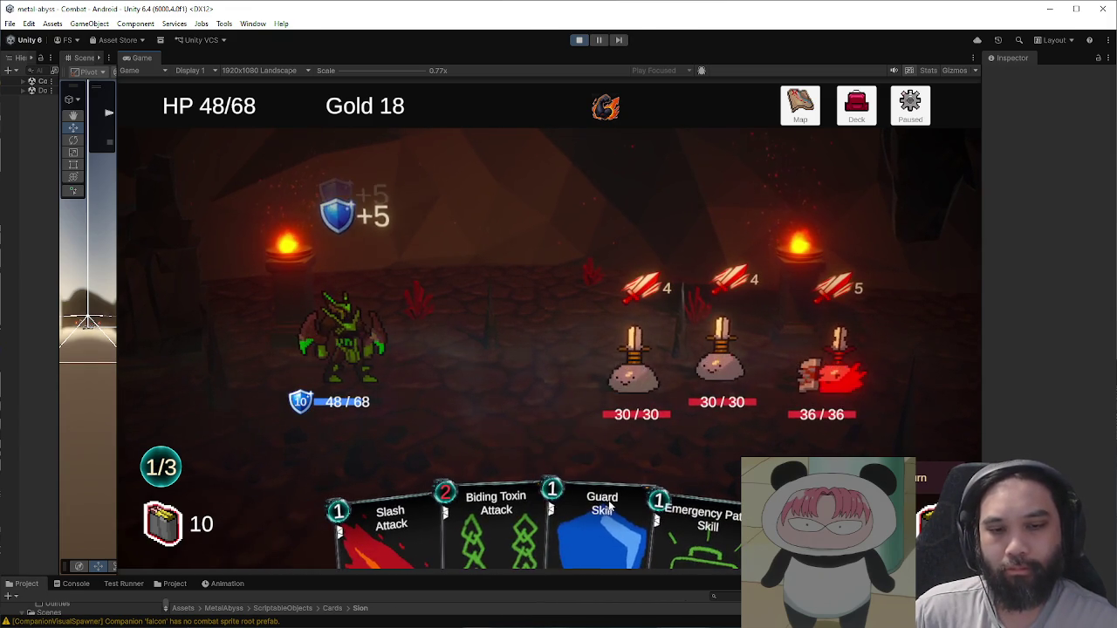
drag(603, 524, 511, 350)
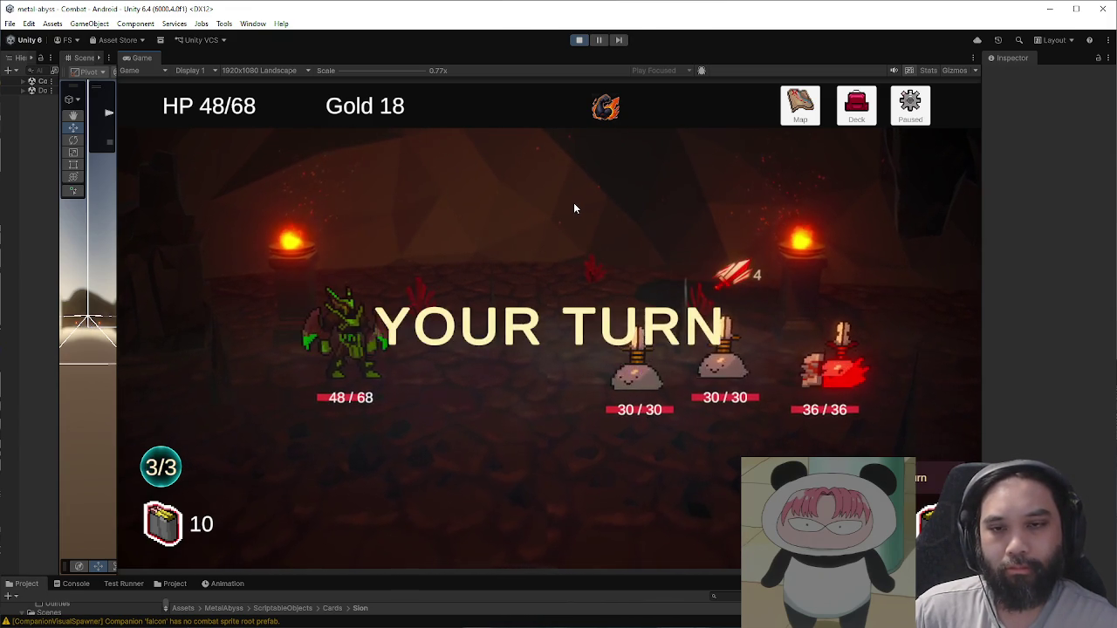
Step: Use the companion ability, play Tactical Scan and Venom Edge on the first enemy, and end the turn
drag(605, 107, 567, 201)
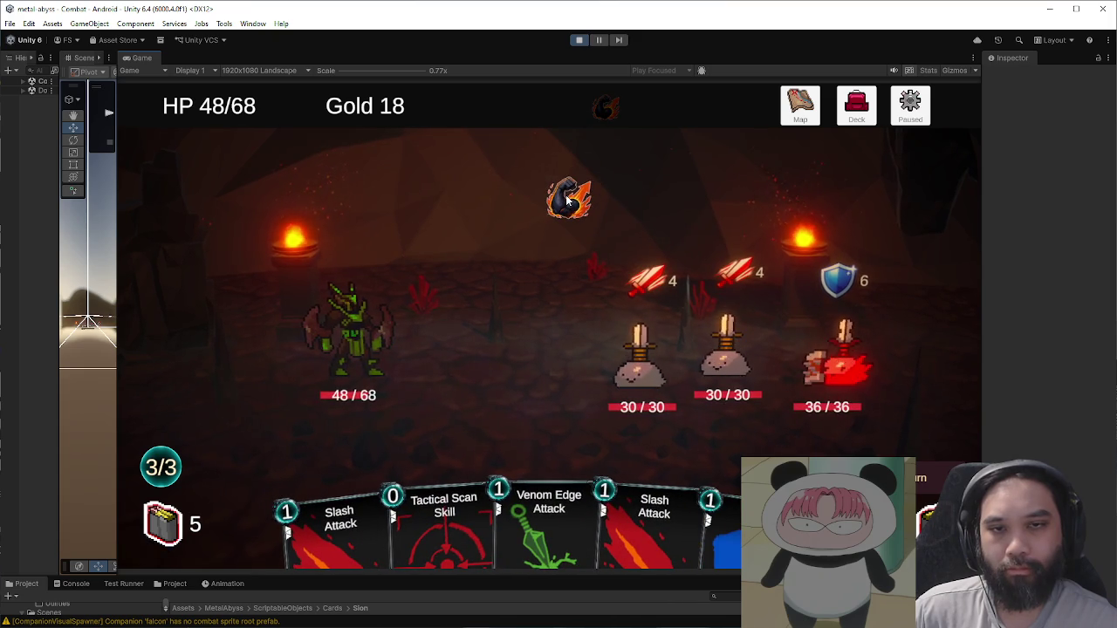
drag(445, 524, 632, 376)
mouse_move(510, 486)
mouse_down()
mouse_move(541, 445)
mouse_move(679, 459)
mouse_move(579, 451)
mouse_move(661, 454)
mouse_move(699, 476)
mouse_move(663, 401)
mouse_move(646, 395)
mouse_up()
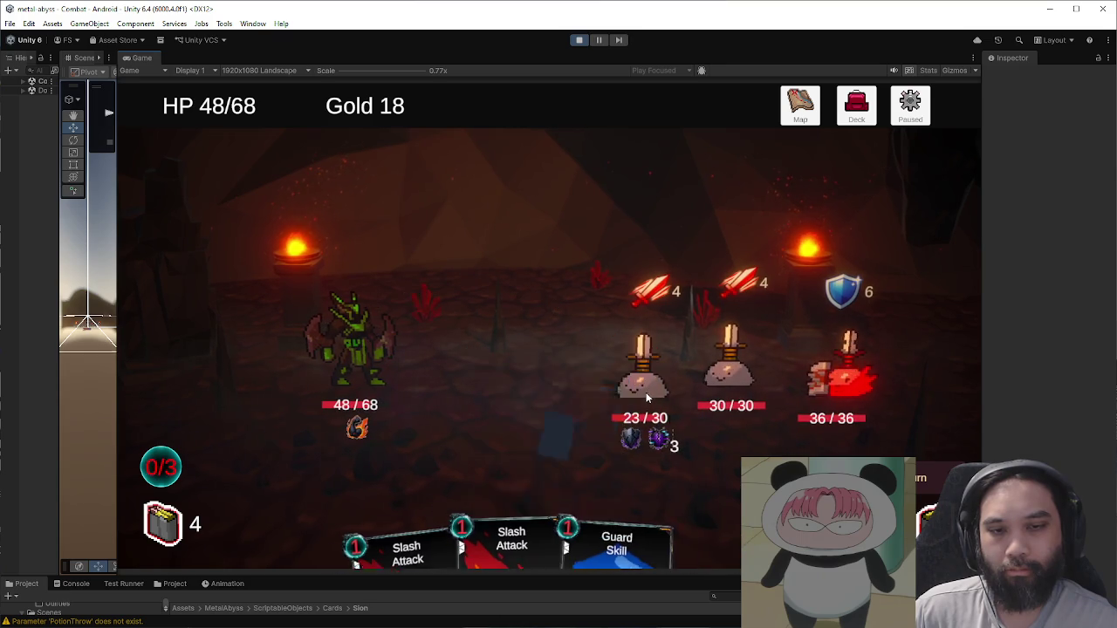
click(890, 477)
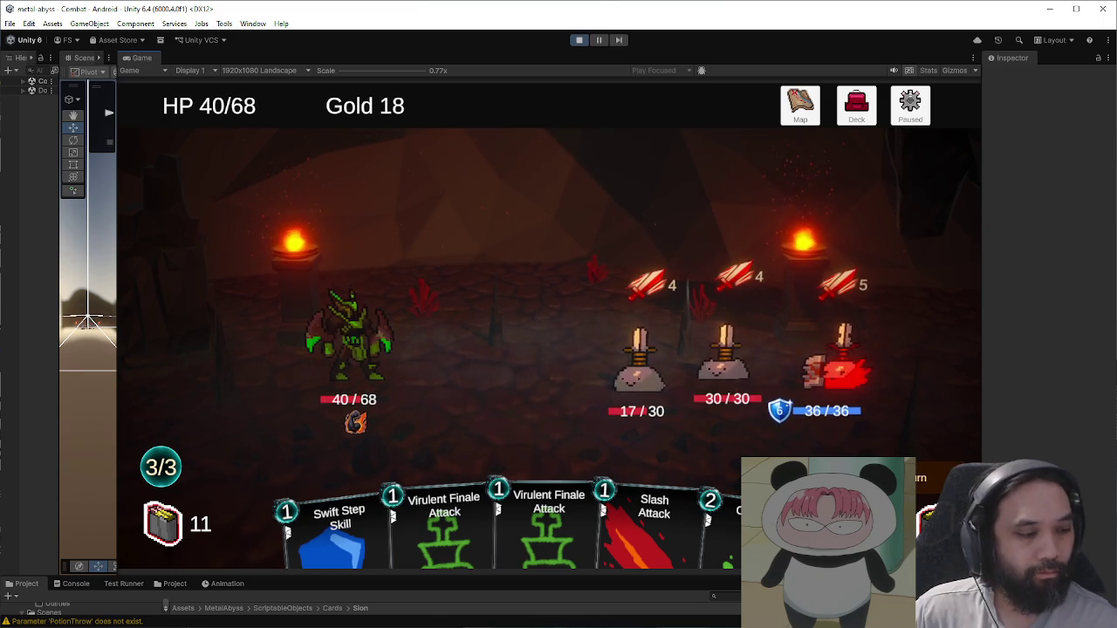
key(alt+Tab)
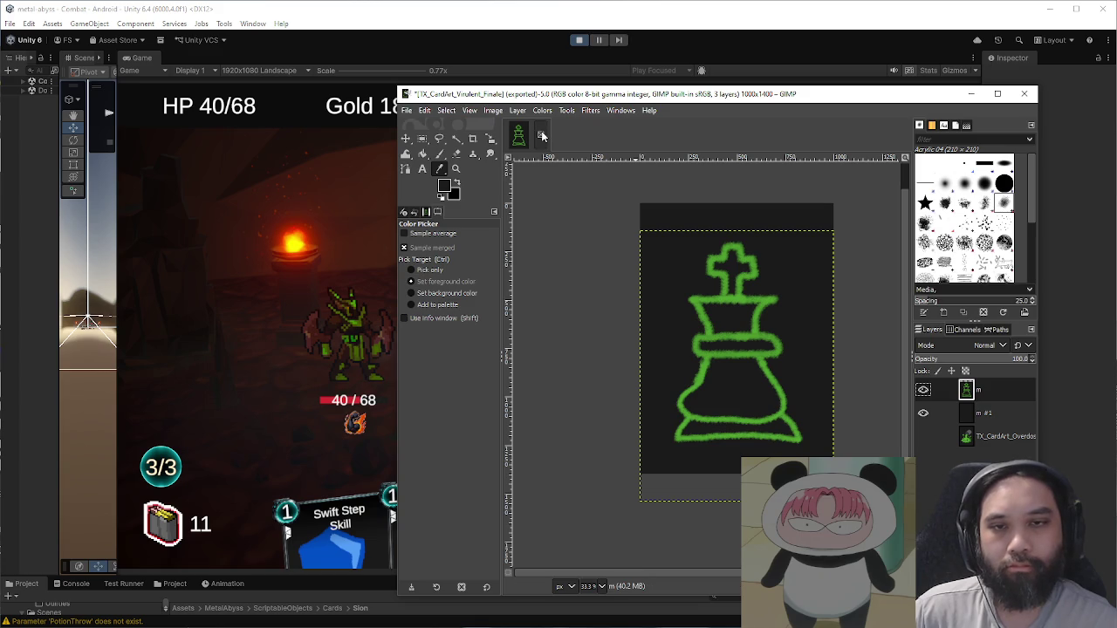
Step: Close the Virulent Finale card art without saving and move GIMP aside to reveal the game
drag(573, 99, 497, 112)
click(467, 149)
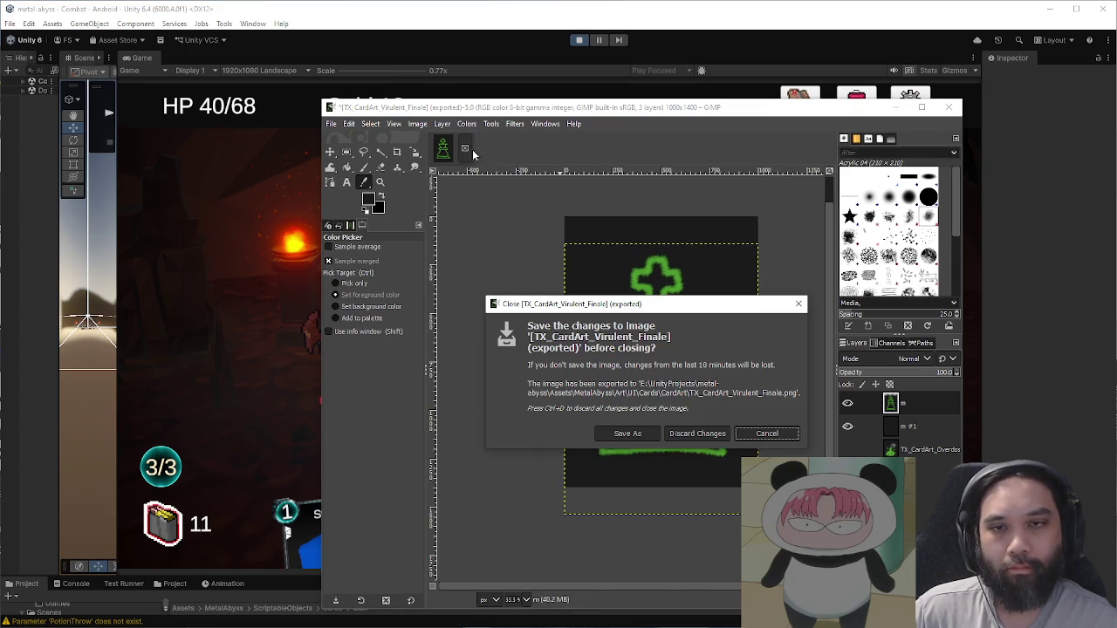
click(684, 433)
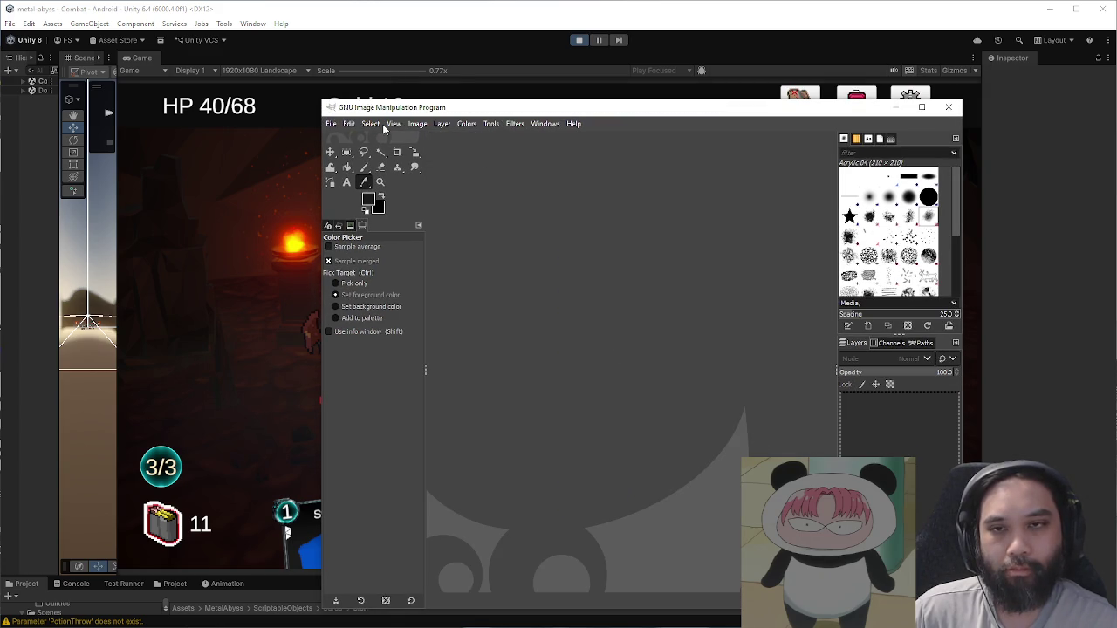
mouse_move(404, 109)
mouse_down()
mouse_move(615, 202)
mouse_move(1116, 227)
mouse_up()
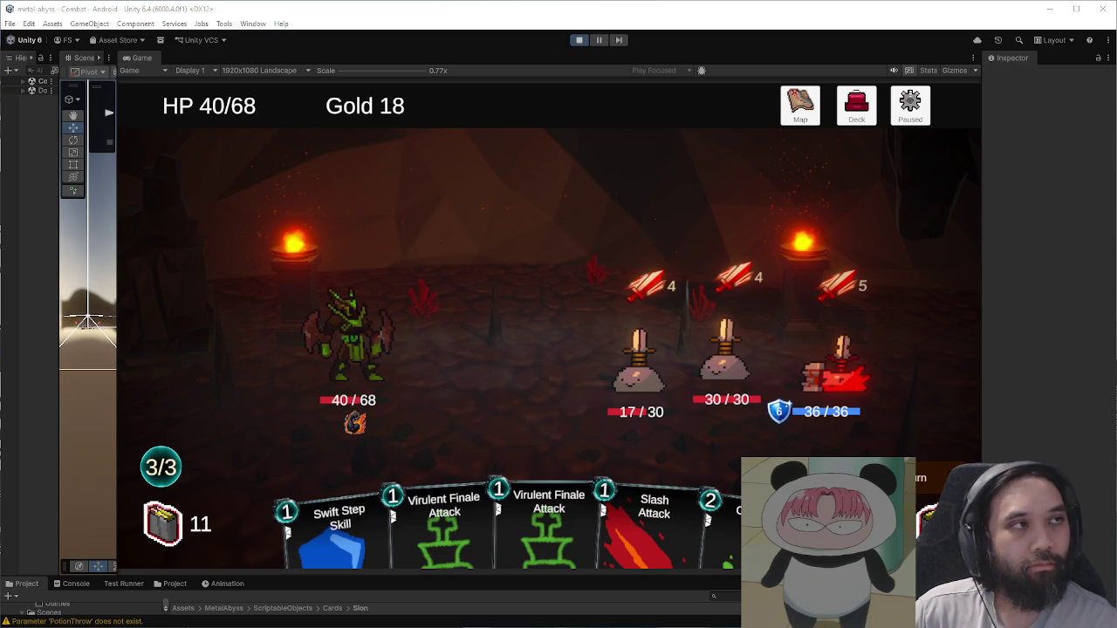
key(ctrl+n)
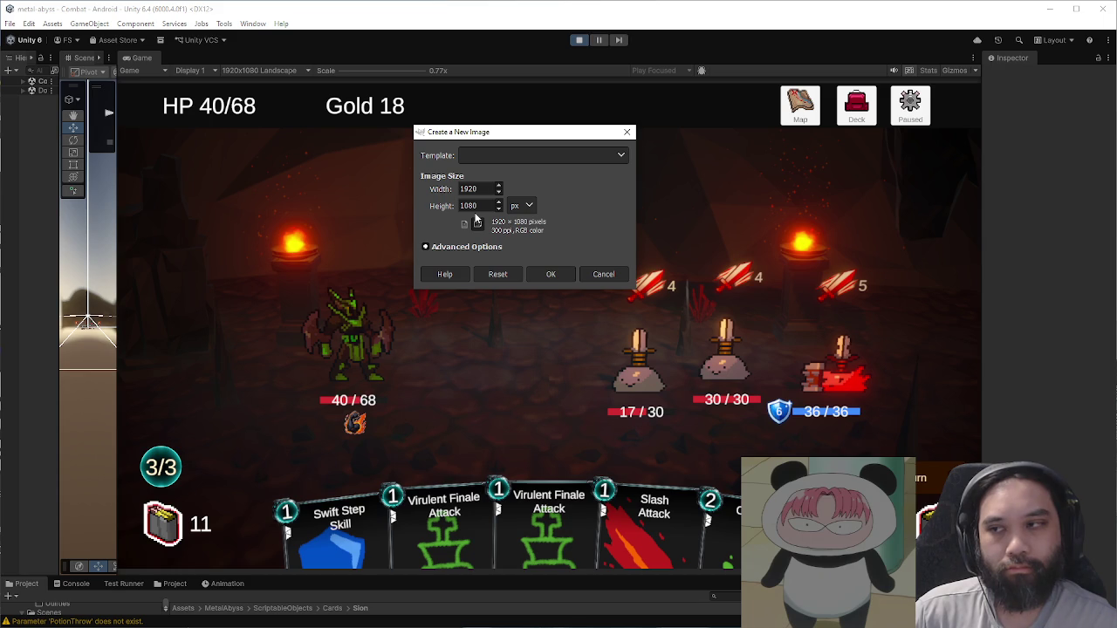
Step: Create a 1024×1024 image filled with transparency and fit it in the window
text(1)
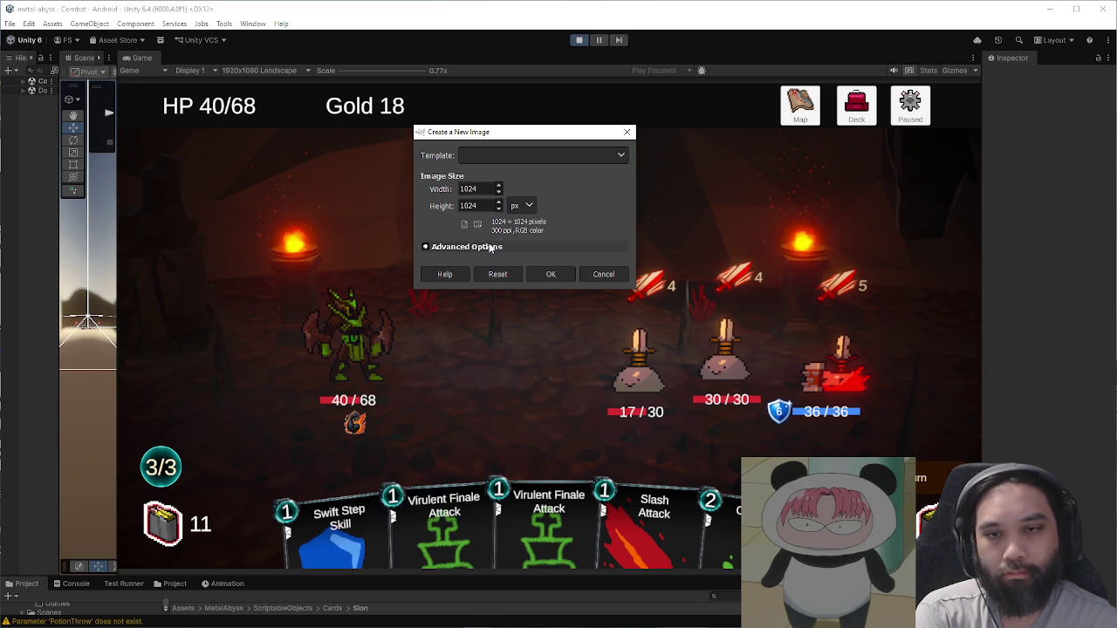
click(460, 246)
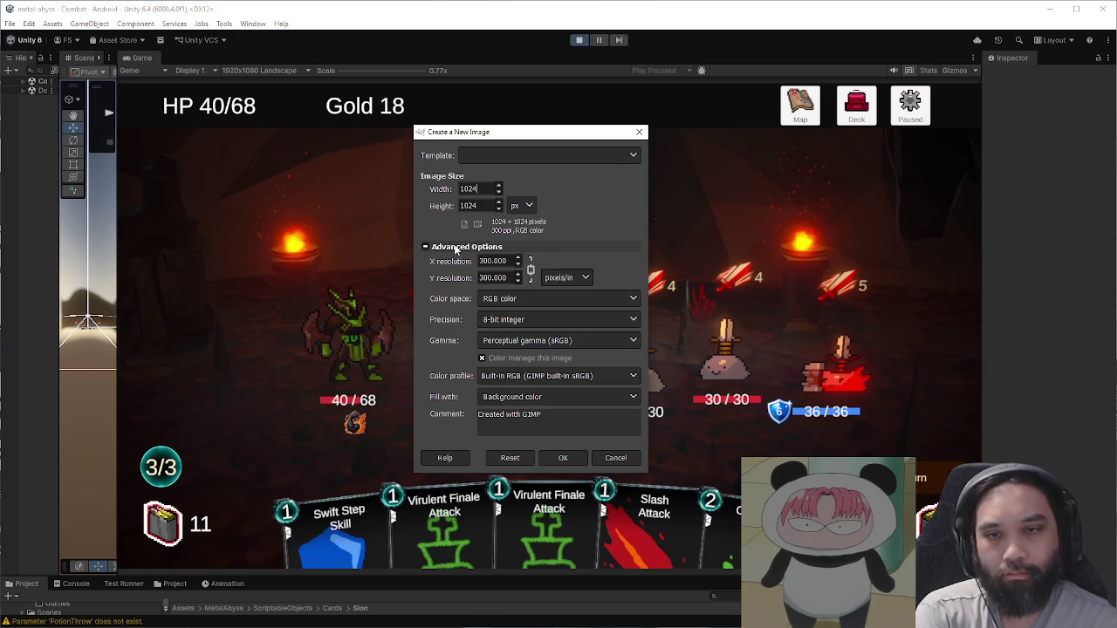
click(552, 403)
click(543, 452)
click(563, 456)
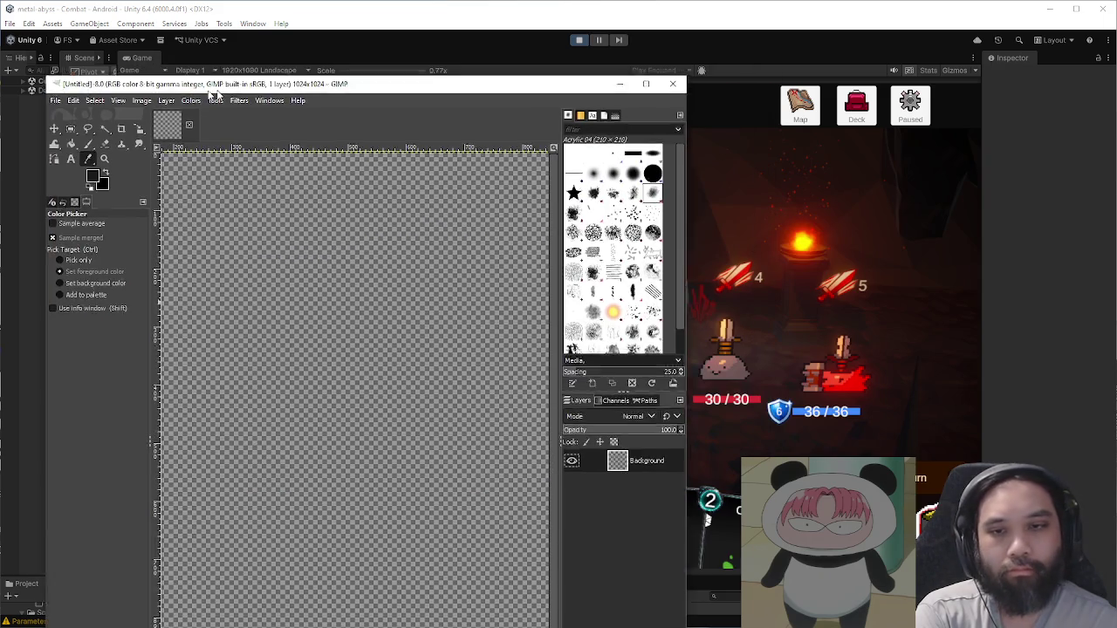
mouse_move(223, 78)
mouse_down()
mouse_move(152, 80)
mouse_move(158, 288)
mouse_move(175, 74)
mouse_up()
key(shift+ctrl+j)
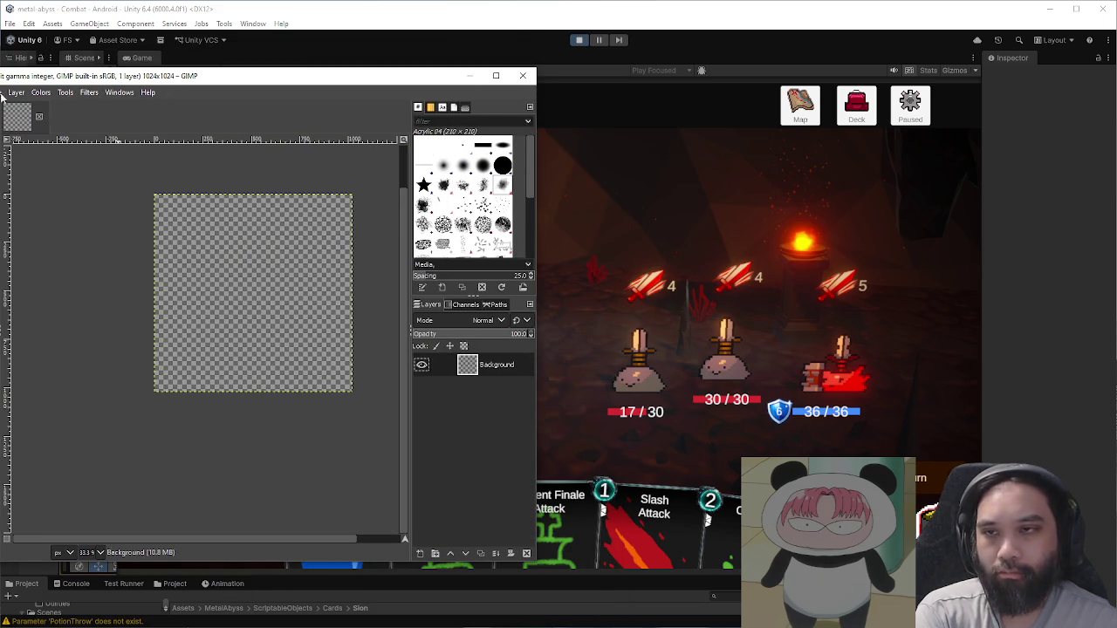
Step: Set the grid spacing to 256 pixels and turn on Show Grid
click(3, 94)
mouse_move(114, 382)
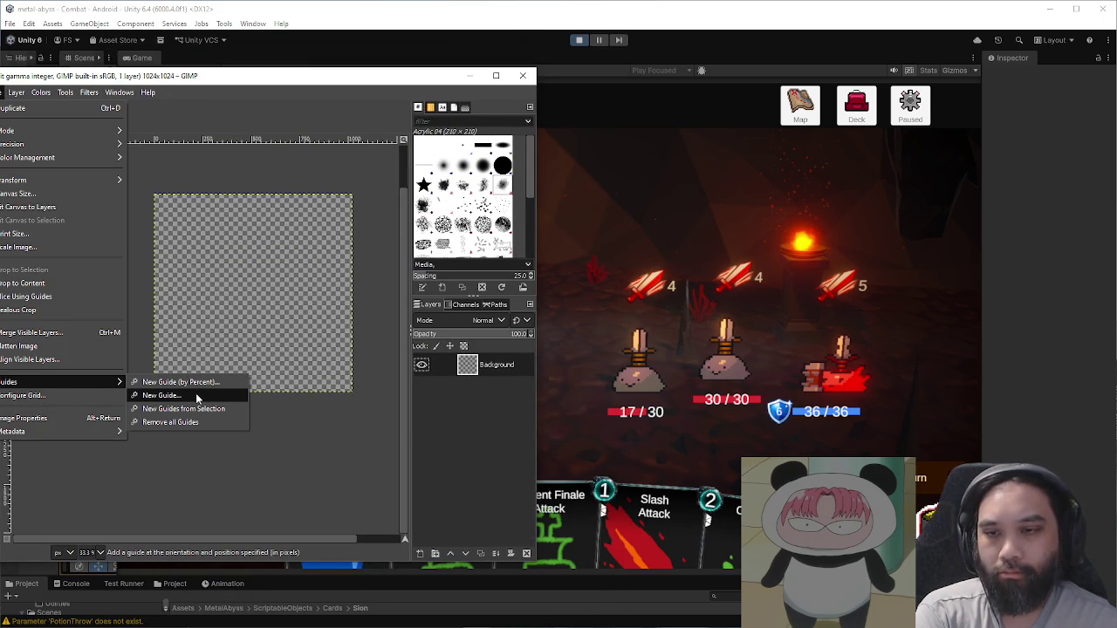
click(116, 399)
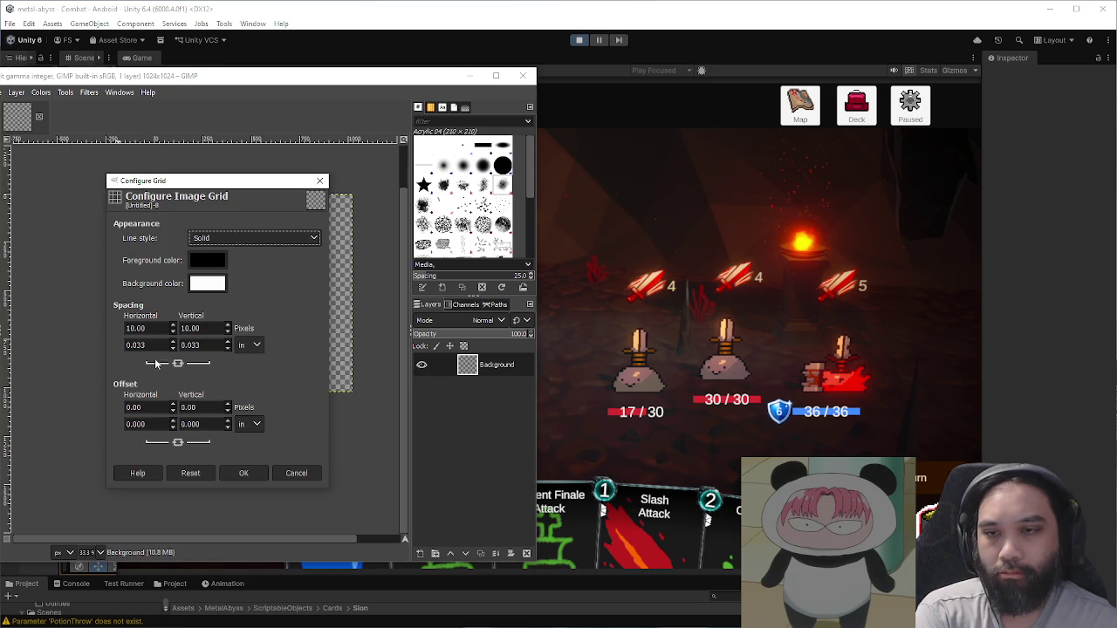
triple_click(162, 331)
text(256)
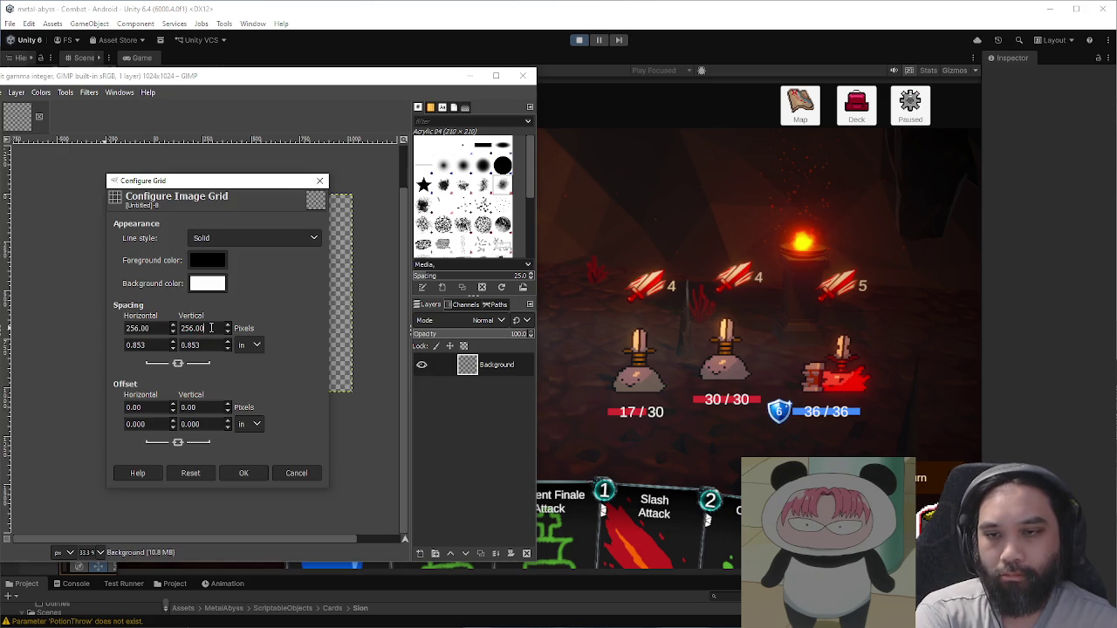
click(243, 474)
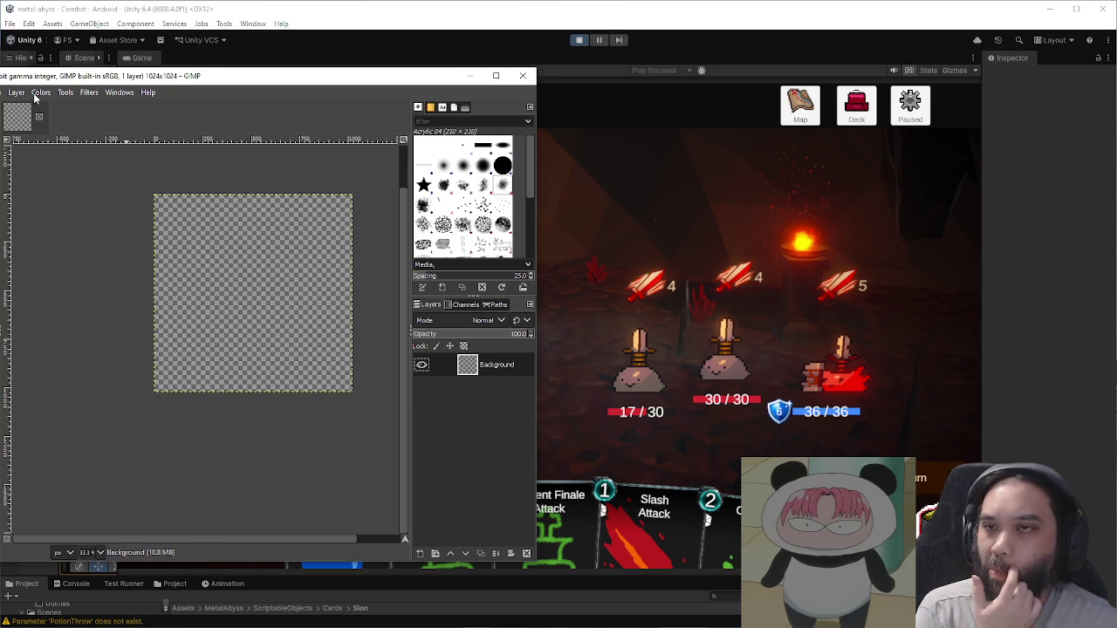
key(alt+v)
click(8, 336)
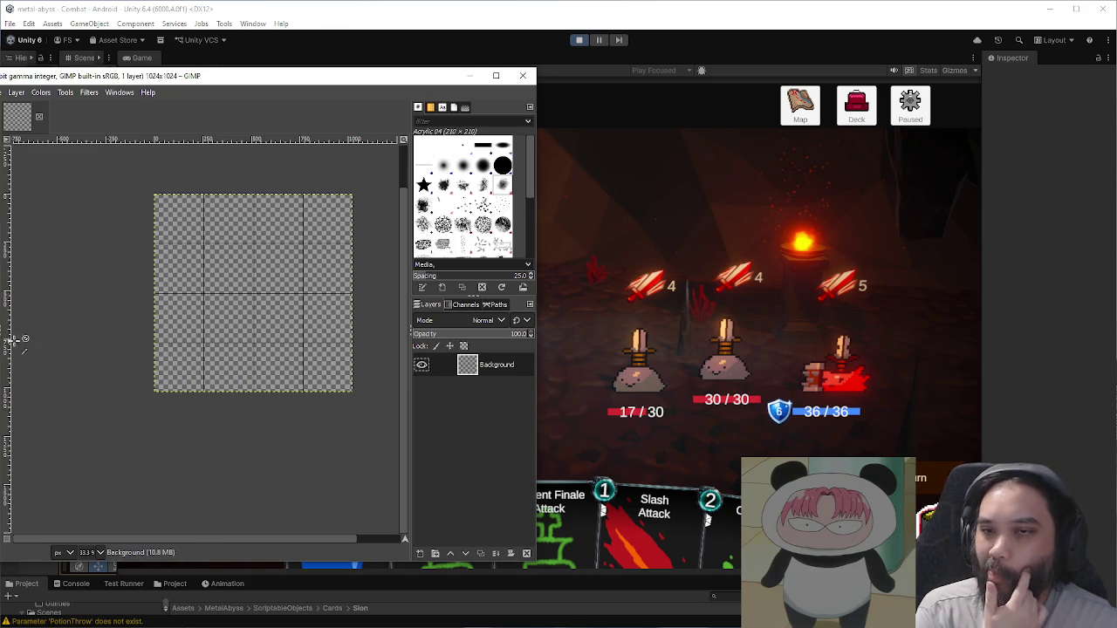
Step: Change the grid line colour to crimson
key(alt+i)
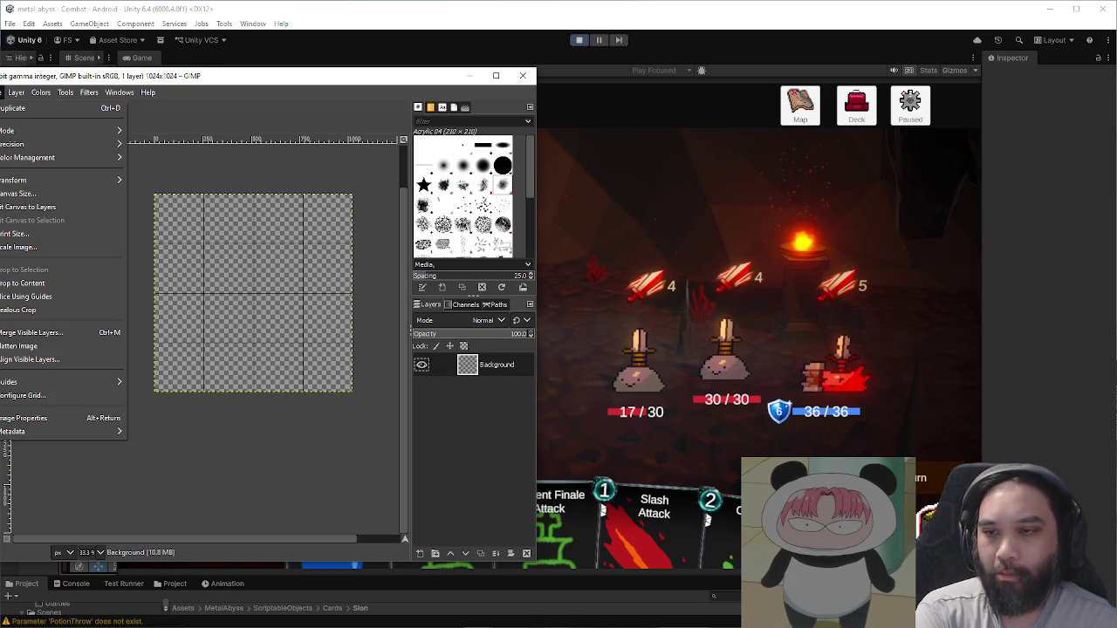
click(108, 395)
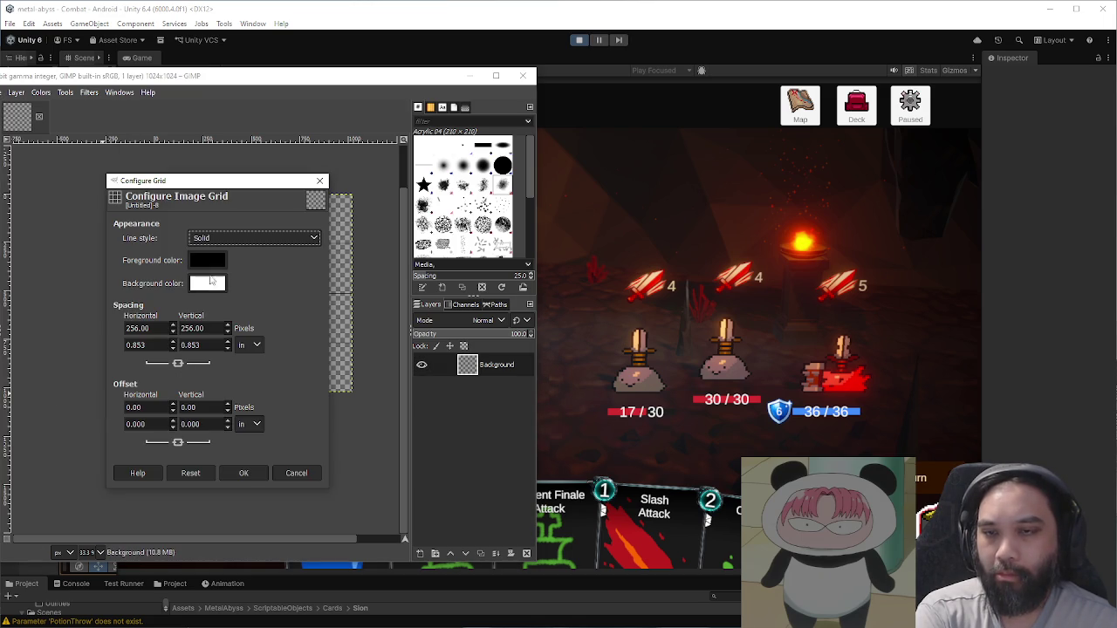
click(210, 260)
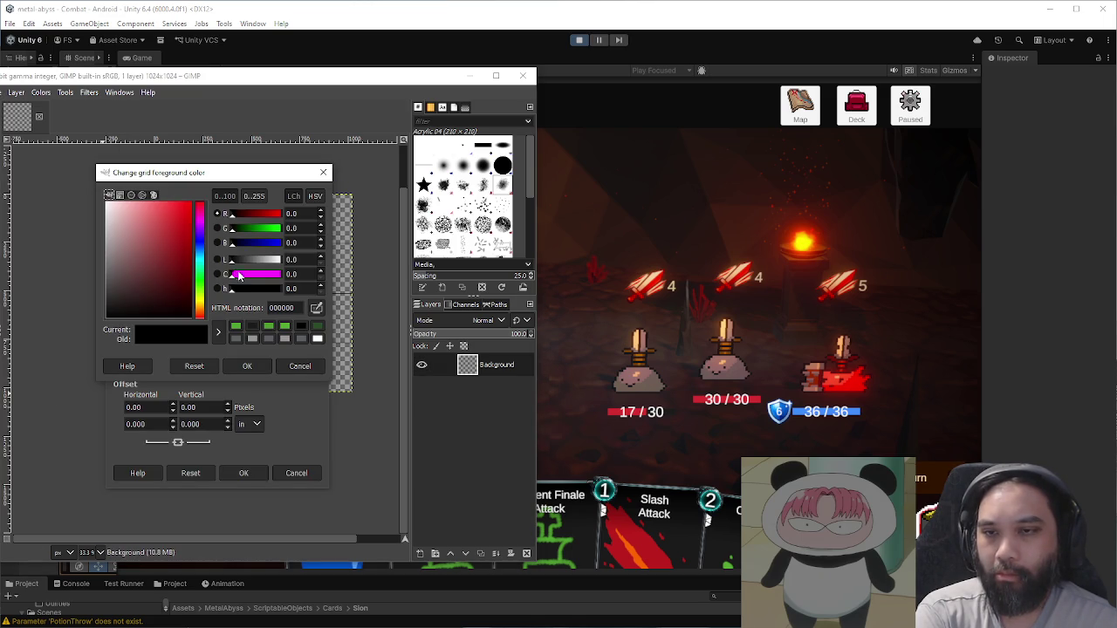
click(239, 276)
click(258, 368)
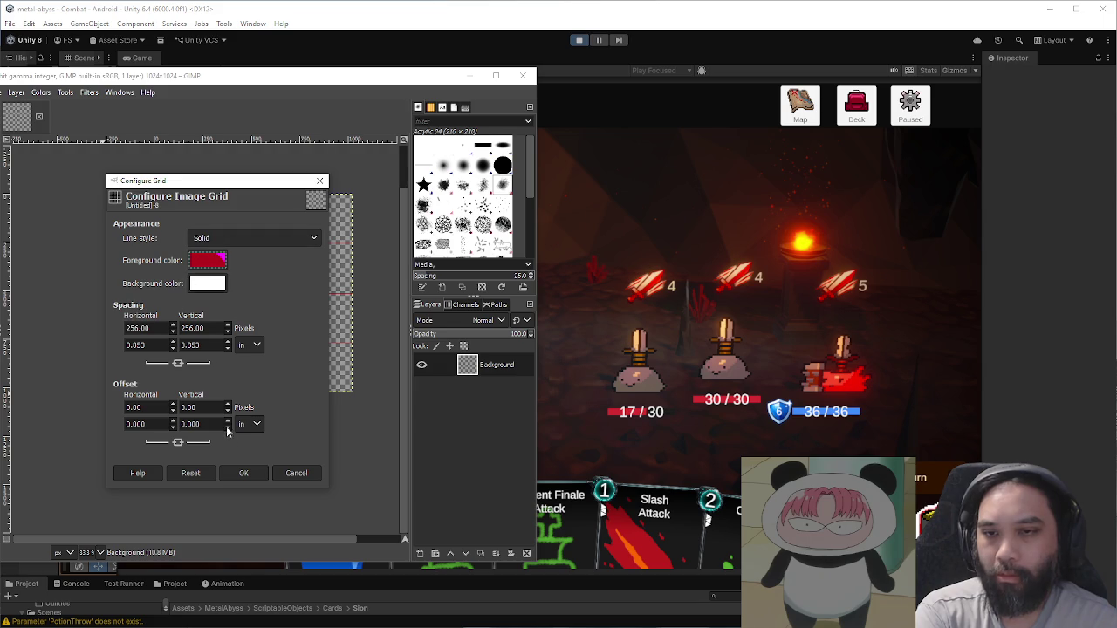
click(245, 473)
scroll(251, 247, up, 3)
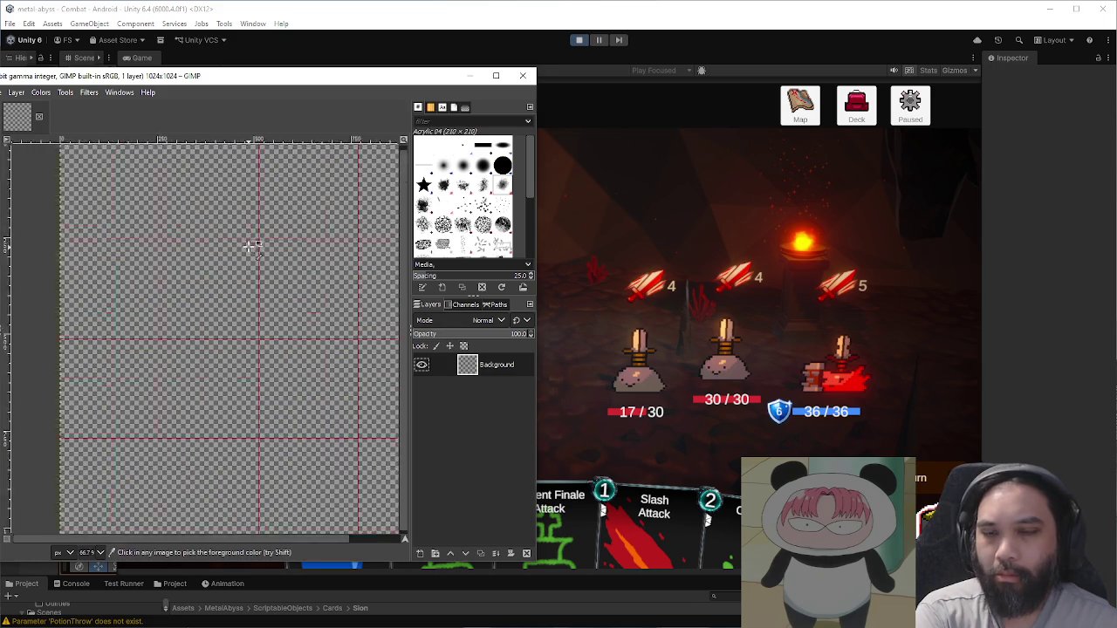
scroll(251, 247, down, 1)
Step: Change the grid colour to bright pink ff00c3
key(alt+v)
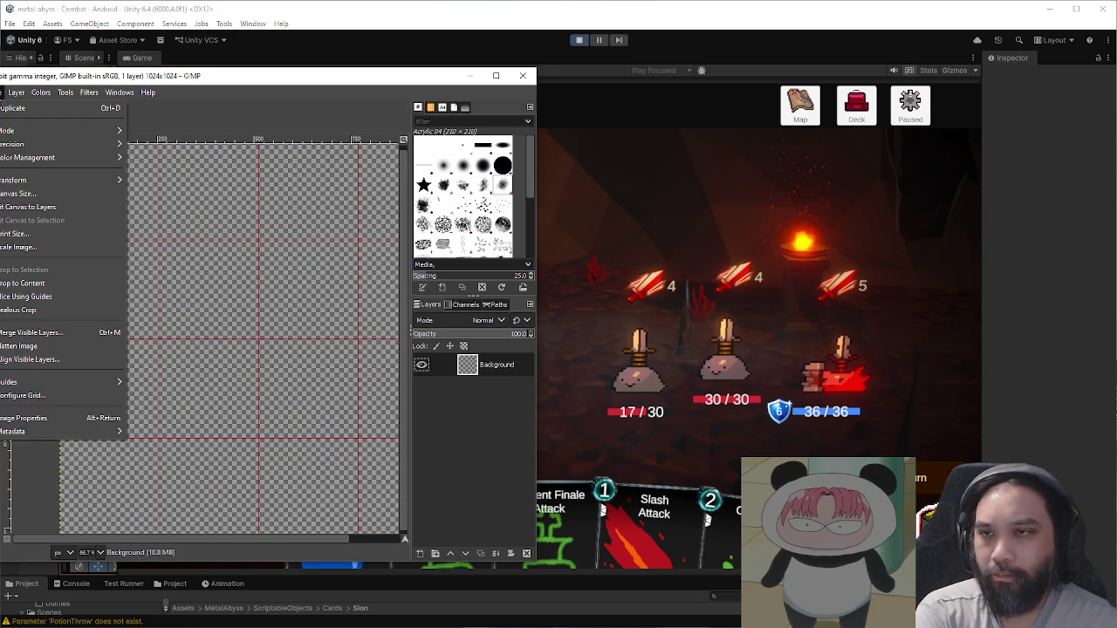
mouse_move(2, 95)
click(35, 396)
click(210, 260)
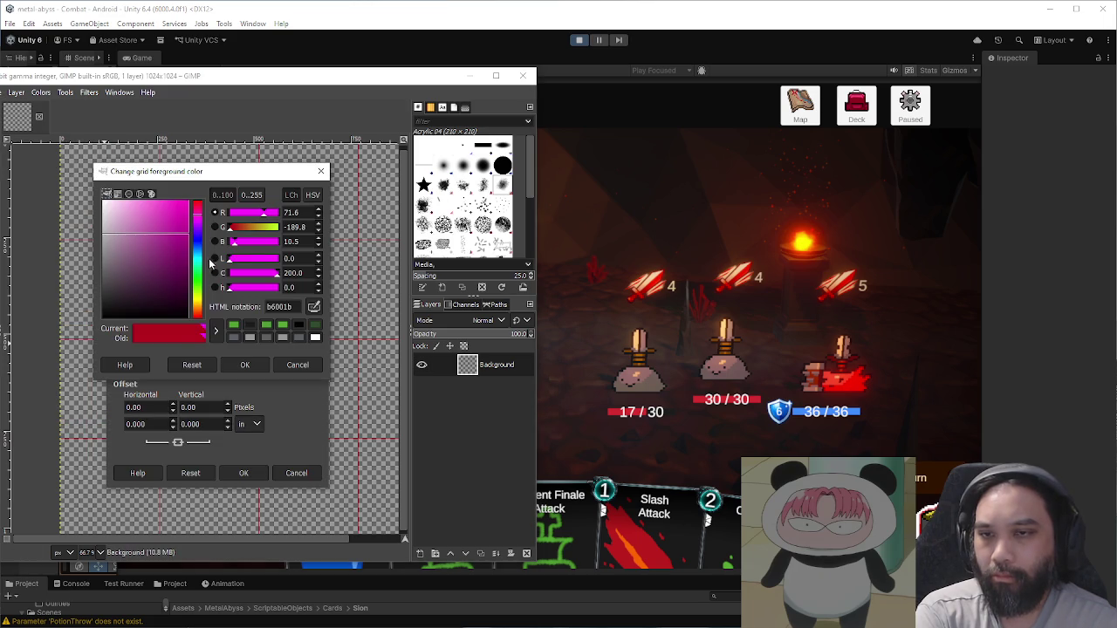
drag(199, 233, 197, 188)
click(245, 365)
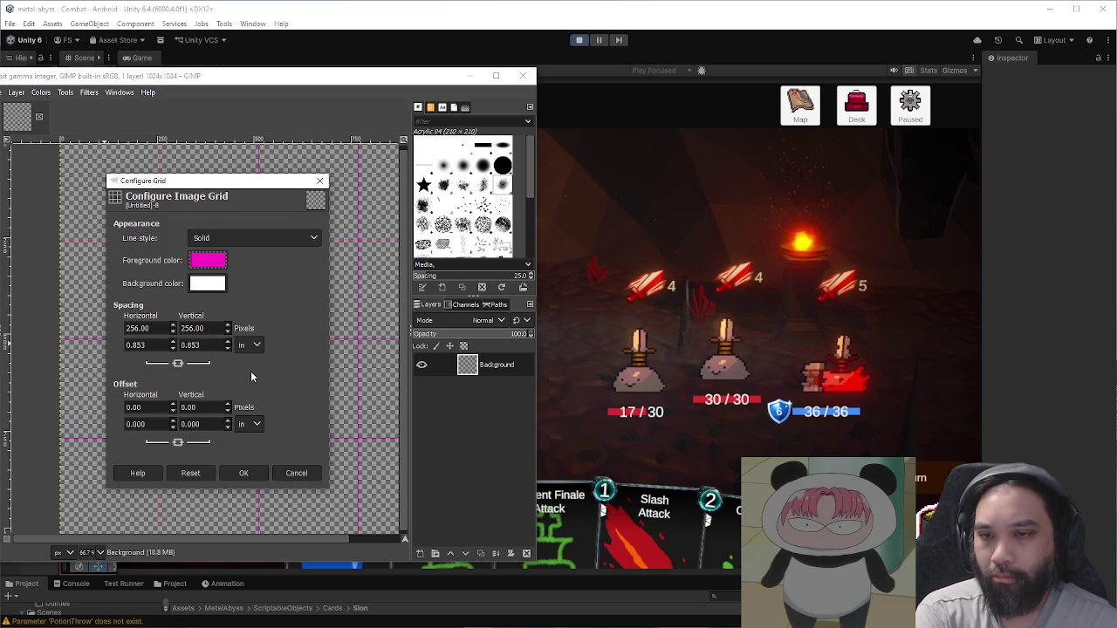
click(243, 473)
scroll(310, 349, down, 1)
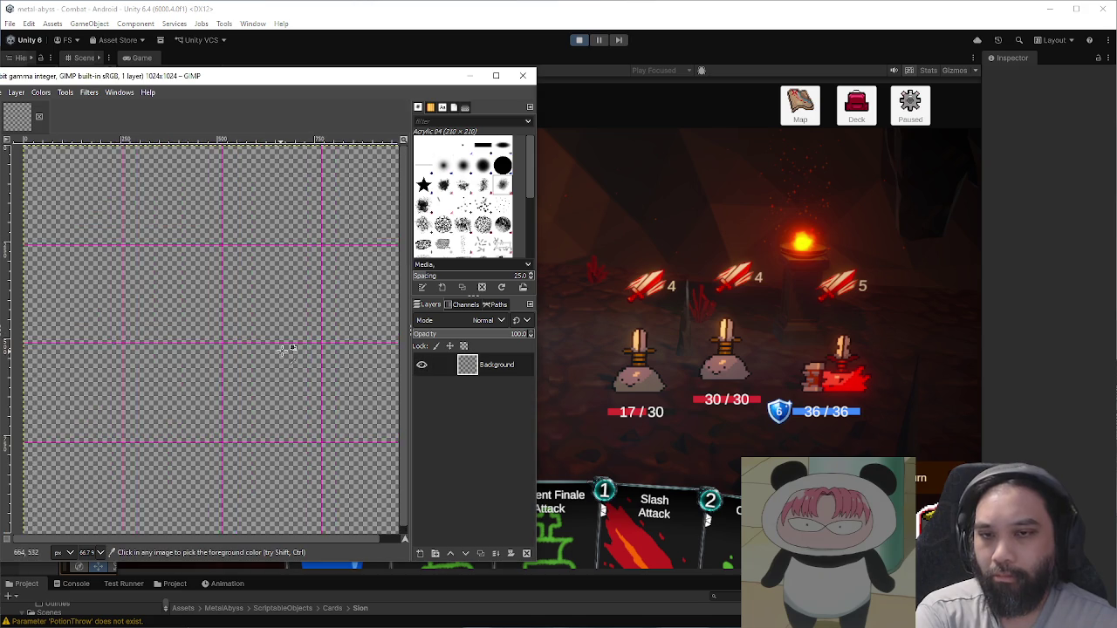
scroll(299, 322, up, 3)
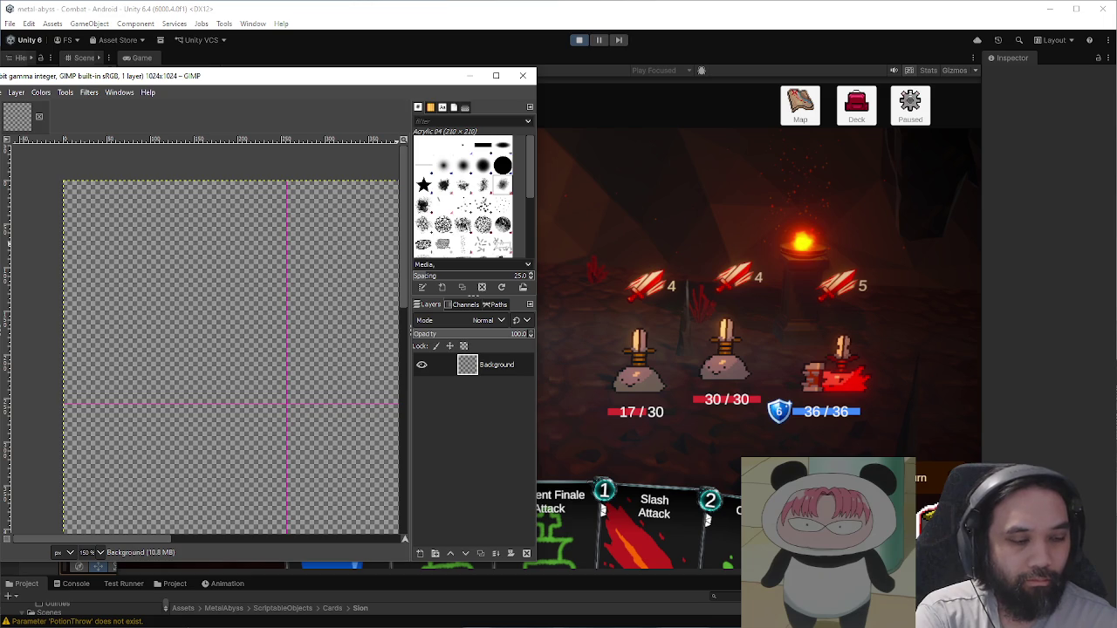
key(alt+Tab)
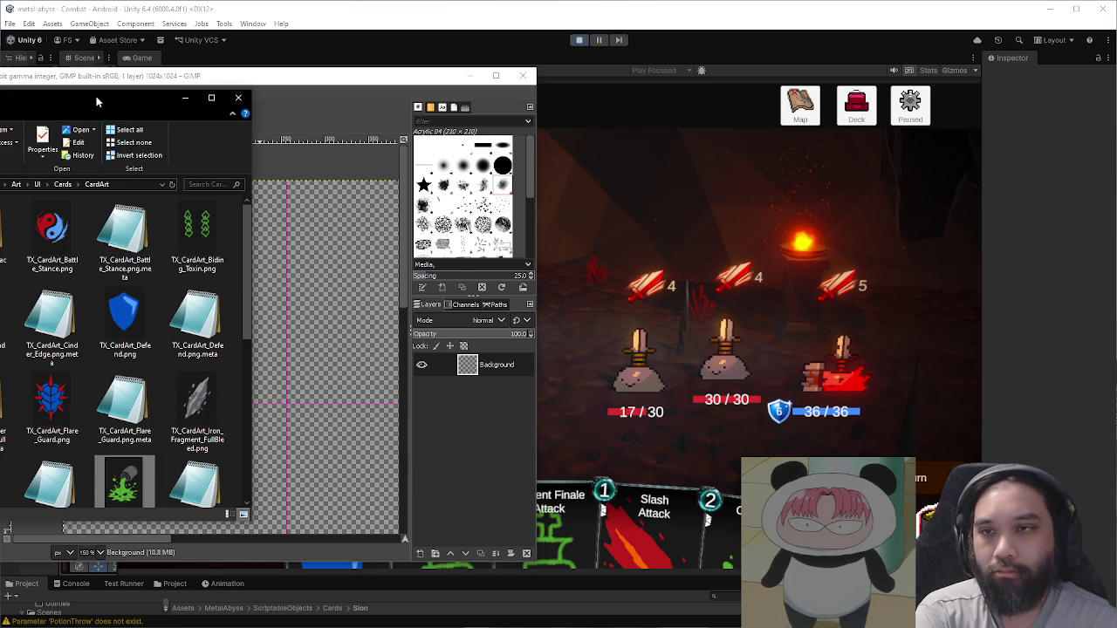
Step: Open TX_CardArt_Battle_Stance.png as a colour reference and return to the blank icon sheet
drag(97, 102, 624, 191)
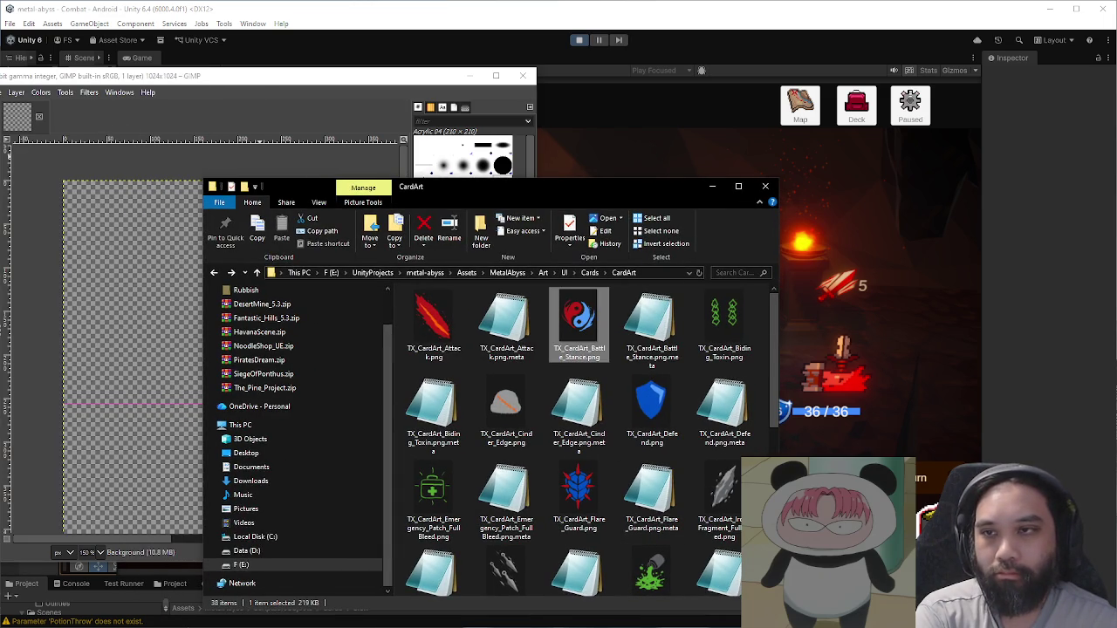
key(Return)
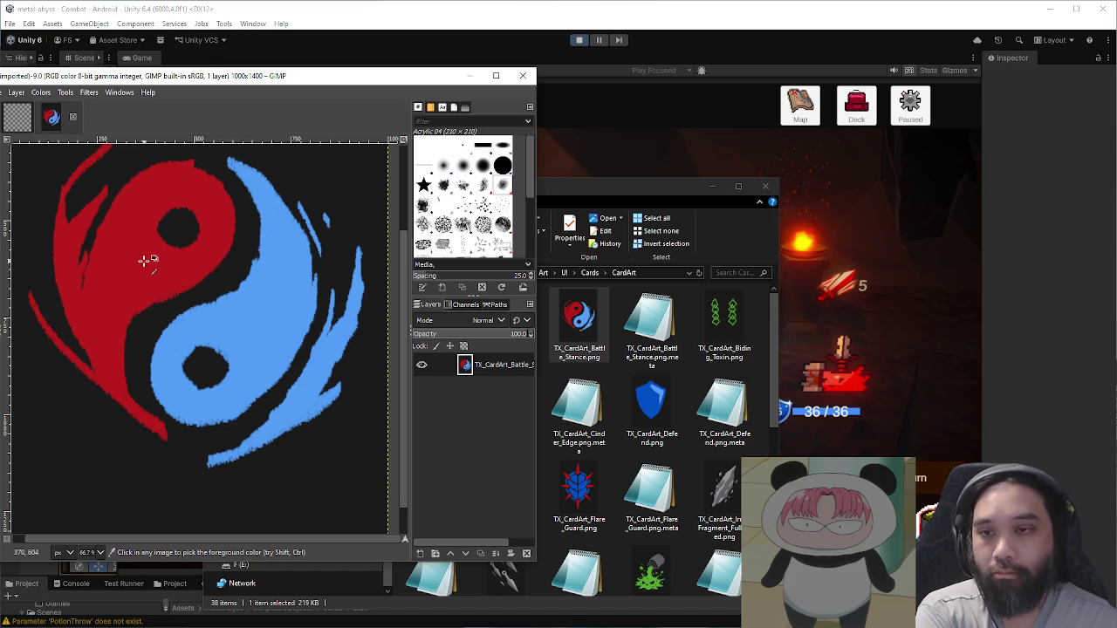
click(18, 116)
Step: Paint a red upward arrow in the top-left cell, adjusting brush size between strokes
mouse_move(175, 214)
mouse_down()
mouse_move(227, 253)
mouse_move(209, 296)
mouse_up()
key(ctrl+z)
key(bracketright)
key(bracketright)
key(bracketright)
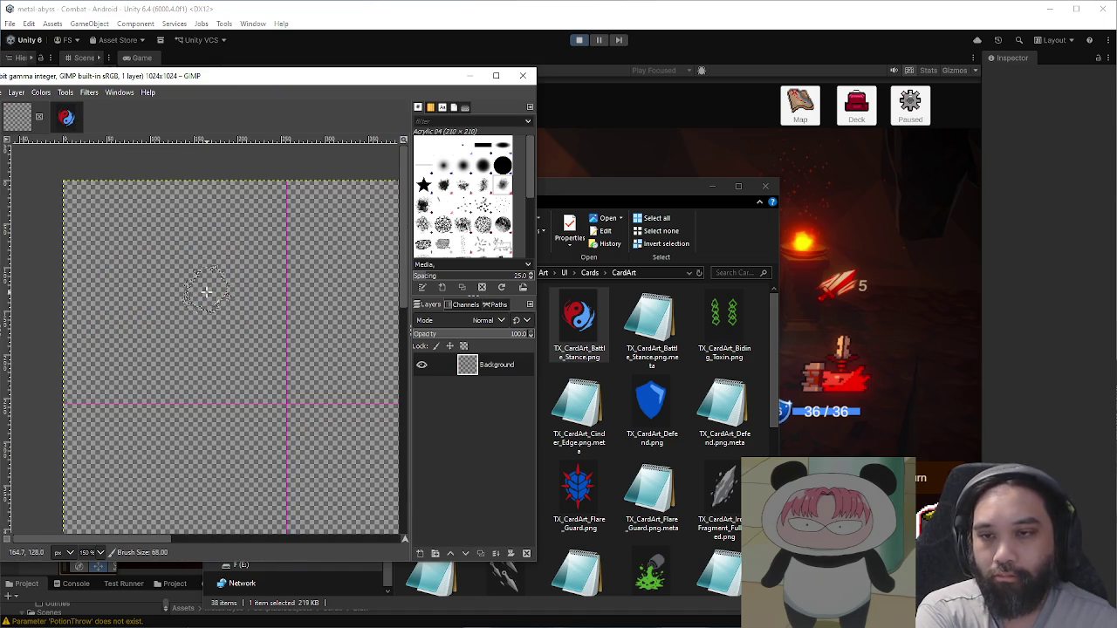
mouse_move(201, 280)
mouse_down()
mouse_move(157, 358)
mouse_move(131, 367)
mouse_move(175, 366)
mouse_move(179, 323)
mouse_move(161, 265)
mouse_move(205, 279)
mouse_move(179, 214)
mouse_move(109, 279)
mouse_move(193, 247)
mouse_move(166, 240)
mouse_move(179, 205)
mouse_move(227, 277)
mouse_move(179, 218)
mouse_move(117, 259)
mouse_move(217, 270)
mouse_move(211, 250)
mouse_move(167, 364)
mouse_move(179, 294)
mouse_move(166, 299)
mouse_move(165, 370)
mouse_up()
key(ctrl+z)
key(bracketleft)
key(bracketleft)
Step: Sample blue from the yin-yang image and paint a blue arrow beside the red one
key(1)
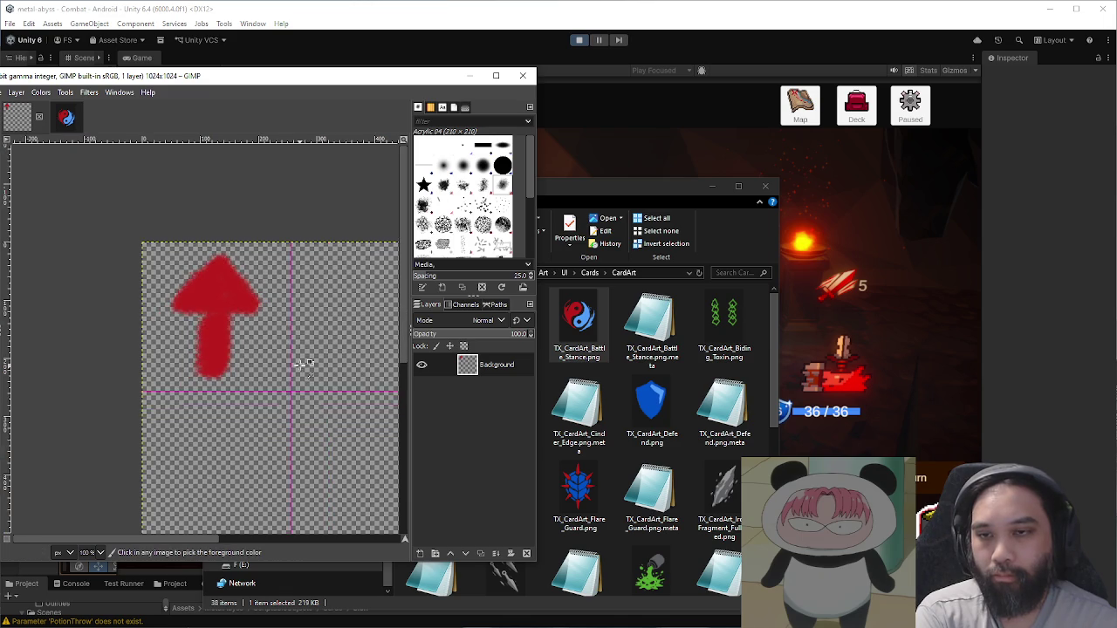
scroll(199, 347, right, 3)
click(66, 117)
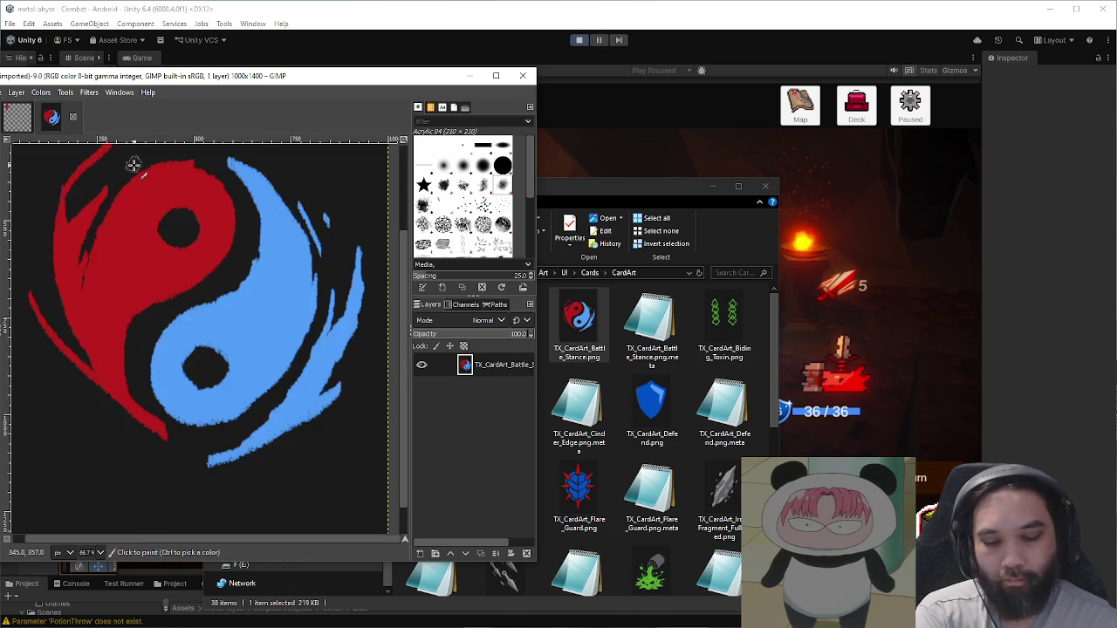
click(24, 121)
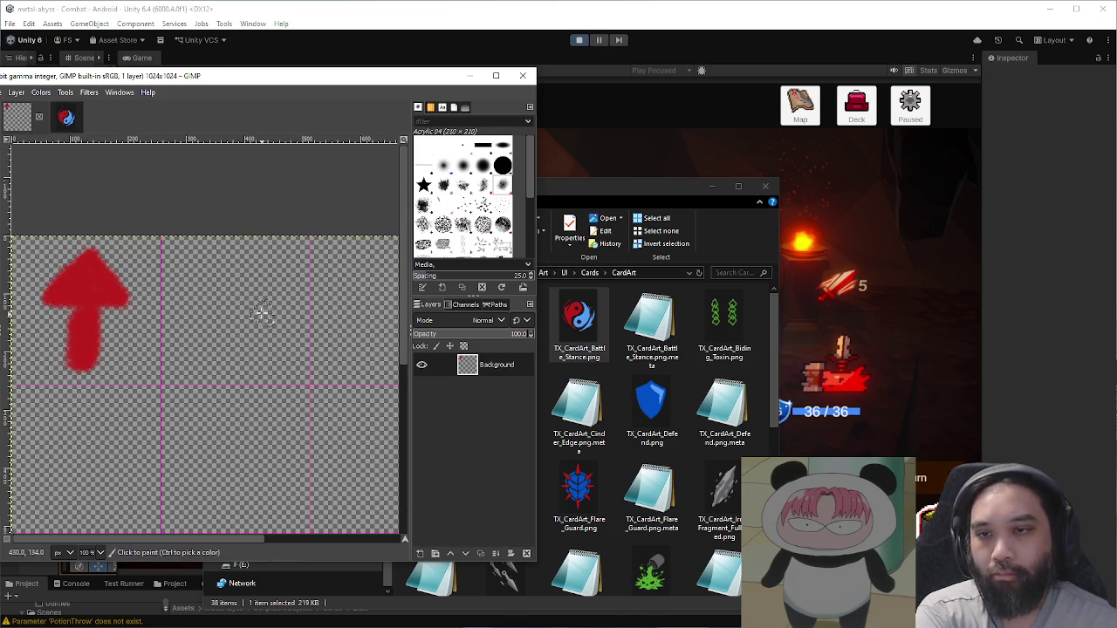
mouse_move(202, 311)
mouse_down()
mouse_move(230, 265)
mouse_move(262, 297)
mouse_move(208, 309)
mouse_move(248, 295)
mouse_move(210, 301)
mouse_move(227, 275)
mouse_move(244, 296)
mouse_move(234, 282)
mouse_move(199, 305)
mouse_move(231, 310)
mouse_move(226, 361)
mouse_move(244, 351)
mouse_move(248, 310)
mouse_move(225, 360)
mouse_move(237, 349)
mouse_move(207, 295)
mouse_move(203, 307)
mouse_move(247, 285)
mouse_move(214, 313)
mouse_up()
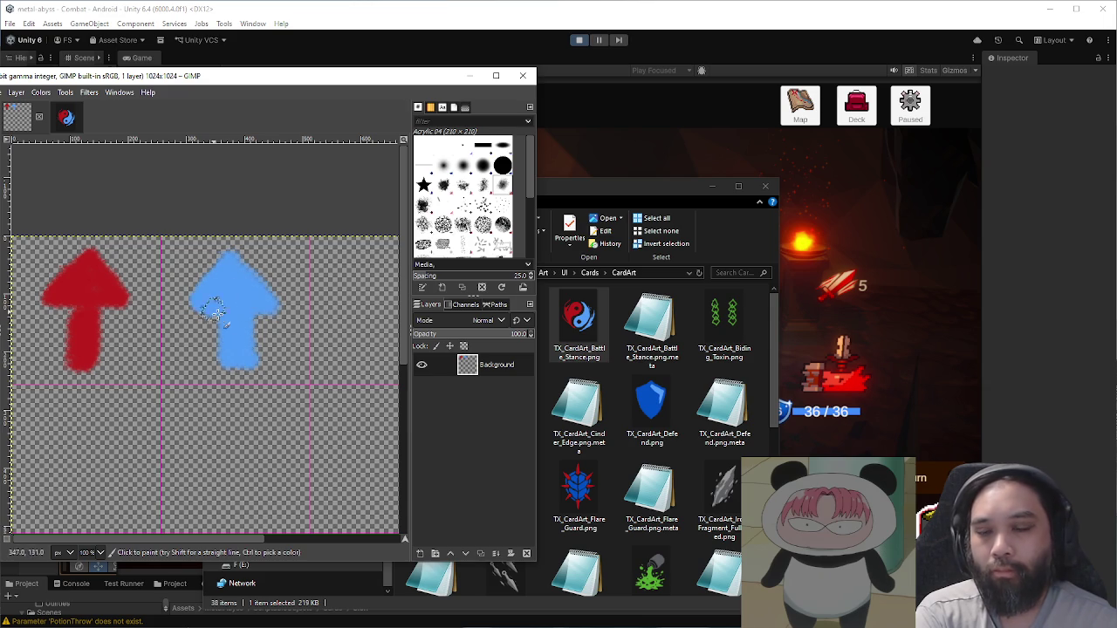
Step: Duplicate the arrow layer and move the copy down one grid row
scroll(267, 332, down, 2)
scroll(272, 327, up, 1)
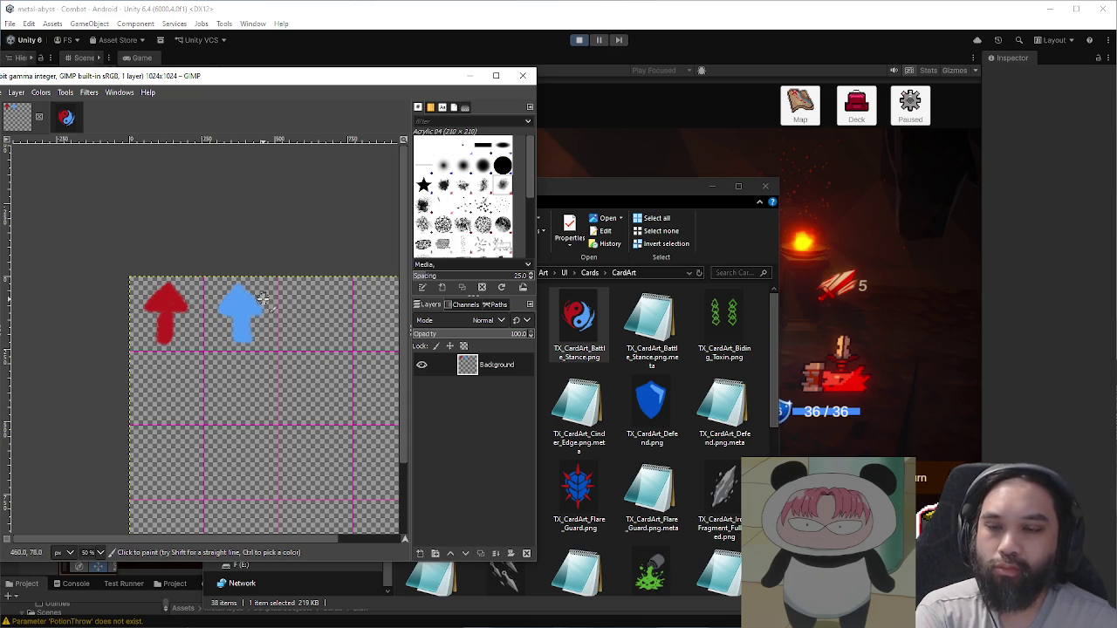
click(480, 554)
mouse_move(253, 392)
mouse_down()
mouse_move(204, 379)
mouse_move(251, 394)
mouse_move(255, 427)
mouse_up()
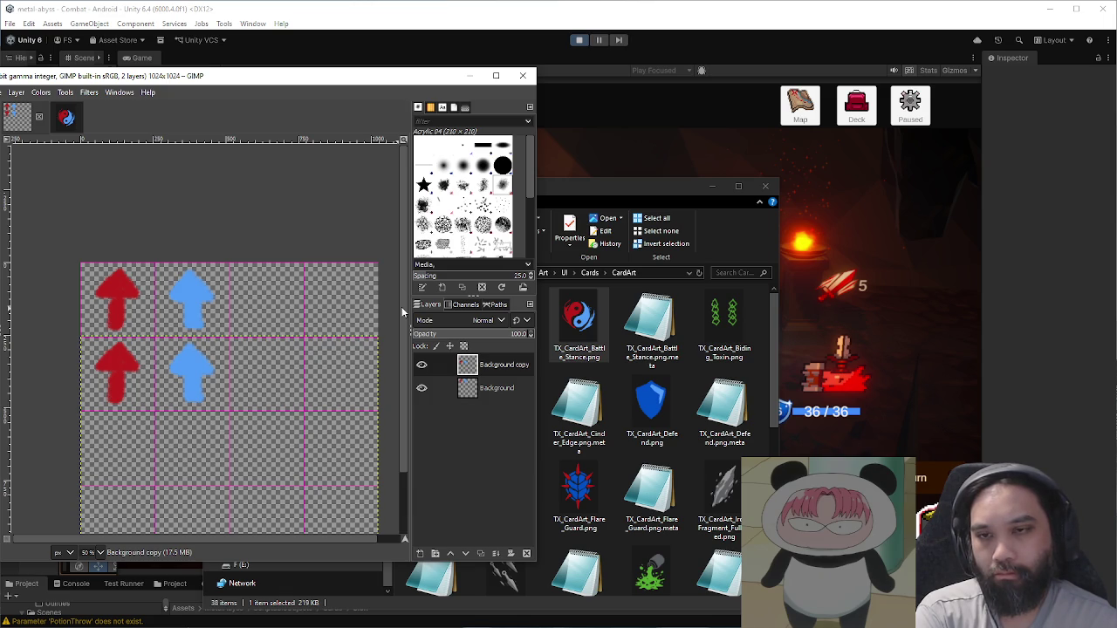
Step: Undo the duplicated second row of arrows and return to the icon sheet
key(ctrl+z)
click(651, 403)
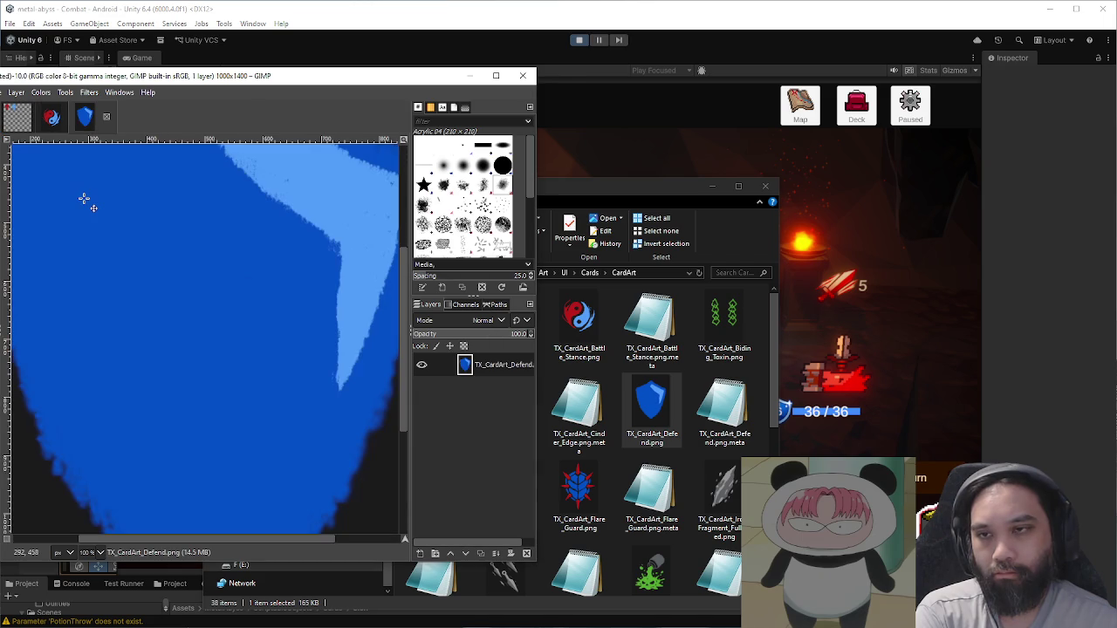
key(alt+1)
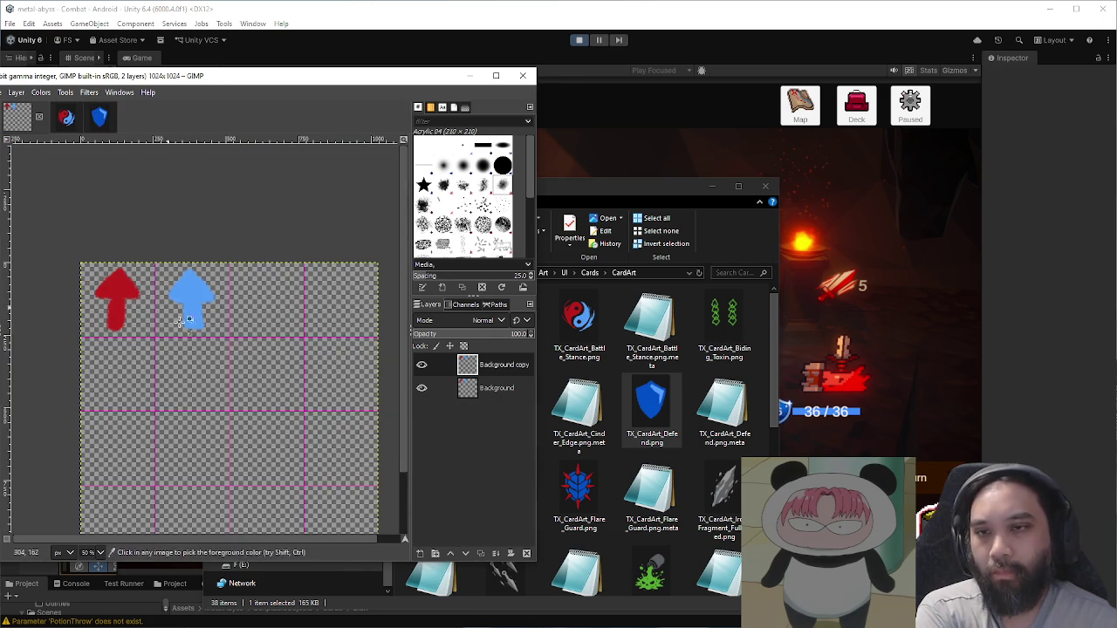
scroll(187, 301, up, 4)
scroll(165, 262, down, 1)
Step: Repaint the upper-left of the blue arrow darker
mouse_move(187, 305)
mouse_down()
mouse_move(172, 305)
mouse_move(218, 240)
mouse_move(288, 316)
mouse_move(192, 292)
mouse_move(240, 253)
mouse_move(274, 304)
mouse_move(209, 323)
mouse_move(227, 323)
mouse_move(203, 394)
mouse_move(262, 410)
mouse_move(253, 340)
mouse_move(219, 347)
mouse_move(239, 341)
mouse_move(214, 325)
mouse_move(210, 245)
mouse_move(277, 302)
mouse_up()
scroll(278, 306, down, 3)
scroll(281, 318, up, 3)
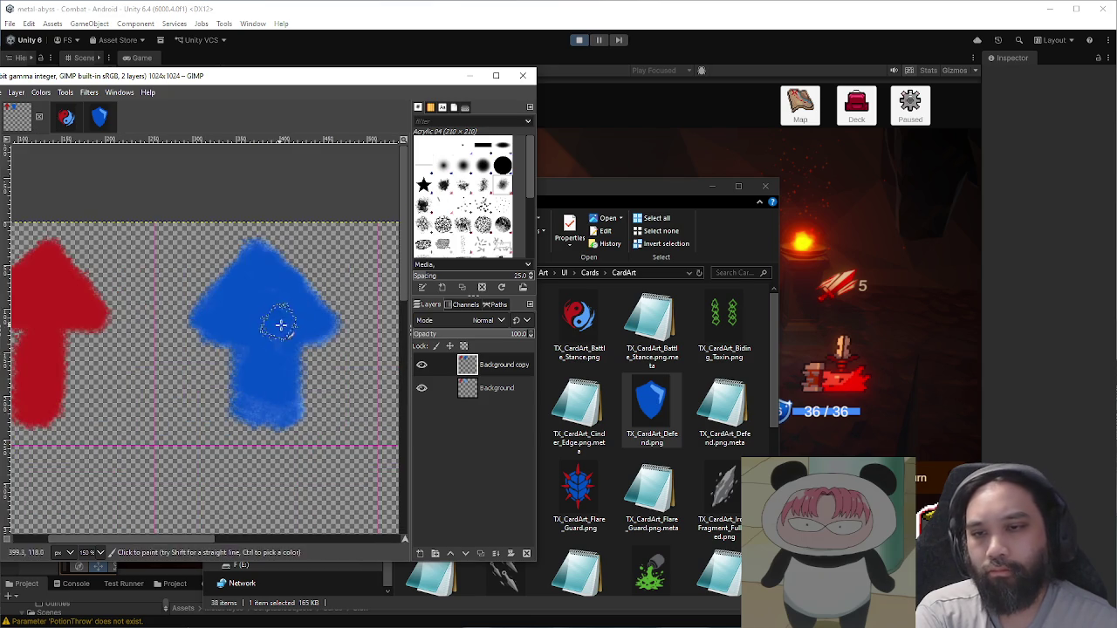
scroll(284, 375, down, 1)
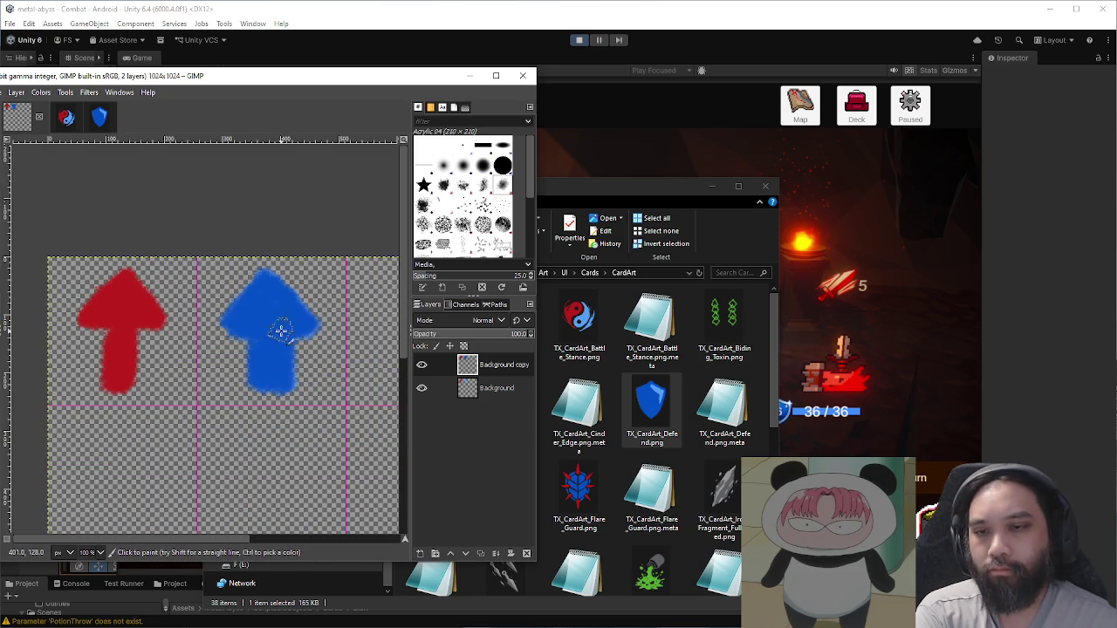
scroll(319, 316, down, 1)
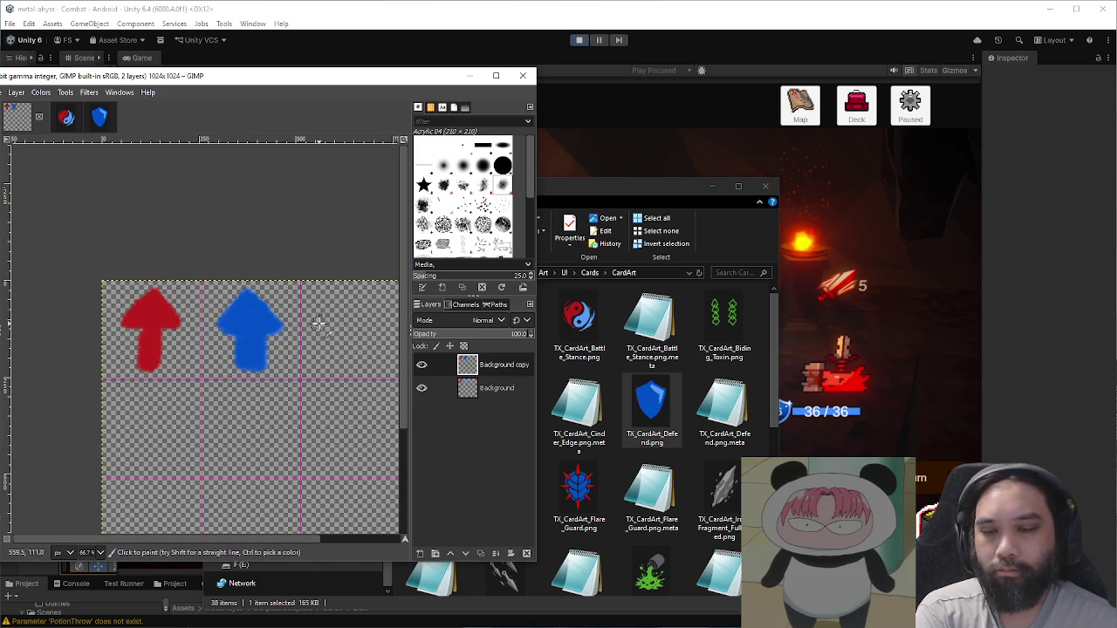
scroll(298, 330, down, 3)
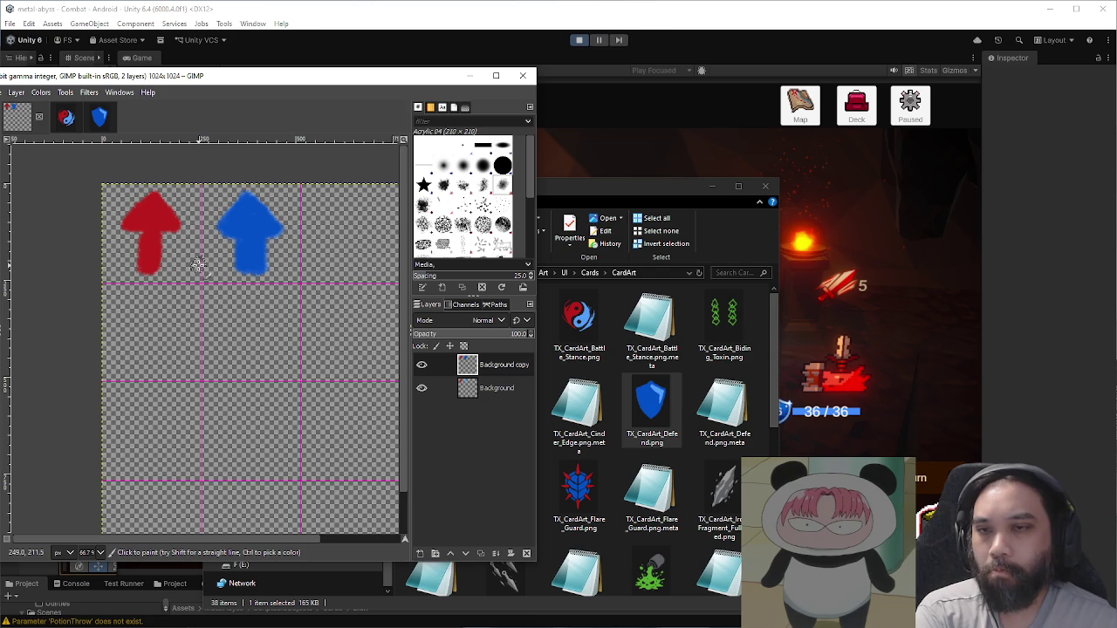
Step: Delete the original Background layer and view the yin-yang card image
click(479, 390)
click(527, 554)
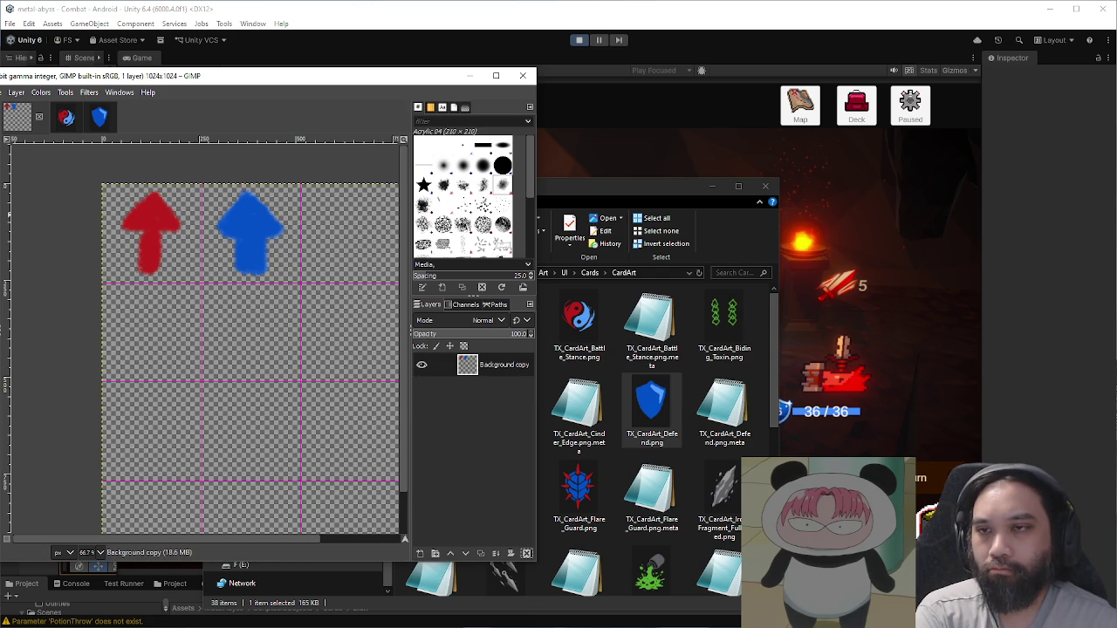
click(66, 118)
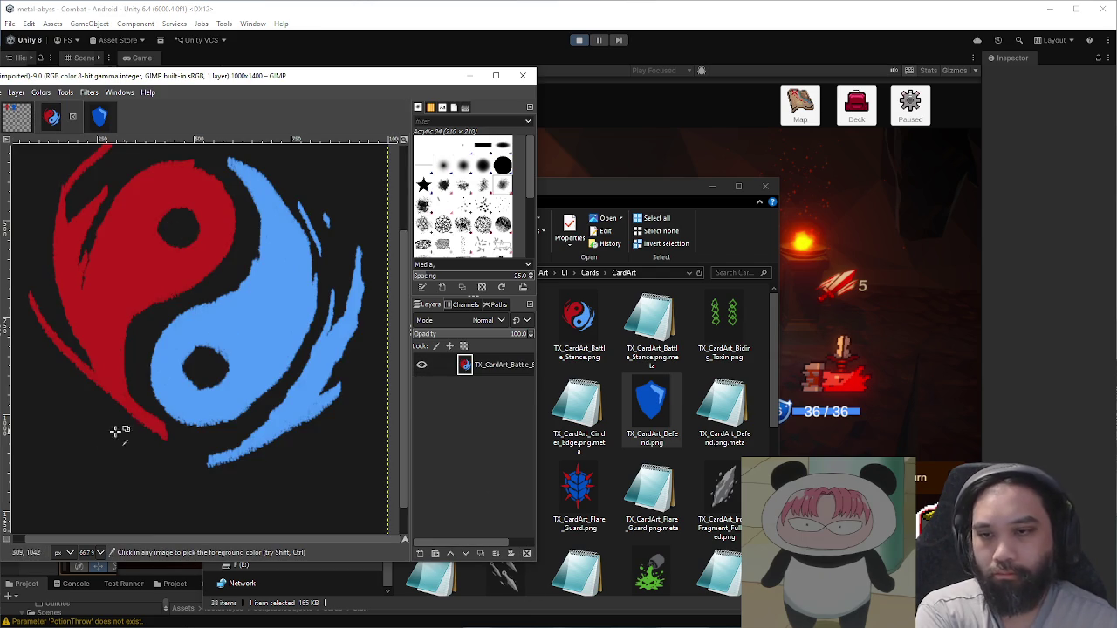
Step: Open the Iron Fragment card art in GIMP and return to the arrows icon sheet
key(alt+1)
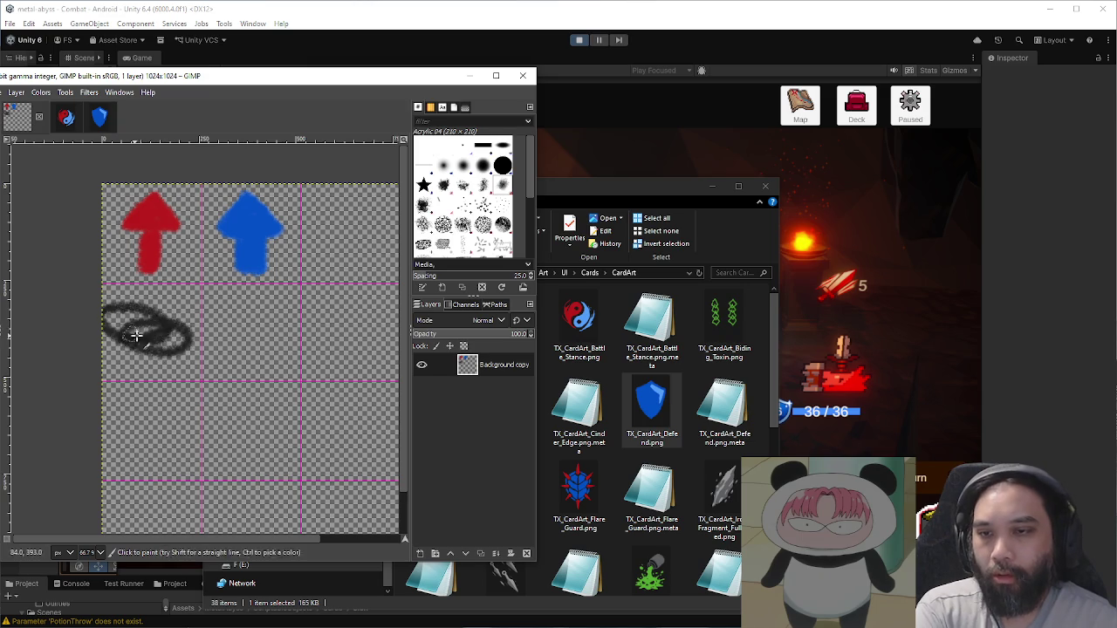
drag(591, 188, 662, 169)
scroll(716, 350, down, 2)
click(786, 358)
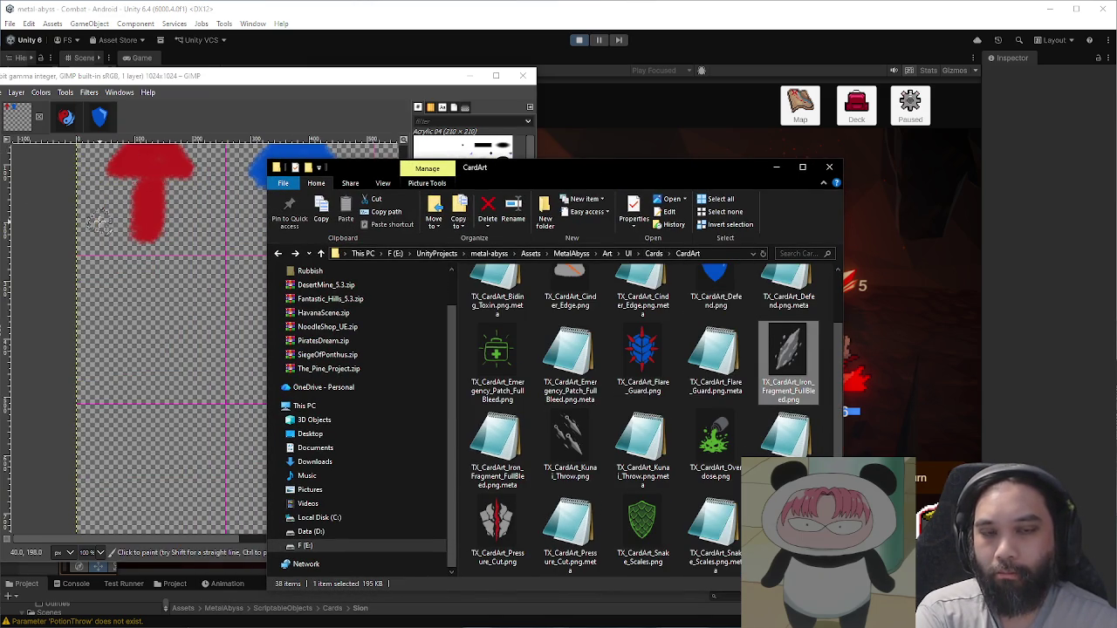
drag(99, 223, 99, 223)
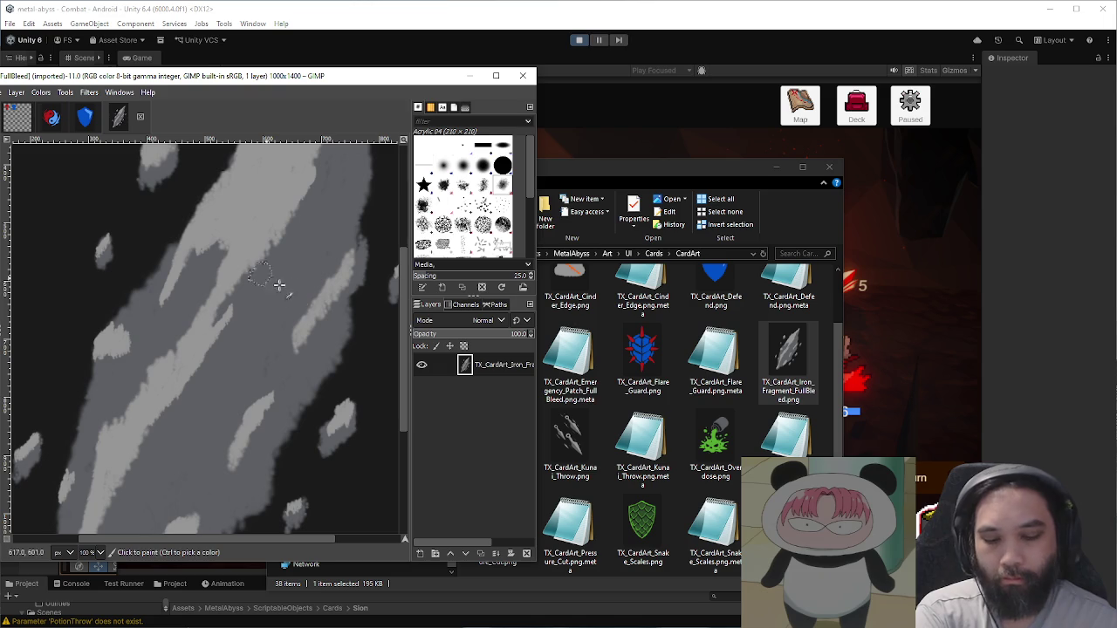
click(17, 116)
Step: With a brush enlarged to about 143, paint two soft grey circles below the arrows
mouse_move(166, 349)
mouse_down()
mouse_move(140, 314)
mouse_move(153, 332)
mouse_up()
key(ctrl+z)
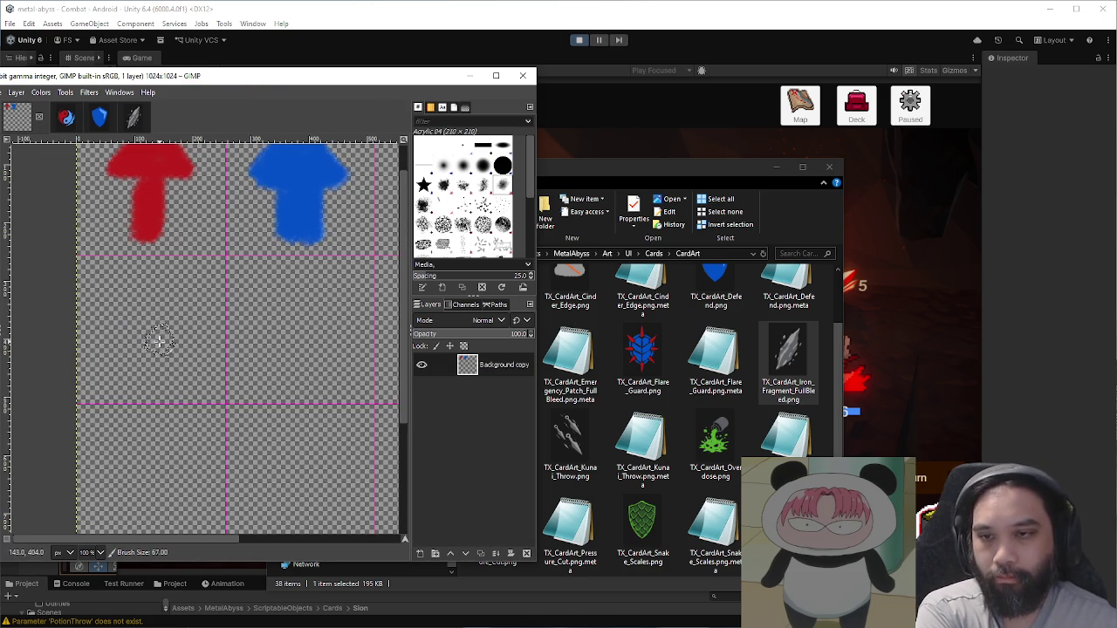
key(bracketright)
key(bracketright)
key(bracketright)
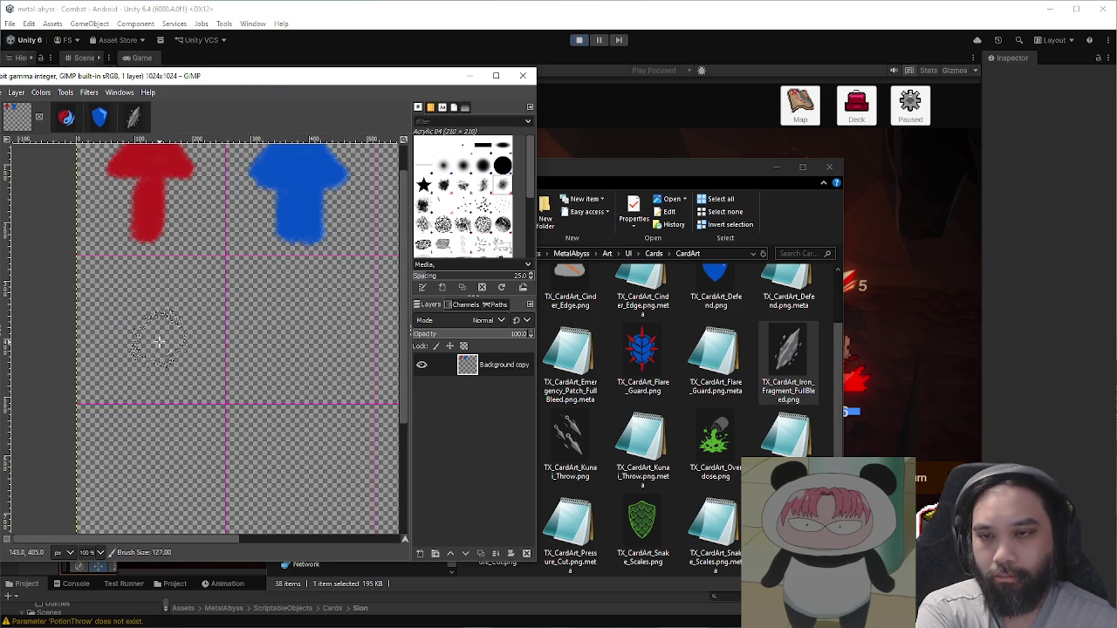
mouse_move(158, 343)
mouse_down()
mouse_move(141, 315)
mouse_move(114, 326)
mouse_move(169, 351)
mouse_move(149, 299)
mouse_move(117, 342)
mouse_move(172, 315)
mouse_up()
mouse_move(282, 319)
mouse_down()
mouse_move(308, 307)
mouse_move(262, 344)
mouse_move(311, 311)
mouse_move(274, 337)
mouse_move(327, 347)
mouse_move(309, 291)
mouse_move(266, 323)
mouse_move(329, 324)
mouse_move(306, 336)
mouse_up()
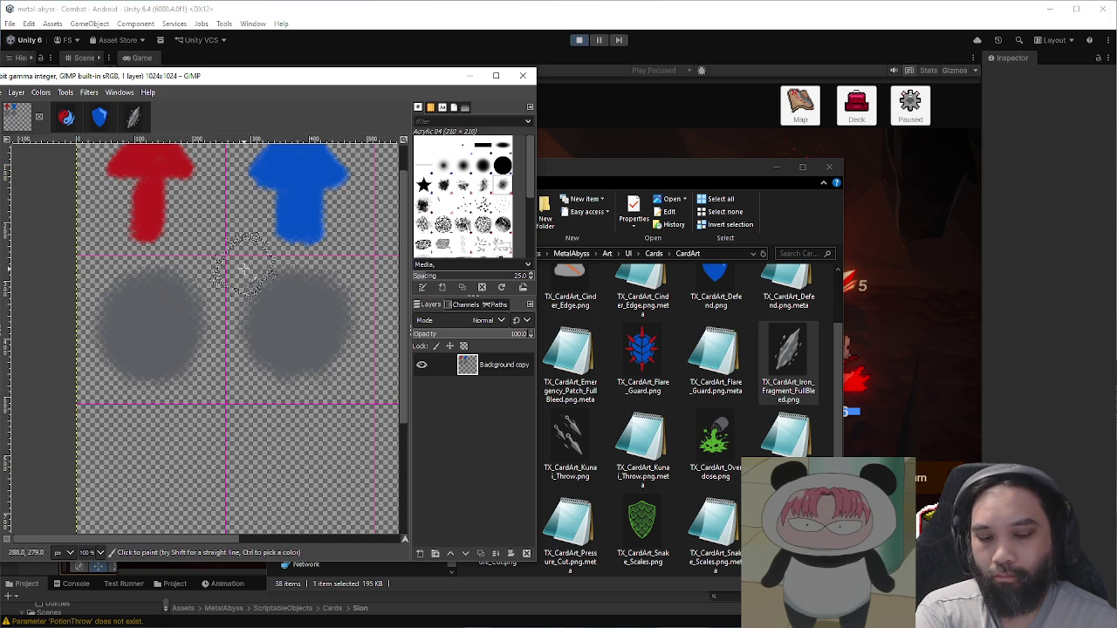
Step: Shrink the brush to about 63 and paint a small red arrow on the left grey circle
key(bracketright)
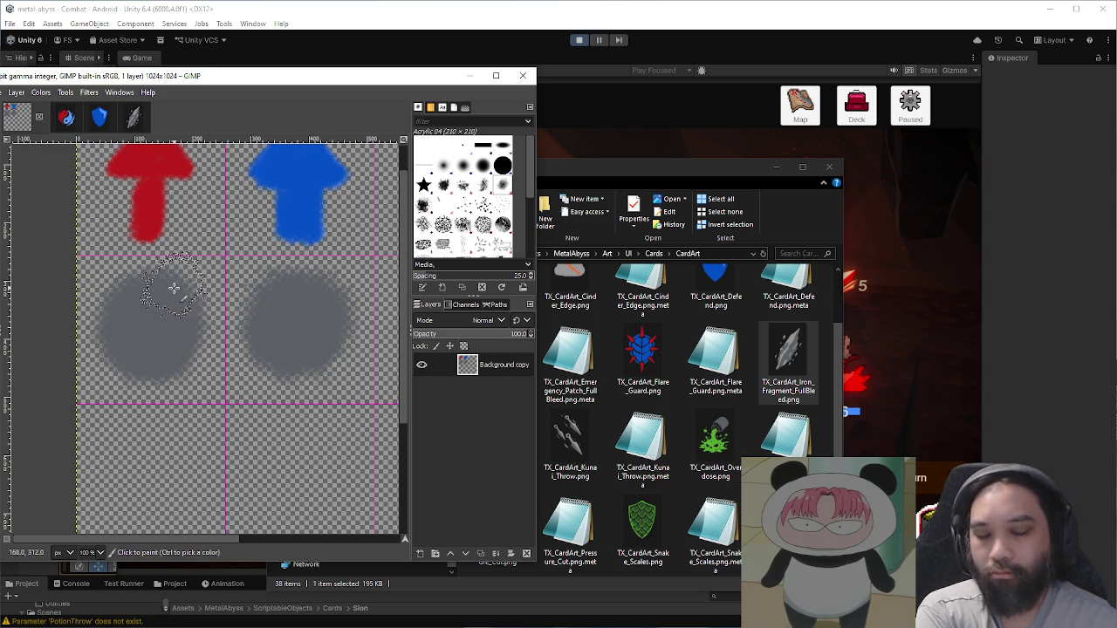
key(bracketleft)
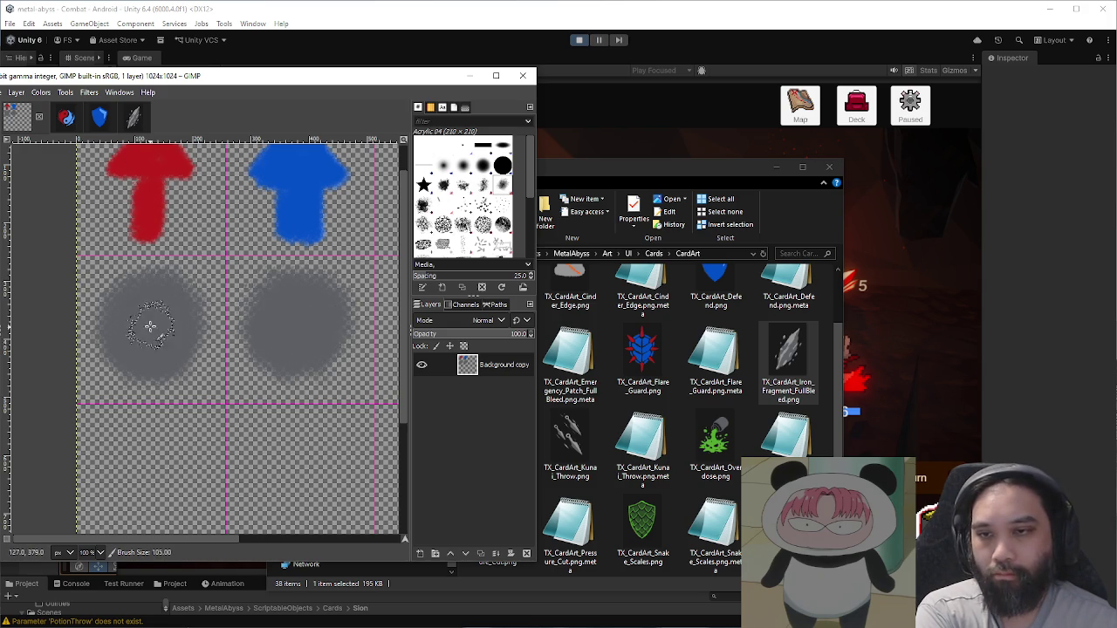
key(bracketleft)
drag(148, 301, 148, 356)
key(ctrl+z)
mouse_move(150, 307)
mouse_down()
mouse_move(149, 352)
mouse_move(137, 316)
mouse_move(148, 308)
mouse_move(170, 325)
mouse_move(131, 316)
mouse_up()
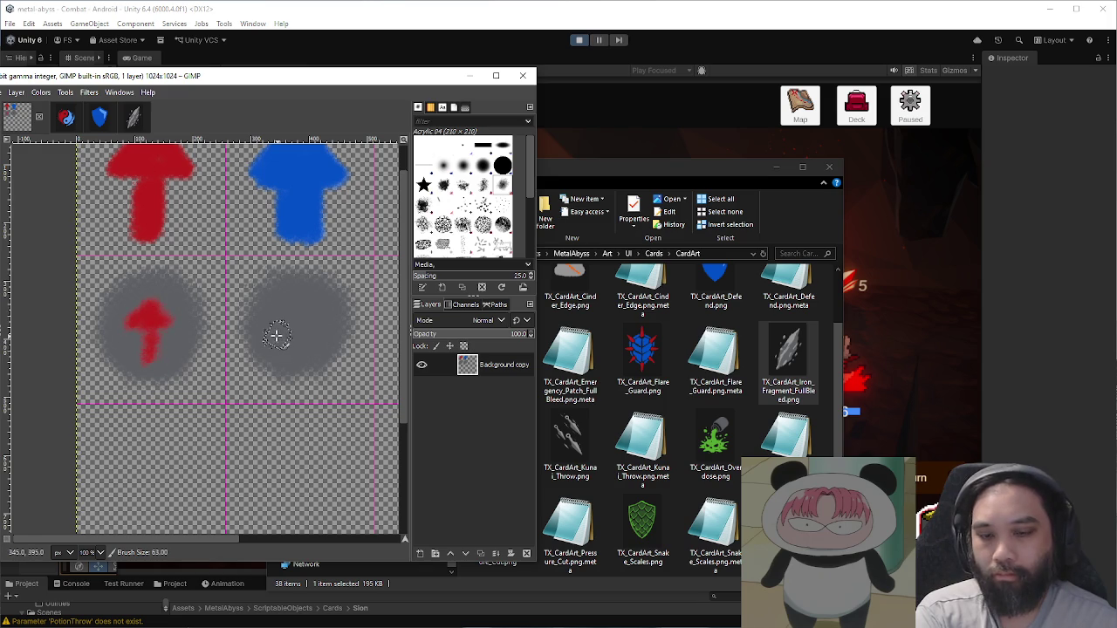
Step: Pick the blue arrow's colour and paint a small blue arrow on the right grey circle
ctrl+click(306, 215)
mouse_move(298, 307)
mouse_down()
mouse_move(293, 349)
mouse_move(291, 312)
mouse_move(274, 317)
mouse_move(294, 309)
mouse_move(291, 319)
mouse_move(296, 301)
mouse_move(306, 310)
mouse_up()
scroll(346, 337, down, 2)
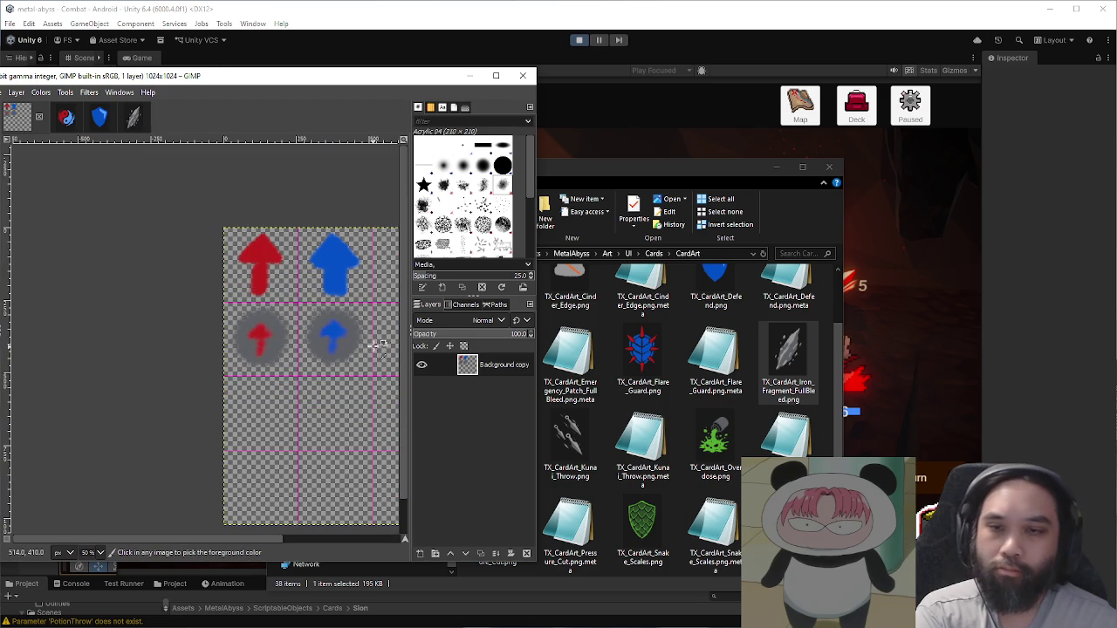
scroll(330, 341, up, 3)
drag(279, 324, 275, 373)
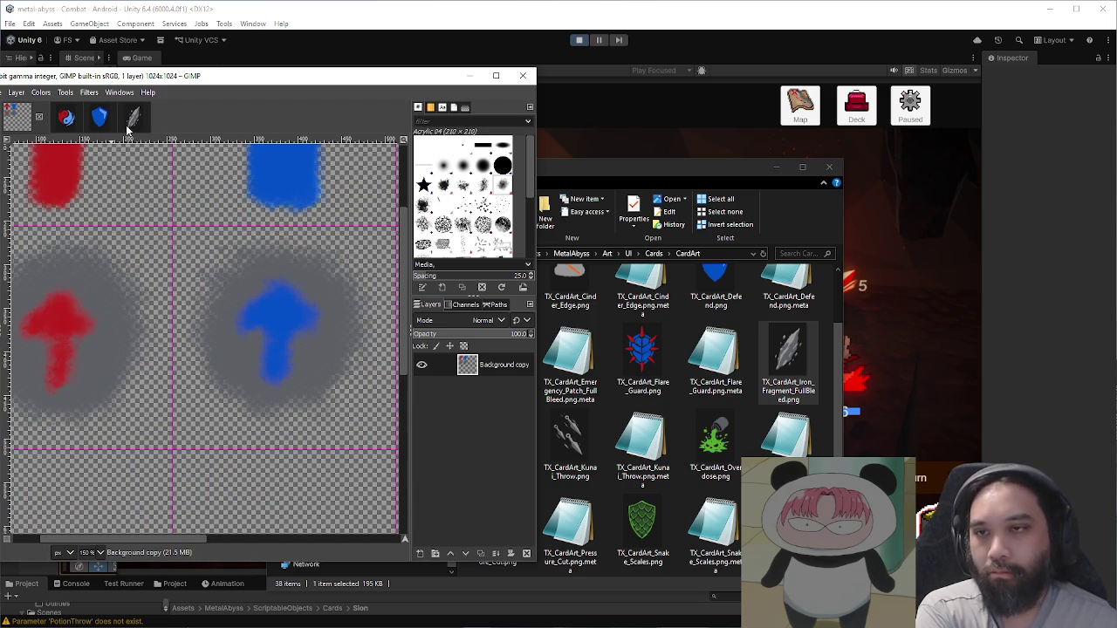
Step: With the brush at about 28, paint a light highlight on the left orb
click(133, 116)
click(22, 121)
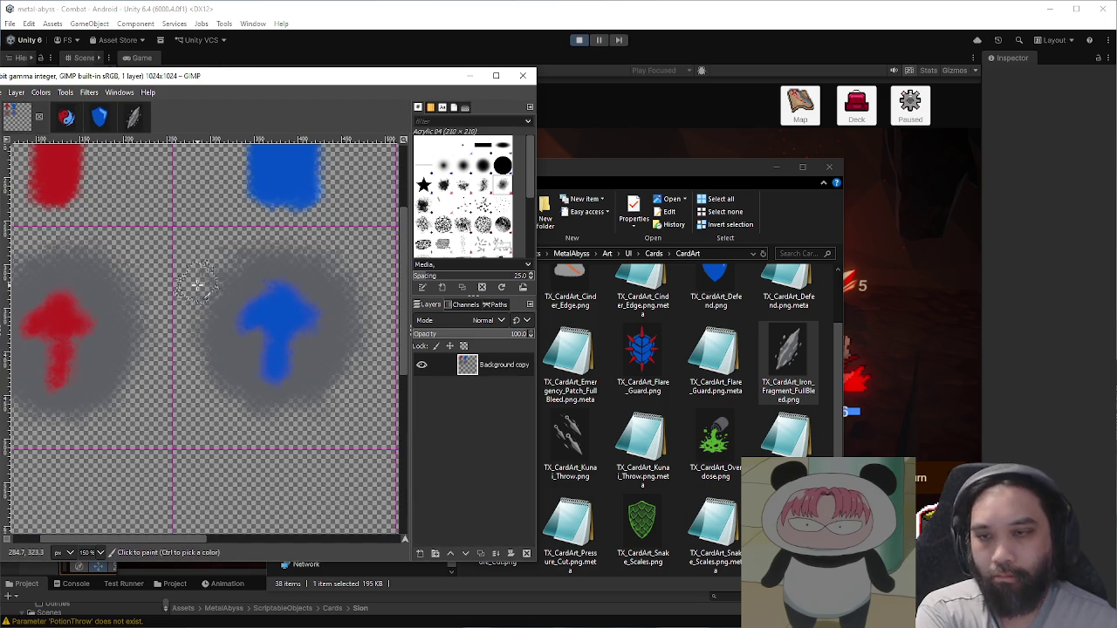
key(bracketleft)
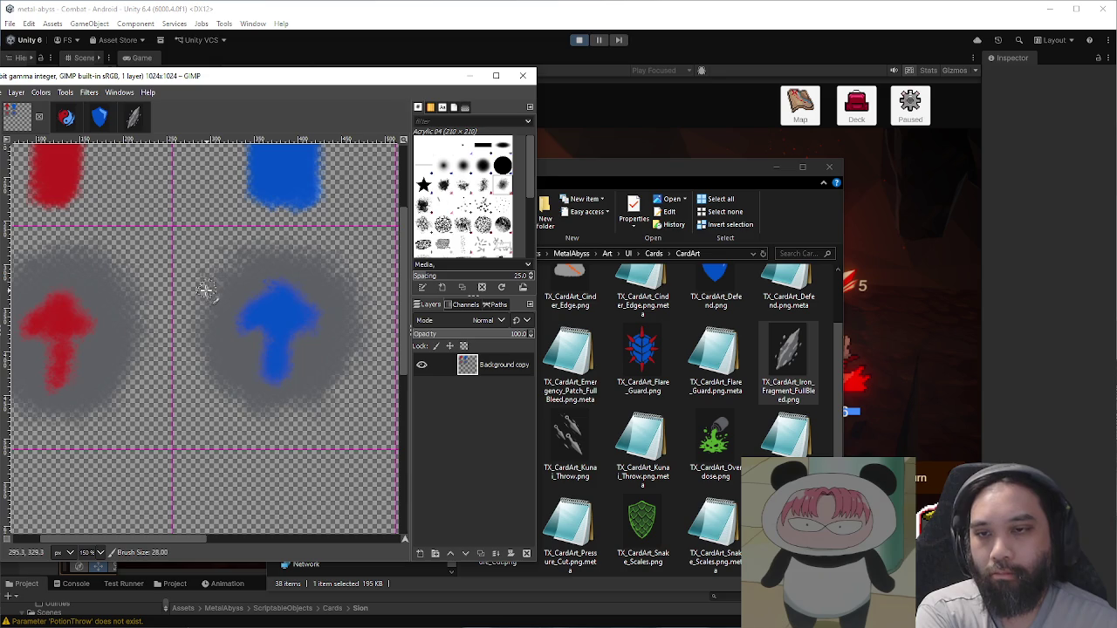
scroll(213, 291, left, 3)
drag(187, 277, 200, 293)
key(ctrl+z)
key(ctrl+z)
key(ctrl+z)
key(ctrl+z)
Step: Paint a light highlight on the blue orb
ctrl+scroll(279, 304, down, 2)
ctrl+scroll(280, 323, up, 1)
ctrl+scroll(279, 332, up, 2)
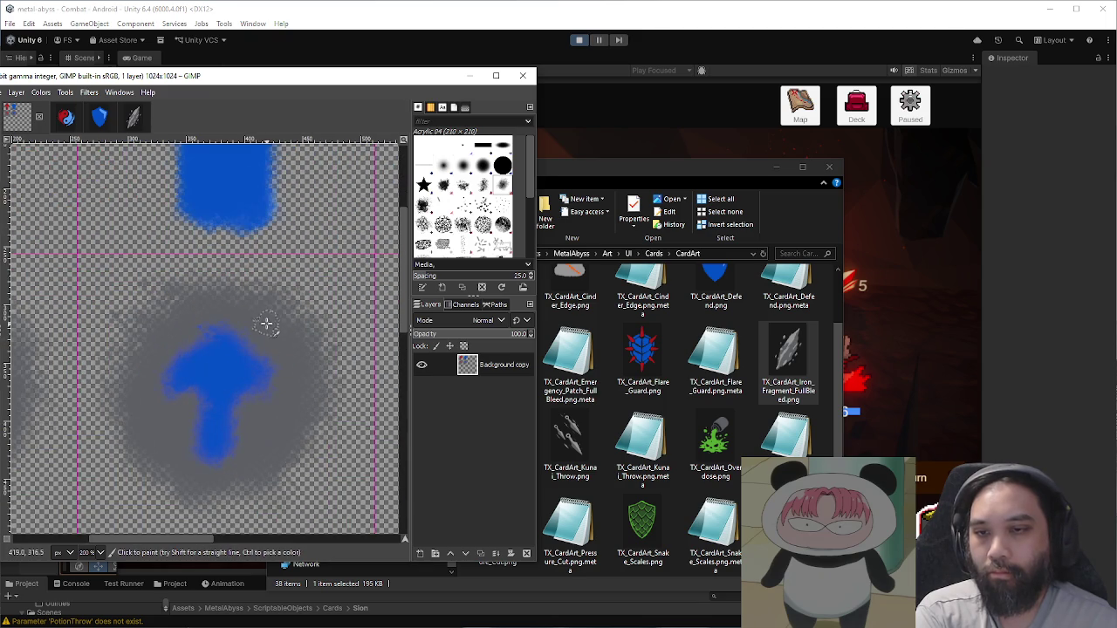
drag(261, 311, 283, 337)
key(ctrl+z)
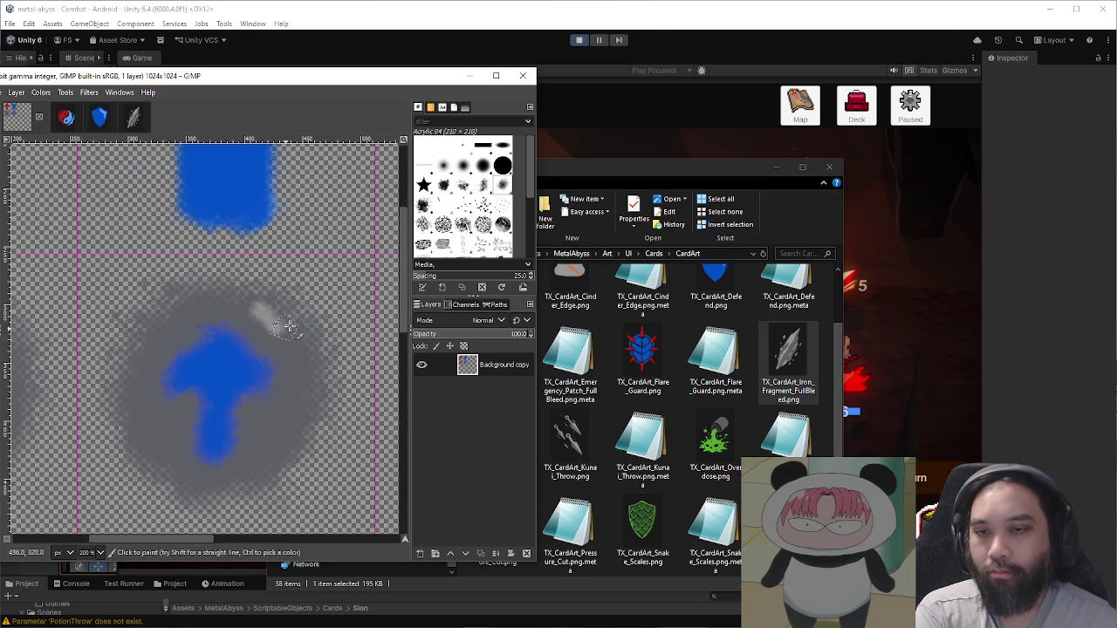
ctrl+scroll(302, 322, down, 2)
ctrl+scroll(341, 318, down, 2)
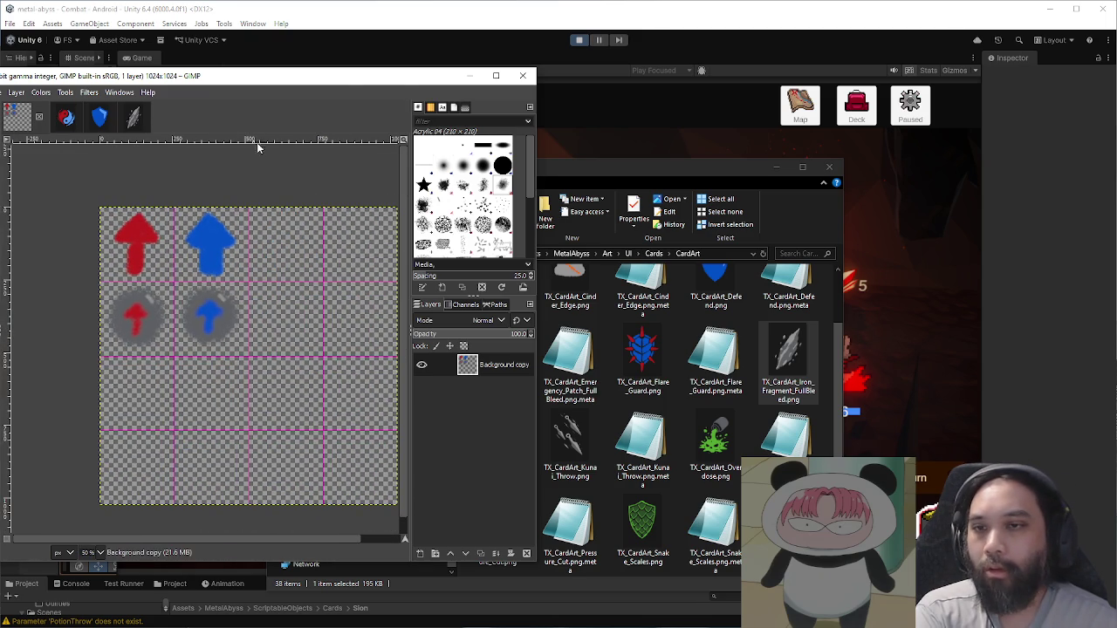
key(ctrl+shift+e)
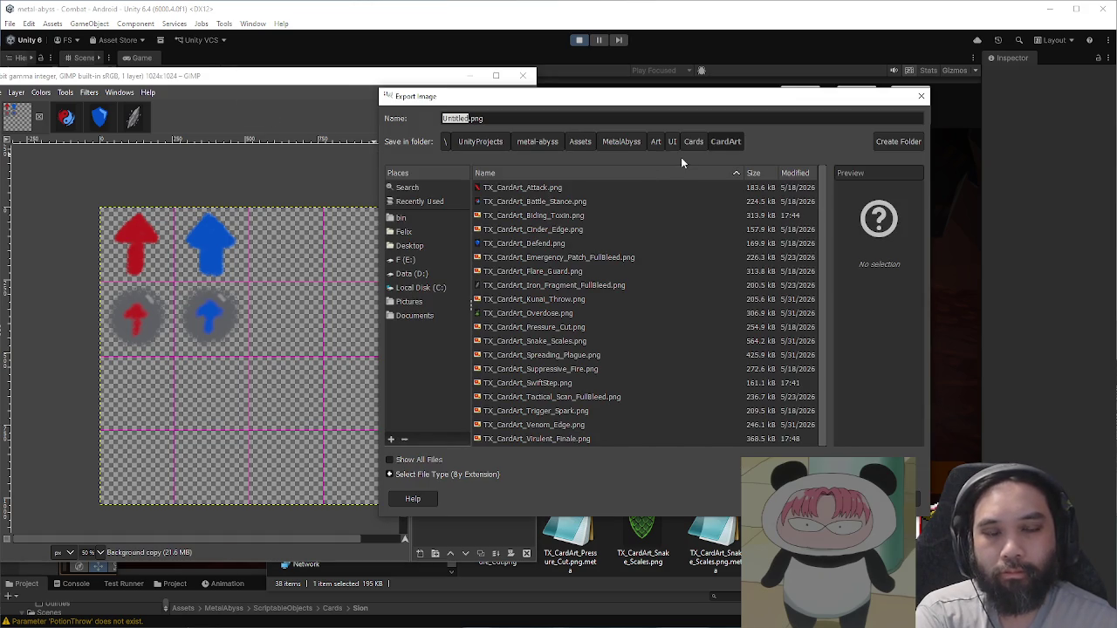
Step: Export the icon sheet as ui_icon_status.png into the UI/Icons folder, then return to Unity
click(672, 142)
double_click(515, 202)
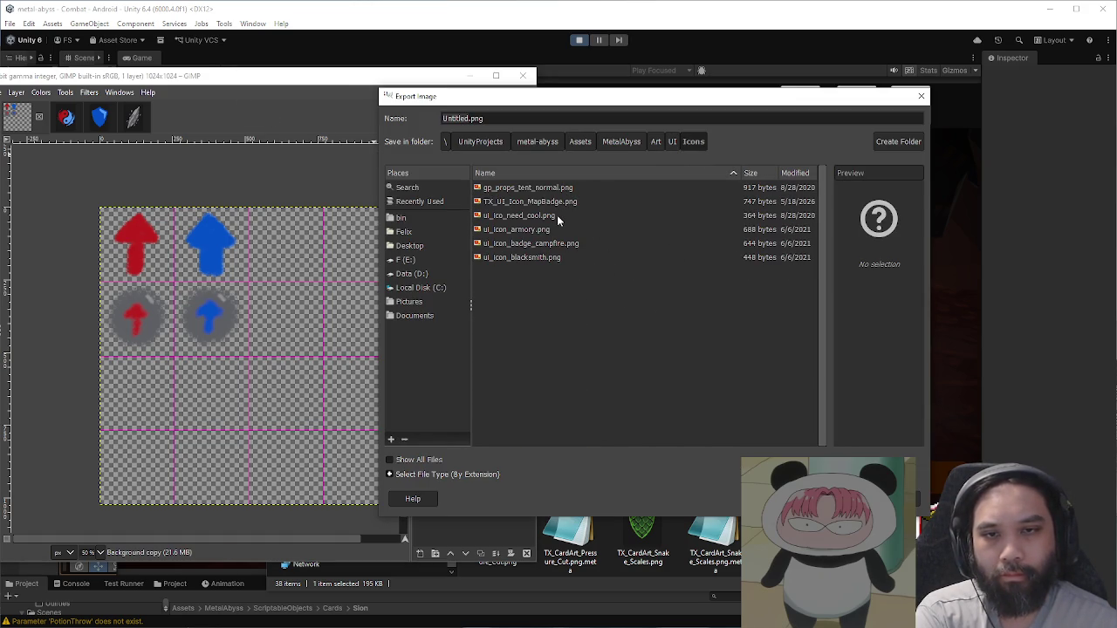
click(557, 215)
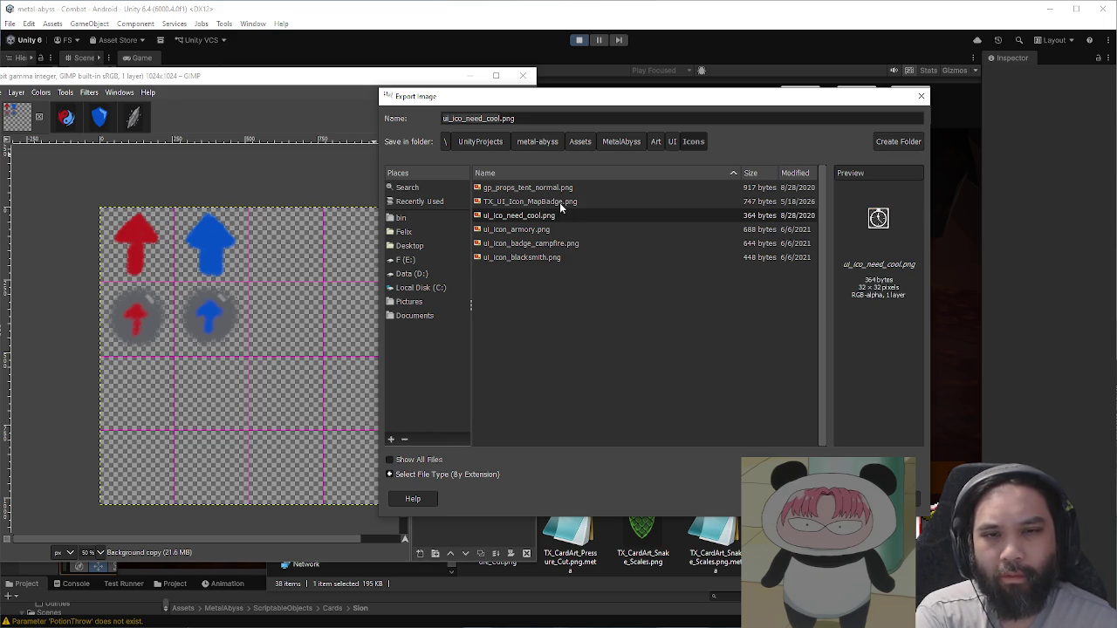
click(559, 229)
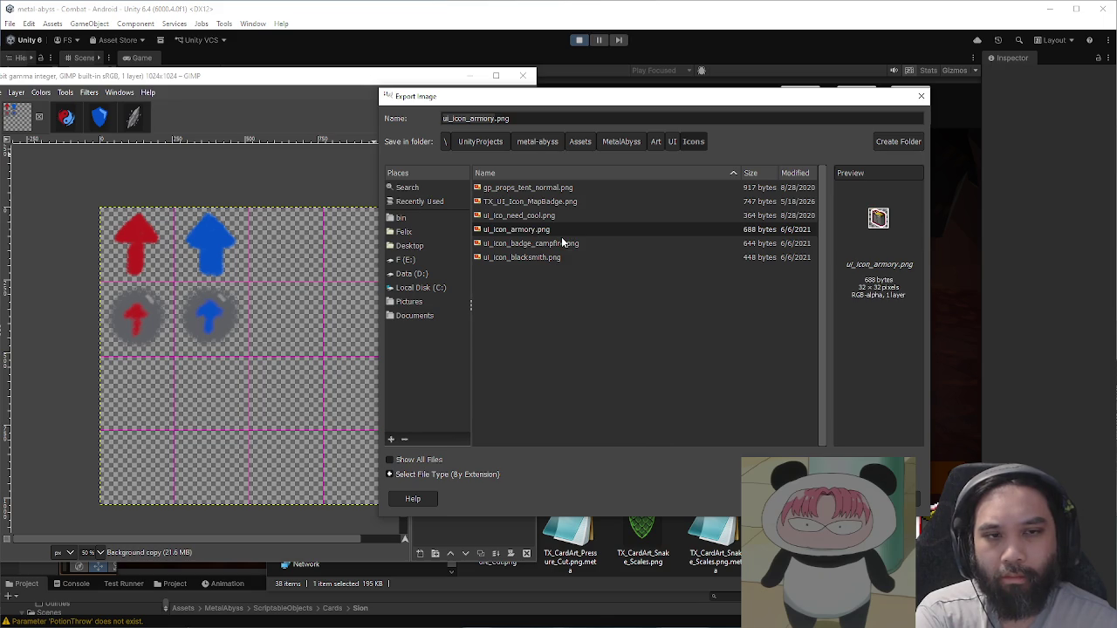
double_click(482, 119)
text(stat)
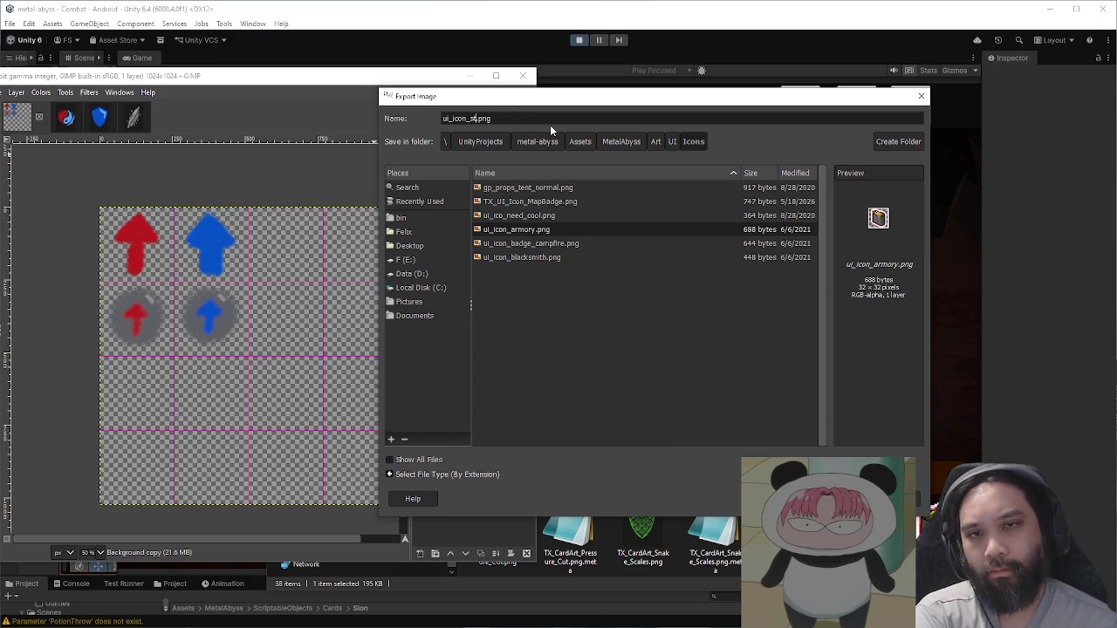
text(us)
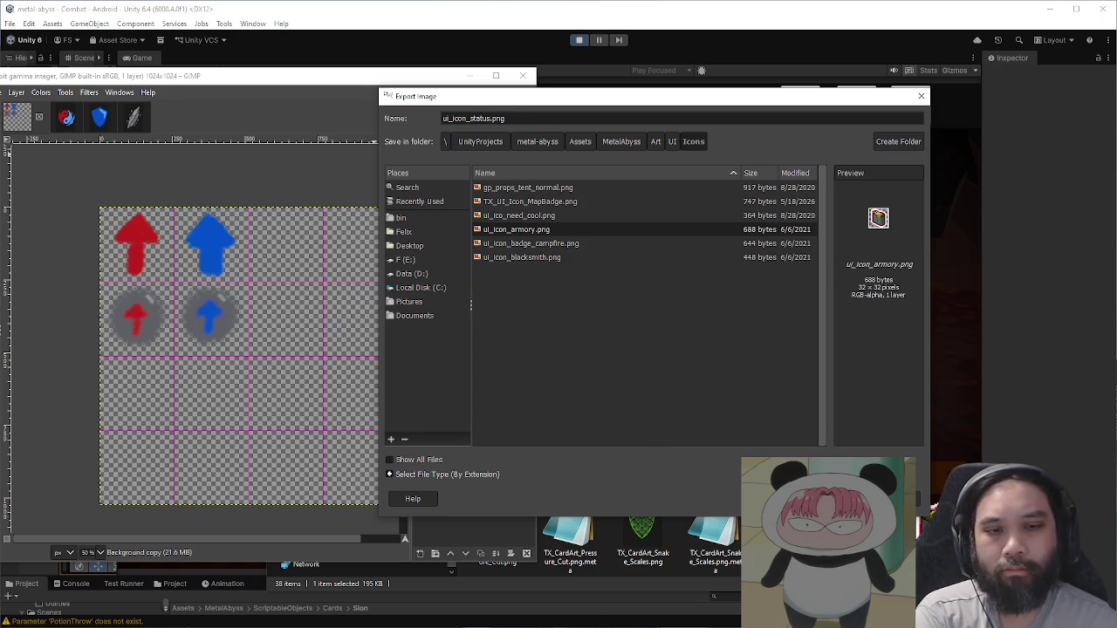
key(Return)
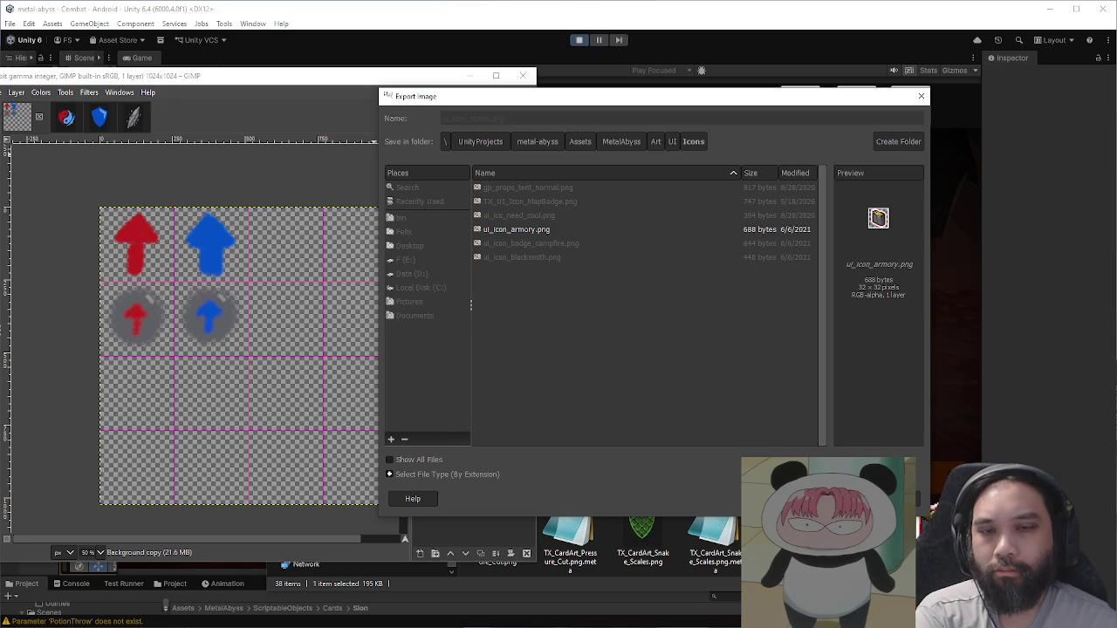
click(383, 454)
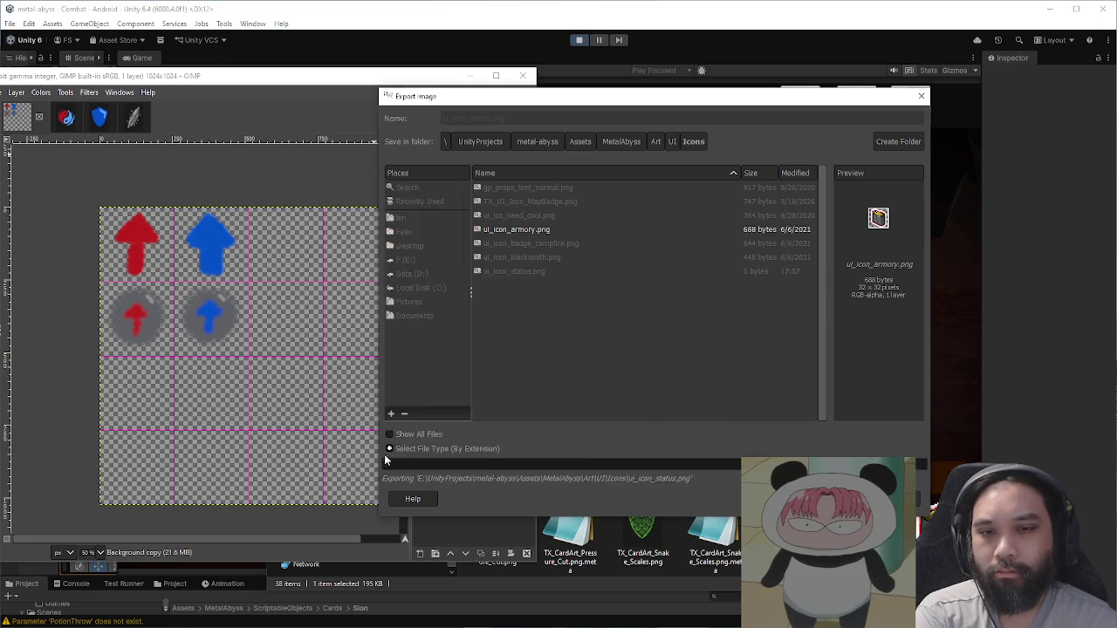
click(696, 54)
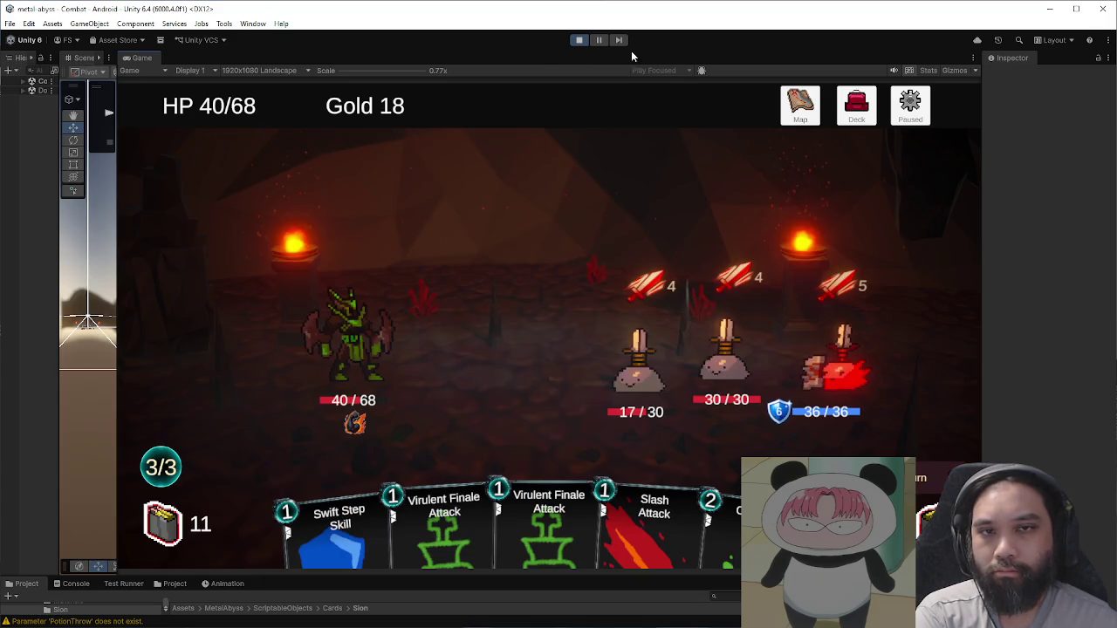
Step: Stop the game and select the ui_icon_status texture in Art/UI/Icons
click(576, 40)
drag(429, 575, 450, 302)
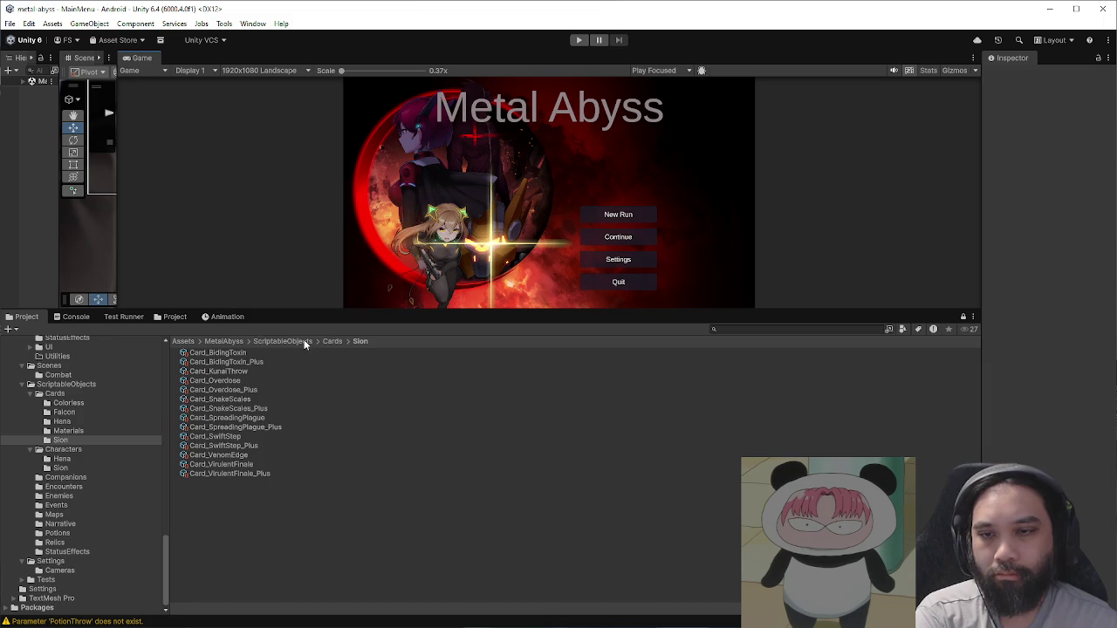
click(171, 317)
click(229, 342)
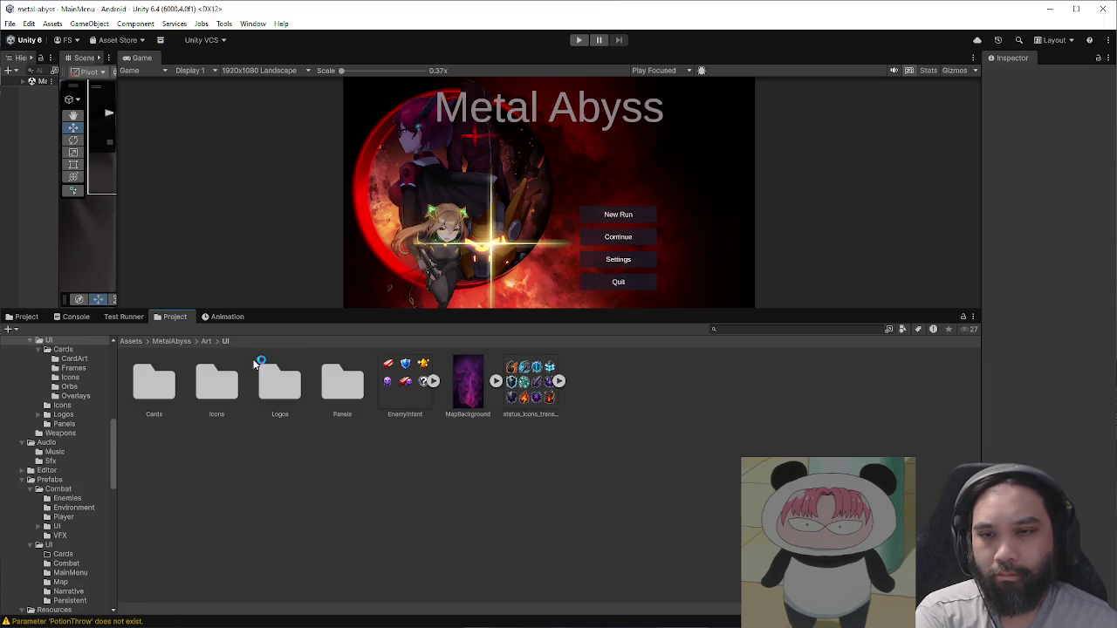
double_click(232, 381)
click(530, 412)
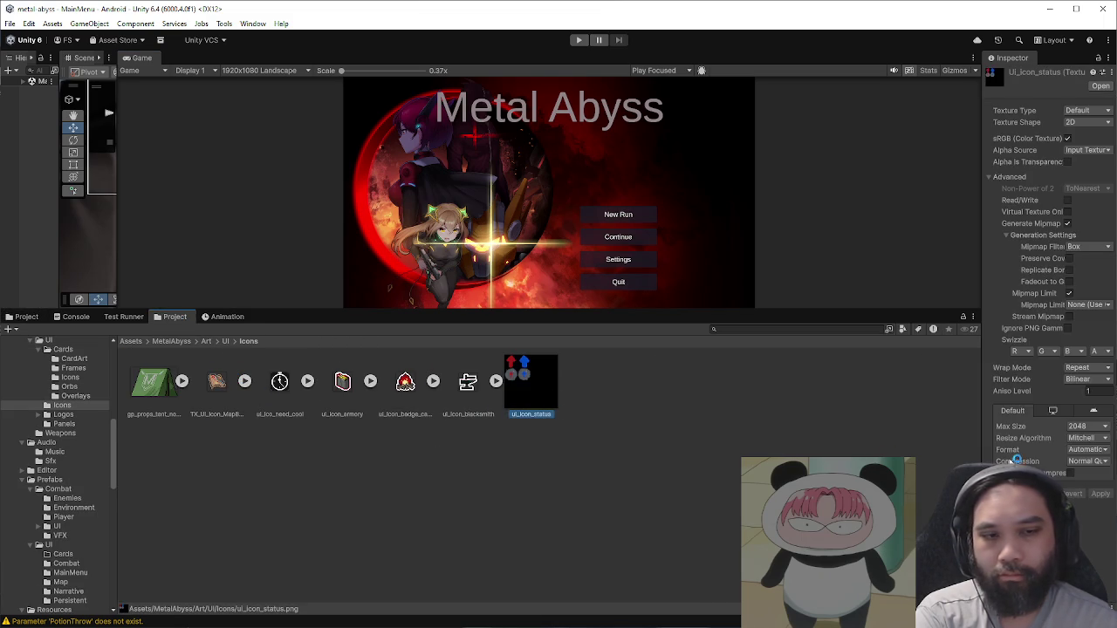
Step: Import ui_icon_status as Sprite (2D and UI) with max size 1024 and apply
drag(982, 201, 590, 201)
click(867, 110)
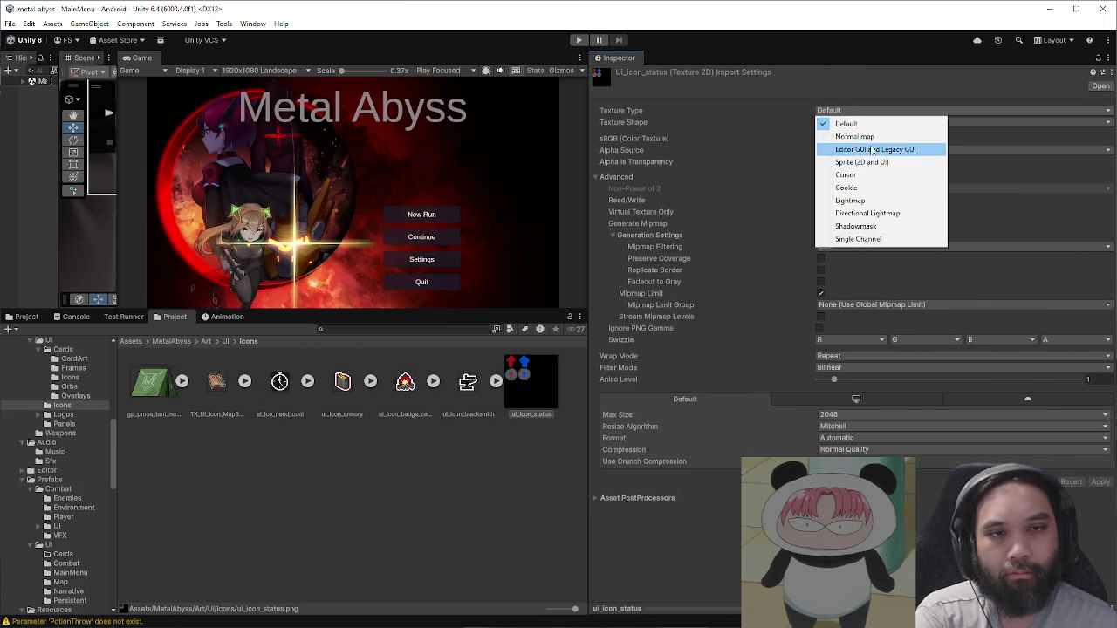
click(877, 157)
click(1098, 413)
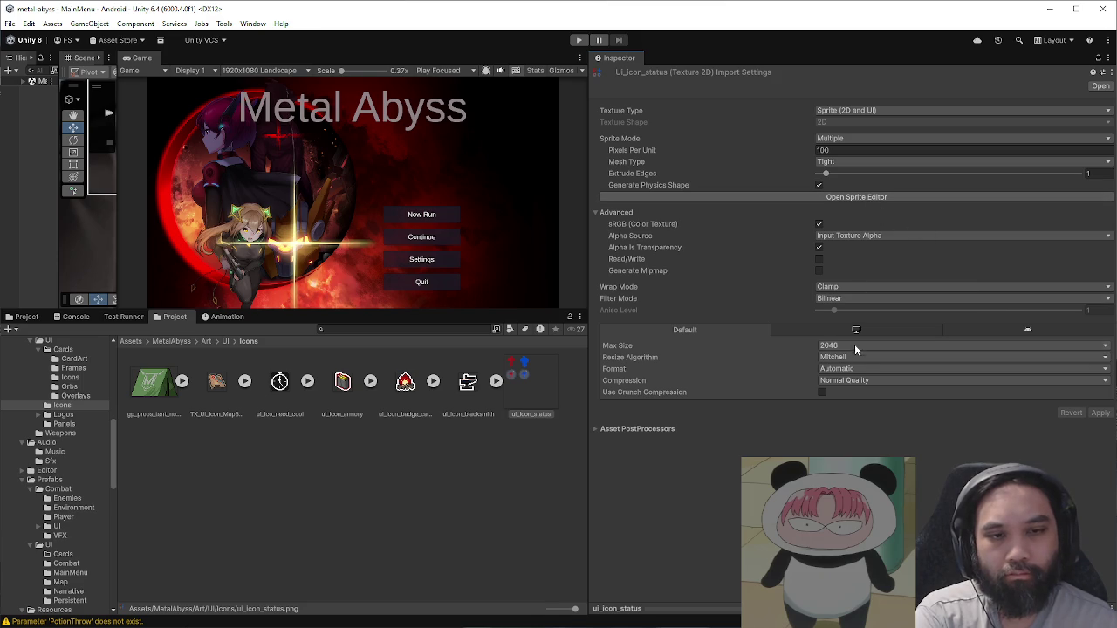
click(854, 381)
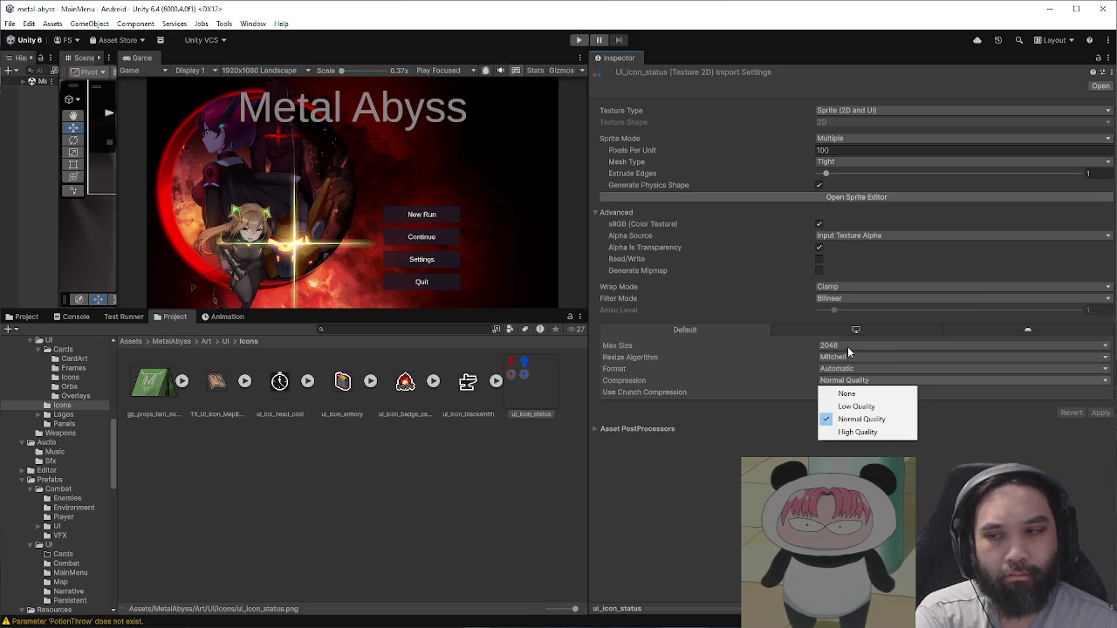
click(848, 347)
click(851, 423)
click(1099, 413)
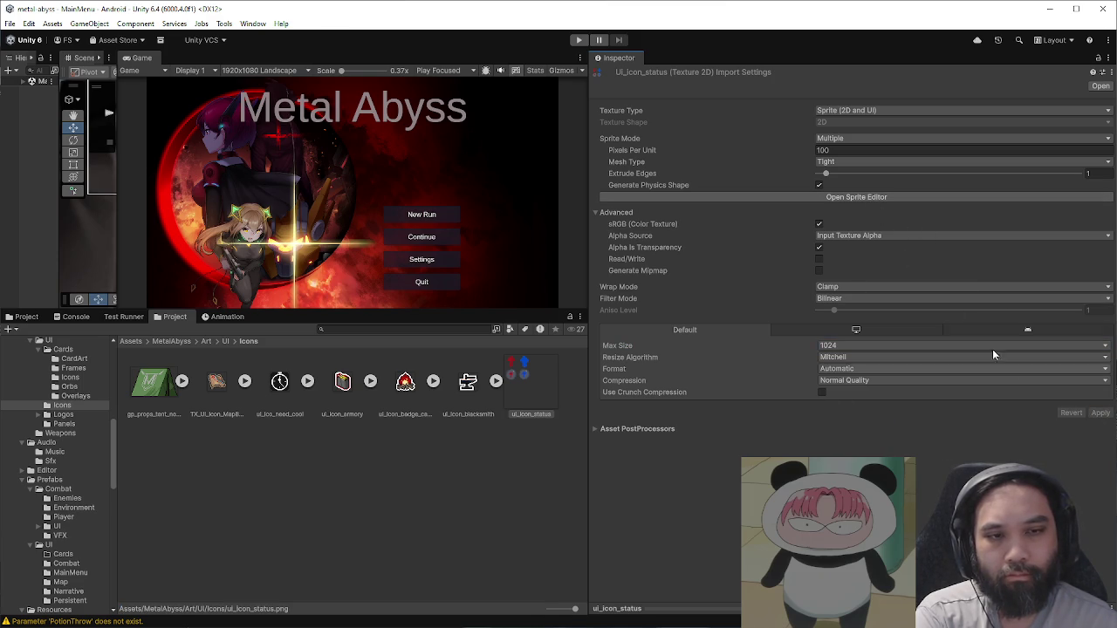
click(834, 195)
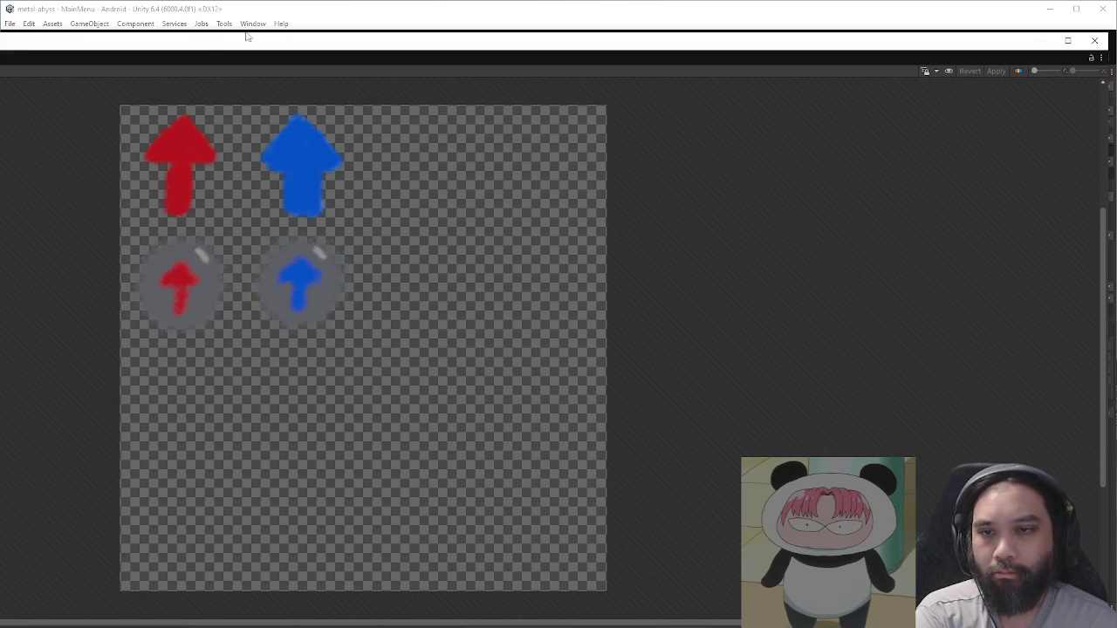
Step: In the Sprite Editor, choose Grid By Cell Count as the slice type
double_click(230, 41)
mouse_move(594, 41)
mouse_down()
mouse_move(593, 155)
mouse_move(729, 181)
mouse_move(500, 131)
mouse_move(159, 110)
mouse_up()
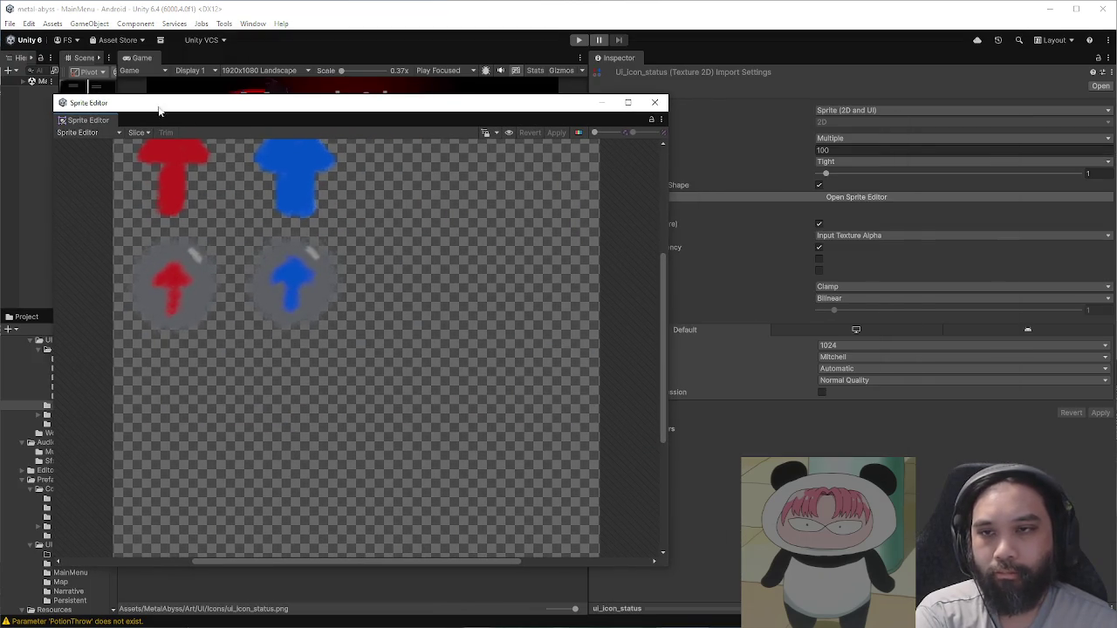
click(136, 133)
click(89, 132)
click(136, 133)
click(243, 161)
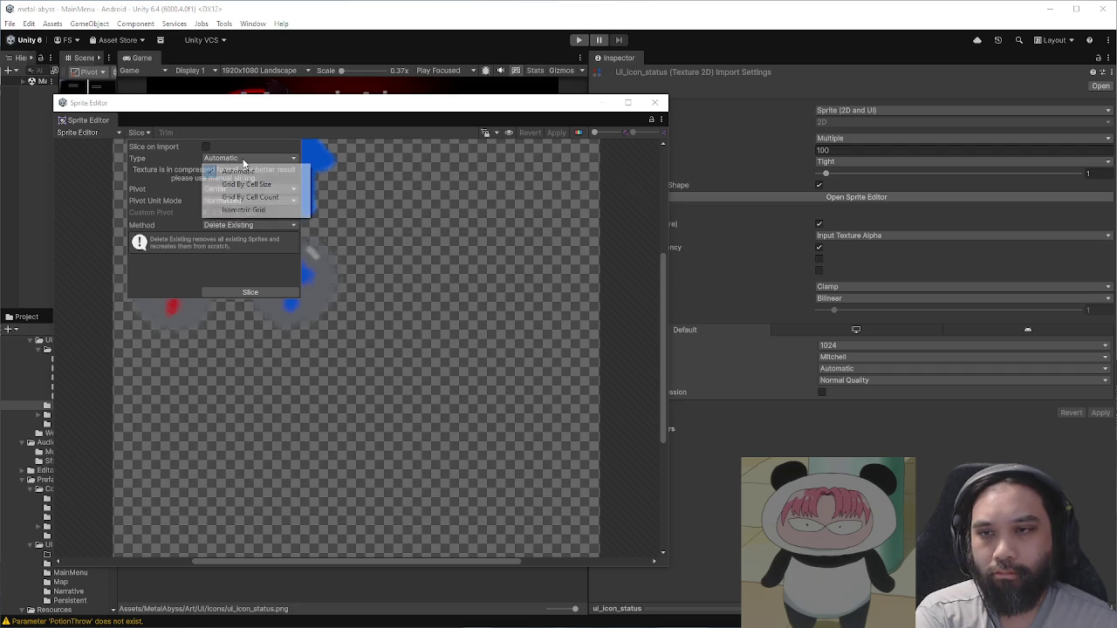
click(276, 197)
Step: Slice the sheet with 4 columns, apply the sprites, and close the Sprite Editor
double_click(236, 169)
text(4)
key(Tab)
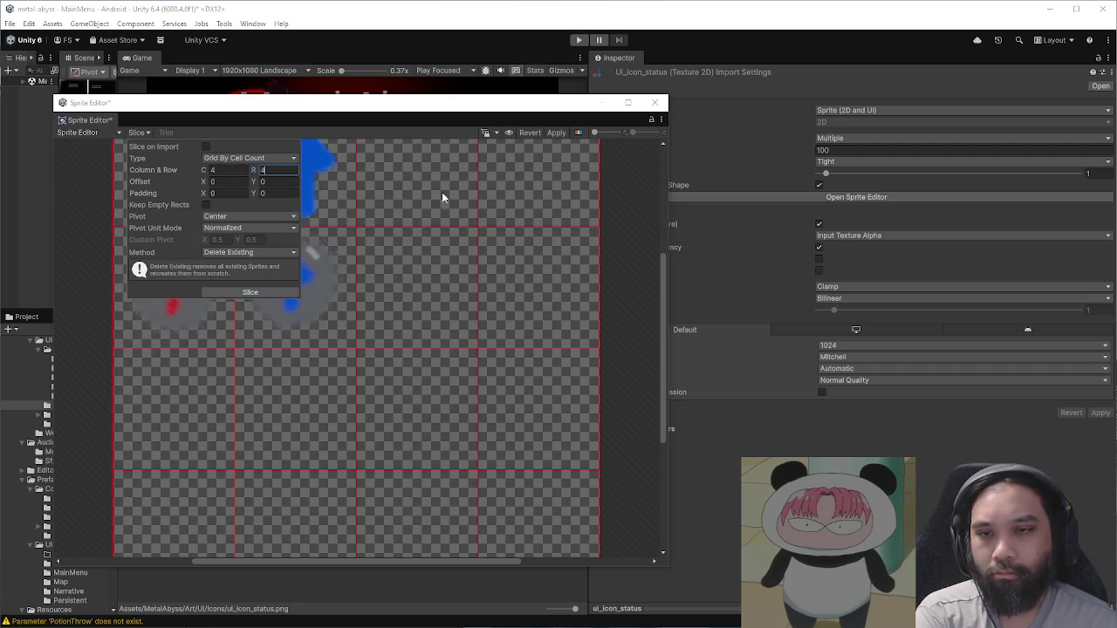
click(250, 291)
click(288, 288)
click(556, 133)
click(655, 102)
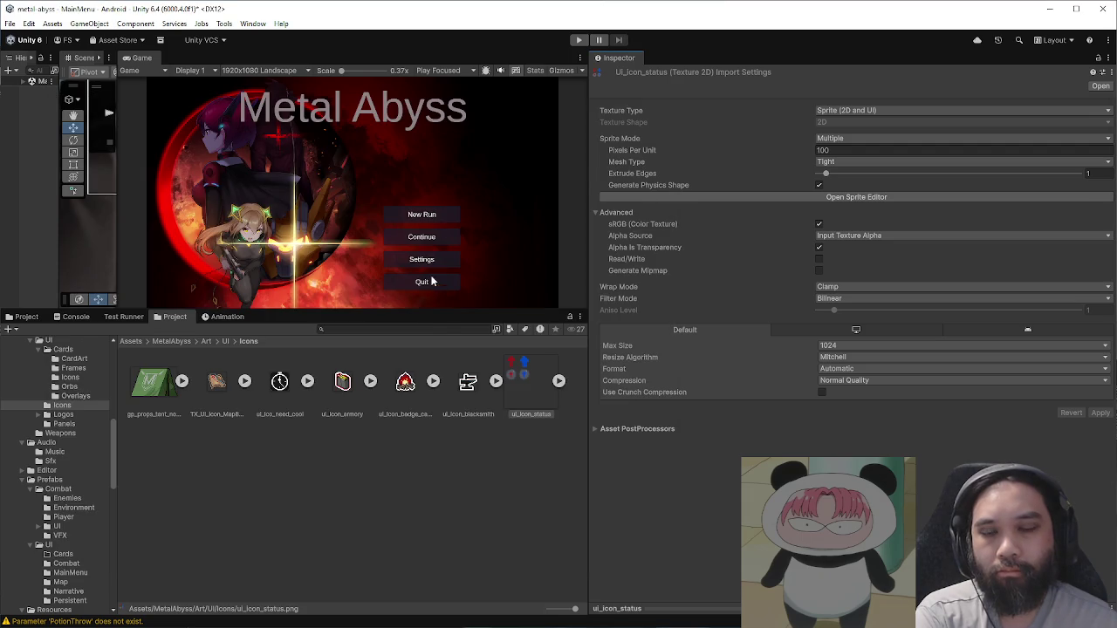
click(32, 319)
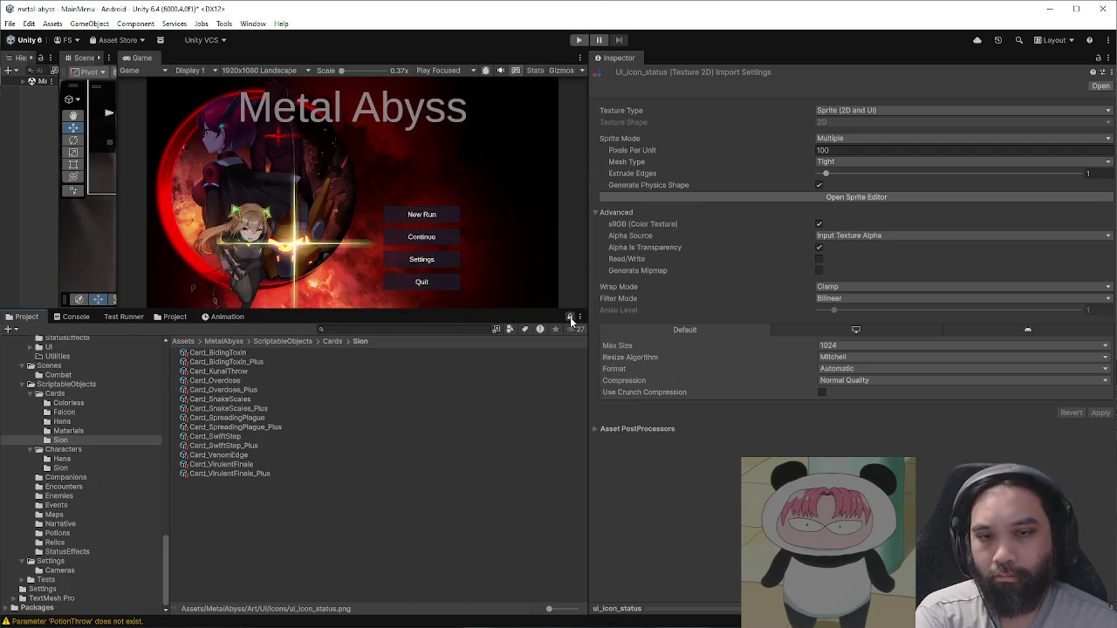
Step: In ScriptableObjects/Potions, set force_potion's icon to ui_icon_status_2
click(281, 341)
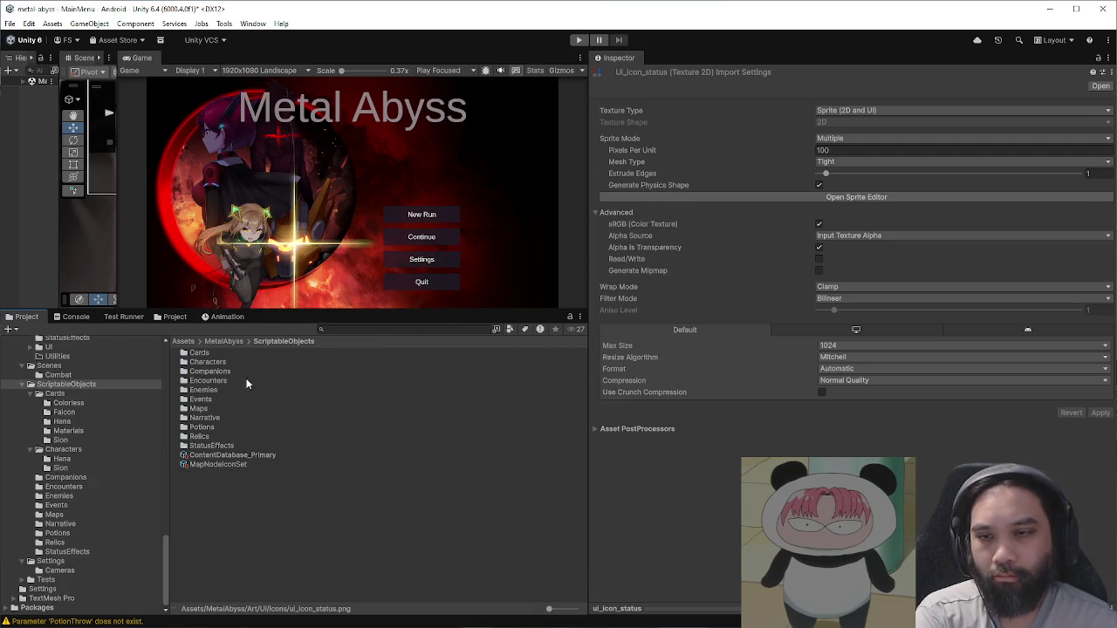
double_click(220, 428)
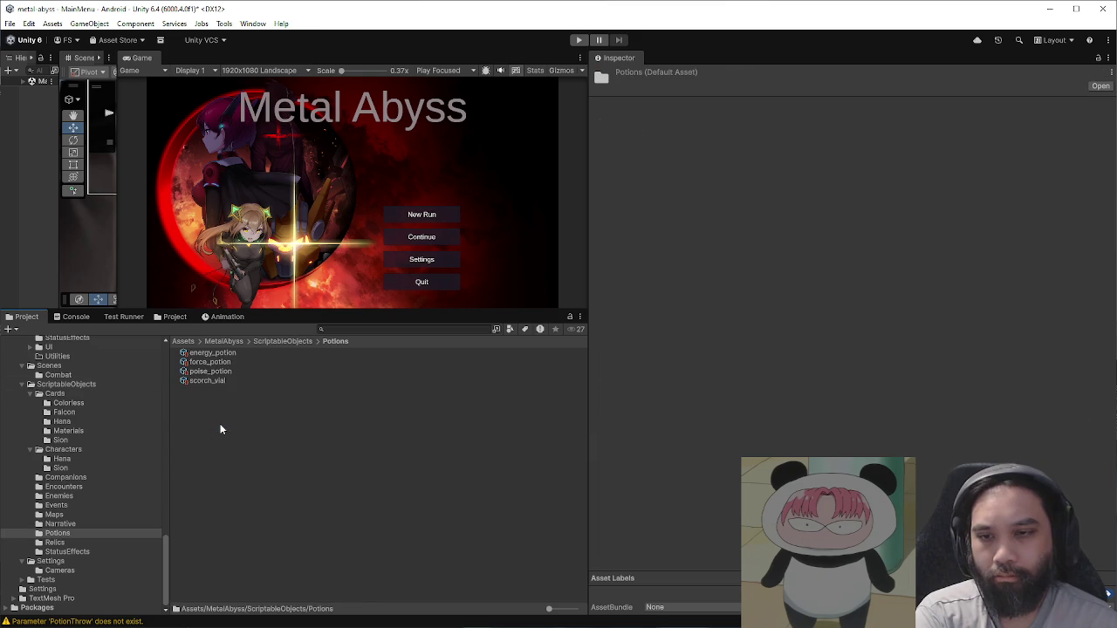
click(230, 360)
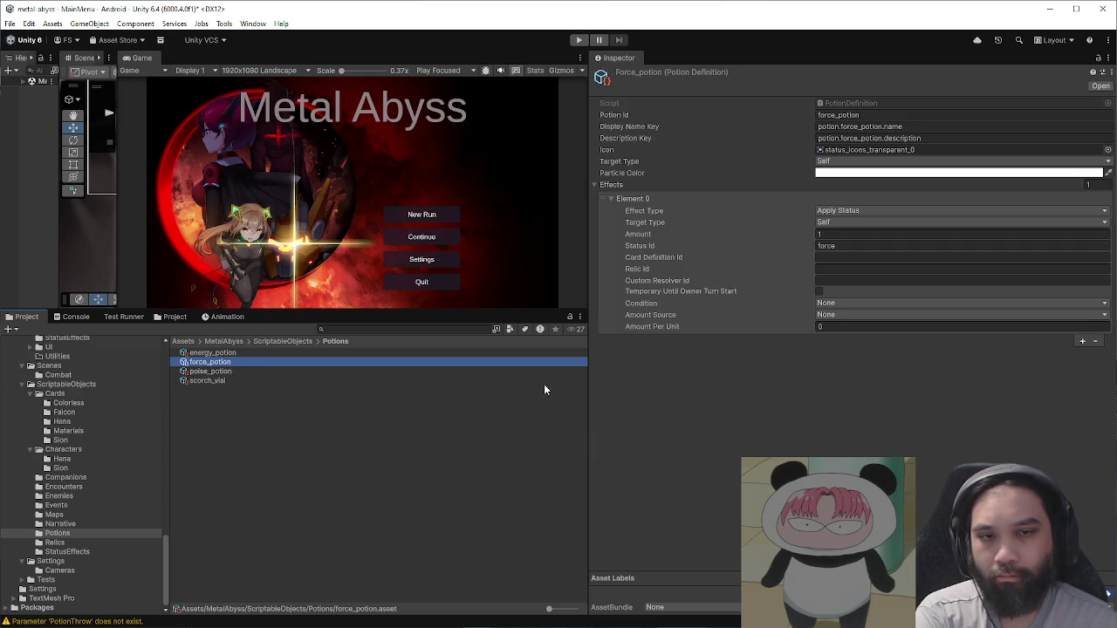
click(1109, 150)
drag(829, 149, 516, 181)
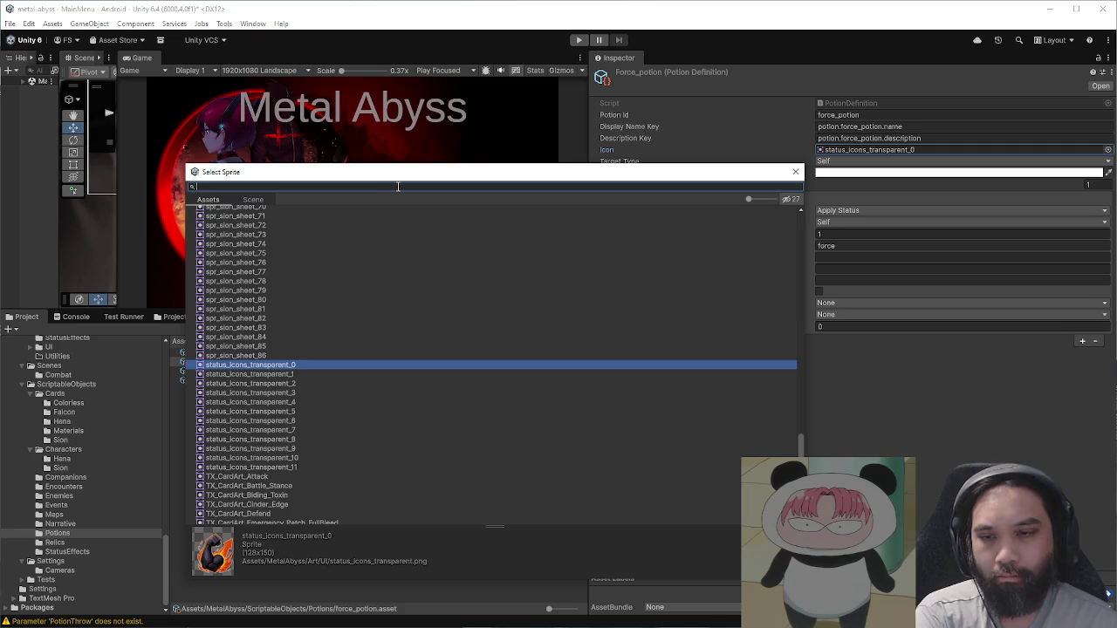
text(status)
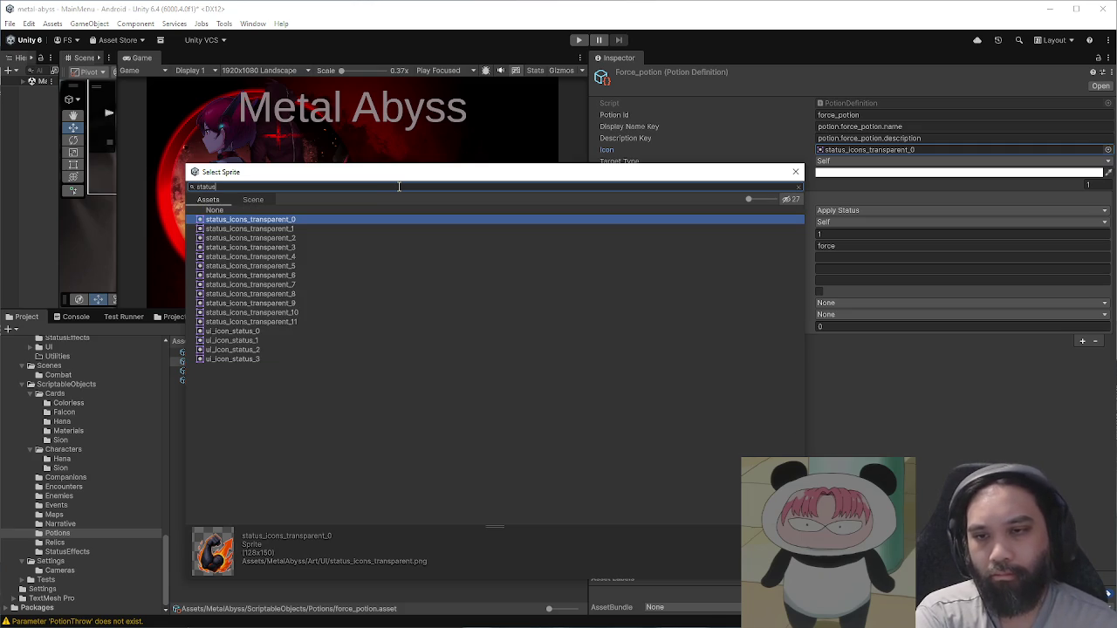
click(265, 332)
click(264, 341)
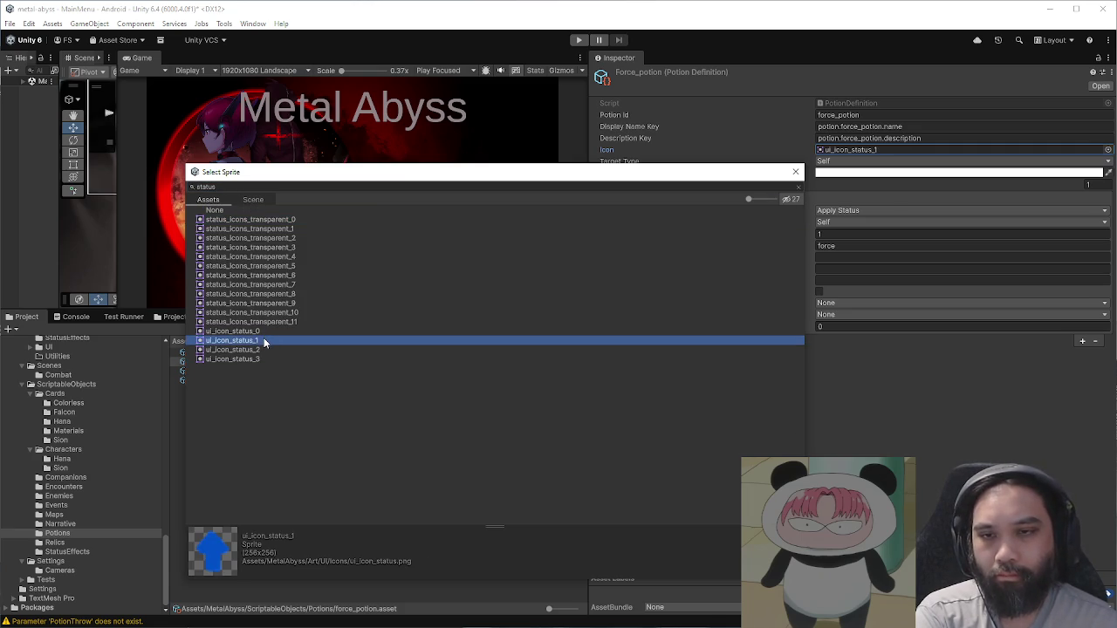
click(266, 350)
click(795, 171)
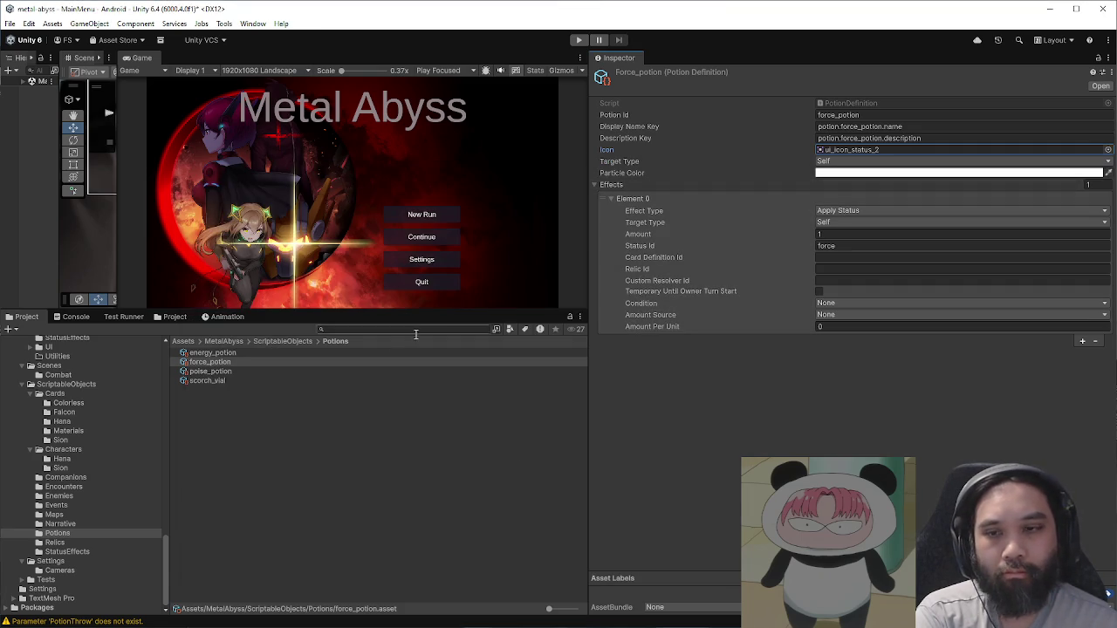
Step: Set poise_potion's icon to ui_icon_status_3 and return to the ScriptableObjects folder
click(241, 371)
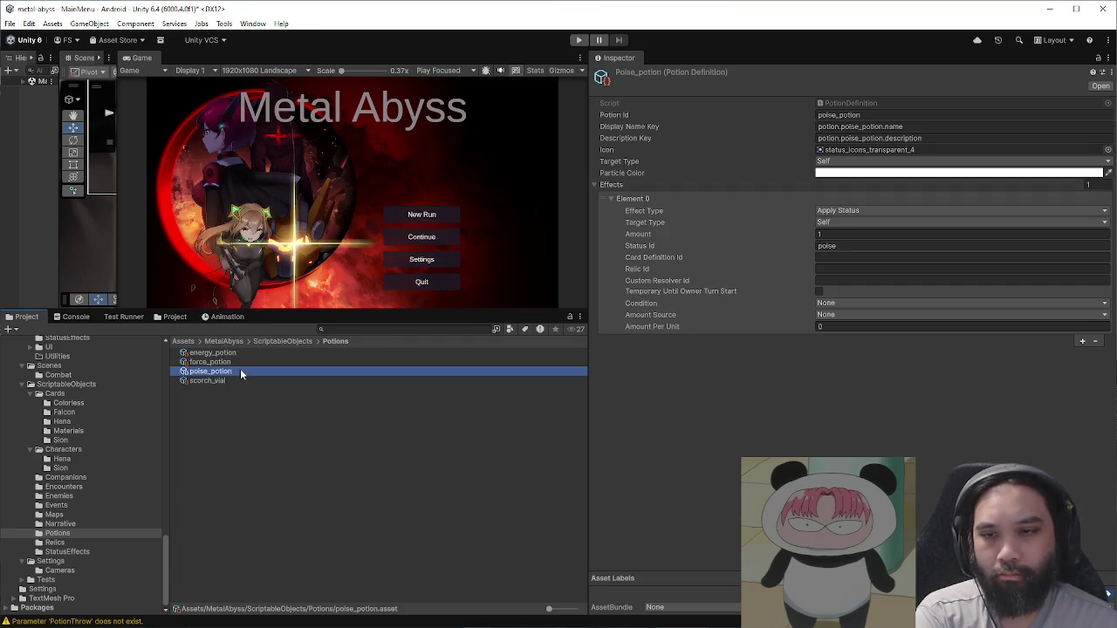
click(1108, 150)
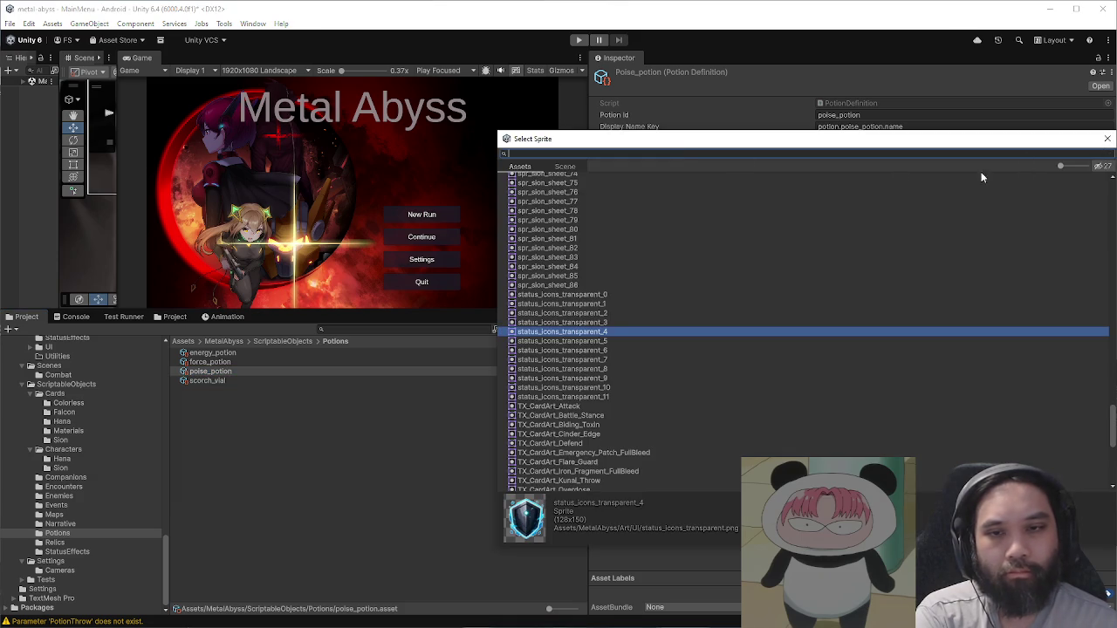
drag(679, 148, 411, 226)
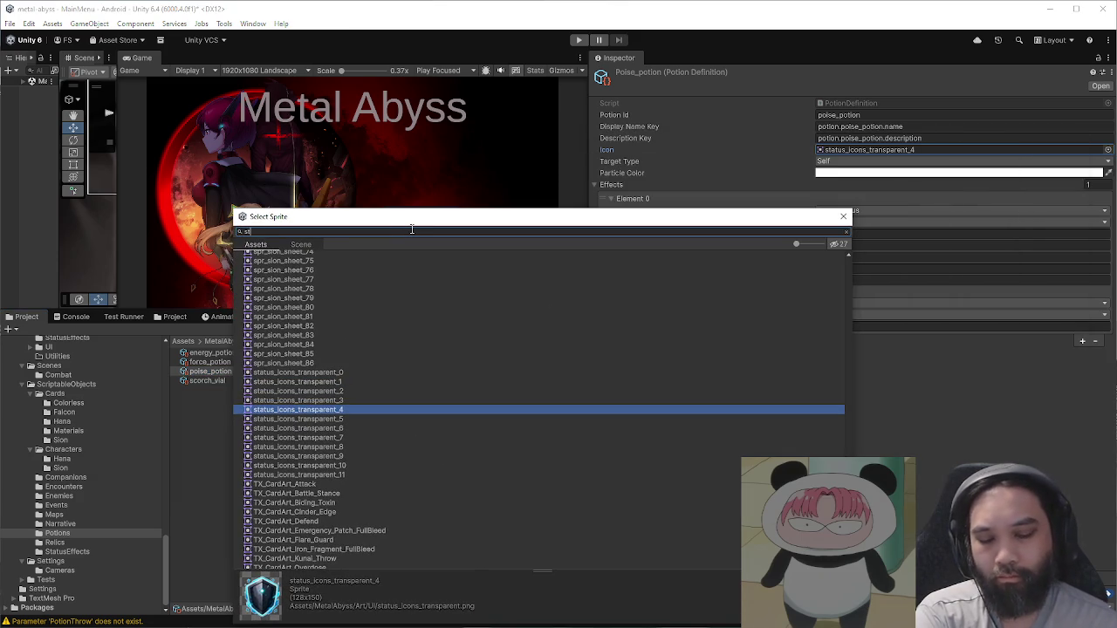
click(329, 387)
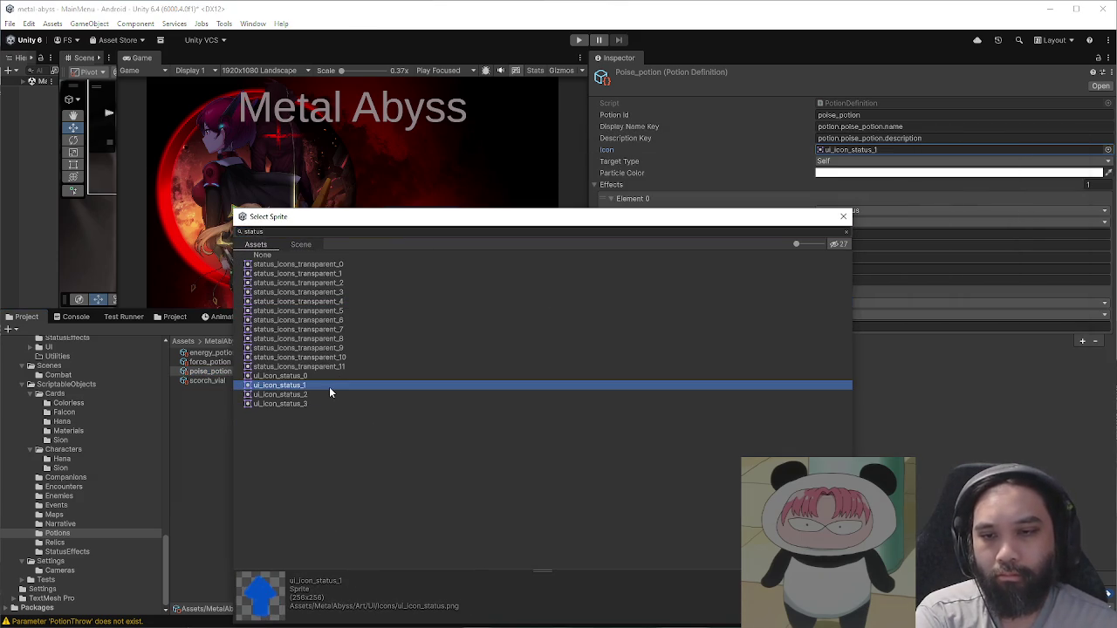
click(330, 394)
click(330, 405)
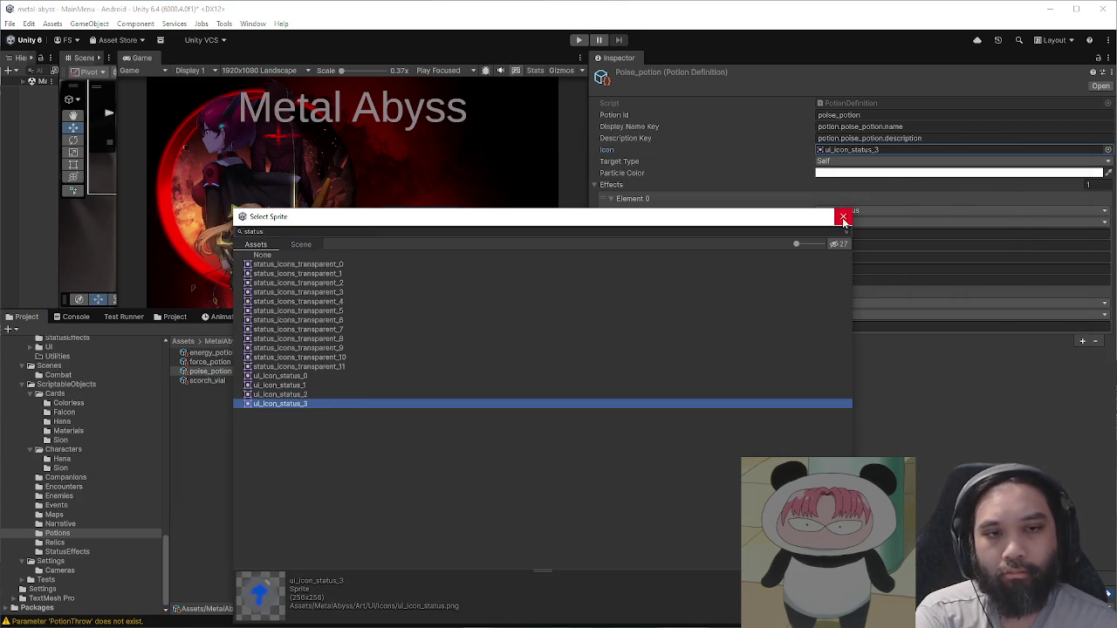
click(843, 215)
click(301, 342)
click(284, 505)
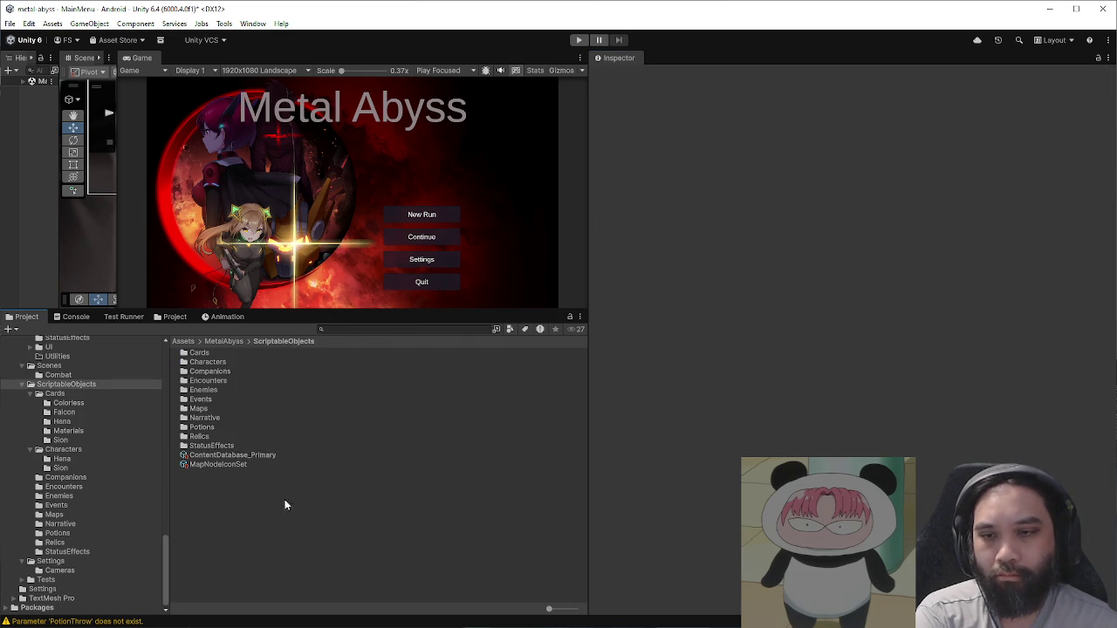
Step: In StatusEffects, set Status_Force's icon to ui_icon_status_0
double_click(223, 445)
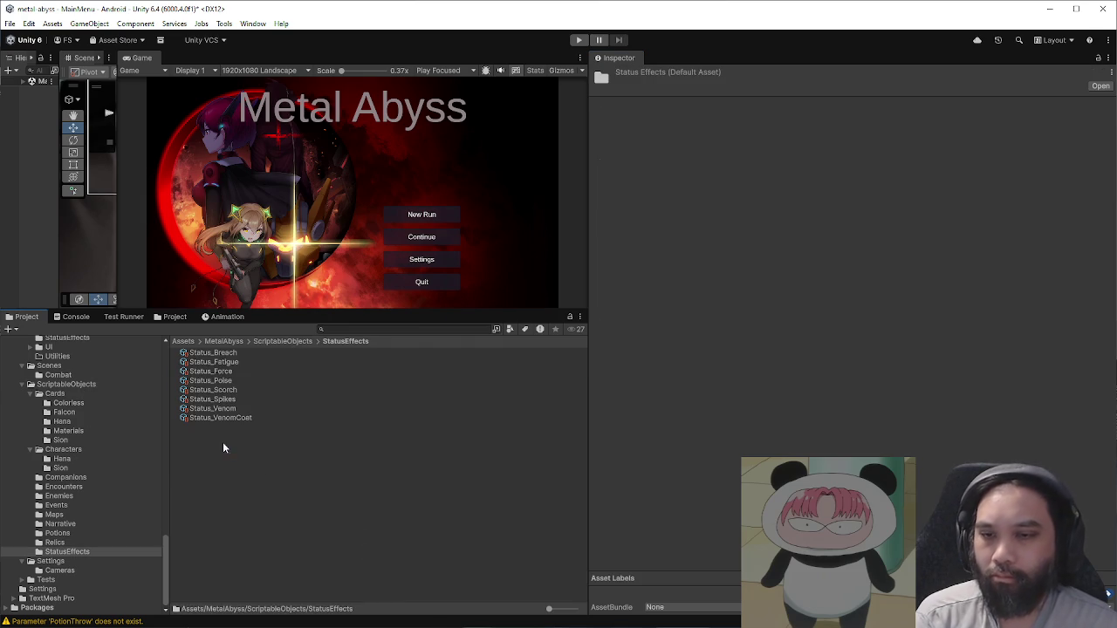
click(241, 370)
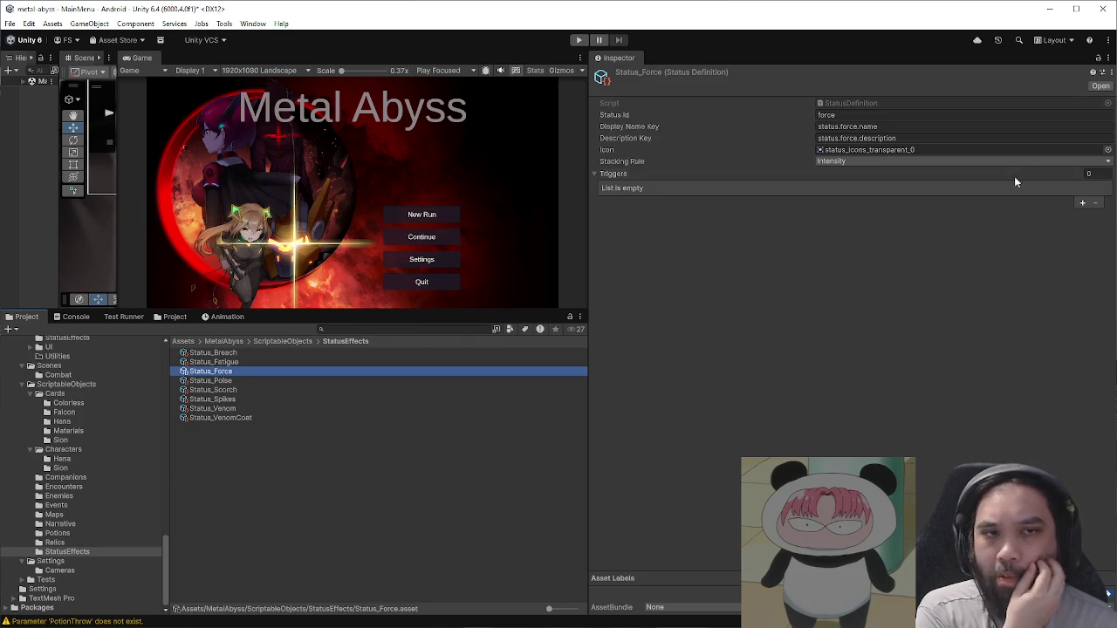
click(1108, 149)
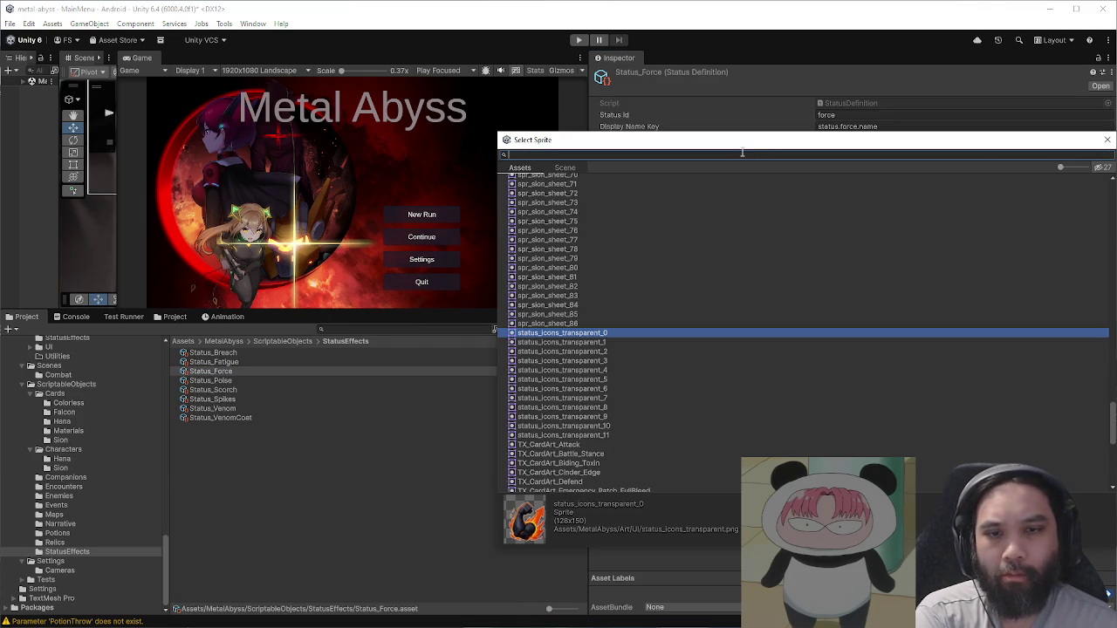
text(status)
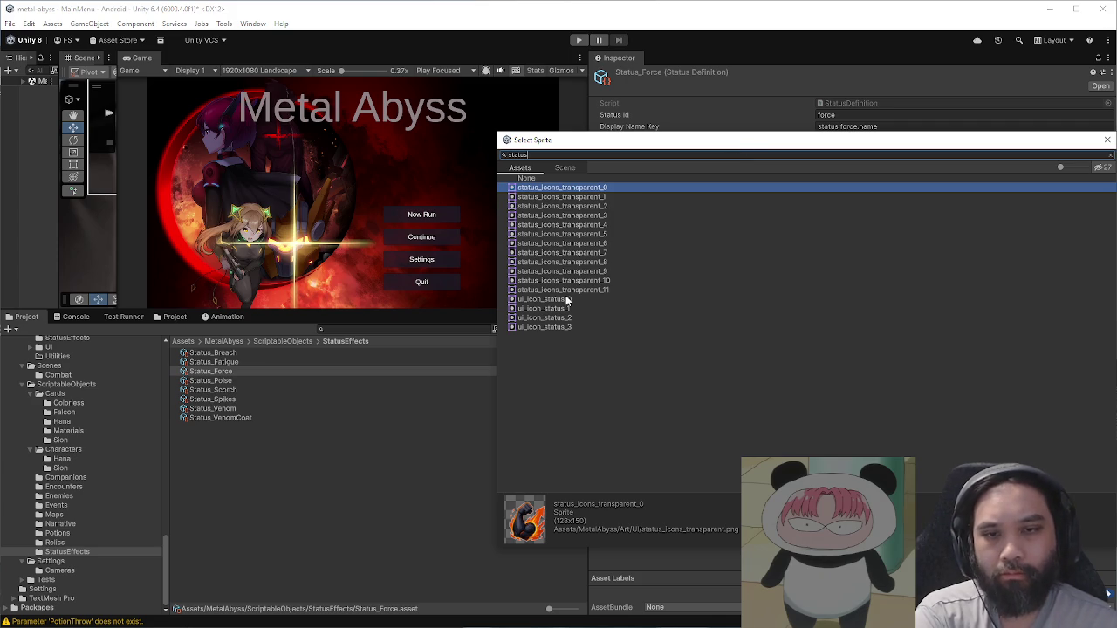
click(567, 301)
mouse_move(726, 150)
mouse_down()
mouse_move(600, 144)
mouse_move(391, 192)
mouse_up()
click(776, 181)
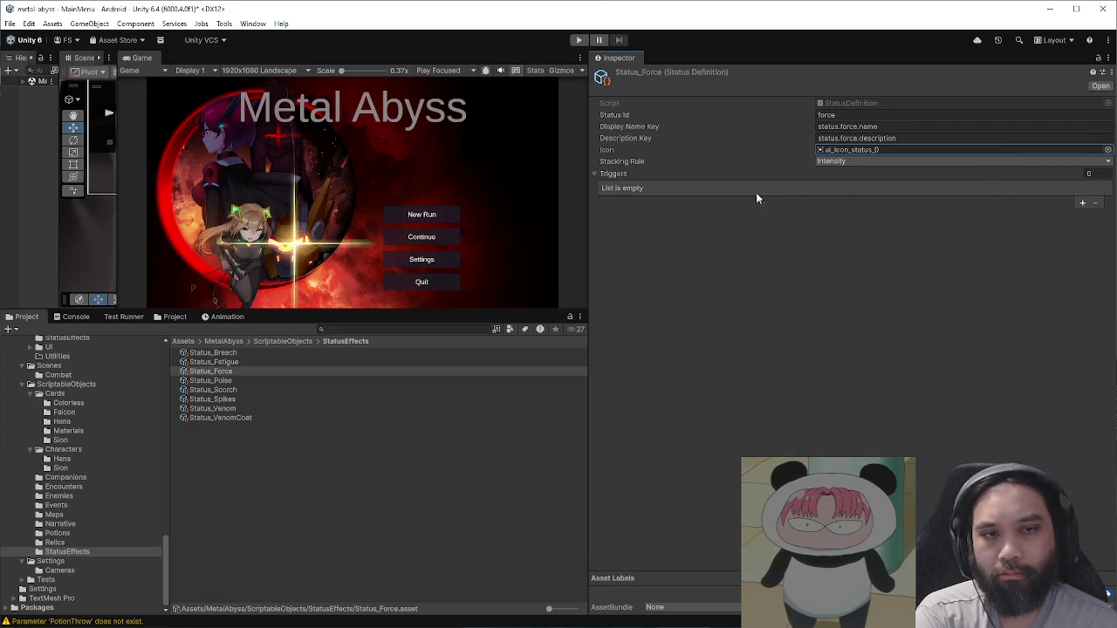
Step: Set Status_Poise's icon to ui_icon_status_1 and deselect the asset
click(249, 381)
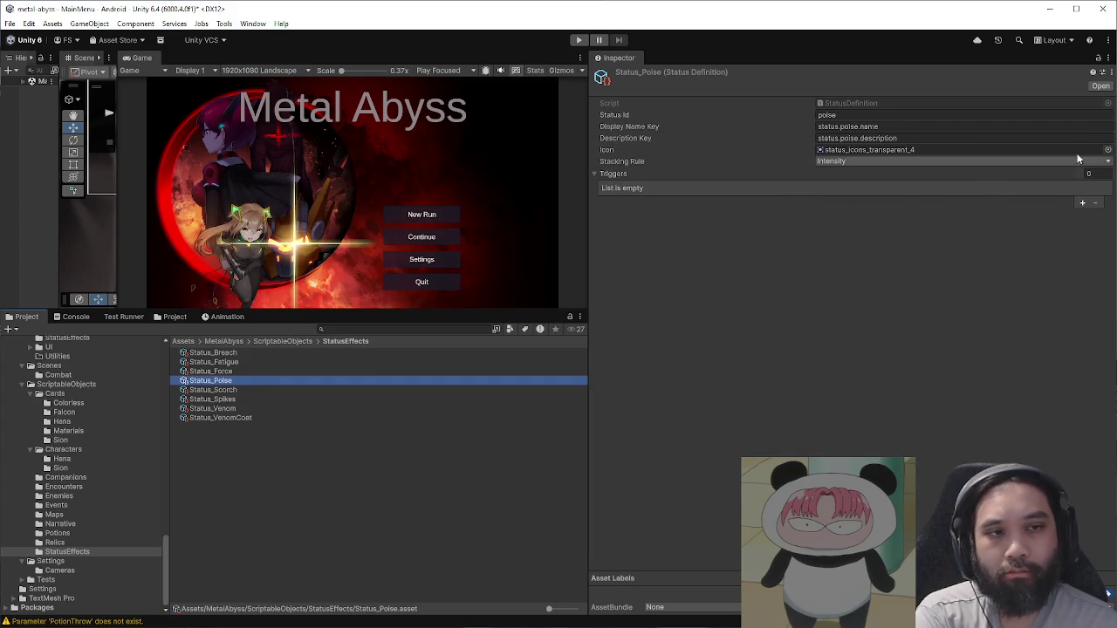
click(1108, 150)
drag(679, 141, 382, 184)
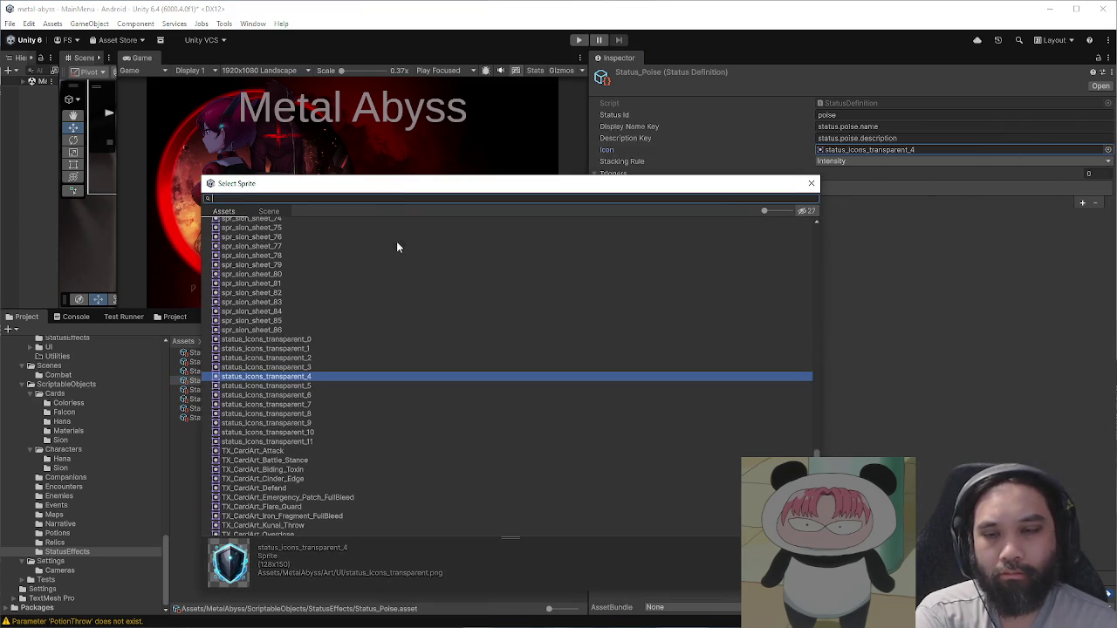
text(status)
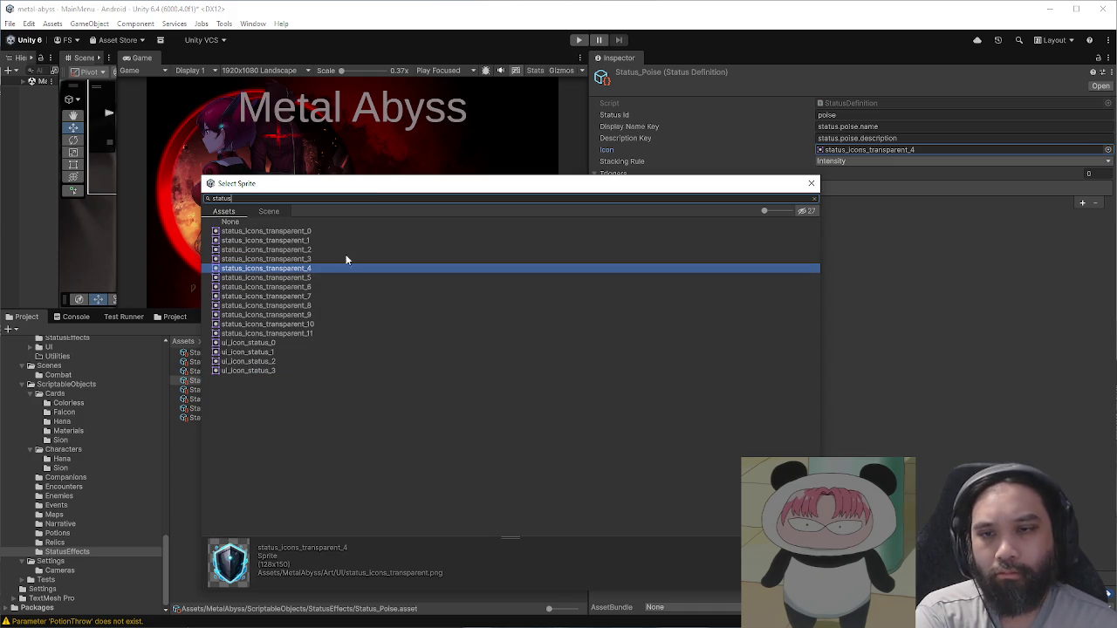
click(298, 351)
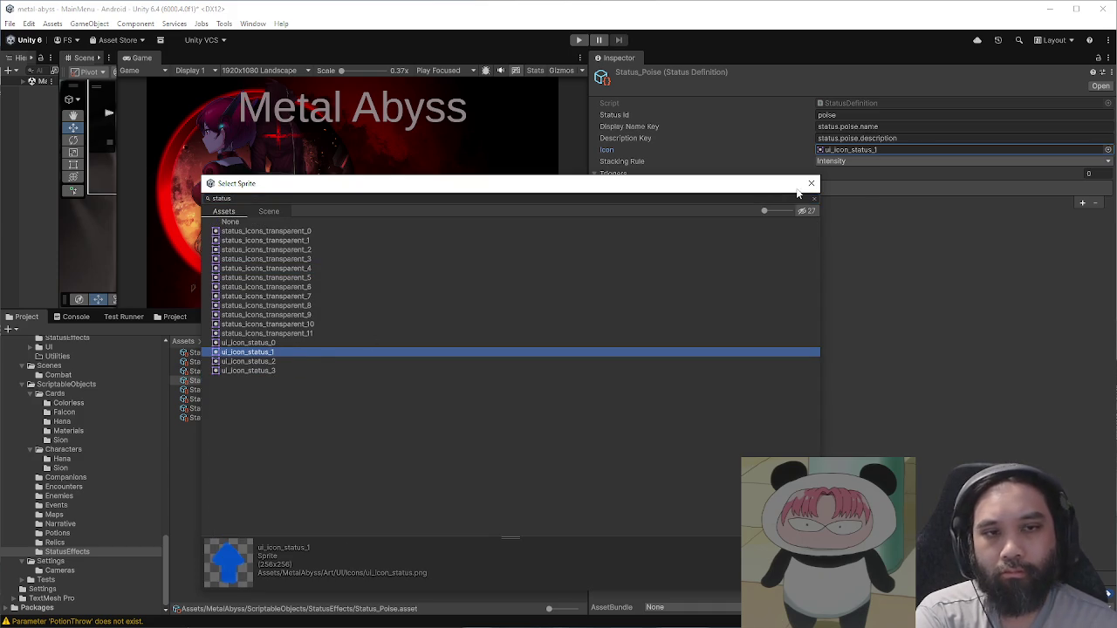
click(811, 183)
click(463, 473)
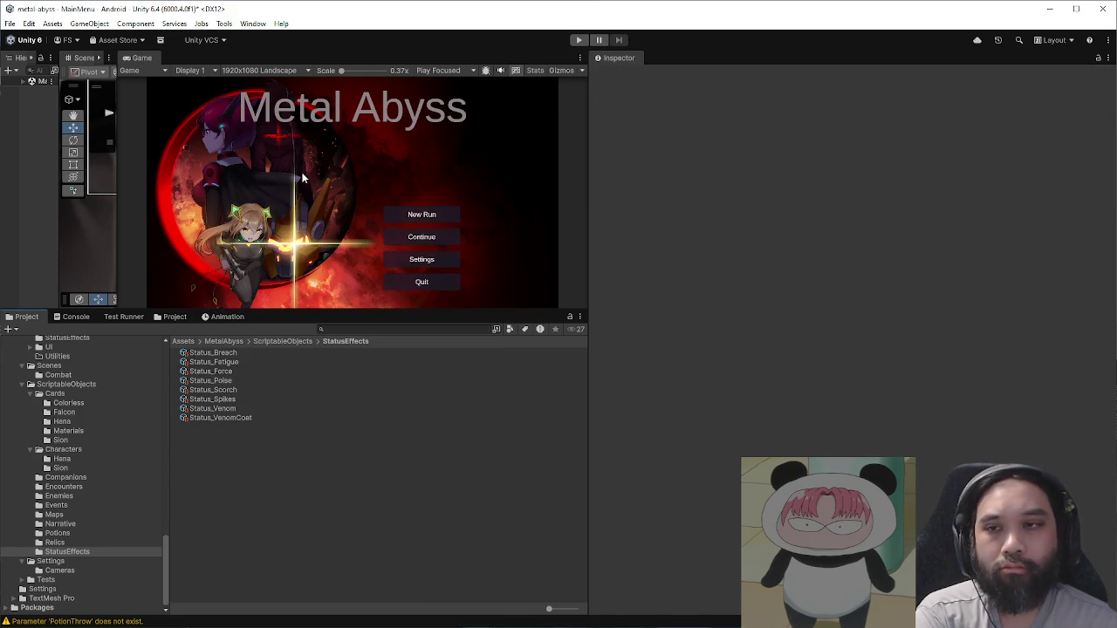
Step: Enlarge the Game view, enter Play mode, and start a new run from the main menu
drag(466, 311, 576, 455)
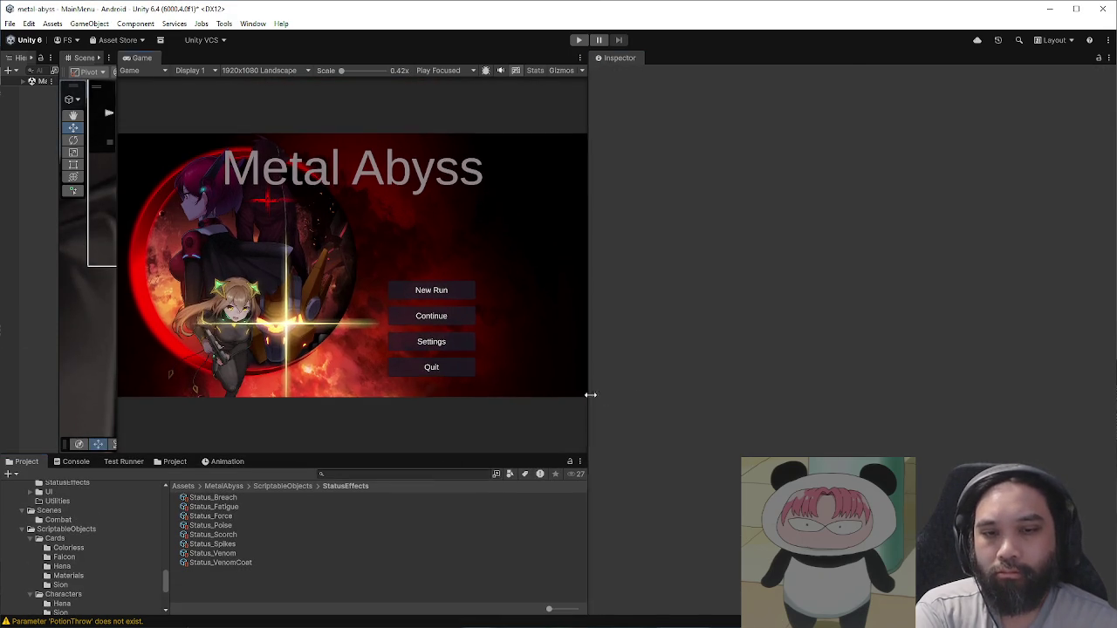
drag(591, 395, 861, 394)
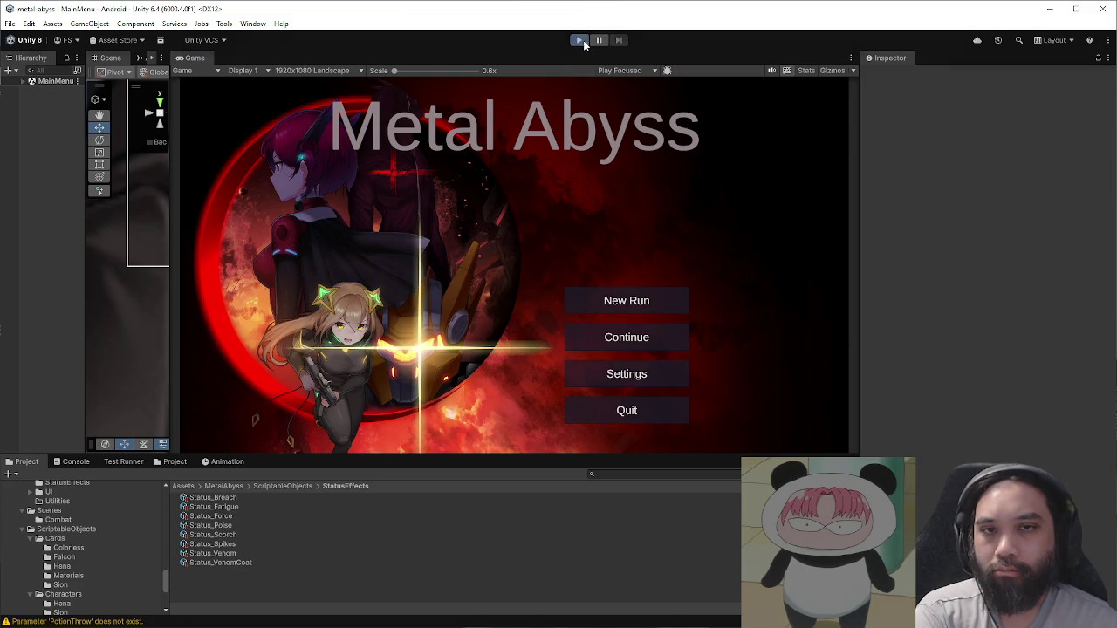
click(582, 41)
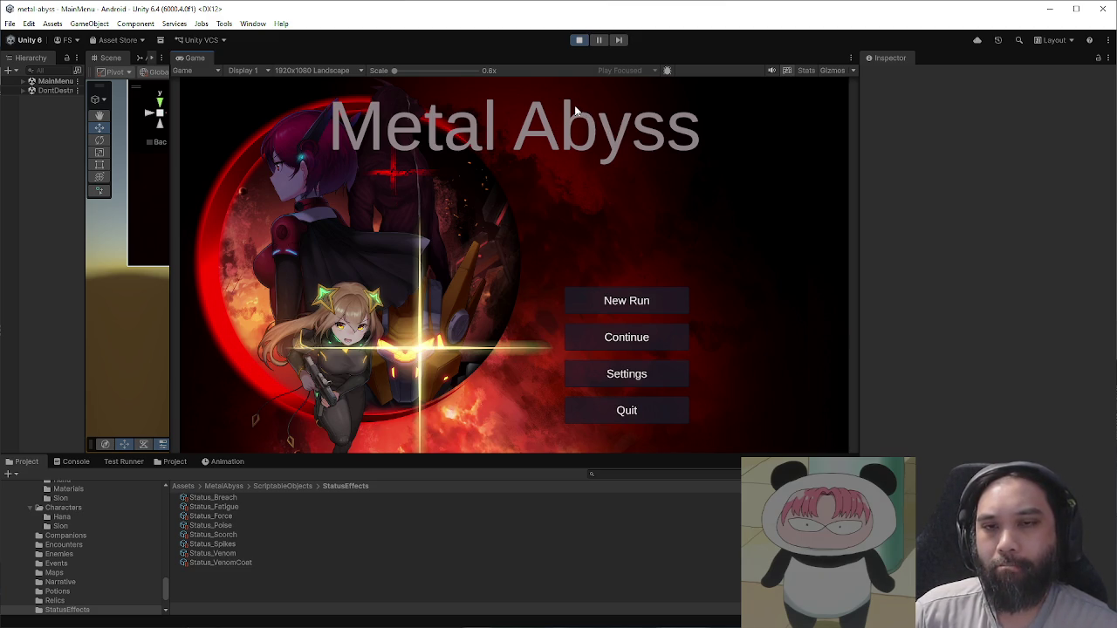
click(576, 304)
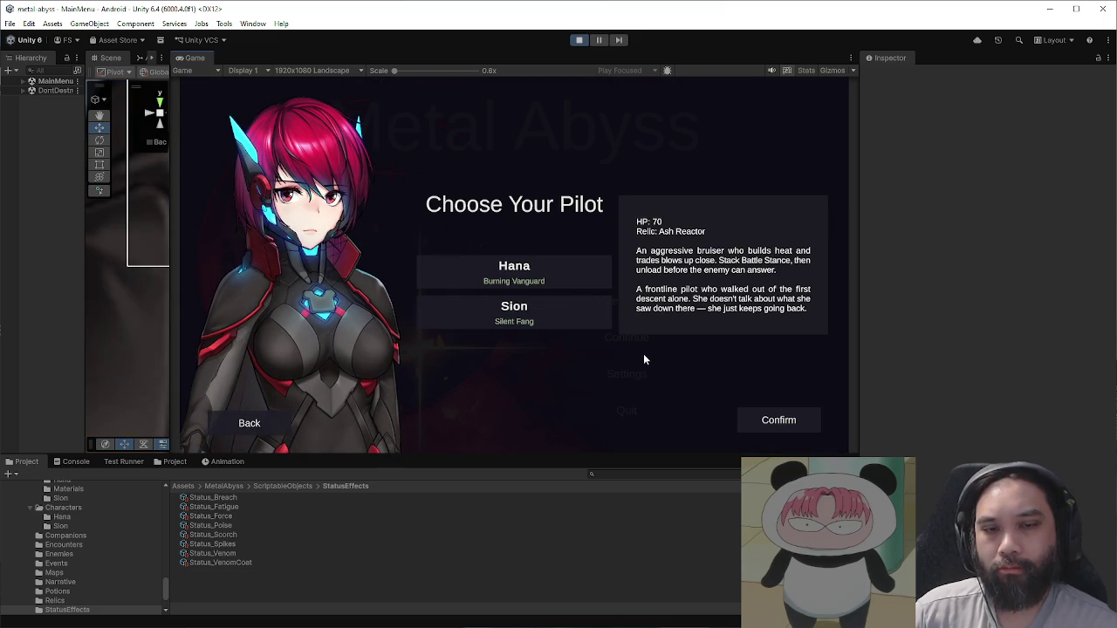
Step: Confirm Hana as the pilot and continue past the opening dialogue
click(758, 420)
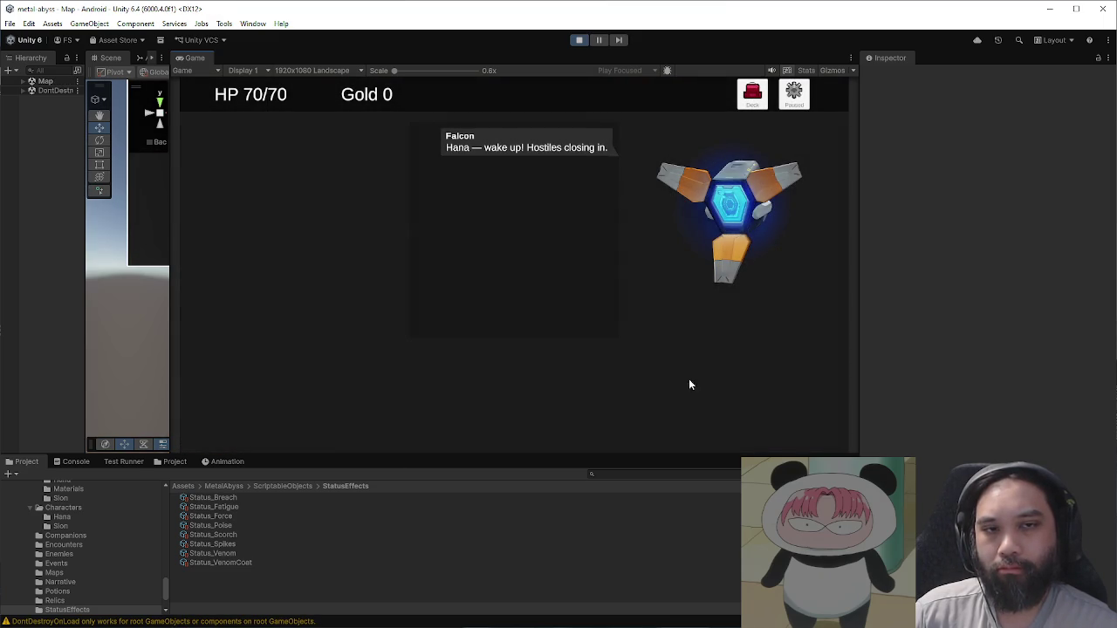
click(661, 354)
drag(689, 456, 689, 511)
Step: Grant a force_potion from the debug Potions panel, then choose Train further at the event
click(800, 121)
click(597, 420)
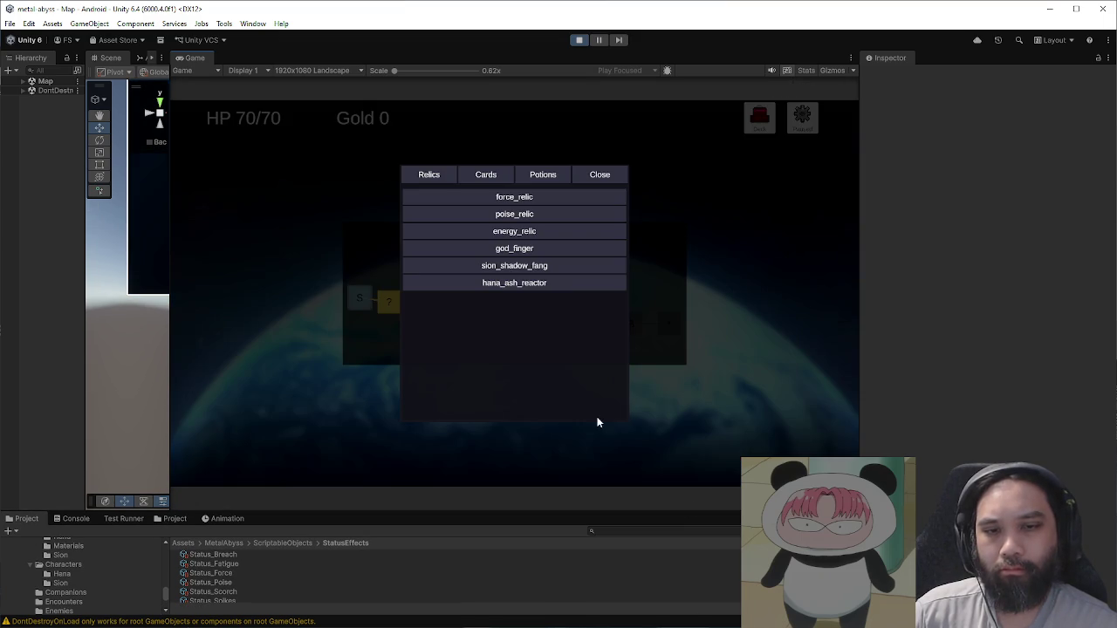
click(504, 174)
scroll(511, 300, down, 5)
click(535, 176)
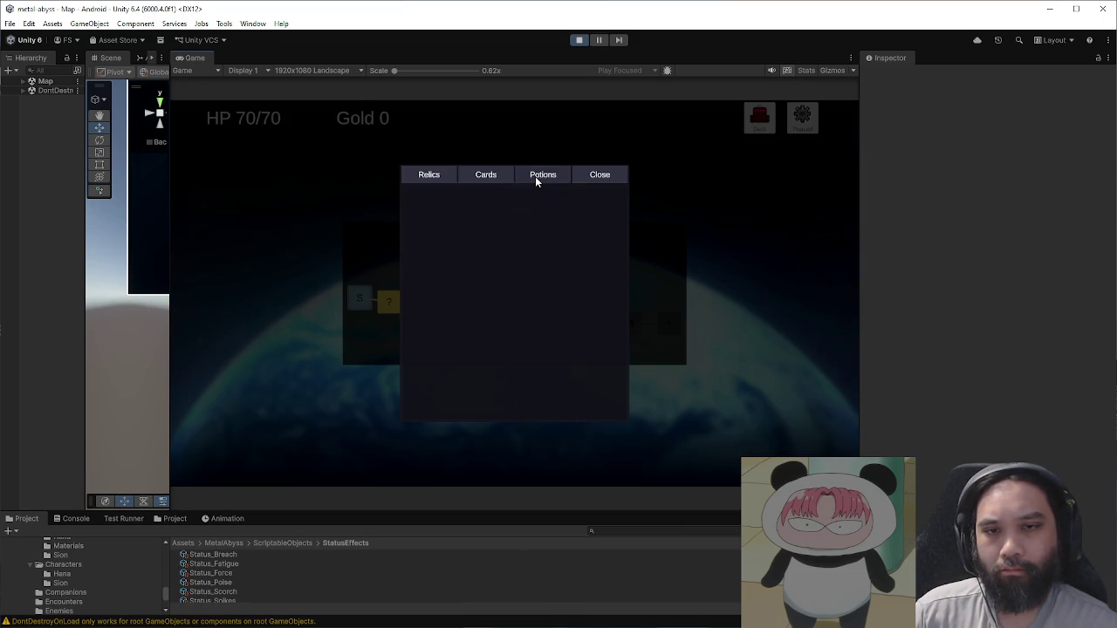
click(535, 199)
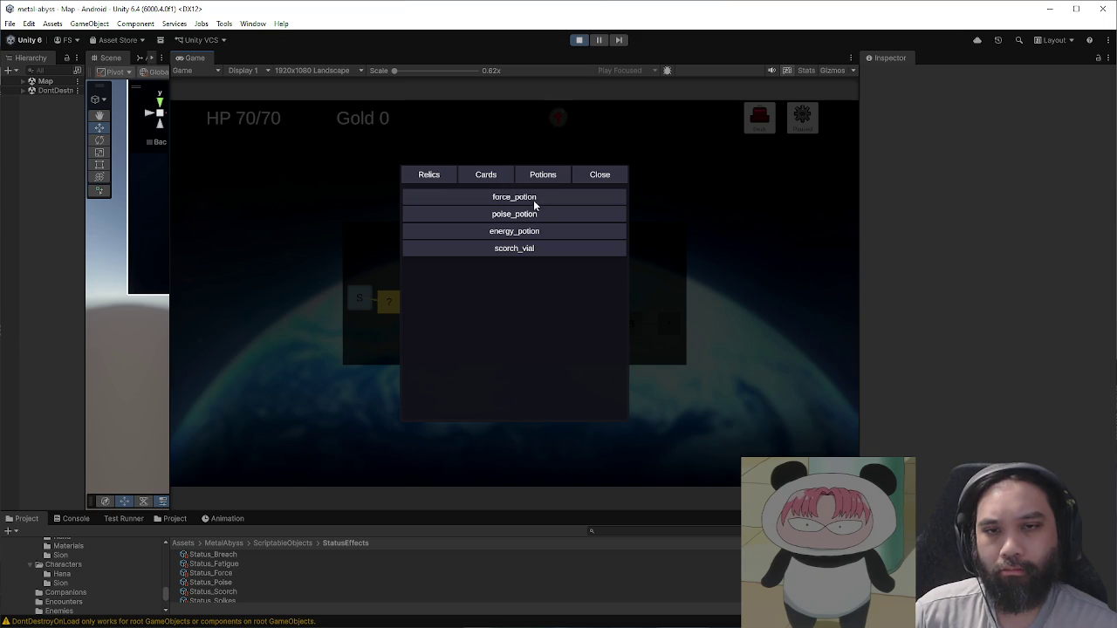
click(610, 181)
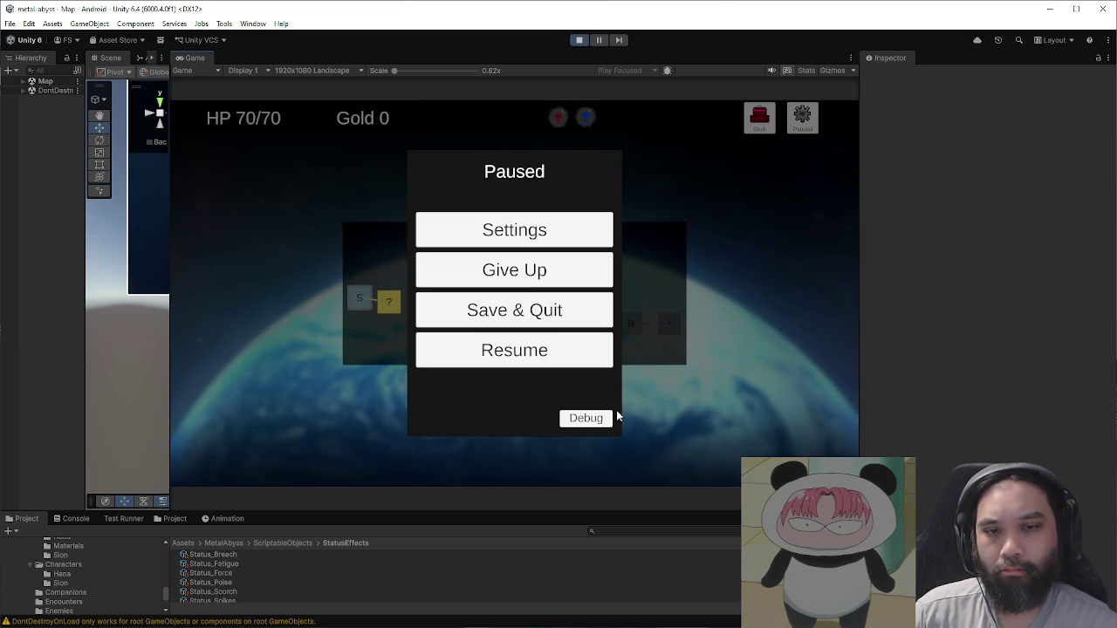
click(559, 354)
click(383, 304)
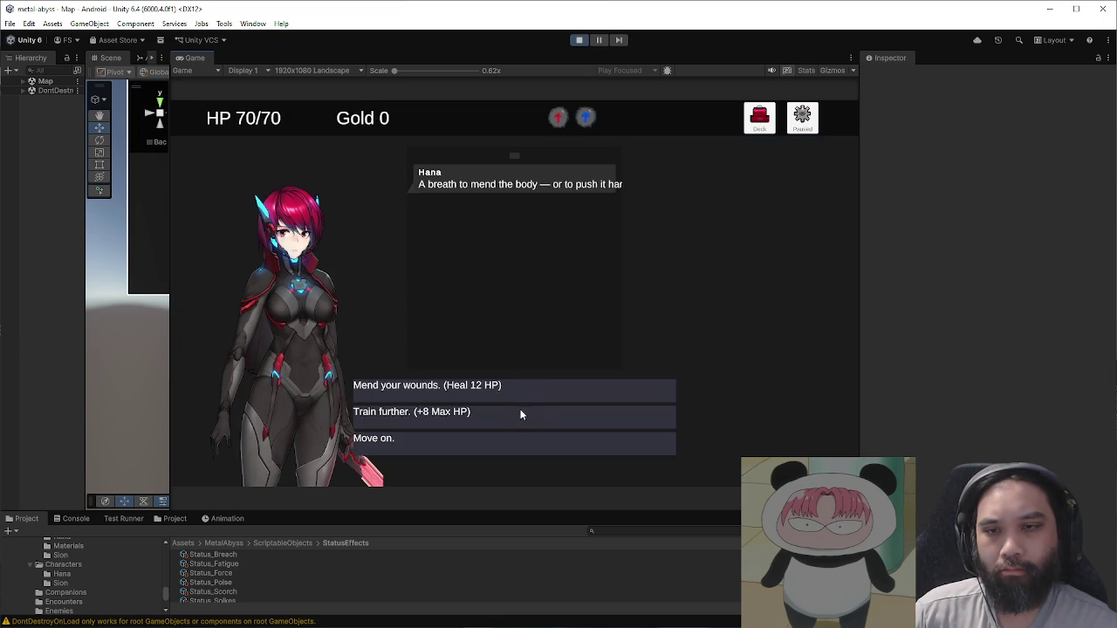
click(520, 414)
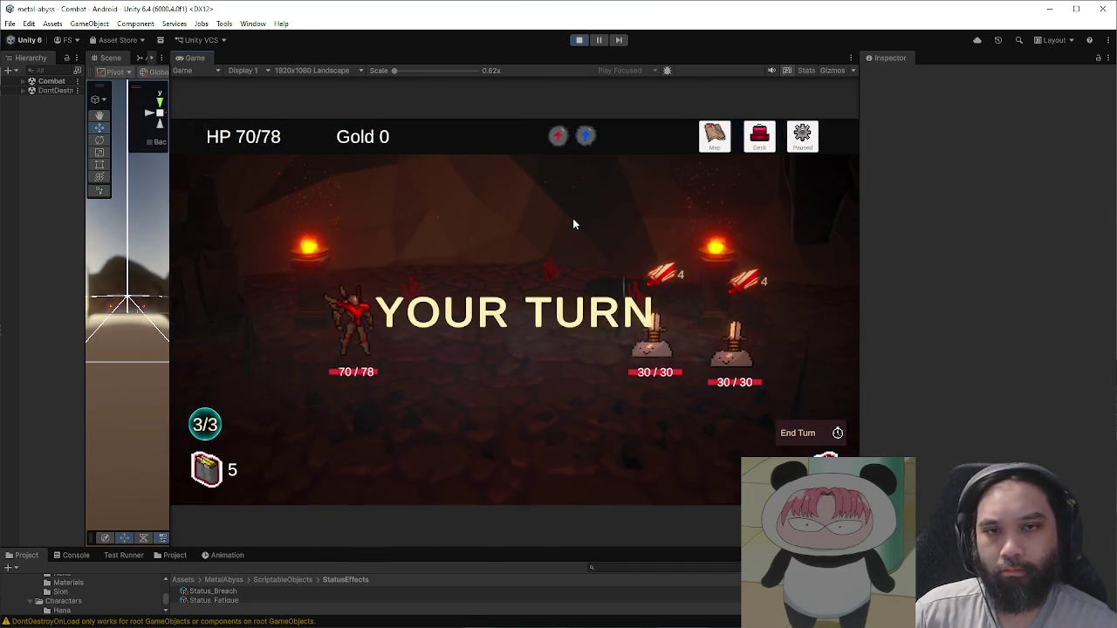
Step: Throw the red and blue potions onto the battlefield, then stop Play mode
mouse_move(558, 136)
mouse_down()
mouse_move(534, 183)
mouse_move(445, 260)
mouse_up()
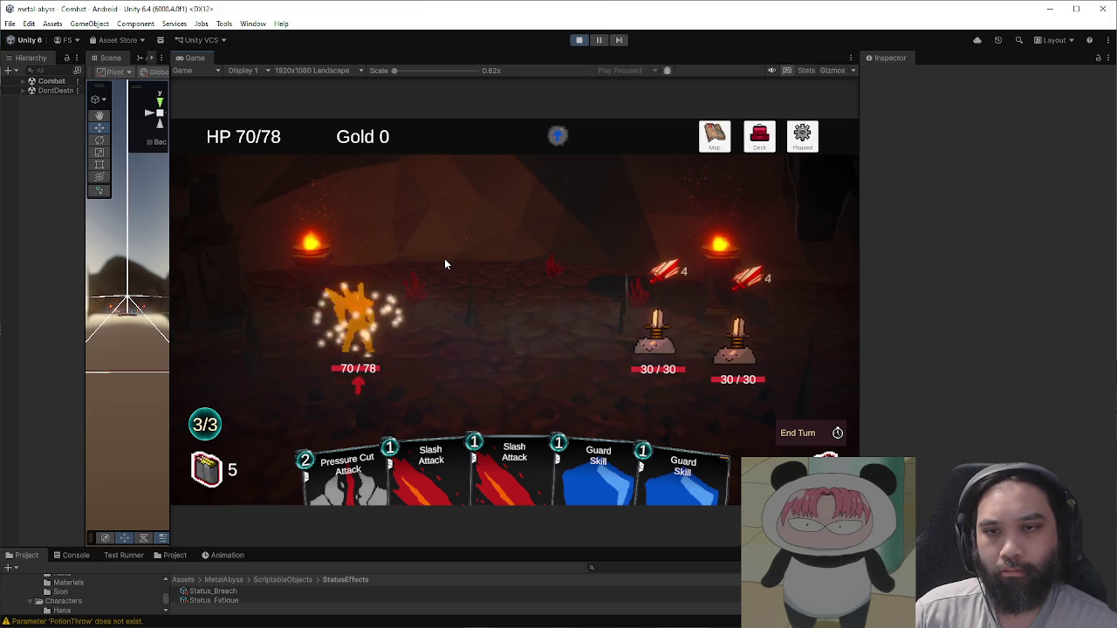
drag(558, 136, 523, 257)
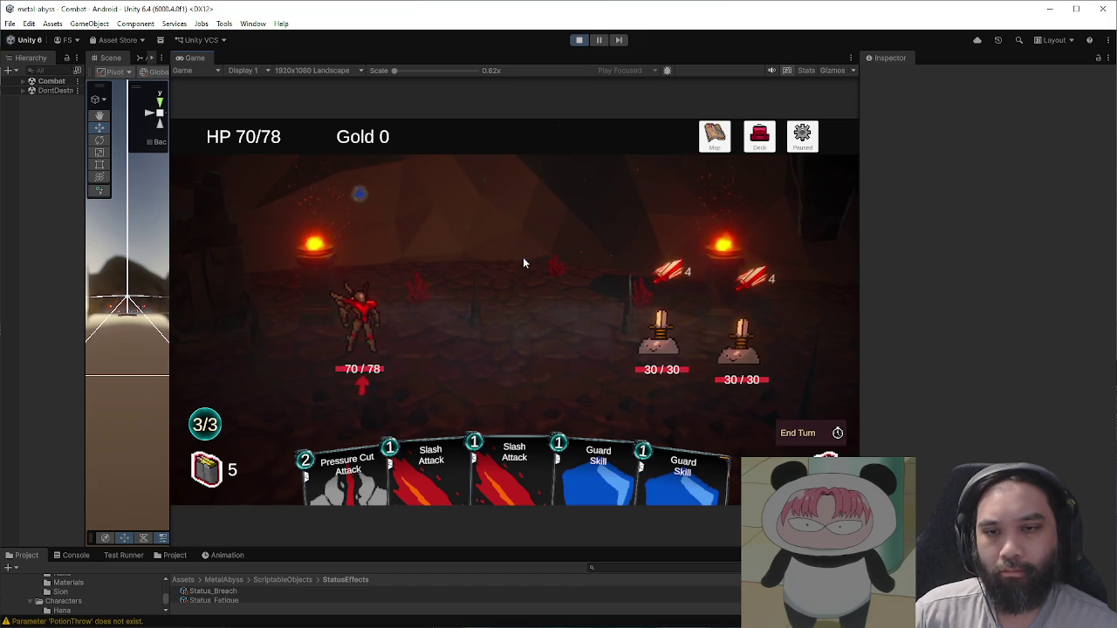
click(575, 42)
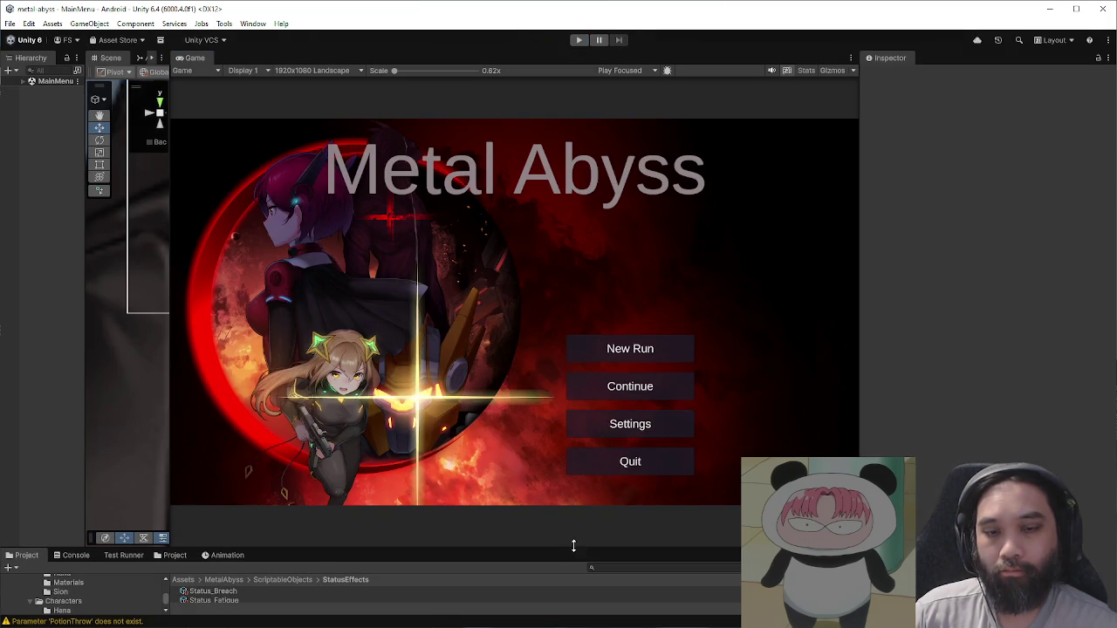
drag(574, 546, 576, 348)
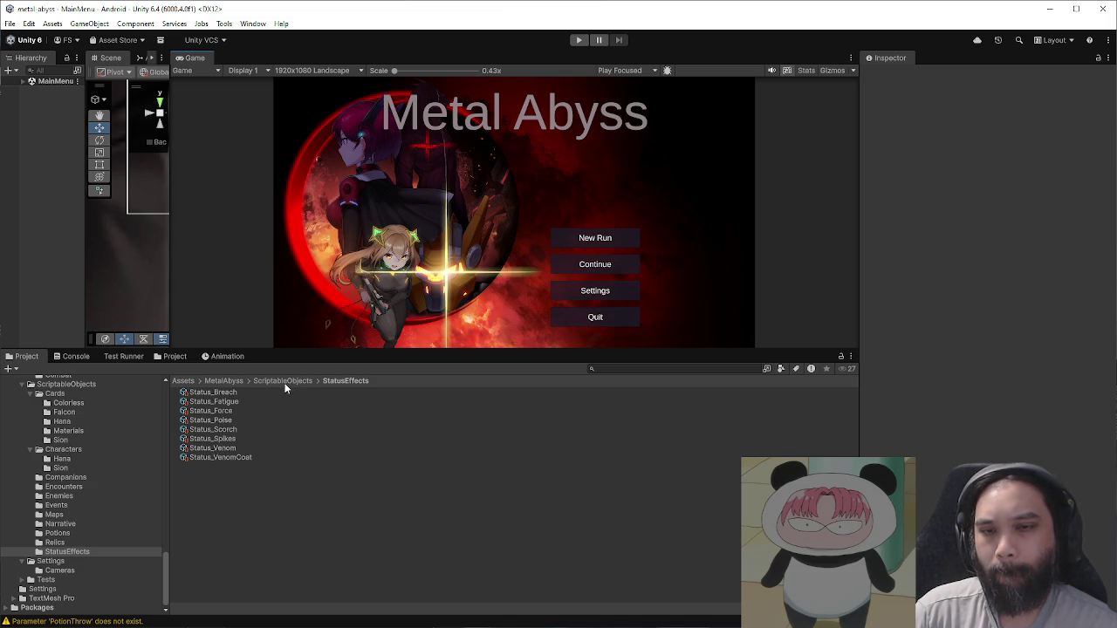
Step: Start a fresh run as Hana, take Train further at the event, then pause the game
key(ctrl+p)
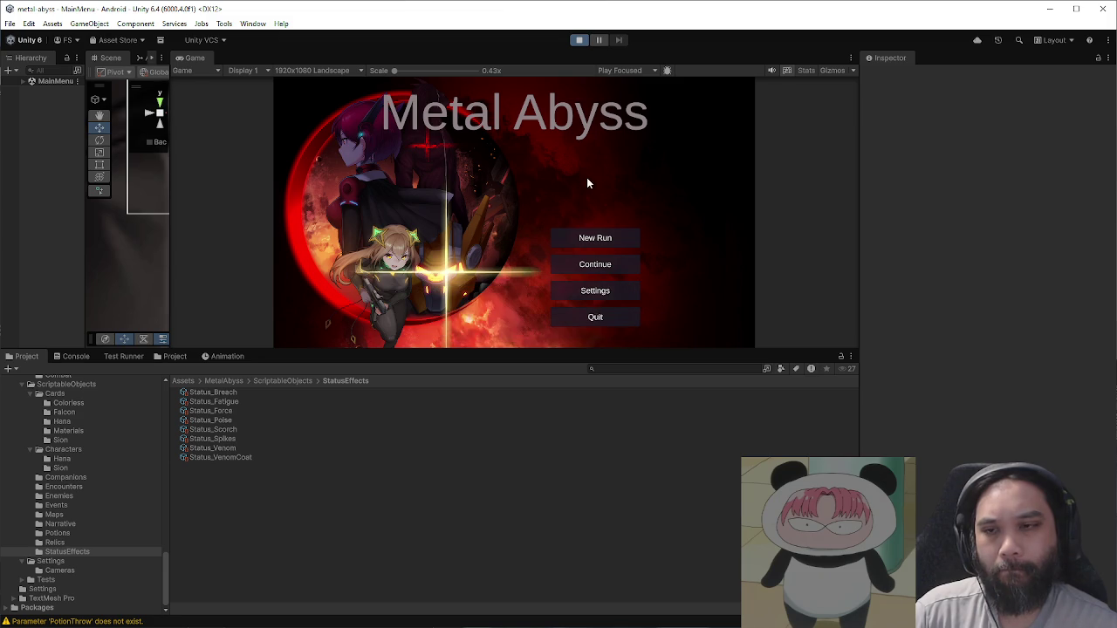
drag(591, 349, 593, 499)
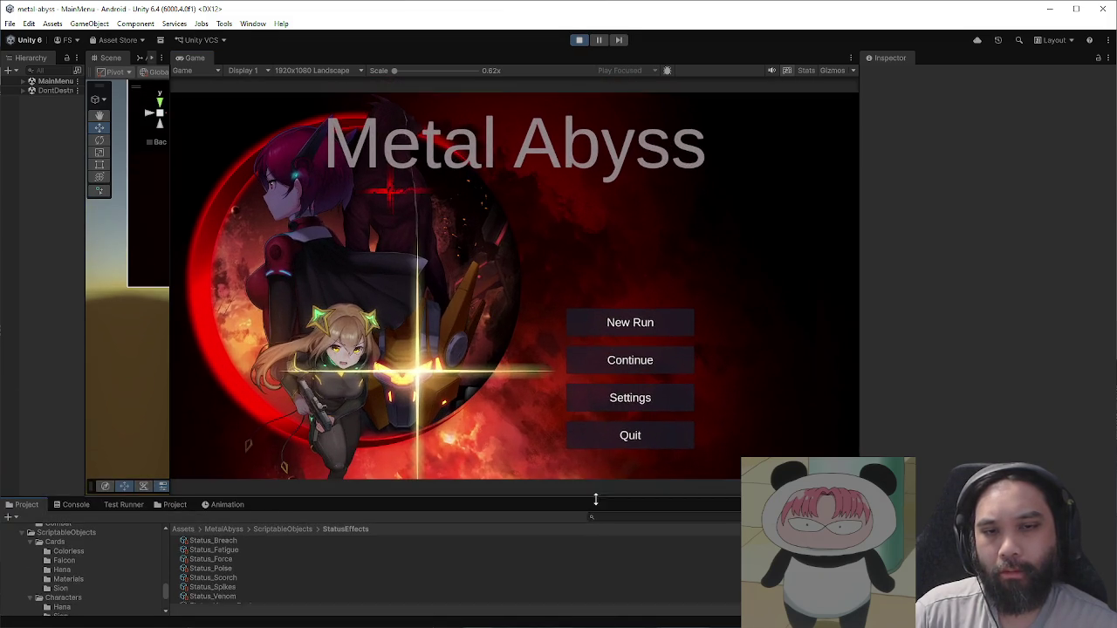
click(621, 324)
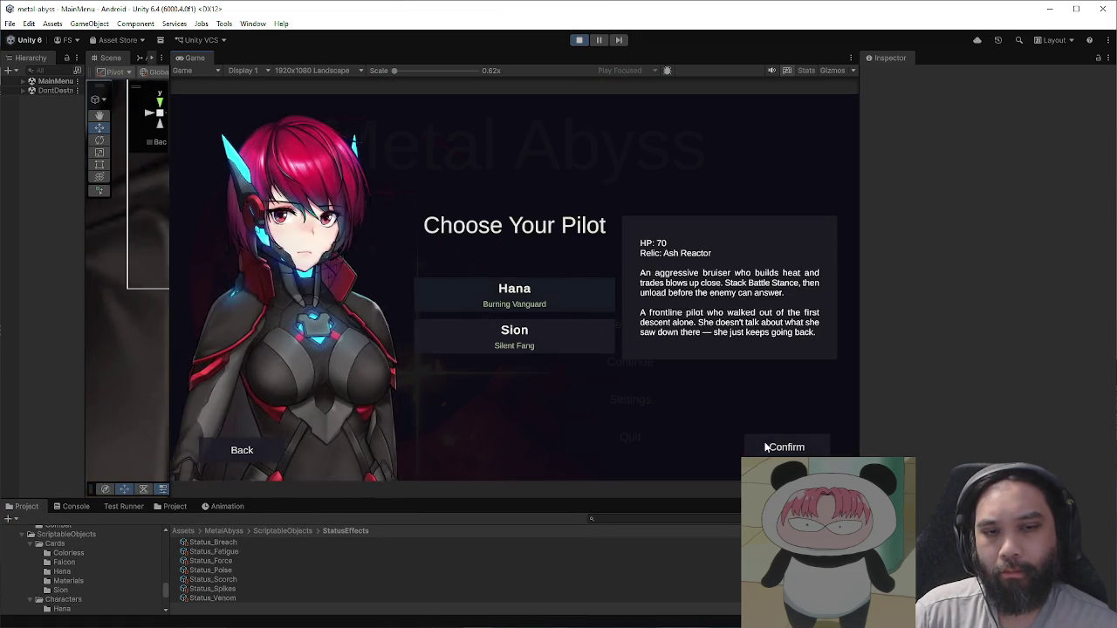
click(775, 379)
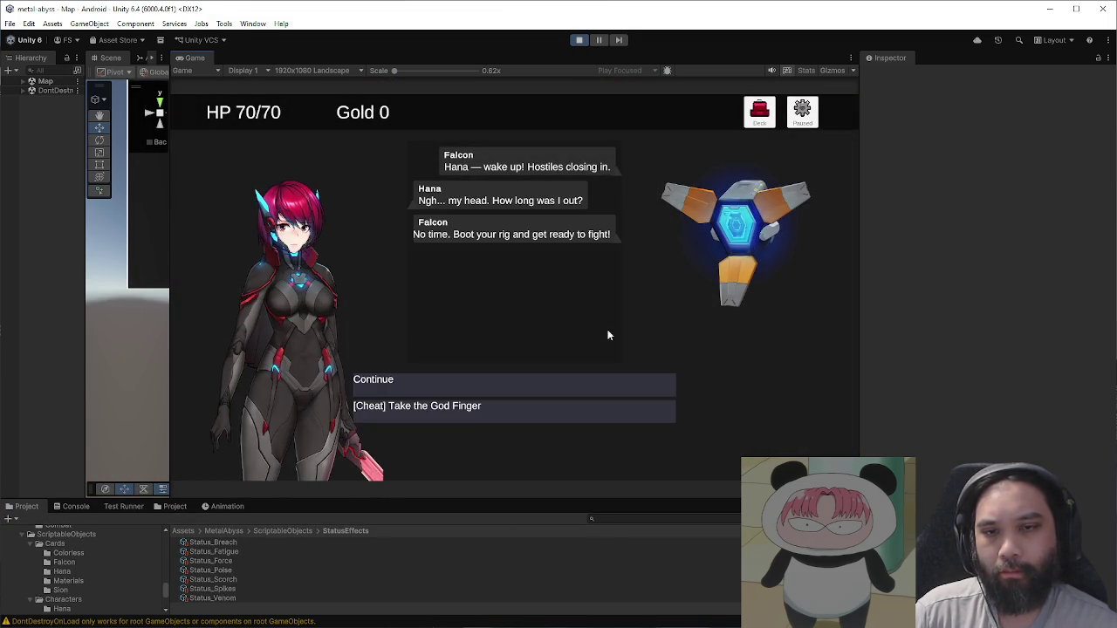
click(664, 383)
click(399, 302)
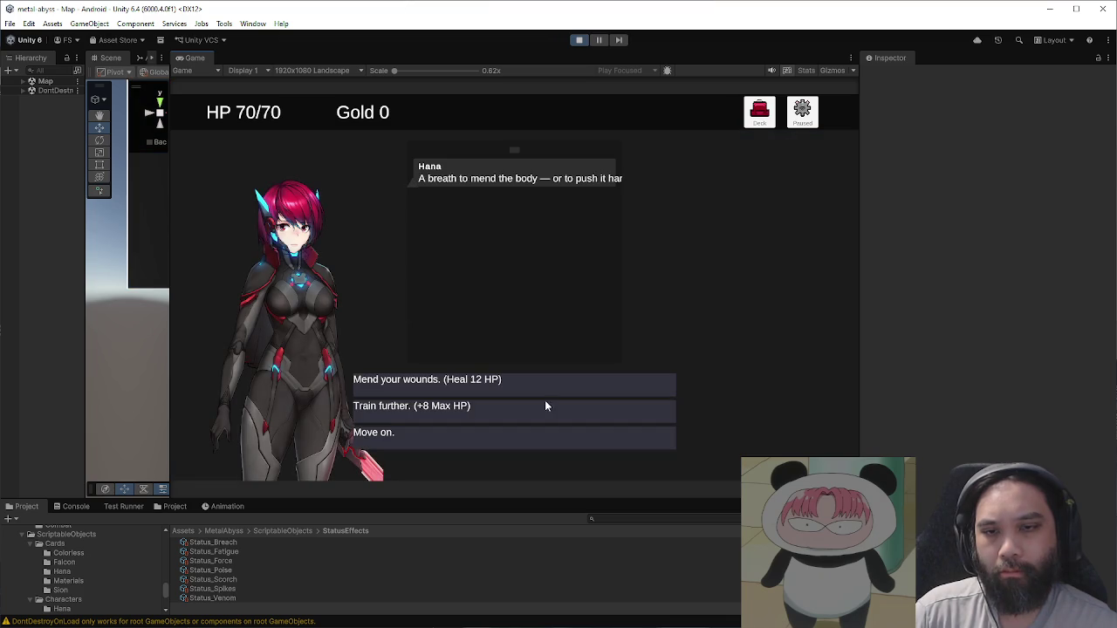
click(534, 408)
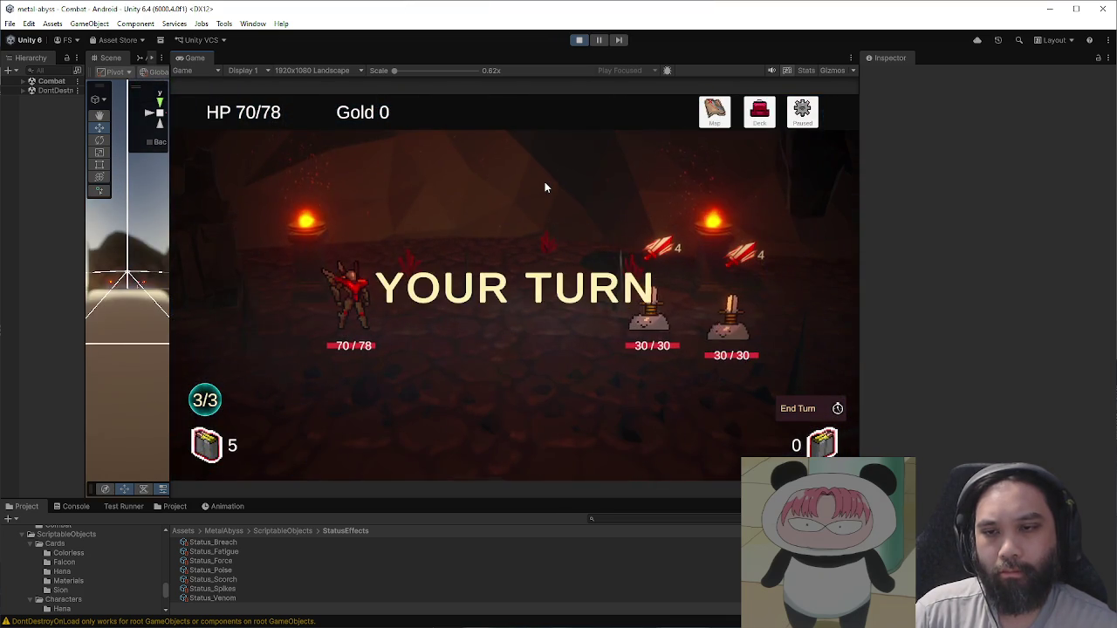
click(601, 42)
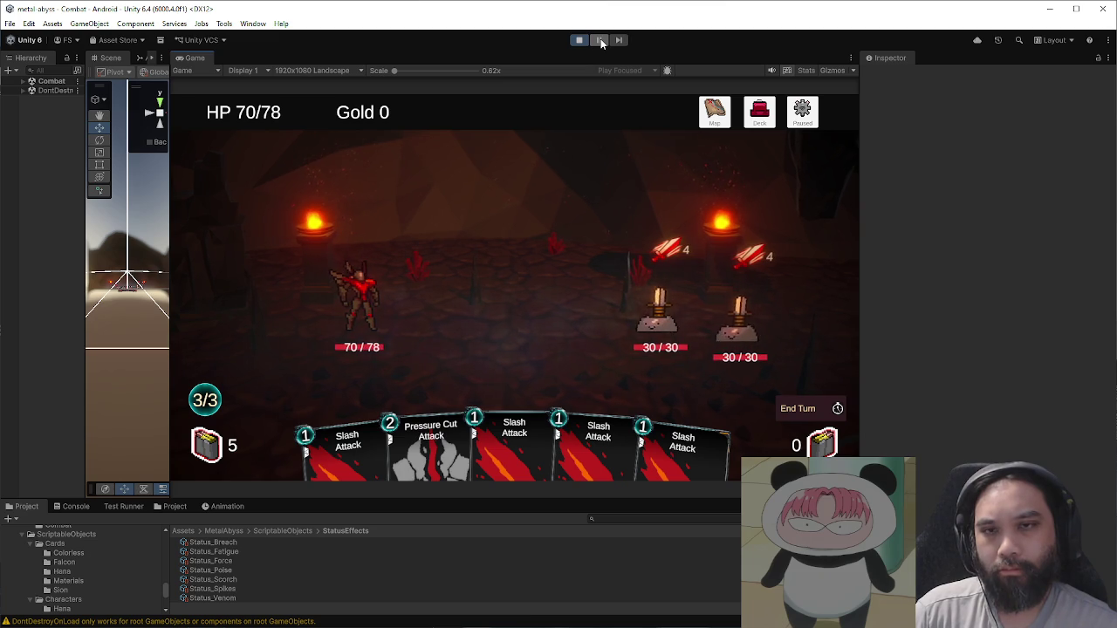
click(601, 40)
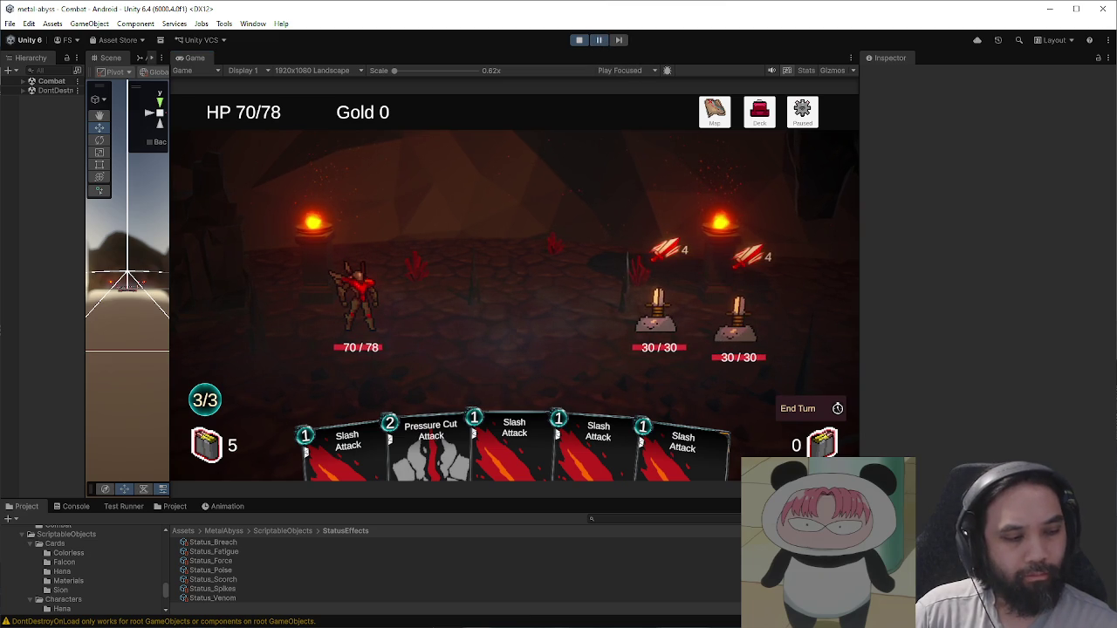
Step: Return to GIMP and maximize the arrow icon sheet window, zoomed in
key(alt+Tab)
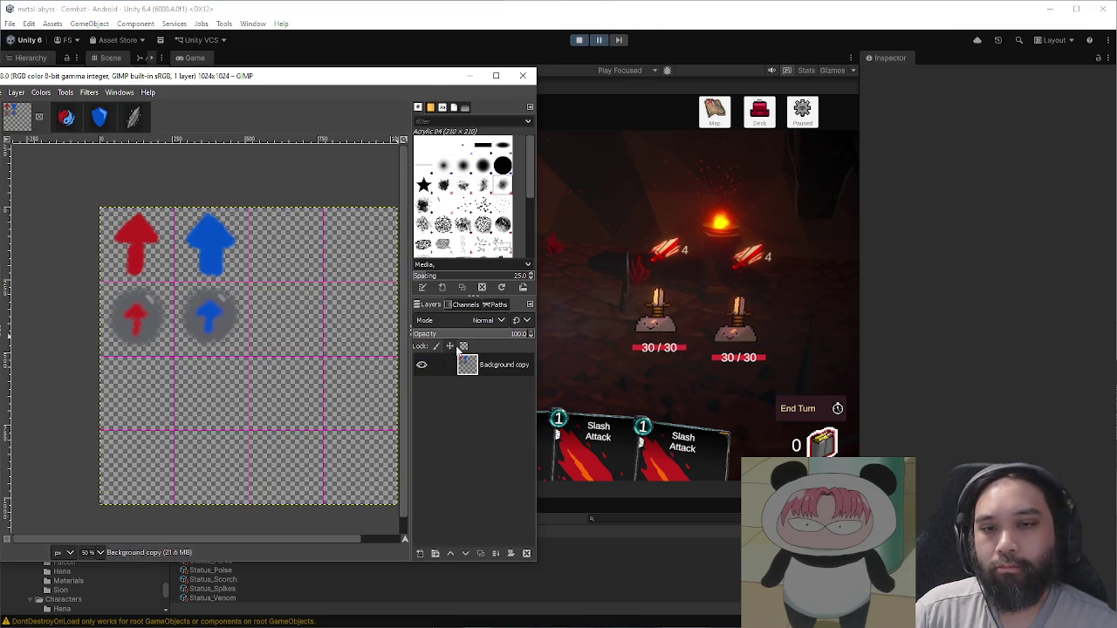
double_click(417, 77)
scroll(381, 251, up, 3)
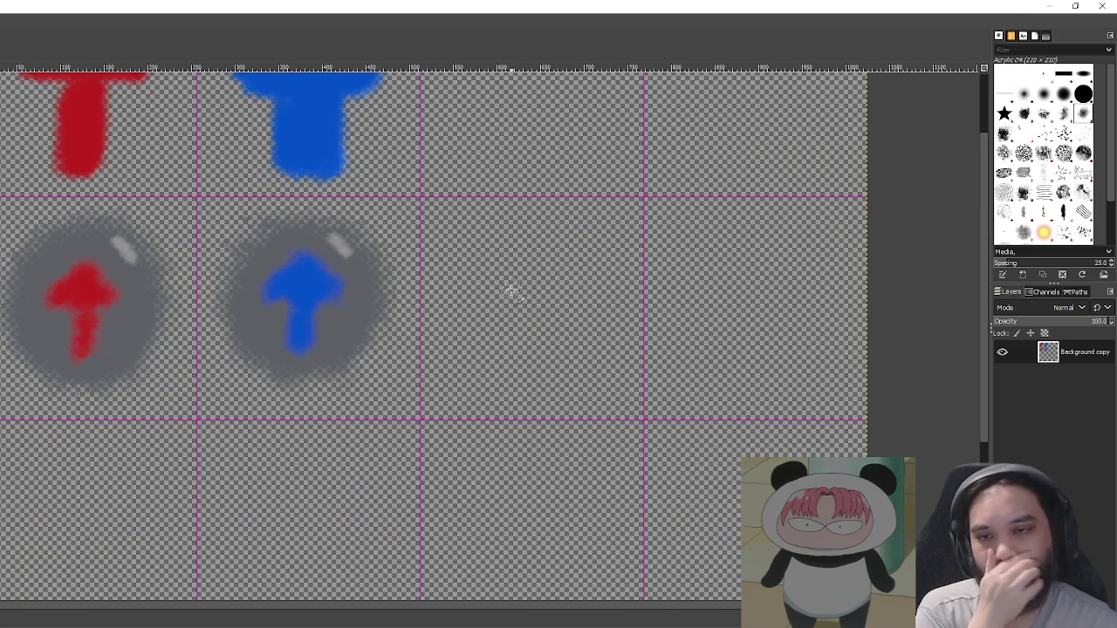
Step: Try a grey test stroke, undo it, and duplicate the icon sheet layer
drag(530, 259, 536, 299)
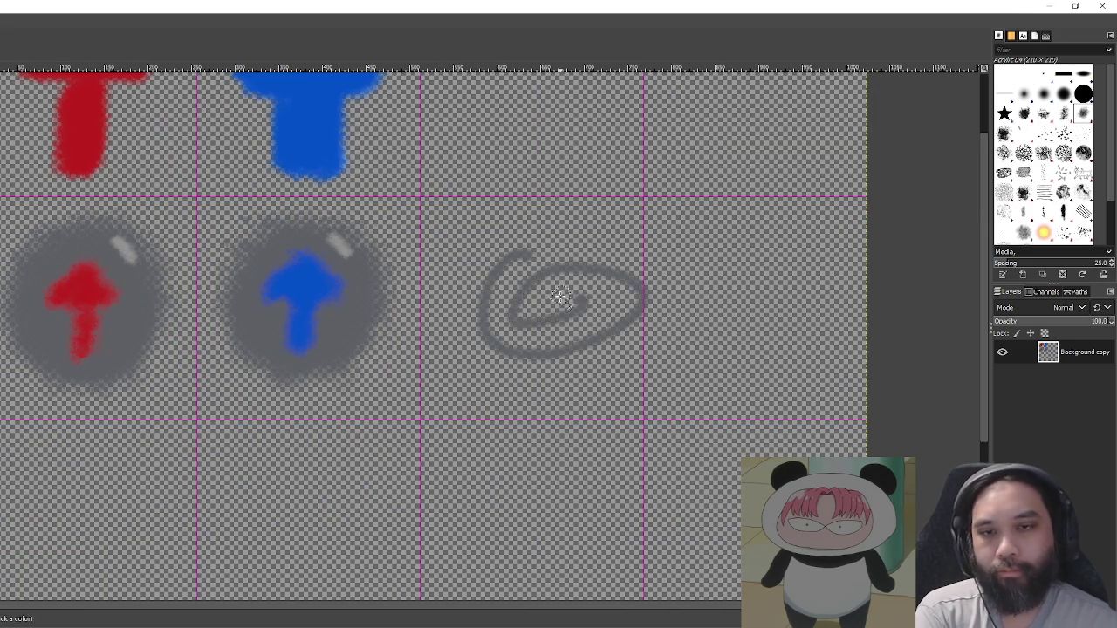
key(ctrl+z)
scroll(515, 288, down, 3)
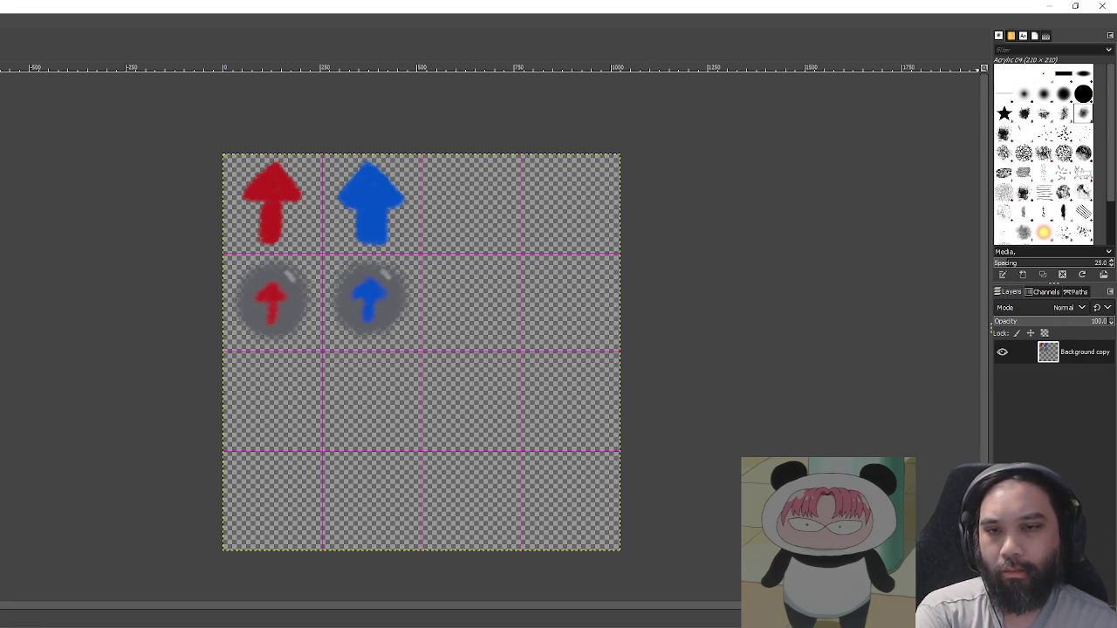
key(ctrl+shift+d)
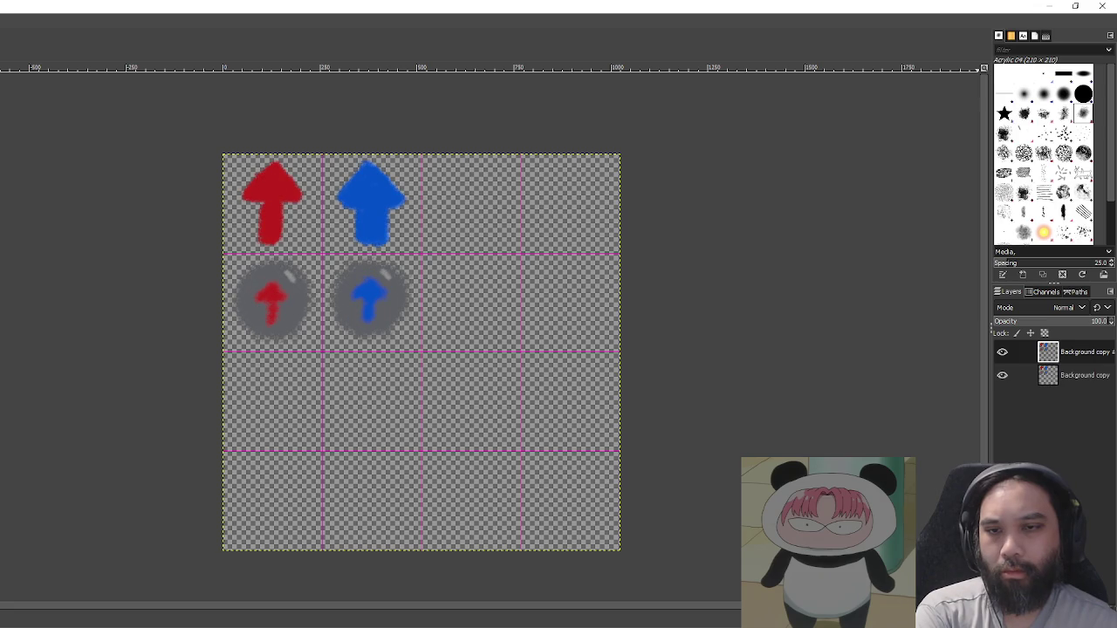
Step: Shift the duplicate layer's icons down one grid row and delete its top row of large arrows
mouse_move(518, 333)
mouse_down()
mouse_move(521, 451)
mouse_move(518, 434)
mouse_up()
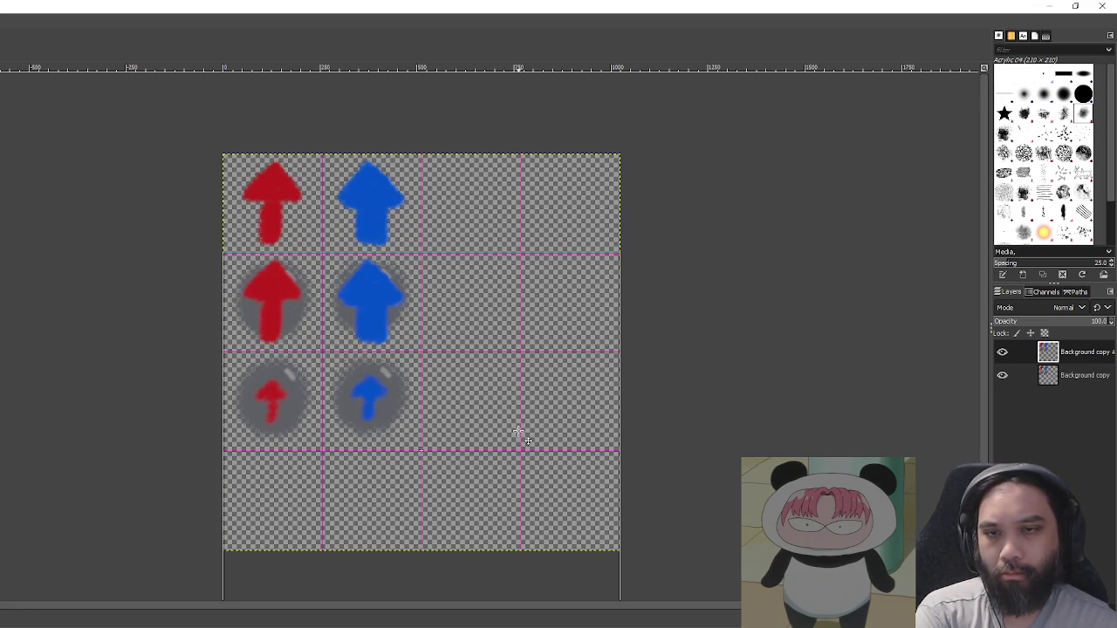
scroll(254, 288, up, 3)
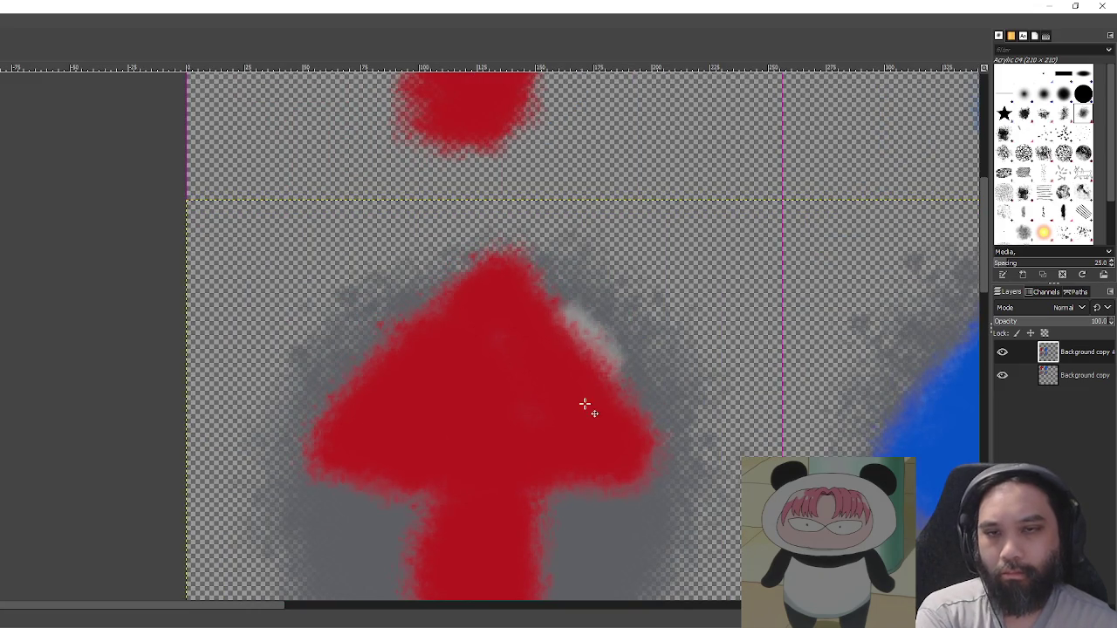
scroll(590, 401, down, 4)
scroll(559, 375, right, 5)
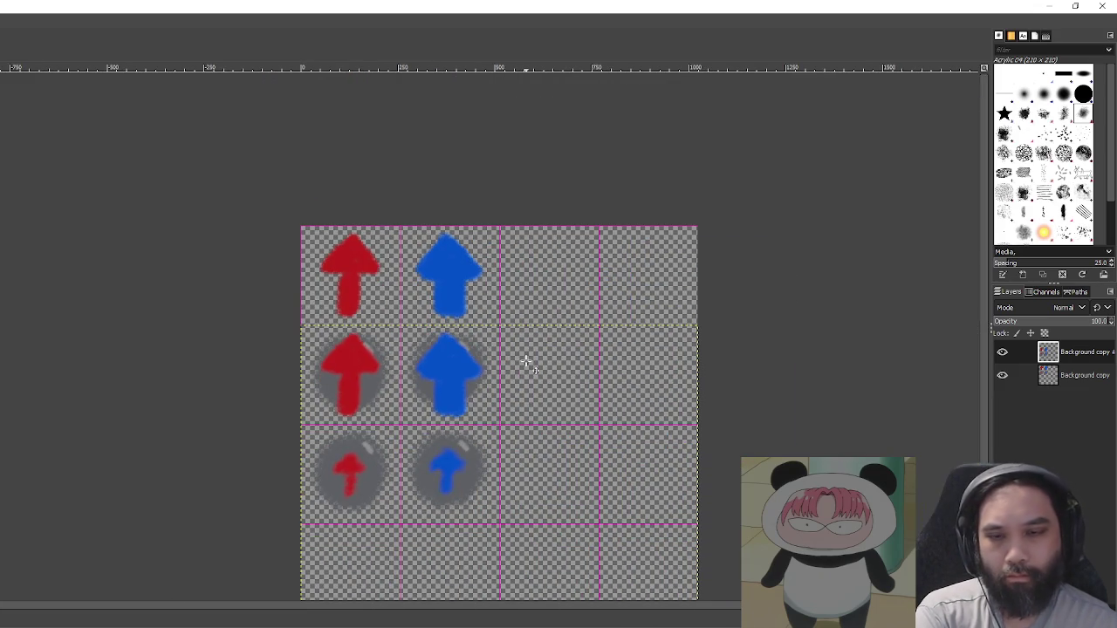
mouse_move(252, 234)
mouse_down()
mouse_move(599, 414)
mouse_move(599, 424)
mouse_up()
key(Delete)
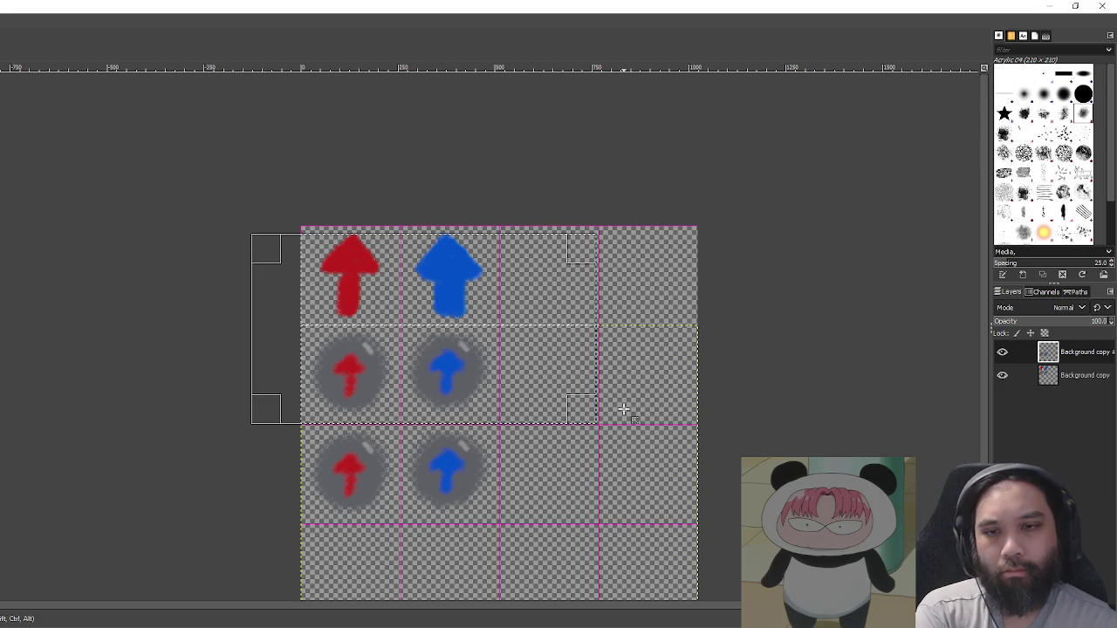
Step: On the original layer, clear the bubble arrows from the middle row
click(1060, 377)
key(ctrl+shift+a)
drag(302, 330, 569, 417)
key(Delete)
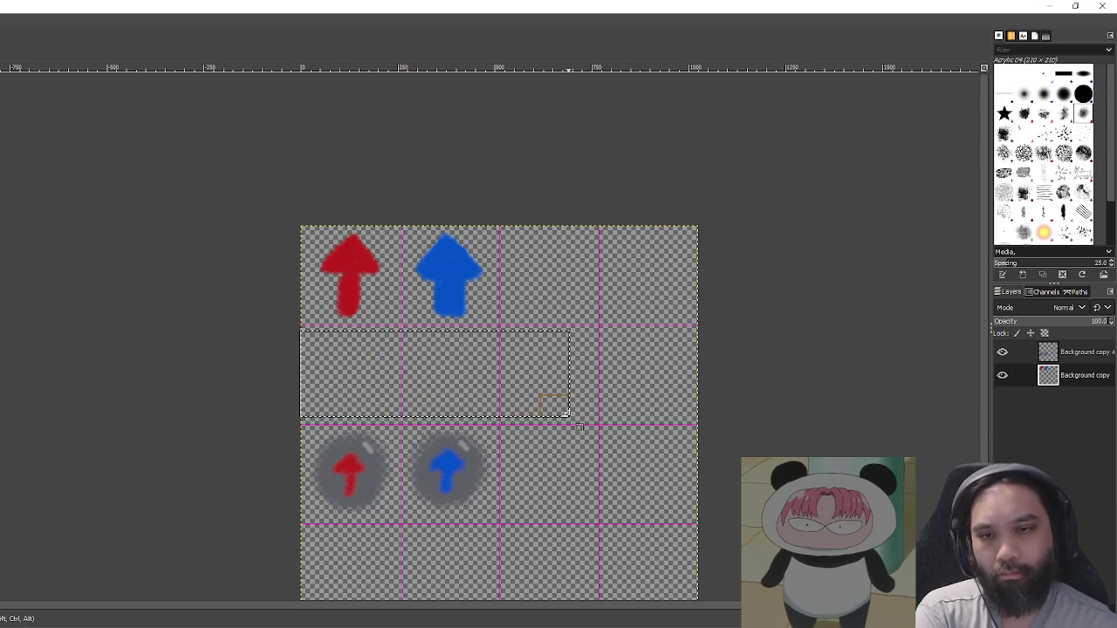
key(ctrl+shift+a)
Step: Merge the visible layers into one layer, undoing an accidental flatten first
right_click(1010, 372)
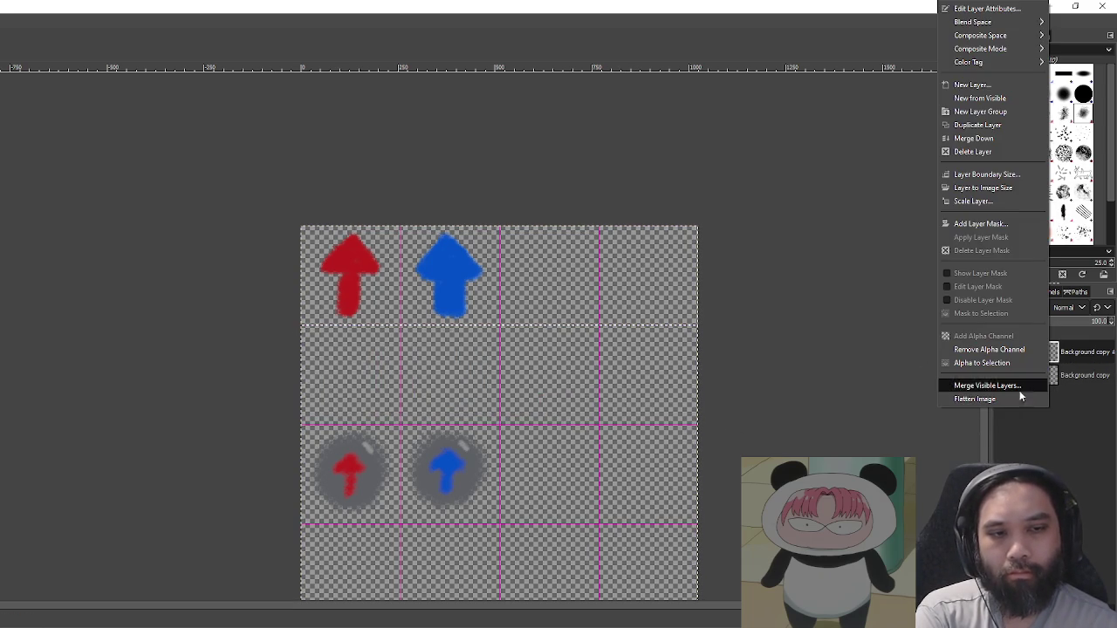
click(1009, 400)
key(ctrl+z)
right_click(1011, 374)
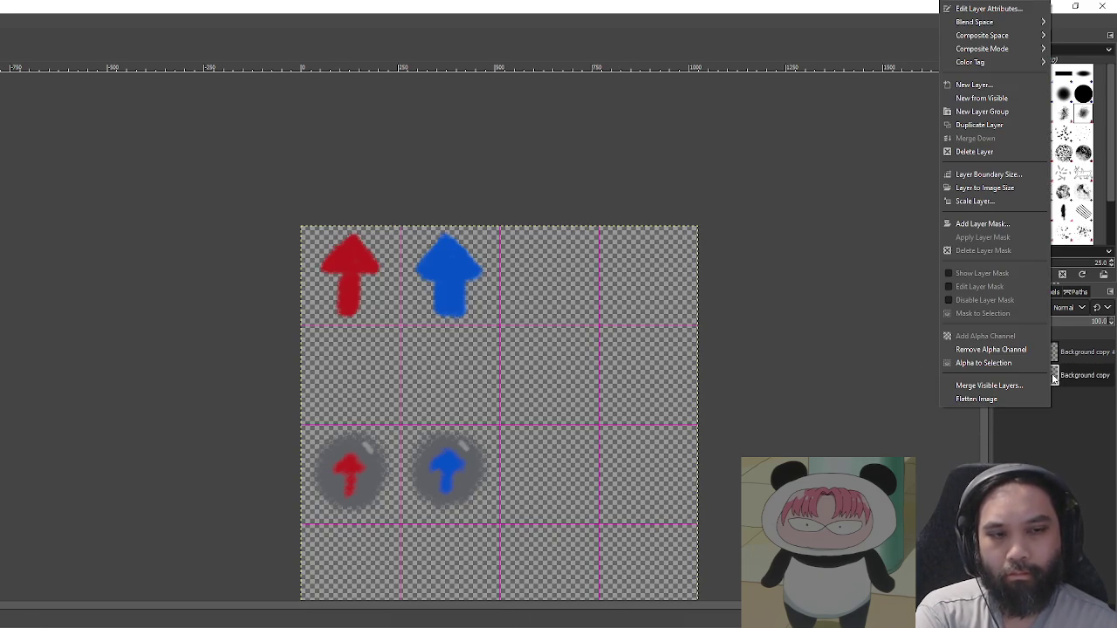
click(1033, 366)
right_click(1069, 375)
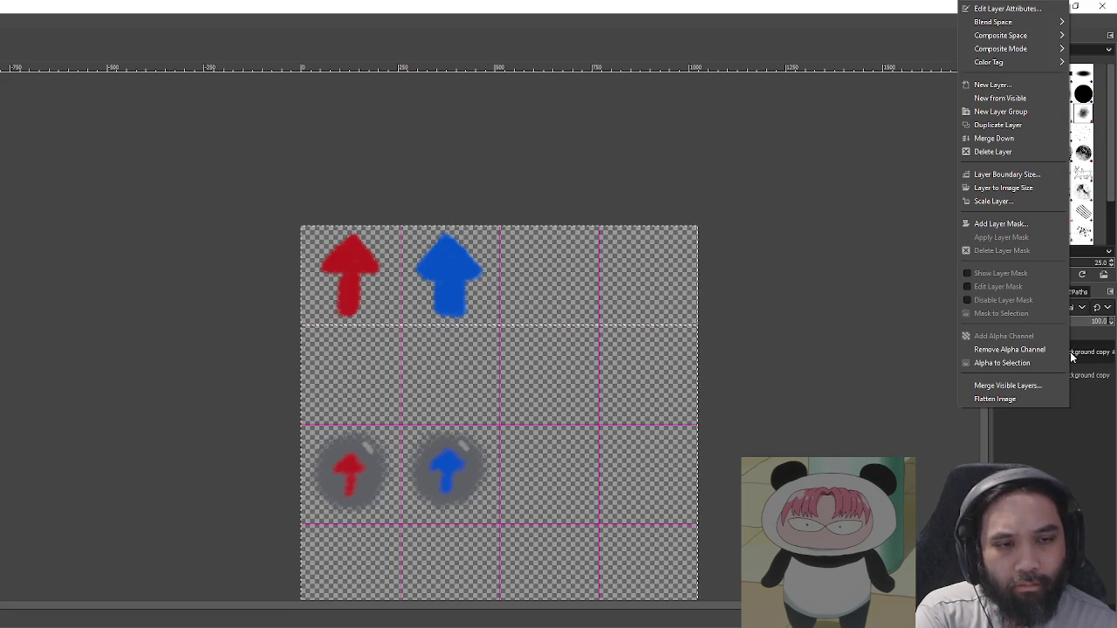
click(1041, 386)
click(1030, 458)
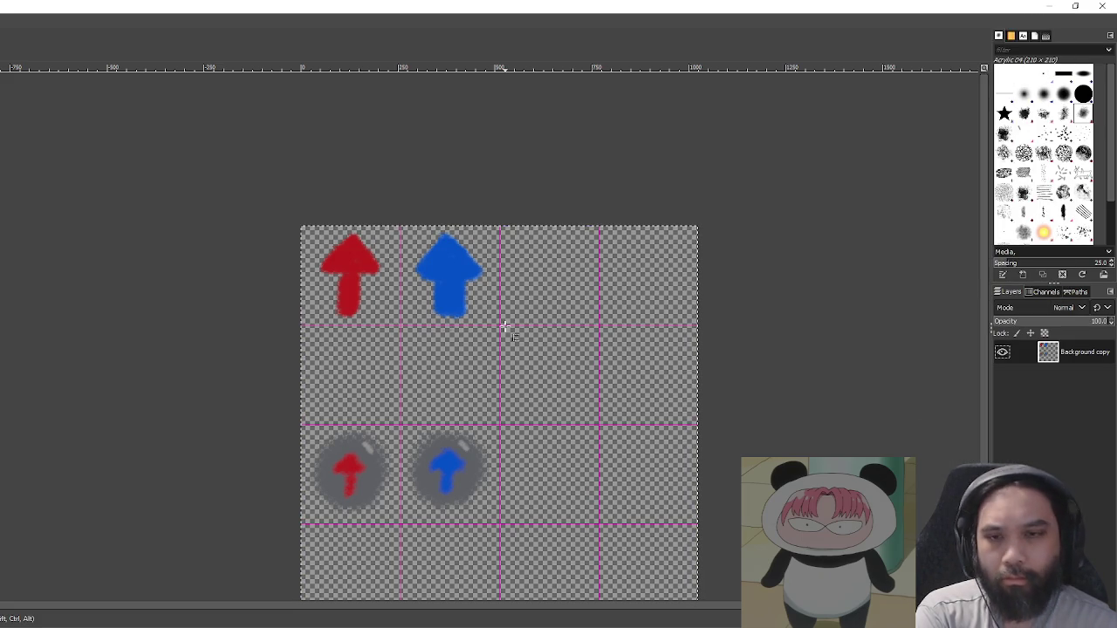
Step: Paint a grey circular outline in the empty cell beside the blue bubble arrow
scroll(435, 322, up, 1)
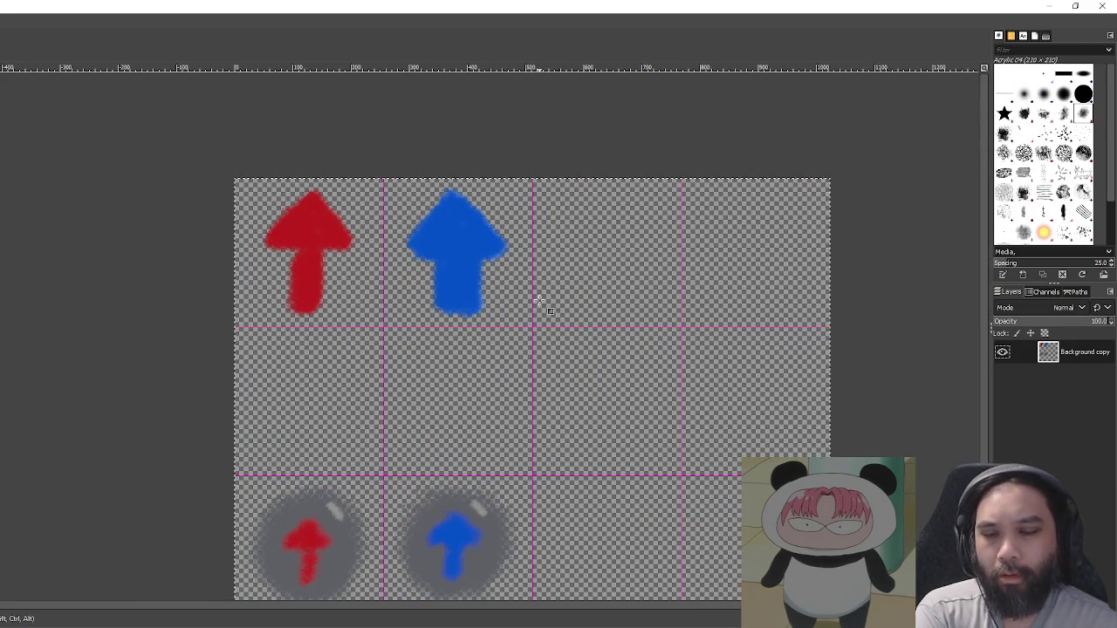
scroll(462, 358, up, 2)
scroll(449, 342, left, 2)
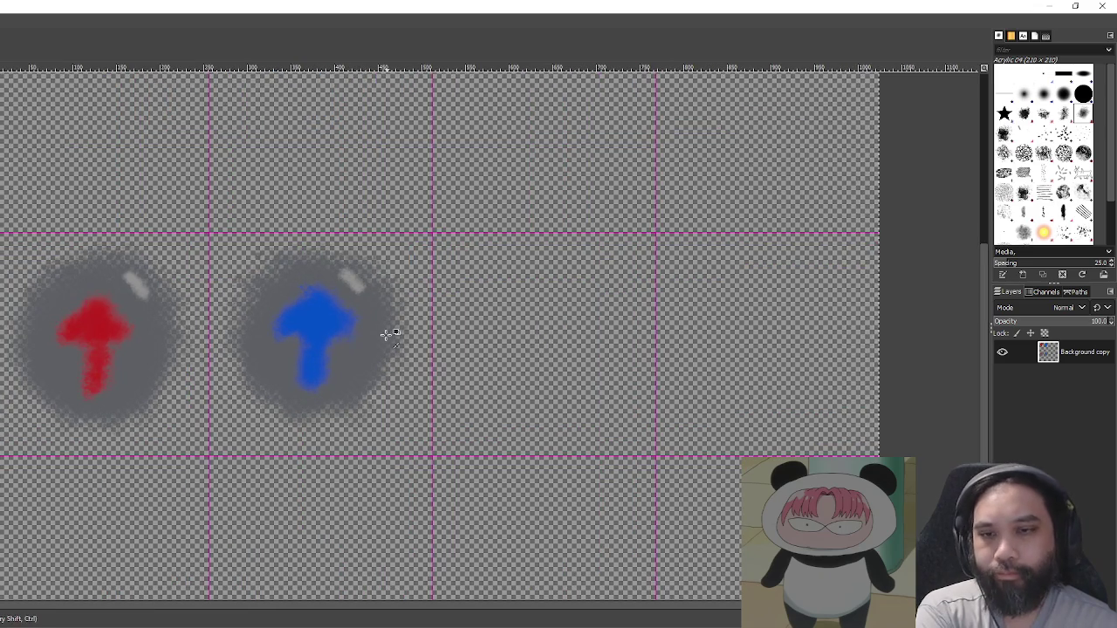
drag(562, 327, 479, 355)
key(ctrl+z)
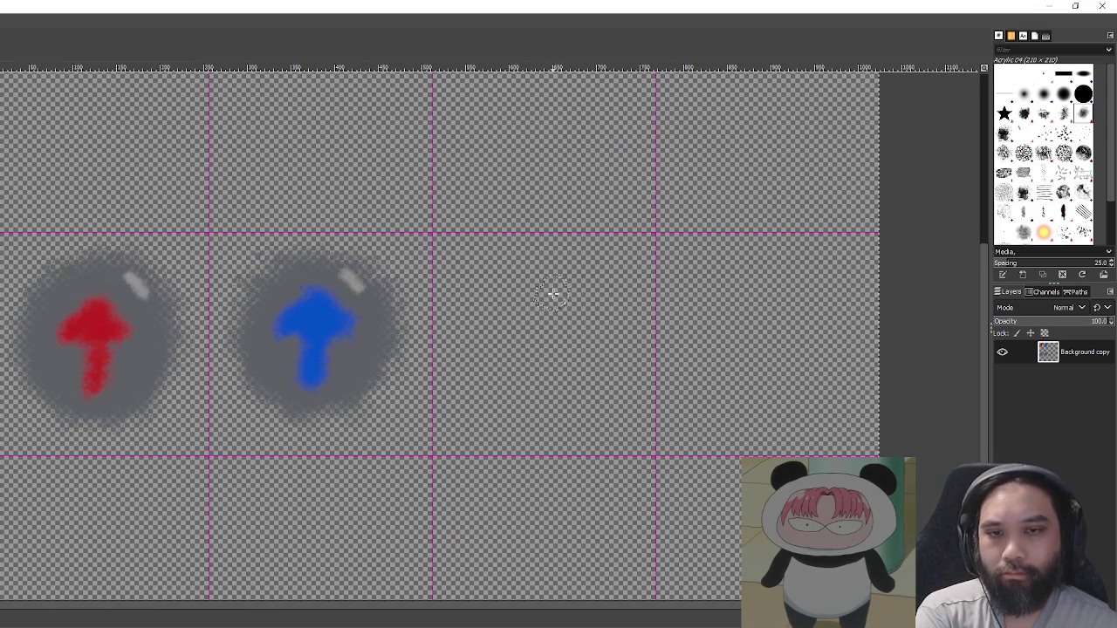
mouse_move(544, 262)
mouse_down()
mouse_move(472, 350)
mouse_move(576, 397)
mouse_move(511, 369)
mouse_move(524, 307)
mouse_up()
Step: Add a new black layer and place it beneath the icon sheet
key(shift+ctrl+n)
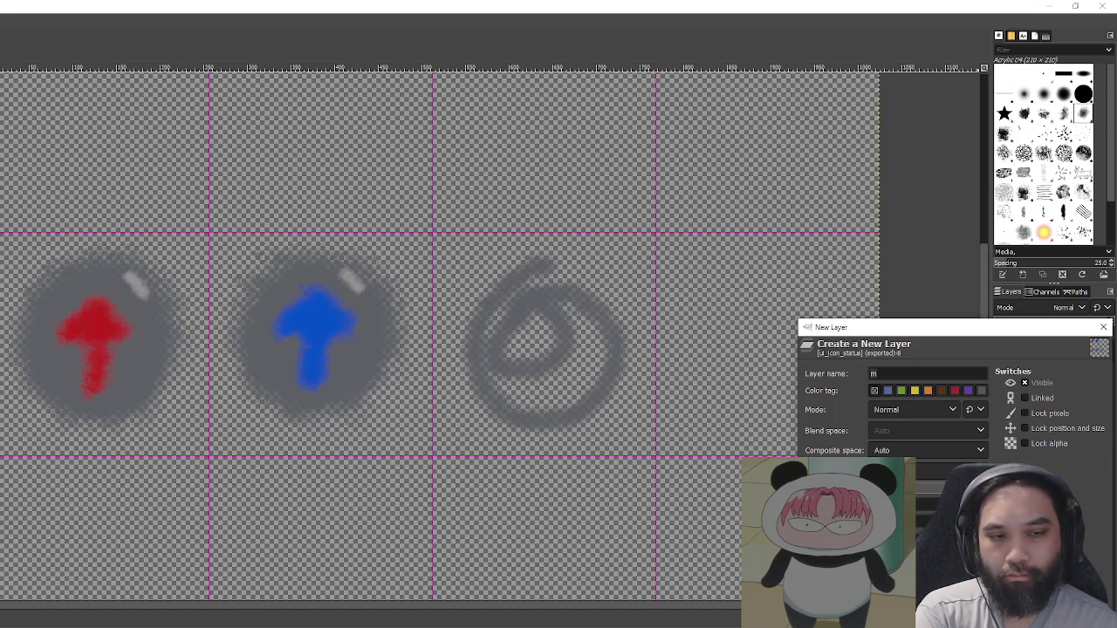
key(Return)
mouse_move(571, 349)
mouse_down()
mouse_move(558, 350)
mouse_move(543, 321)
mouse_move(477, 345)
mouse_up()
Step: Fill the circle solid grey to make a plain orb
mouse_move(492, 383)
mouse_down()
mouse_move(568, 386)
mouse_move(556, 383)
mouse_up()
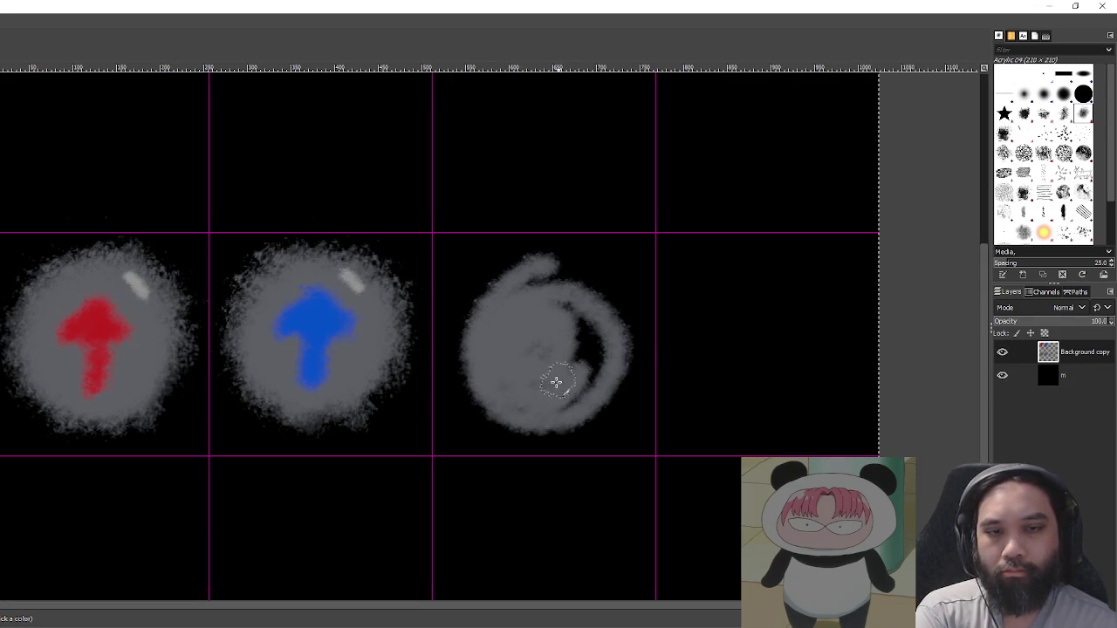
mouse_move(515, 349)
mouse_down()
mouse_move(571, 274)
mouse_move(602, 350)
mouse_up()
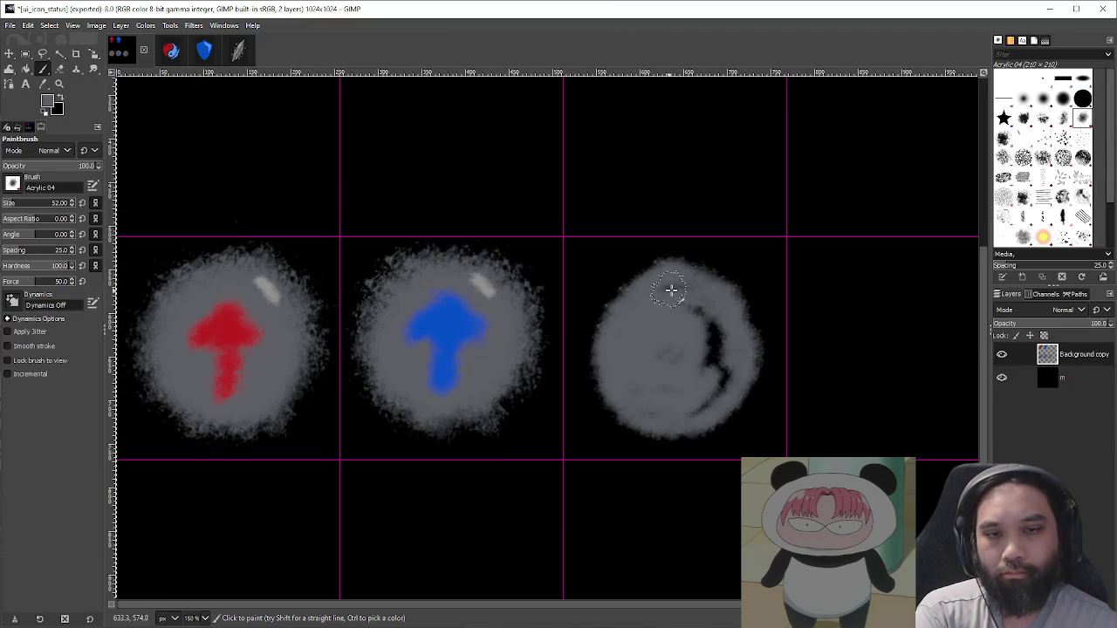
mouse_move(670, 290)
mouse_down()
mouse_move(680, 343)
mouse_move(708, 339)
mouse_up()
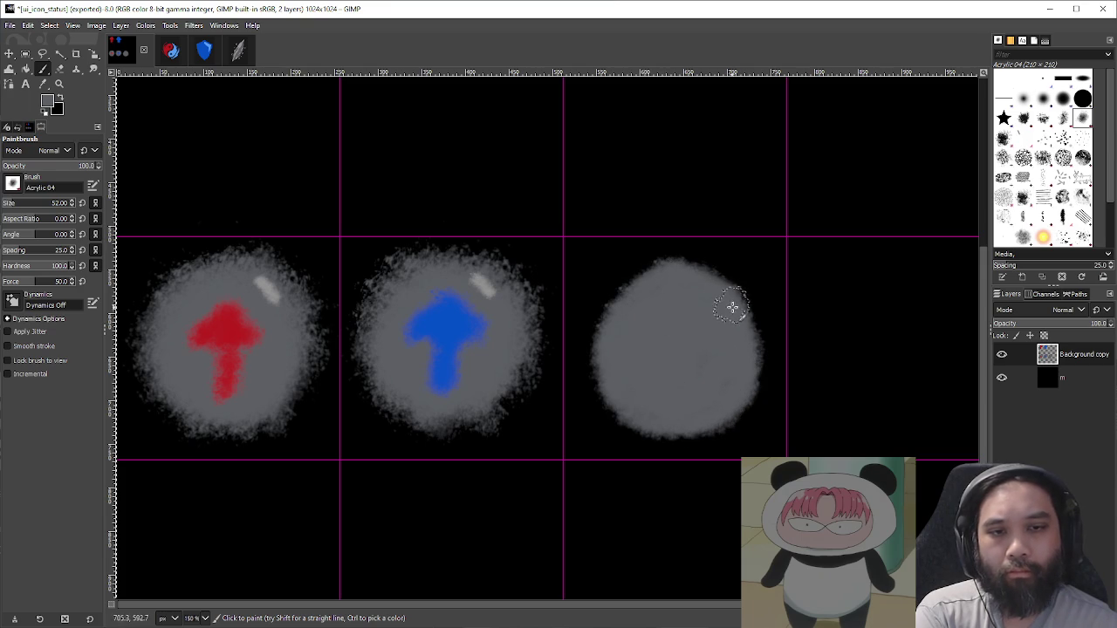
drag(744, 338, 698, 334)
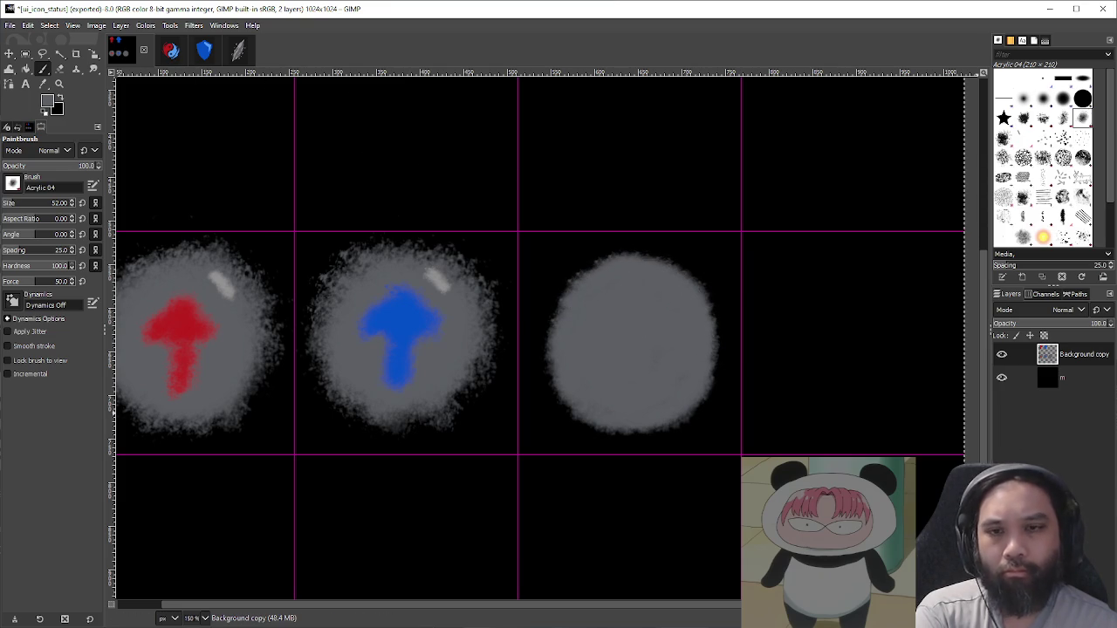
Step: Pick light blue from the yin-yang image and shrink the brush to 36 px
click(171, 51)
key(o)
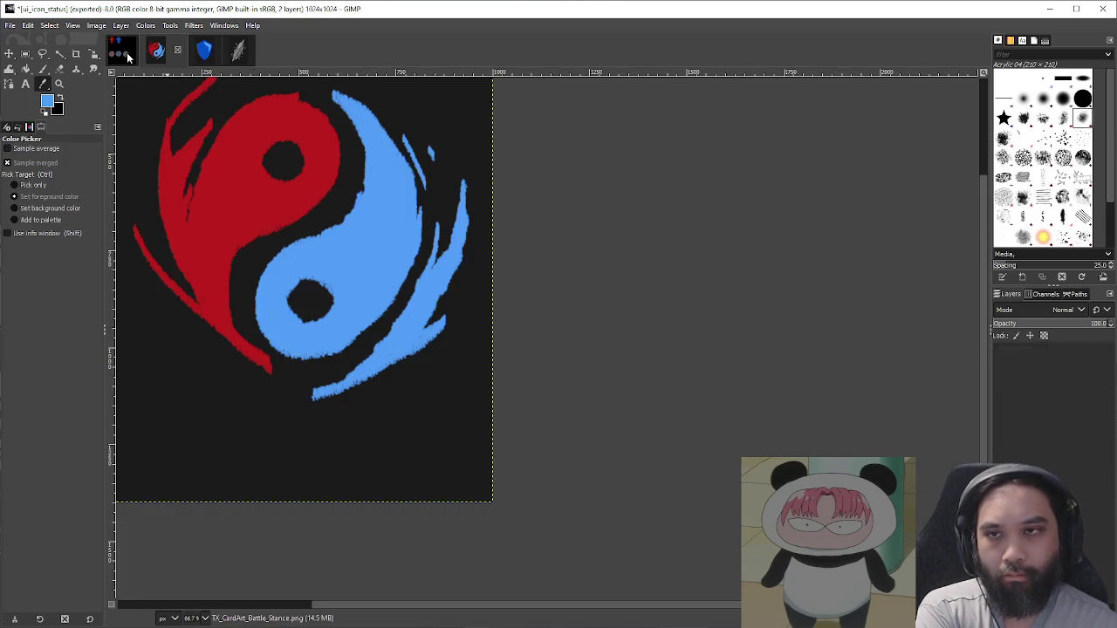
click(120, 49)
key(p)
mouse_move(576, 301)
mouse_down()
mouse_move(646, 293)
mouse_move(625, 260)
mouse_move(646, 267)
mouse_move(635, 257)
mouse_move(689, 278)
mouse_up()
key(ctrl+z)
key(bracketleft)
key(ctrl+z)
key(bracketleft)
key(bracketleft)
key(bracketleft)
key(ctrl+z)
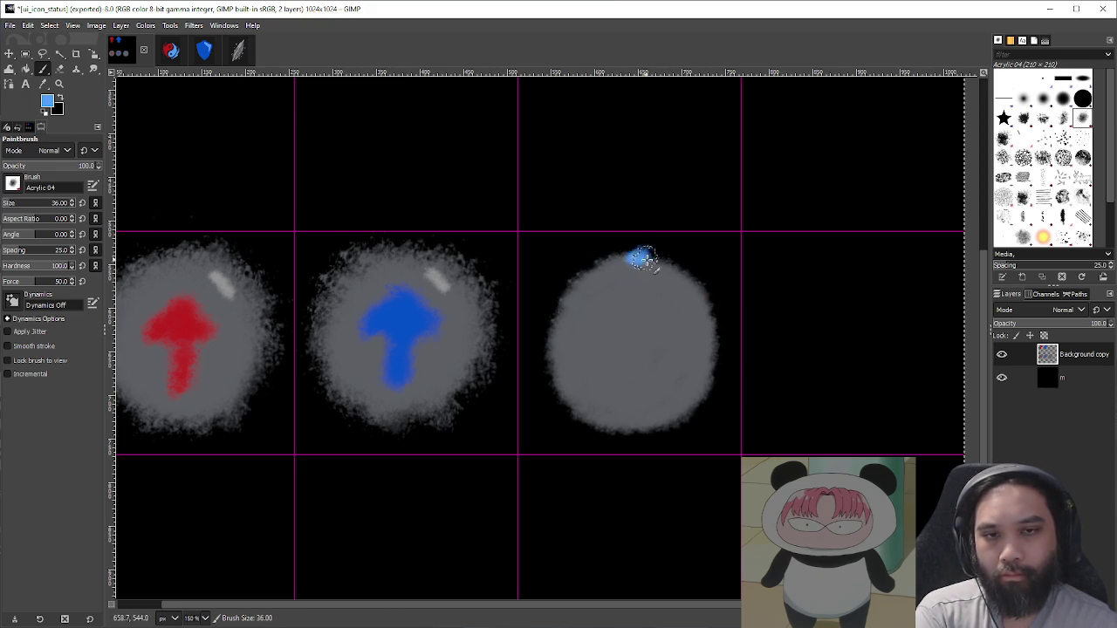
Step: Paint a thick light-blue ring around the grey orb, thickening its left and right edges
drag(645, 259, 697, 291)
mouse_move(709, 384)
mouse_down()
mouse_move(666, 427)
mouse_move(607, 428)
mouse_move(555, 382)
mouse_move(559, 319)
mouse_move(588, 262)
mouse_move(640, 266)
mouse_up()
mouse_move(713, 352)
mouse_down()
mouse_move(711, 392)
mouse_move(610, 416)
mouse_up()
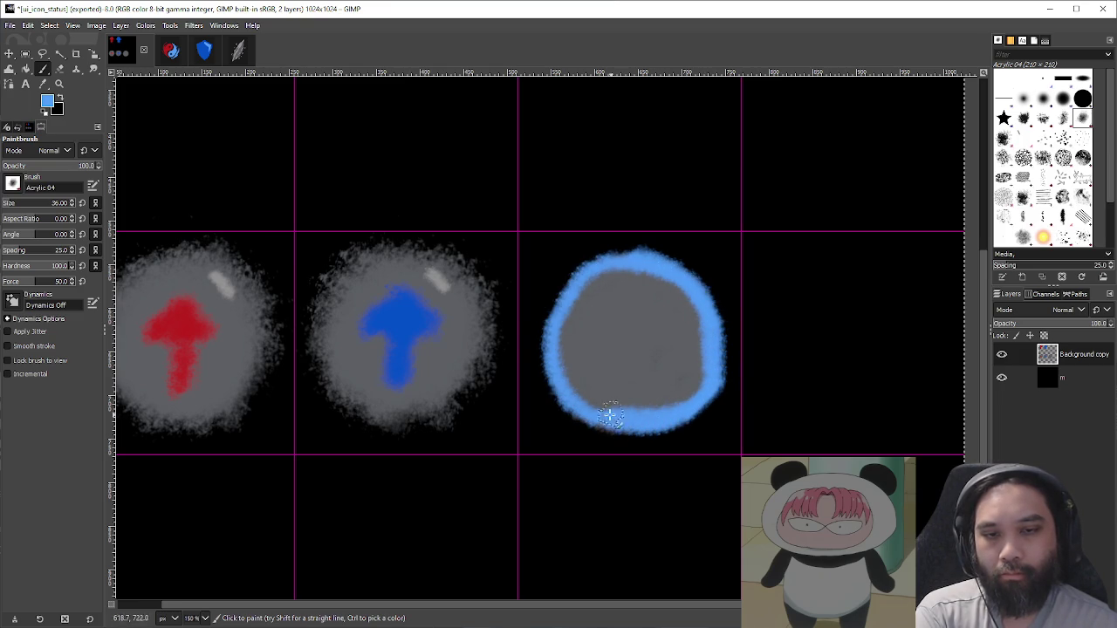
mouse_move(552, 349)
mouse_down()
mouse_move(559, 308)
mouse_move(602, 271)
mouse_up()
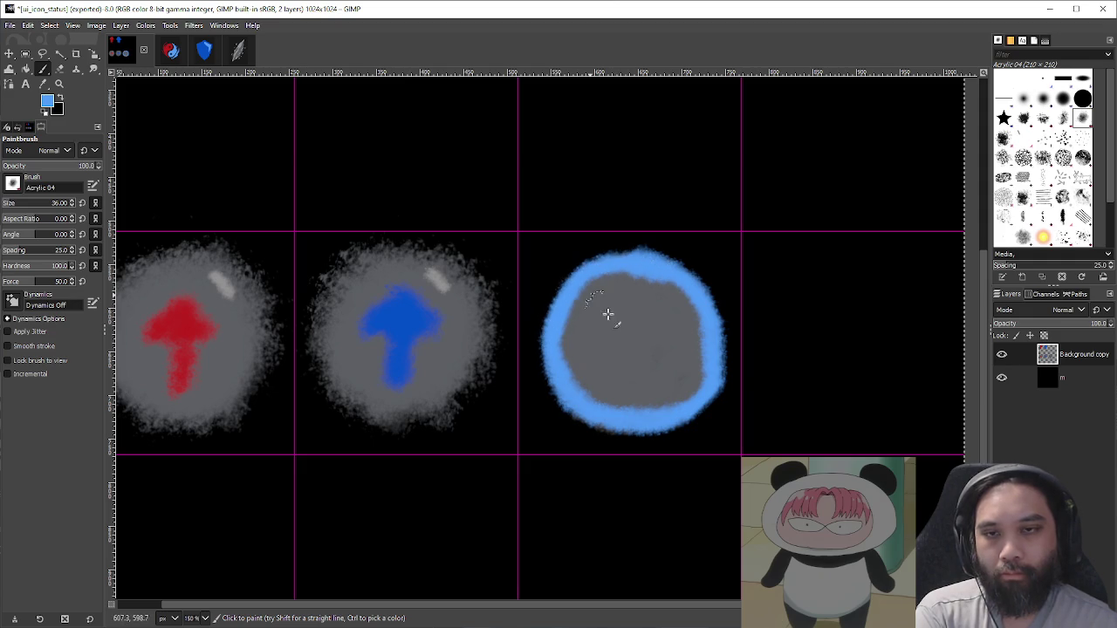
scroll(733, 312, down, 2)
scroll(665, 266, up, 3)
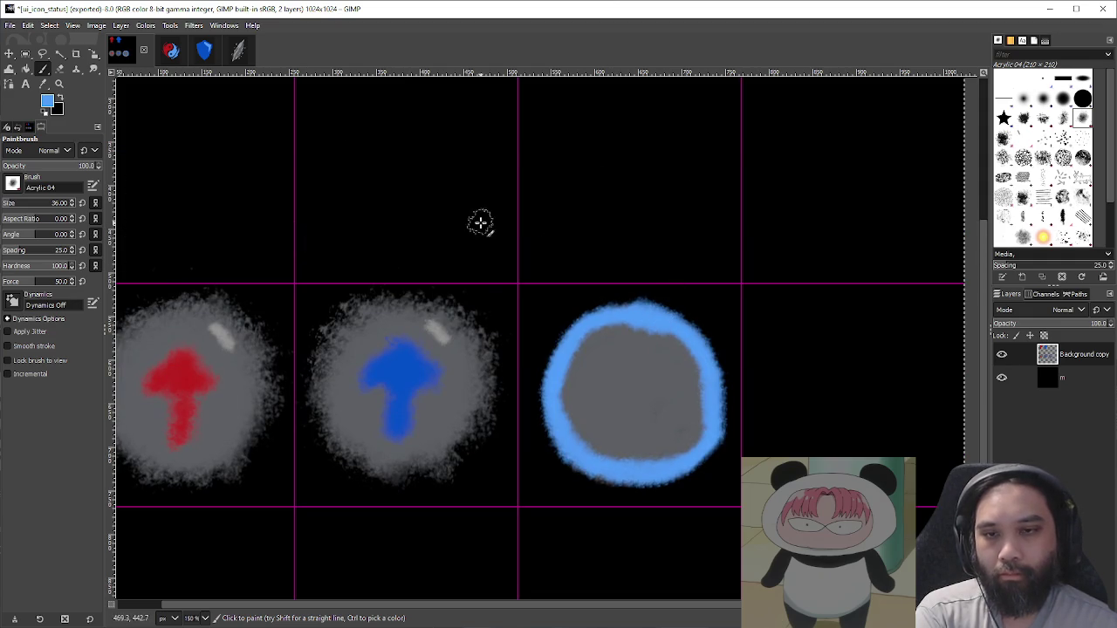
Step: Pick the orb's grey and dab a small highlight on its upper-right rim, brush size 25
ctrl+click(450, 332)
drag(686, 342, 681, 370)
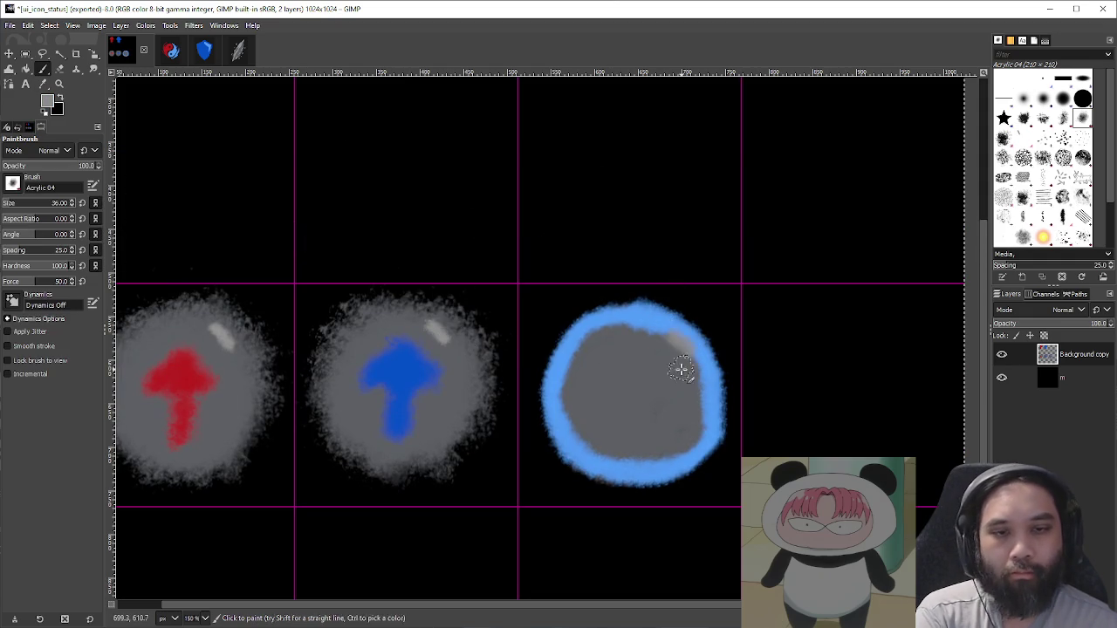
key(bracketright)
key(bracketright)
key(bracketright)
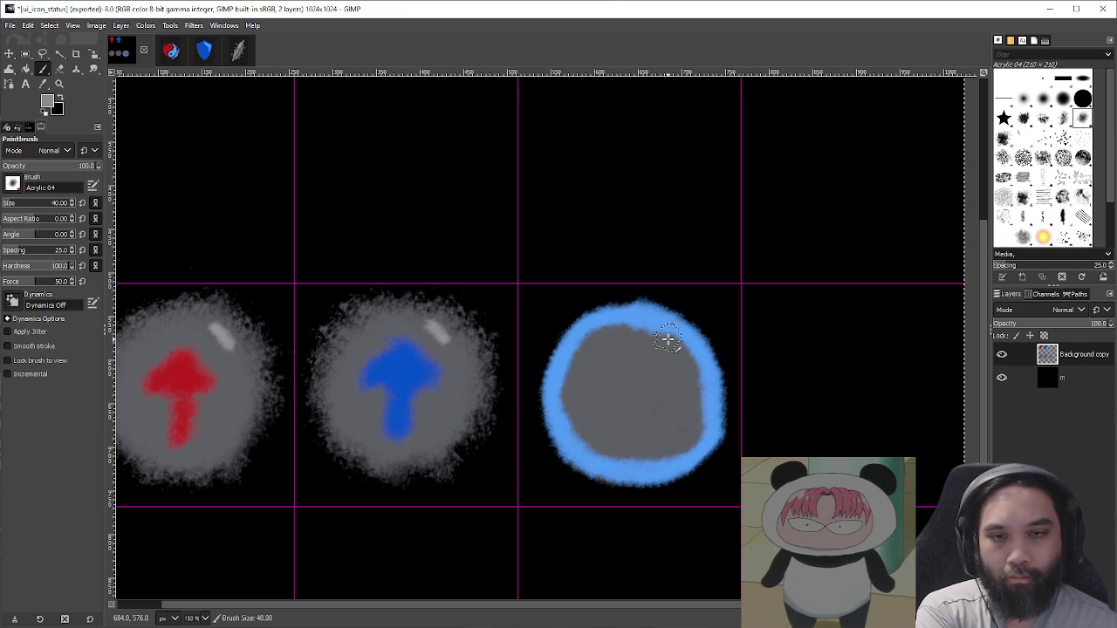
key(bracketleft)
key(bracketleft)
key(bracketleft)
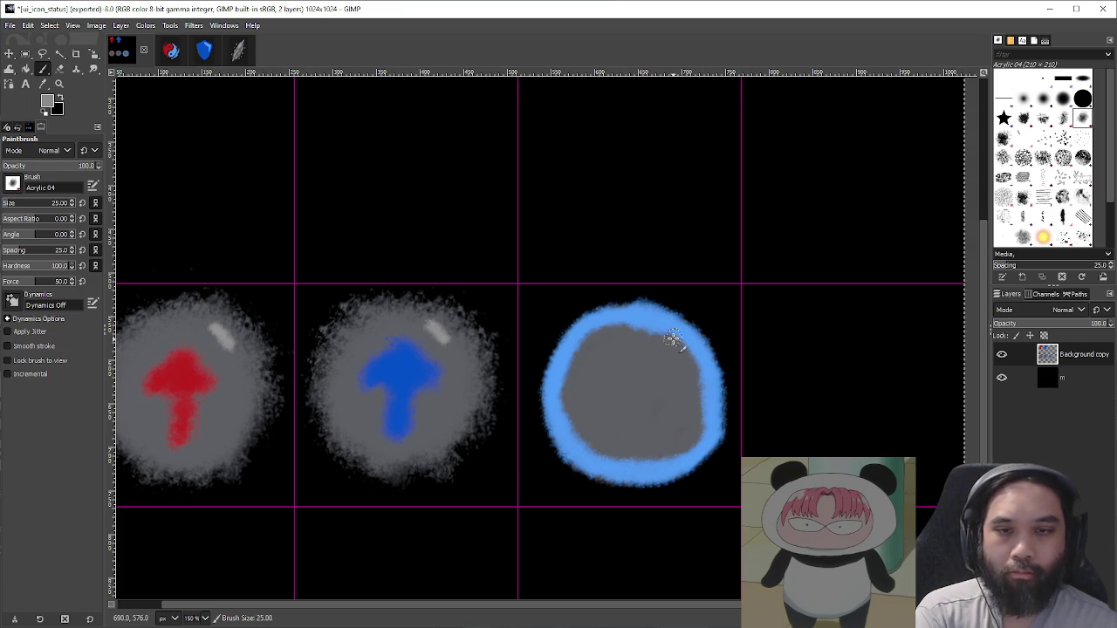
Step: Zoom out and back in to compare the new orb with the whole icon sheet
key(minus)
key(minus)
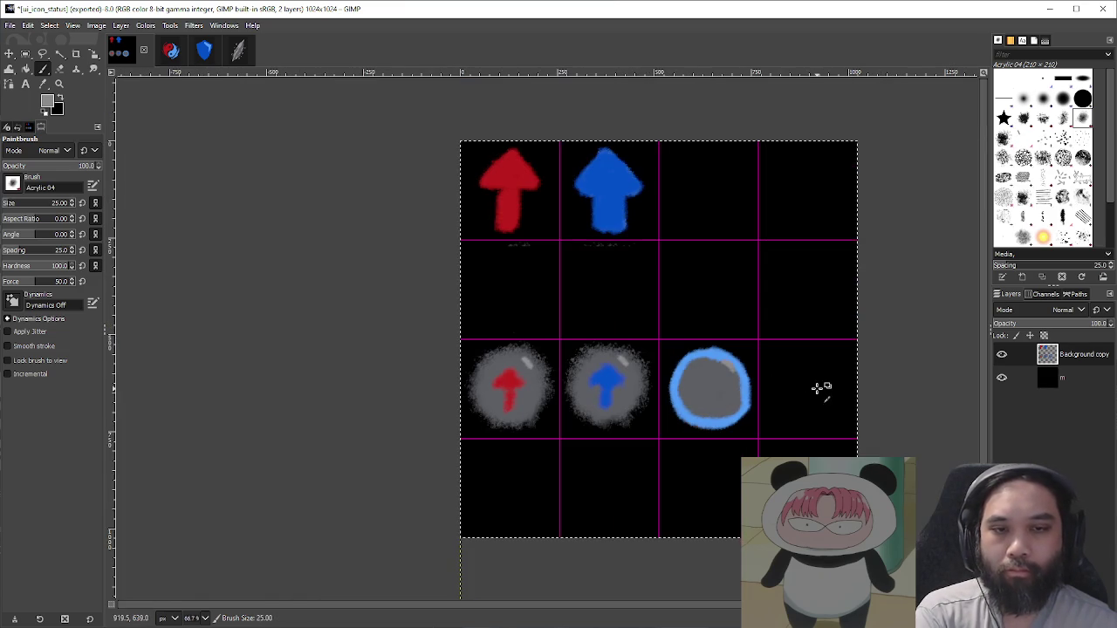
key(plus)
key(plus)
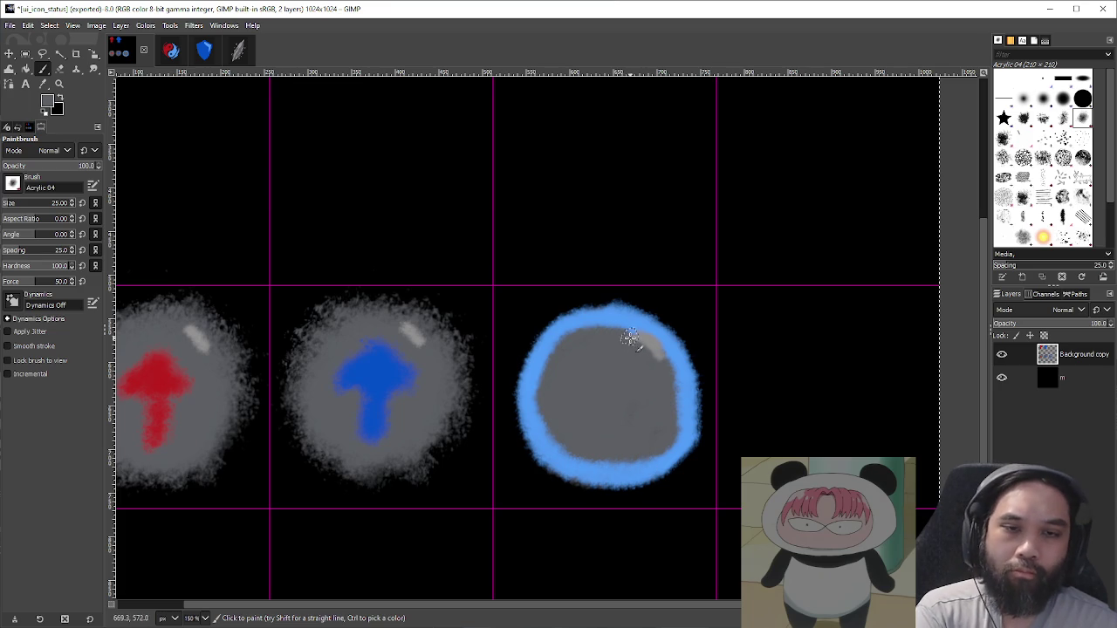
key(minus)
key(minus)
key(minus)
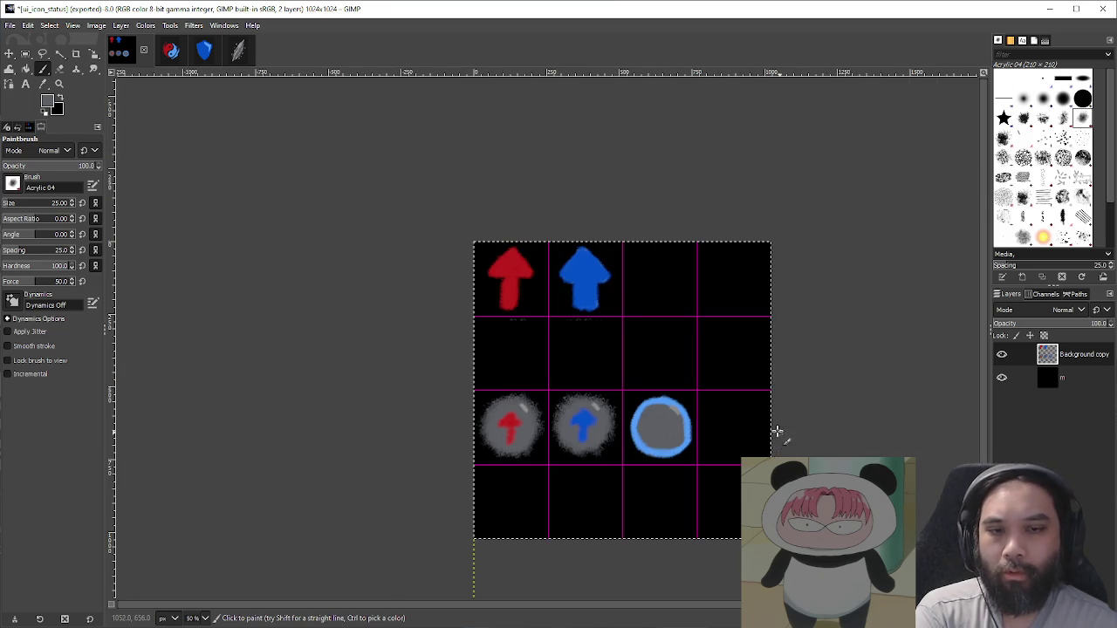
scroll(638, 398, up, 1)
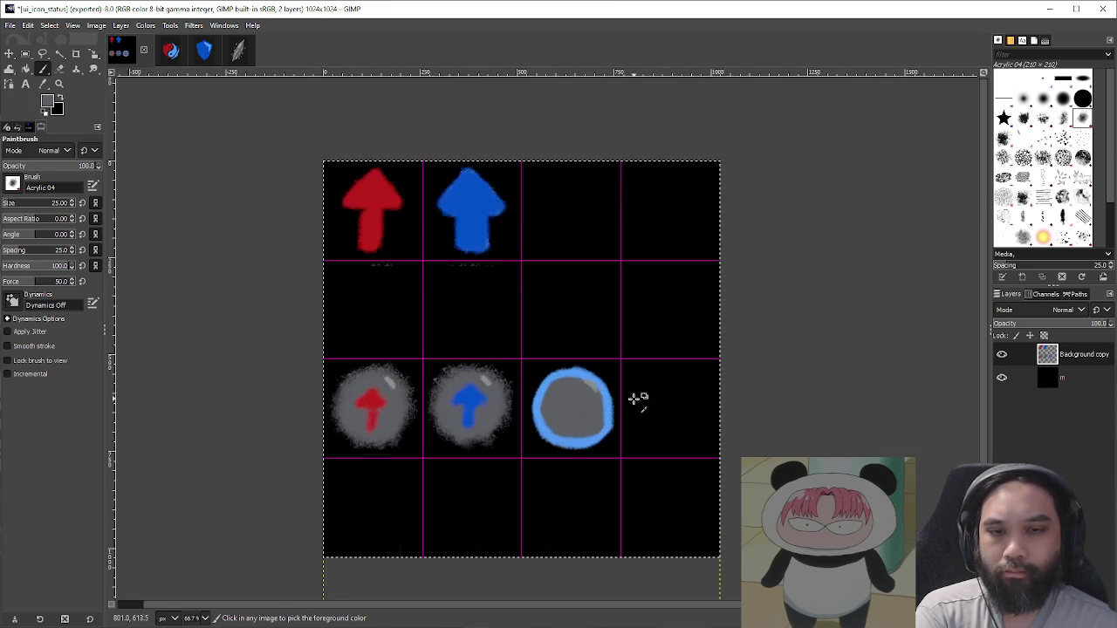
scroll(638, 398, up, 2)
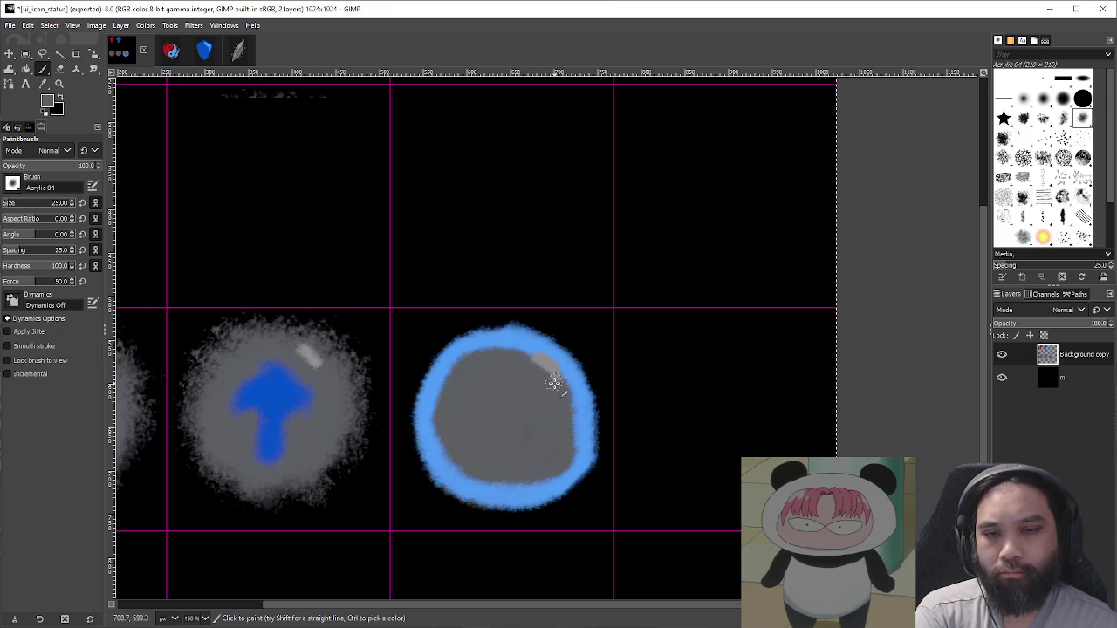
key(ctrl)
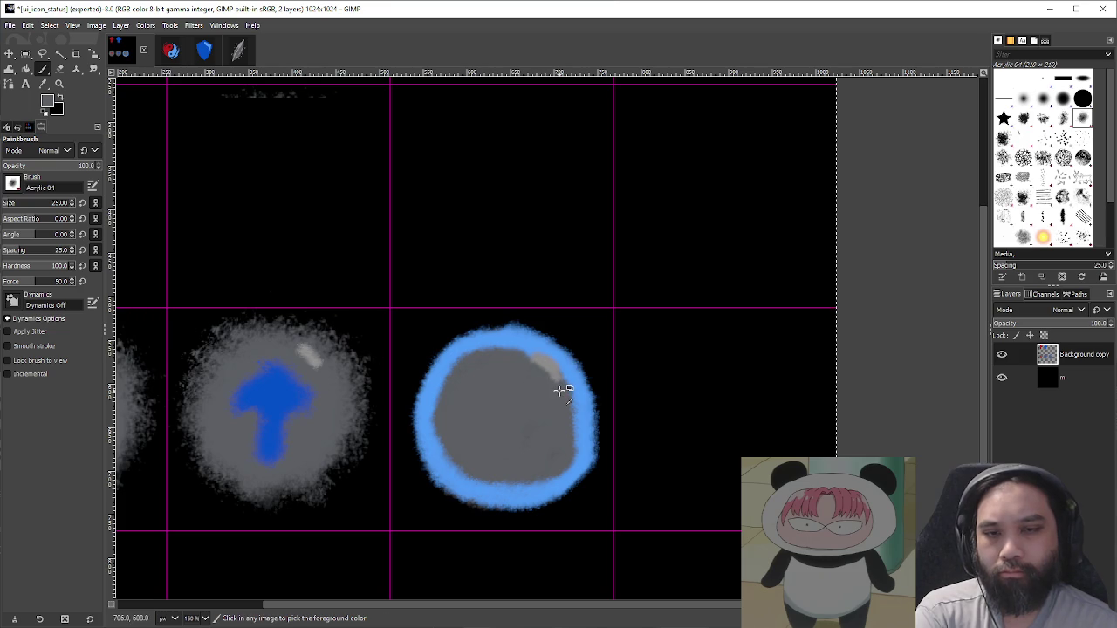
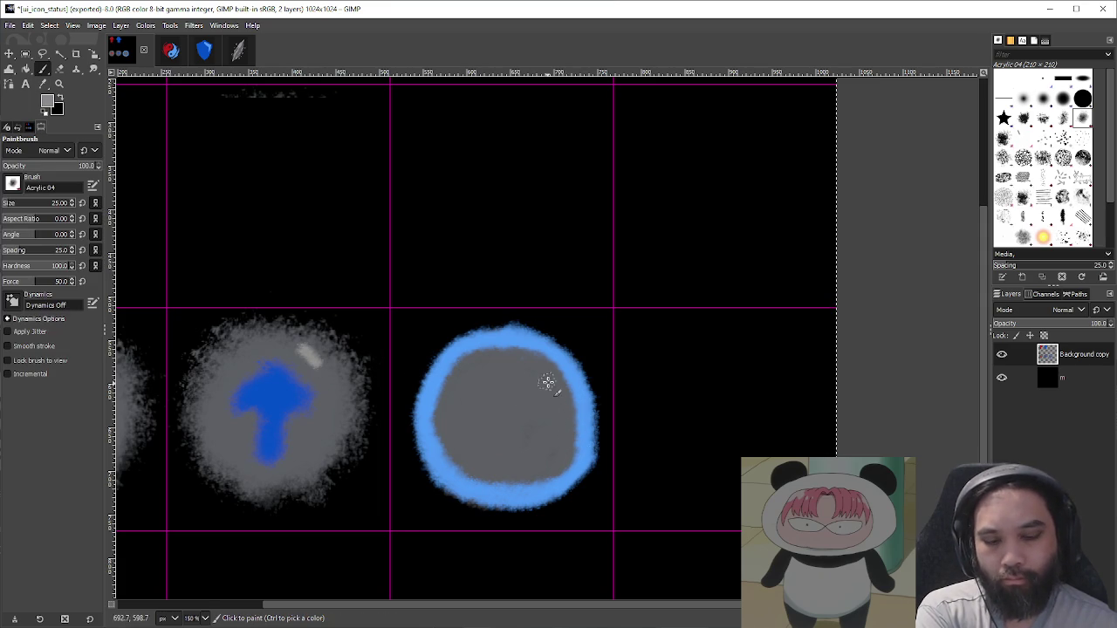
Step: Touch up the blue-ringed bubble's highlight and open TX_CardArt_Spreading_Plague.png in GIMP
drag(545, 429, 560, 392)
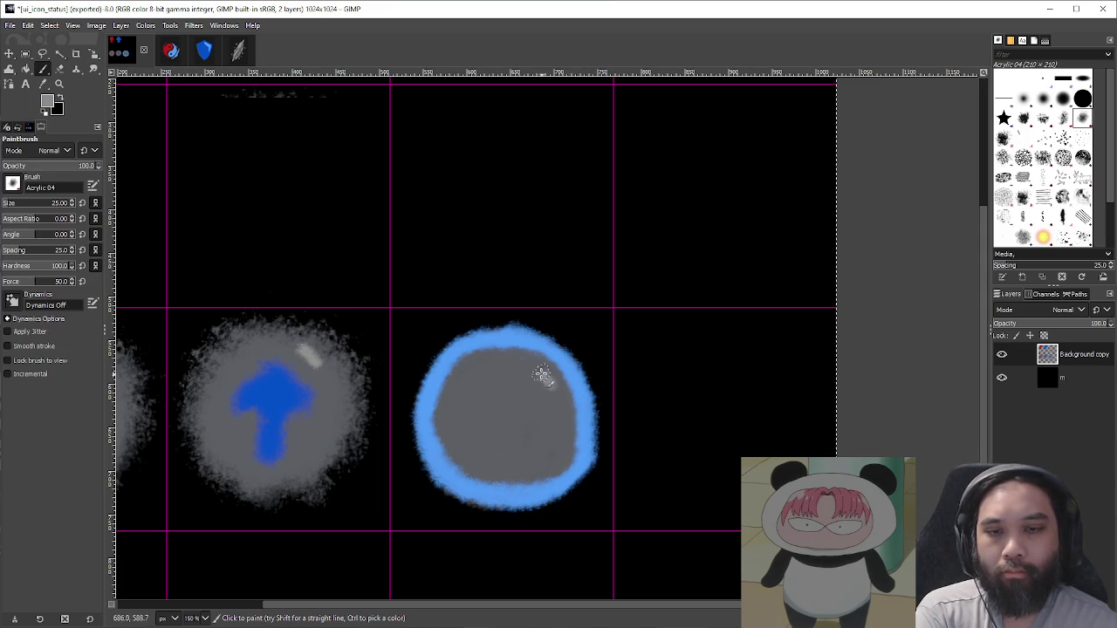
scroll(568, 421, down, 3)
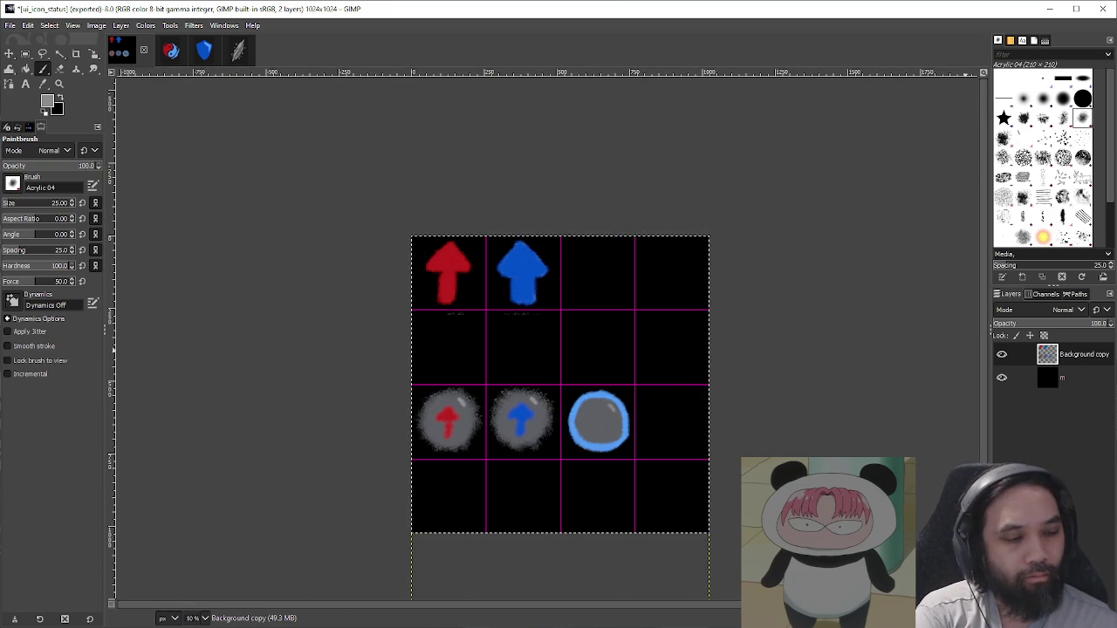
key(alt+Tab)
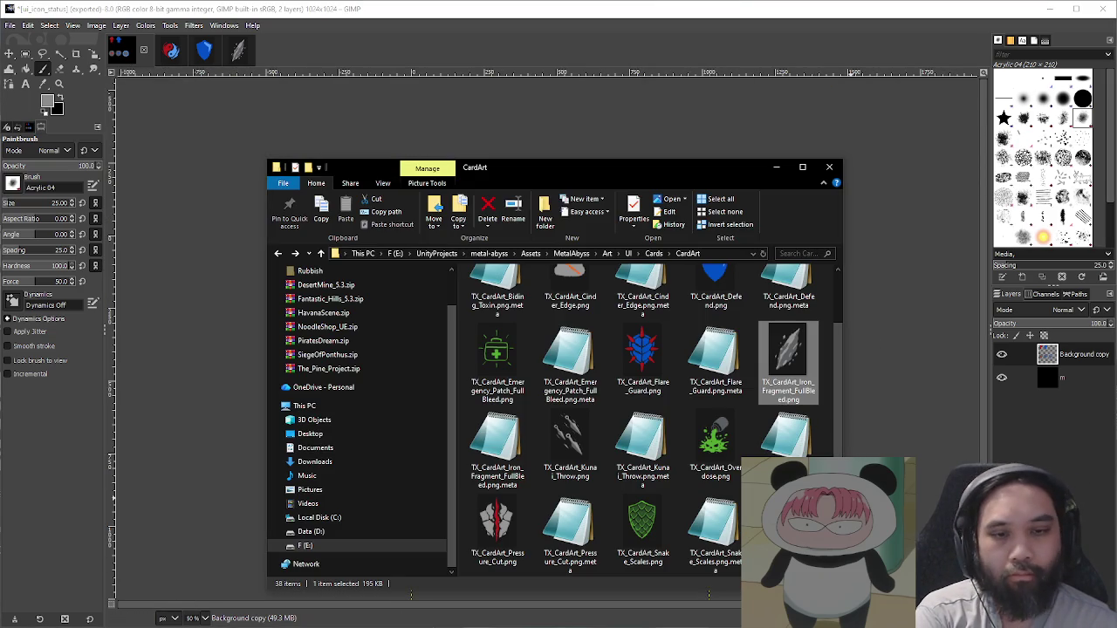
click(736, 476)
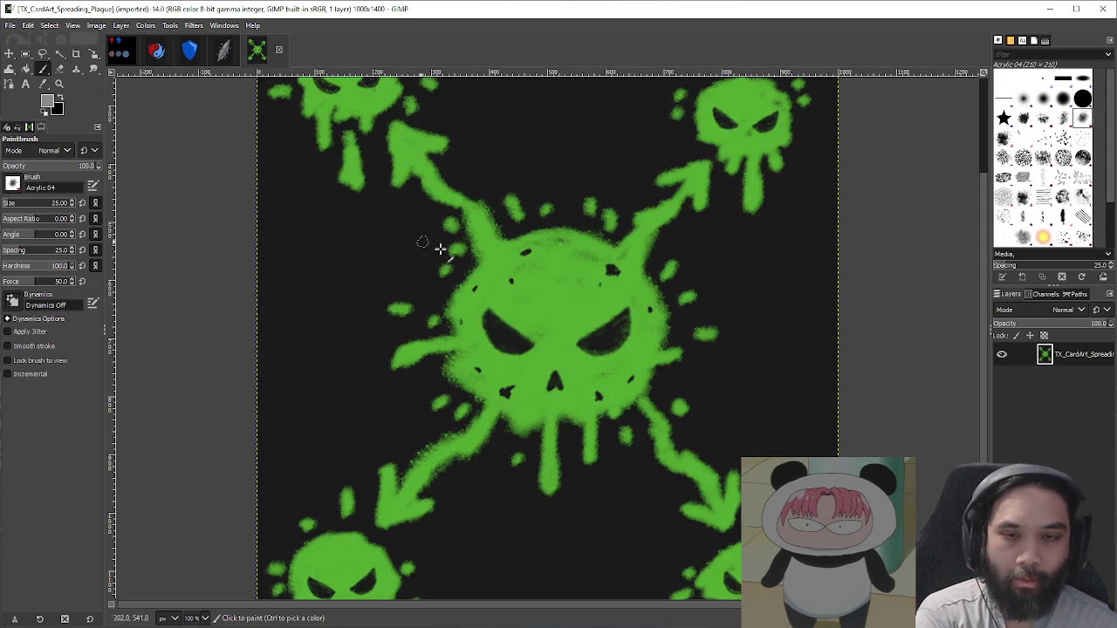
Step: Sample the green from the Spreading Plague skull, then return to the ui_icon_status sheet
key(o)
scroll(677, 254, down, 2)
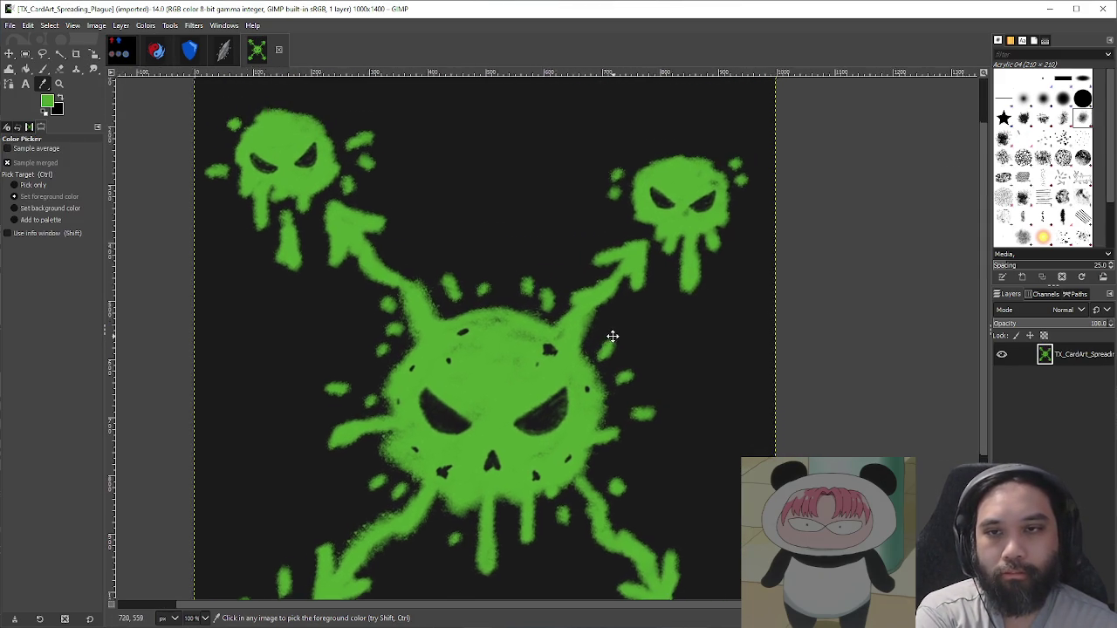
scroll(601, 344, up, 2)
mouse_move(566, 374)
mouse_down()
mouse_move(540, 179)
mouse_move(643, 203)
mouse_up()
key(r)
drag(316, 392, 463, 508)
drag(372, 408, 373, 400)
key(ctrl+shift+a)
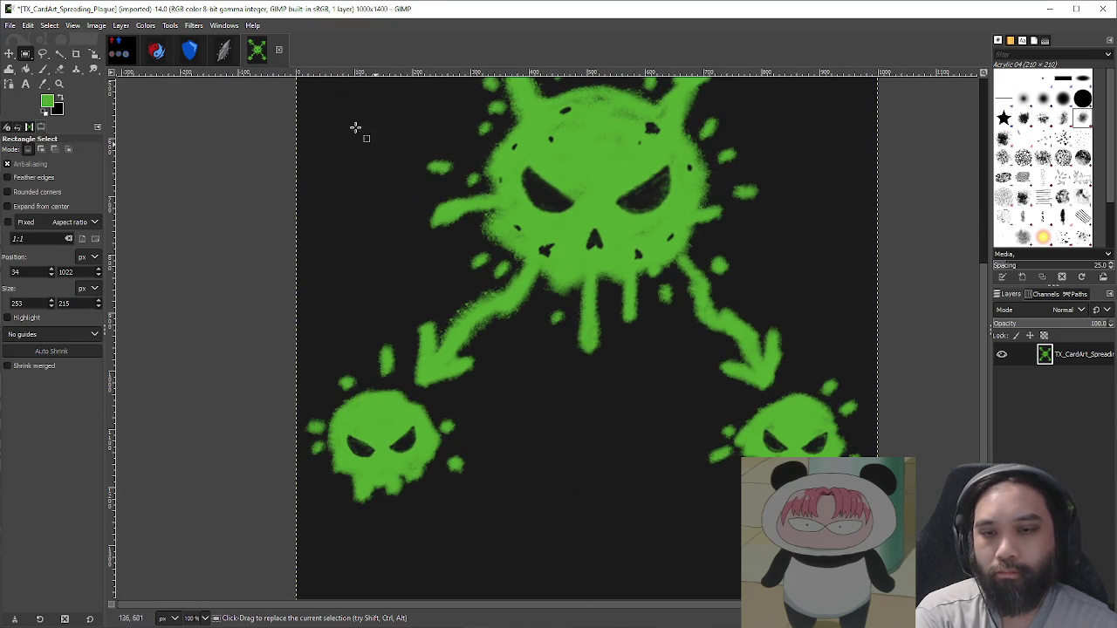
key(o)
key(p)
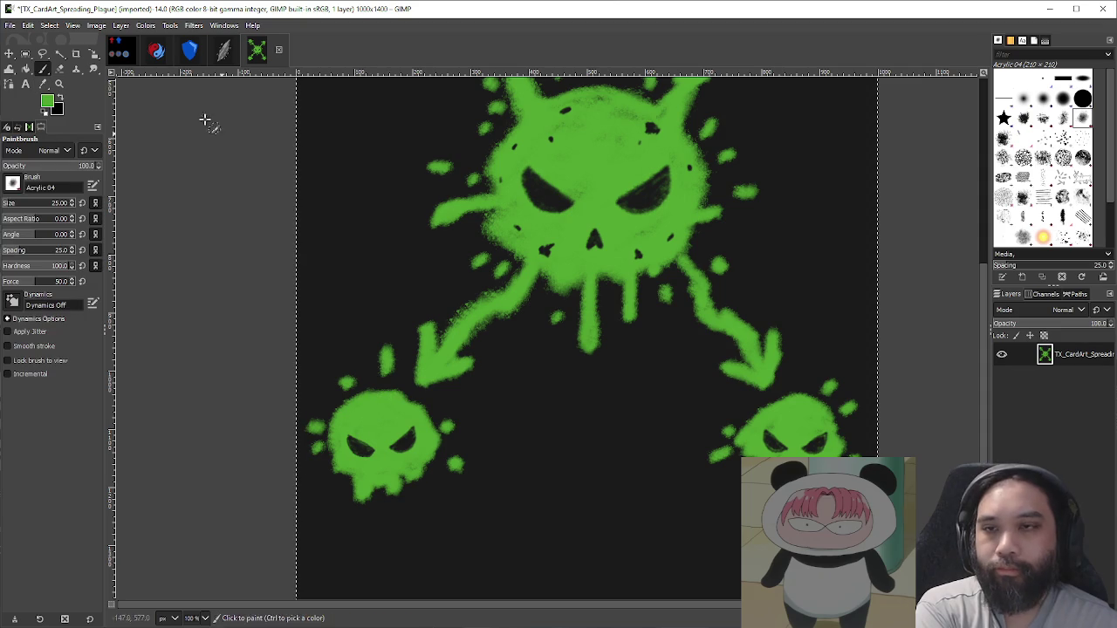
click(128, 57)
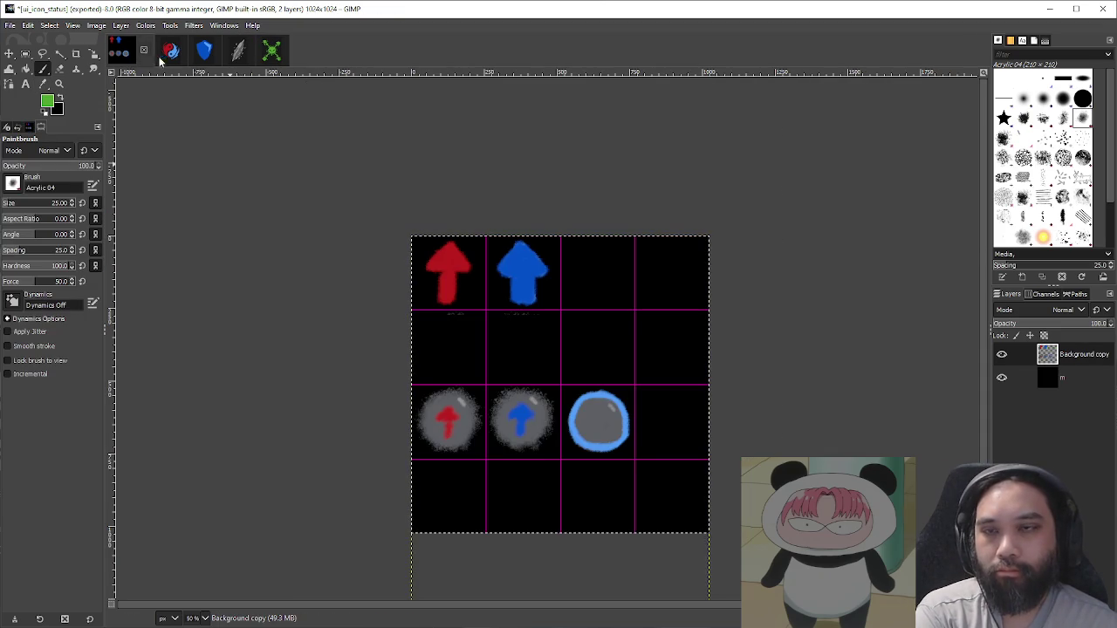
click(256, 50)
Step: Paint a rounded green skull head in the third top-row cell with a larger brush
click(131, 56)
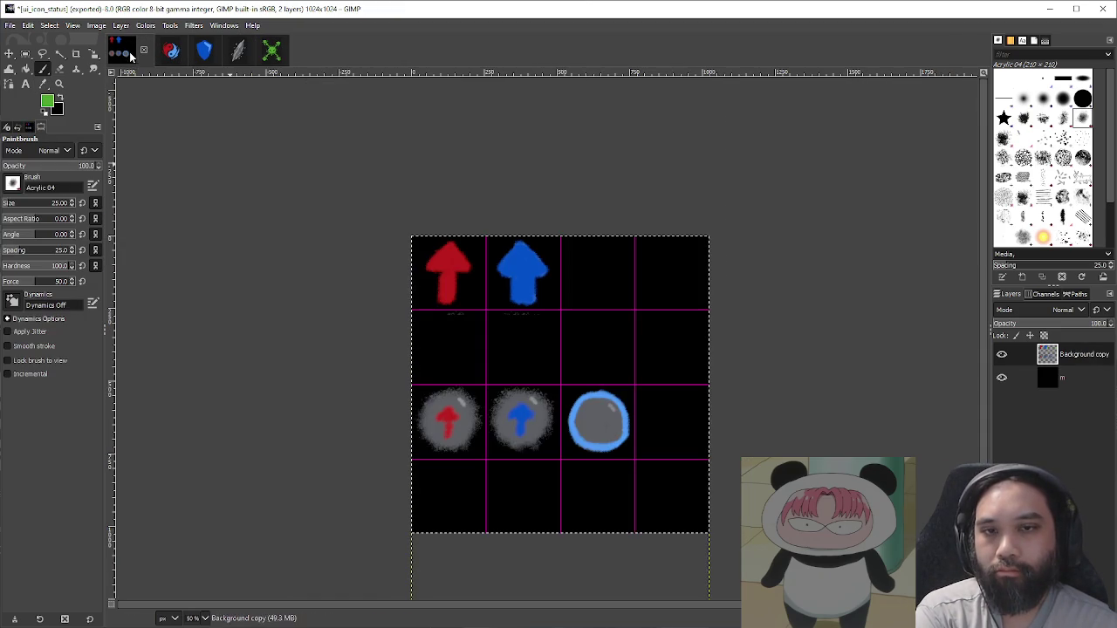
ctrl+scroll(602, 264, up, 2)
drag(608, 257, 611, 260)
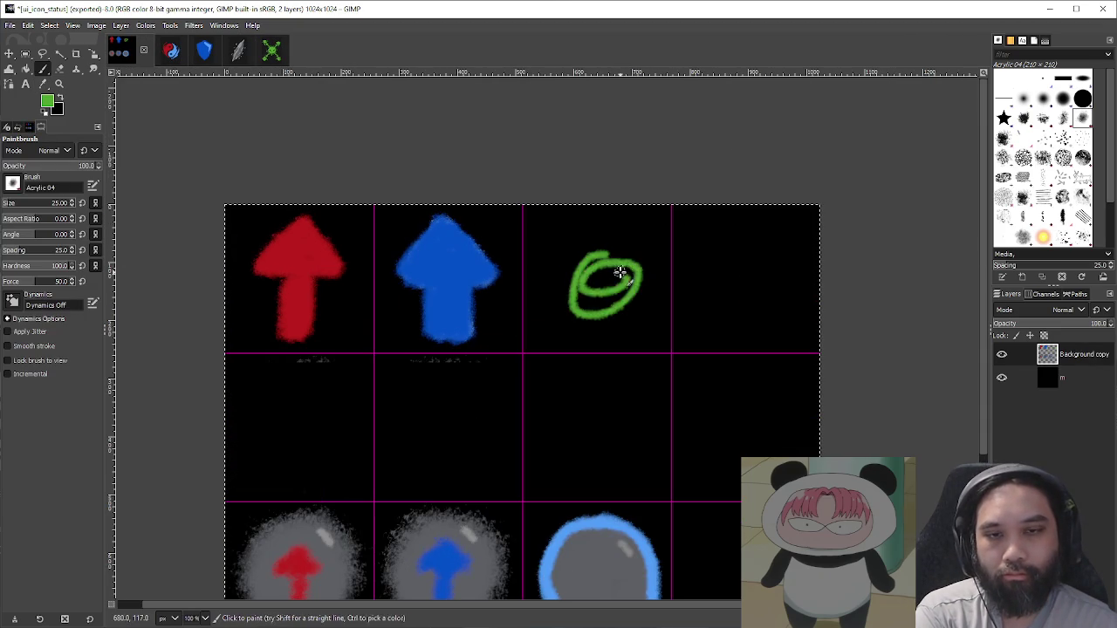
key(ctrl+z)
key(bracketright)
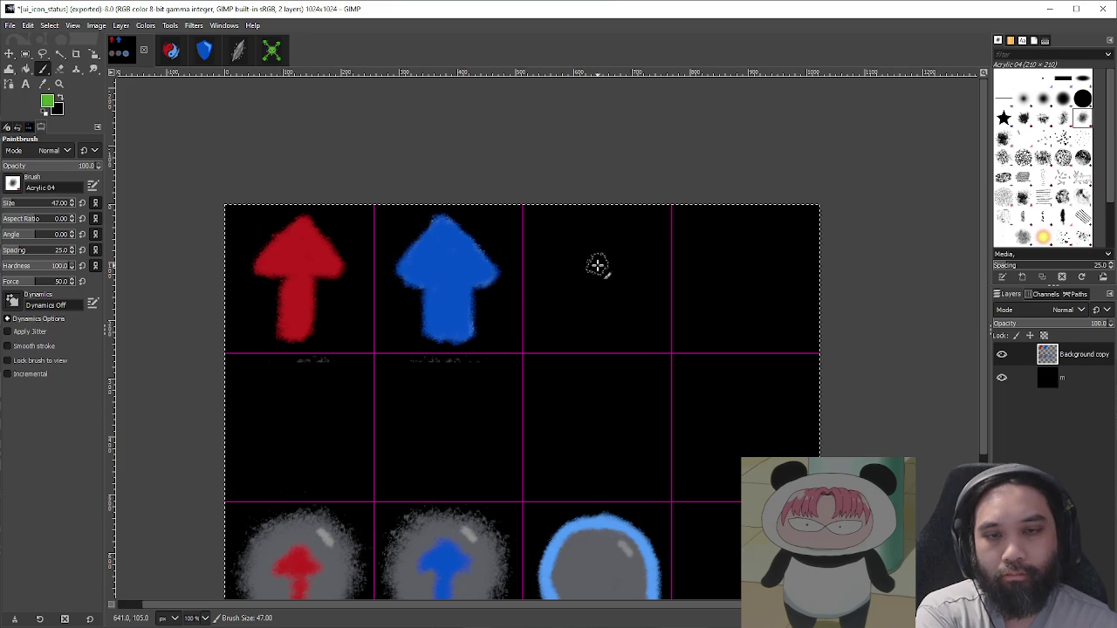
drag(598, 262, 579, 295)
key(ctrl+z)
mouse_move(560, 244)
mouse_down()
mouse_move(598, 227)
mouse_move(628, 262)
mouse_up()
mouse_move(577, 314)
mouse_down()
mouse_move(610, 320)
mouse_move(621, 305)
mouse_move(563, 301)
mouse_move(553, 261)
mouse_move(587, 223)
mouse_move(634, 244)
mouse_move(643, 265)
mouse_move(632, 302)
mouse_move(576, 261)
mouse_move(566, 281)
mouse_move(622, 274)
mouse_move(595, 248)
mouse_up()
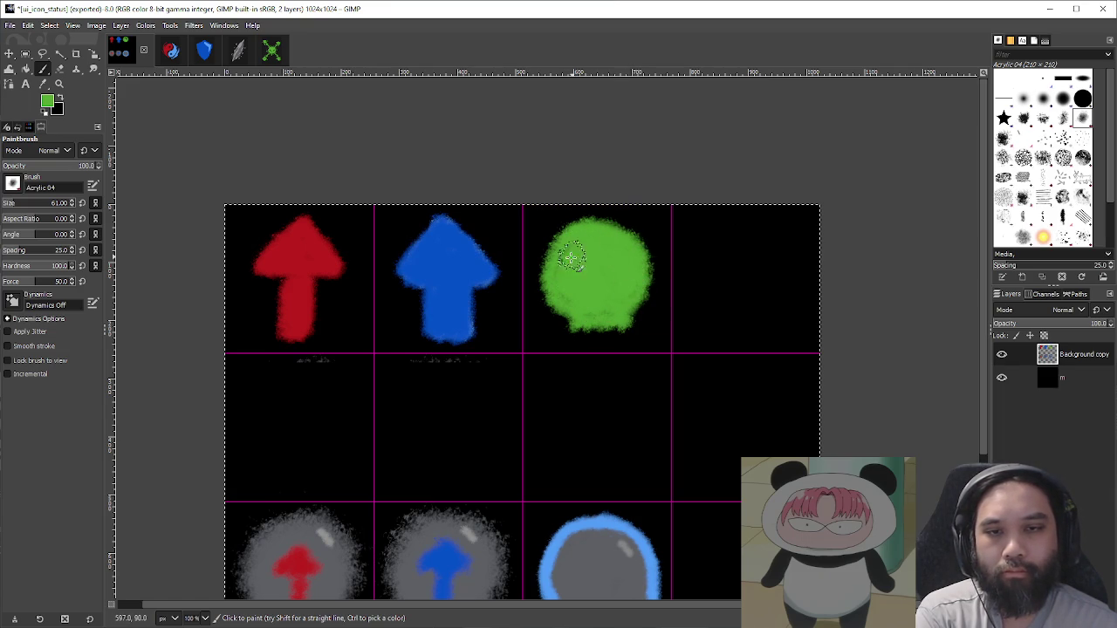
scroll(603, 267, up, 2)
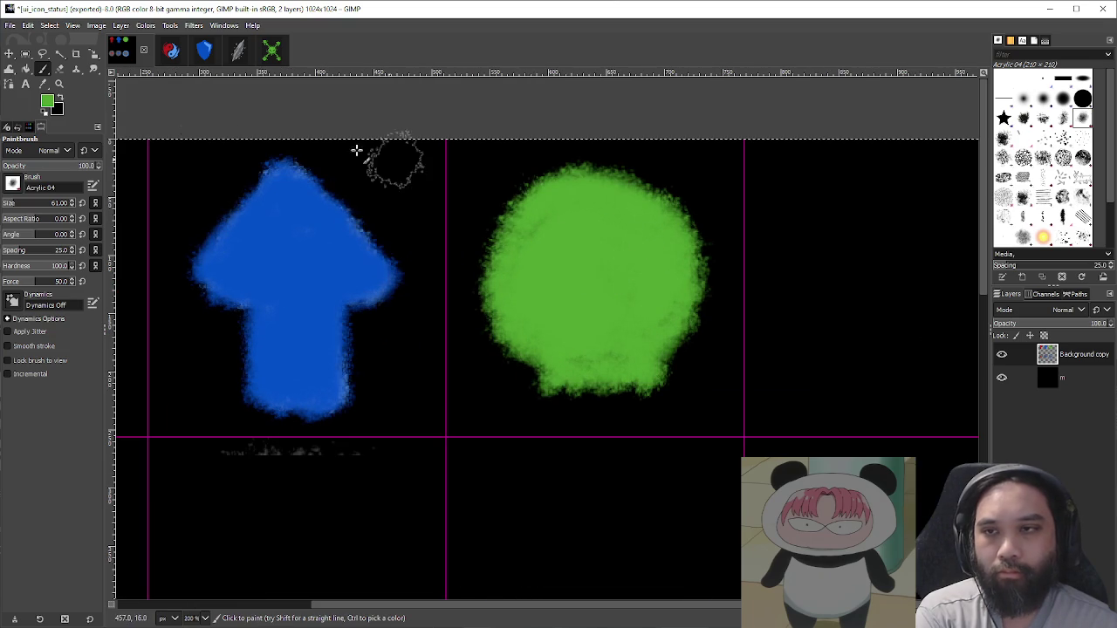
Step: Erase dark eyes, teeth and a nose into the green head with a smaller eraser
key(shift+e)
drag(580, 228, 554, 281)
key(ctrl+z)
key(bracketleft)
key(bracketleft)
key(bracketleft)
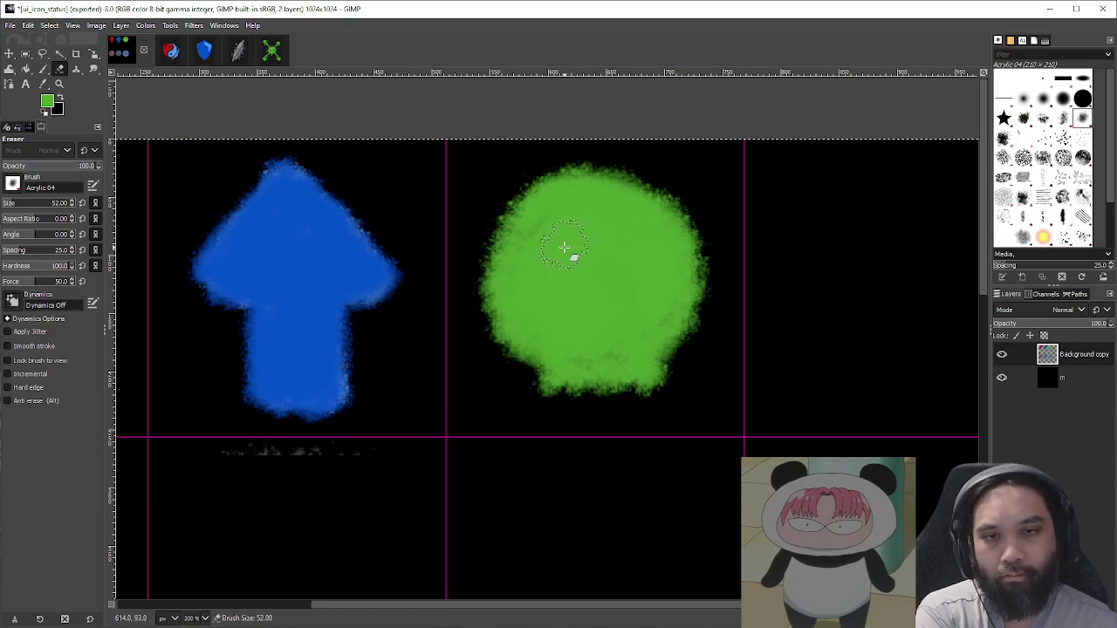
key(bracketleft)
key(bracketleft)
key(bracketleft)
mouse_move(579, 260)
mouse_down()
mouse_move(547, 243)
mouse_move(582, 279)
mouse_move(548, 252)
mouse_up()
key(ctrl+z)
mouse_move(620, 267)
mouse_down()
mouse_move(663, 245)
mouse_move(661, 274)
mouse_move(640, 274)
mouse_move(650, 246)
mouse_up()
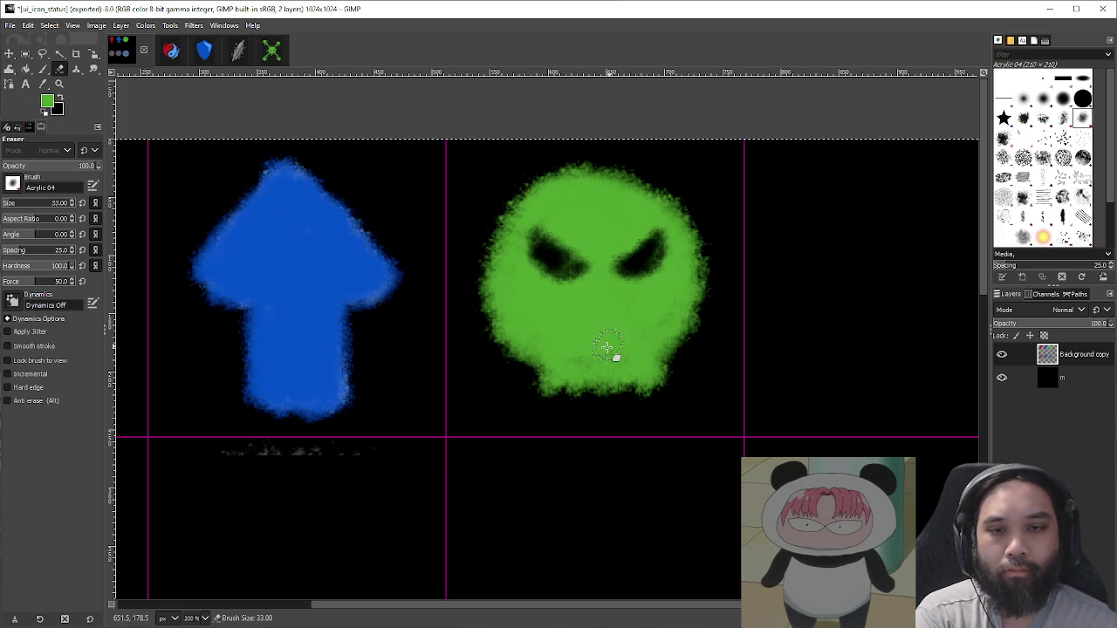
mouse_move(570, 366)
mouse_down()
mouse_move(574, 379)
mouse_move(598, 375)
mouse_move(608, 392)
mouse_move(632, 368)
mouse_move(636, 387)
mouse_up()
mouse_move(595, 307)
mouse_down()
mouse_move(599, 320)
mouse_move(604, 309)
mouse_up()
scroll(759, 331, down, 3)
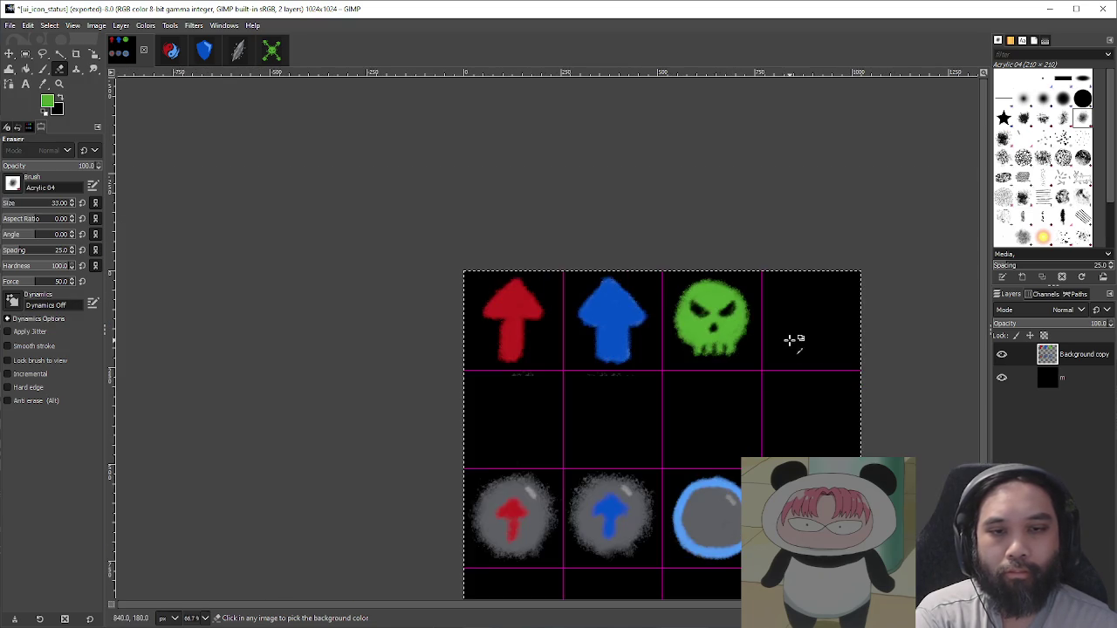
scroll(790, 341, down, 1)
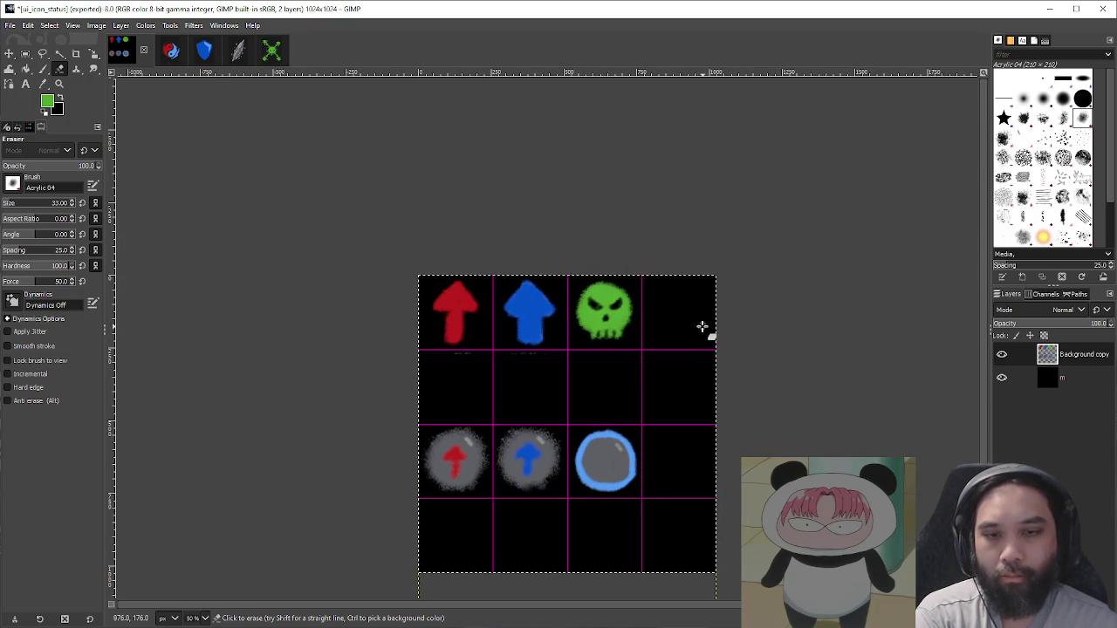
Step: Export the icon sheet as PNG, replacing the existing ui_icon_status.png
key(ctrl+shift+e)
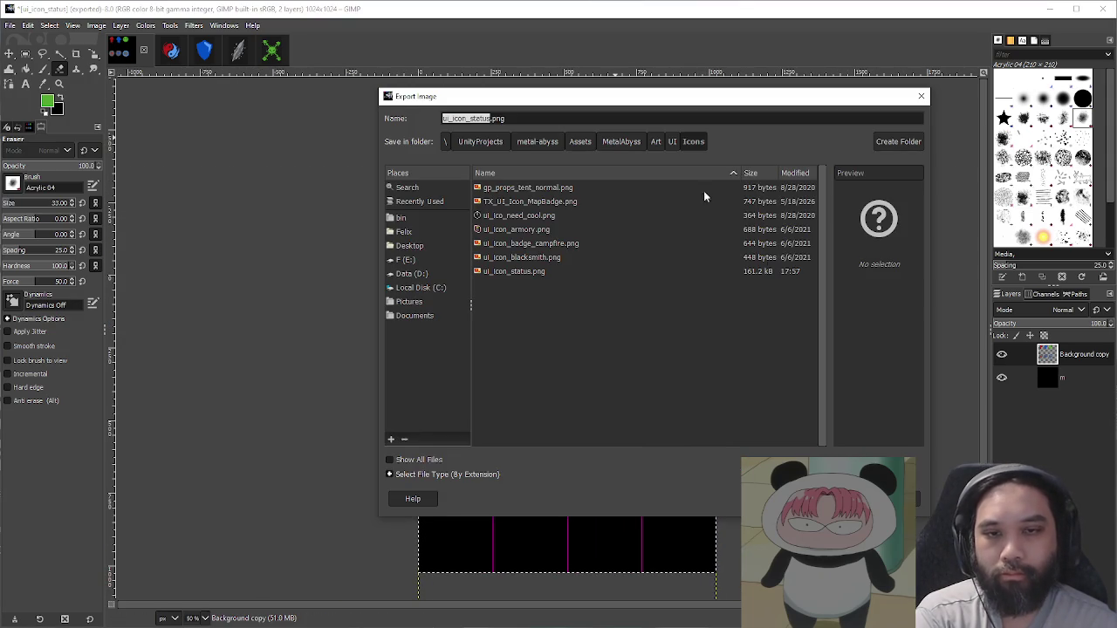
key(Return)
click(691, 357)
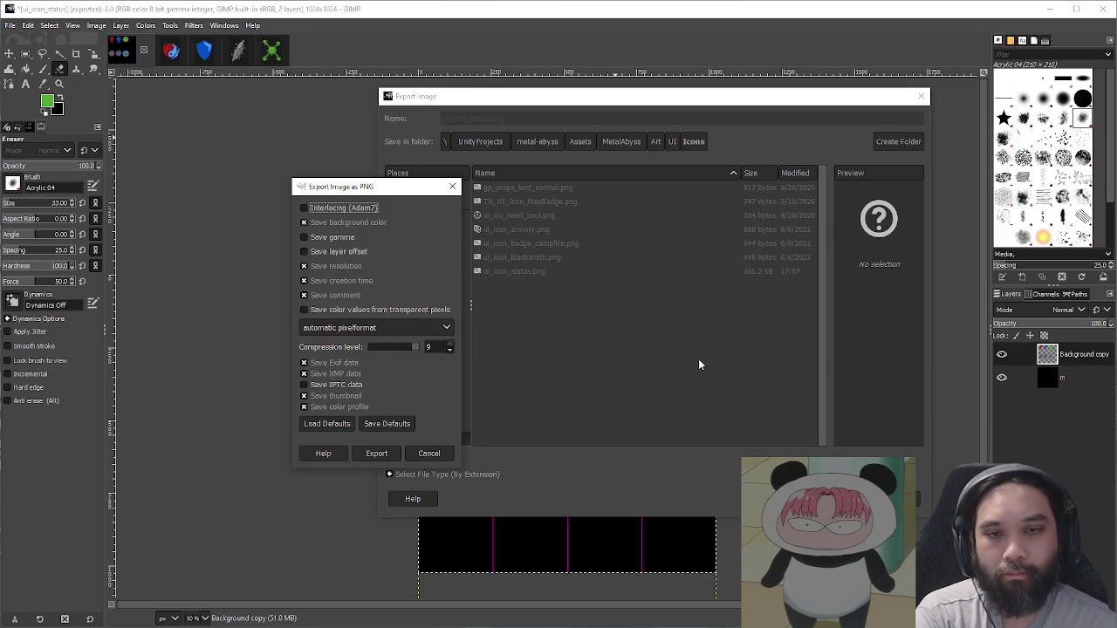
click(426, 455)
Step: Hide the black background layer and re-export the sheet with transparency over ui_icon_status.png
click(1002, 378)
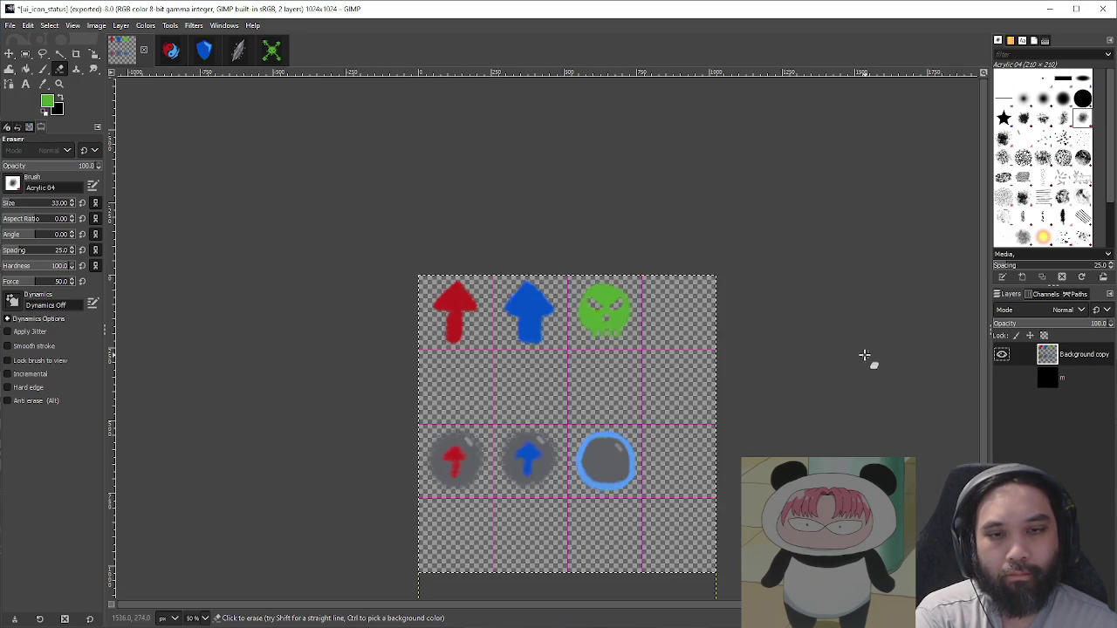
key(ctrl+shift+e)
key(Return)
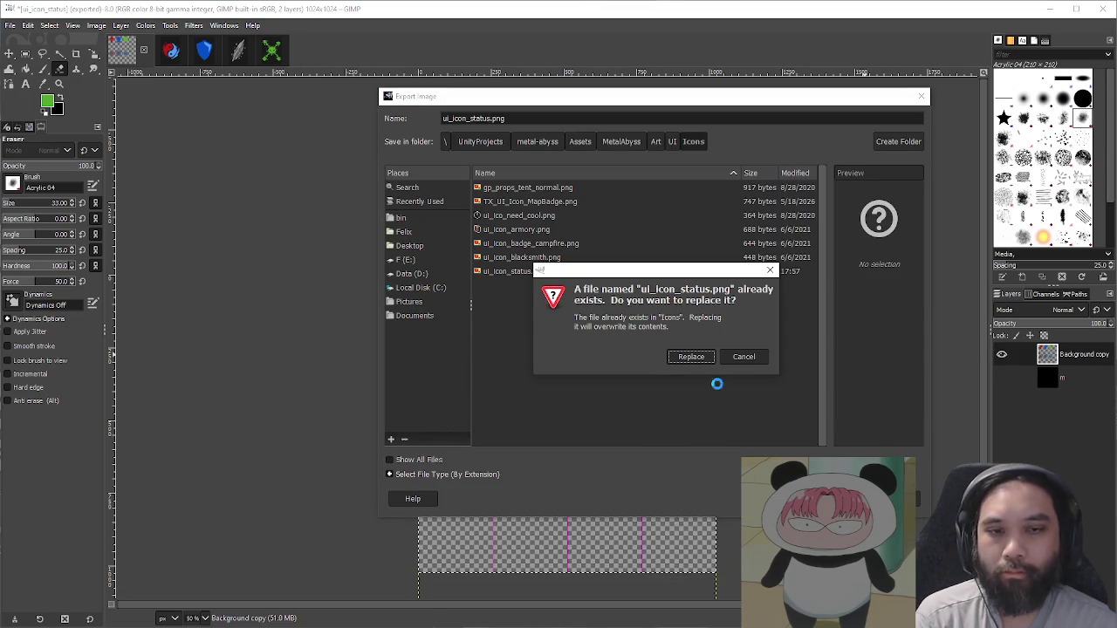
click(697, 362)
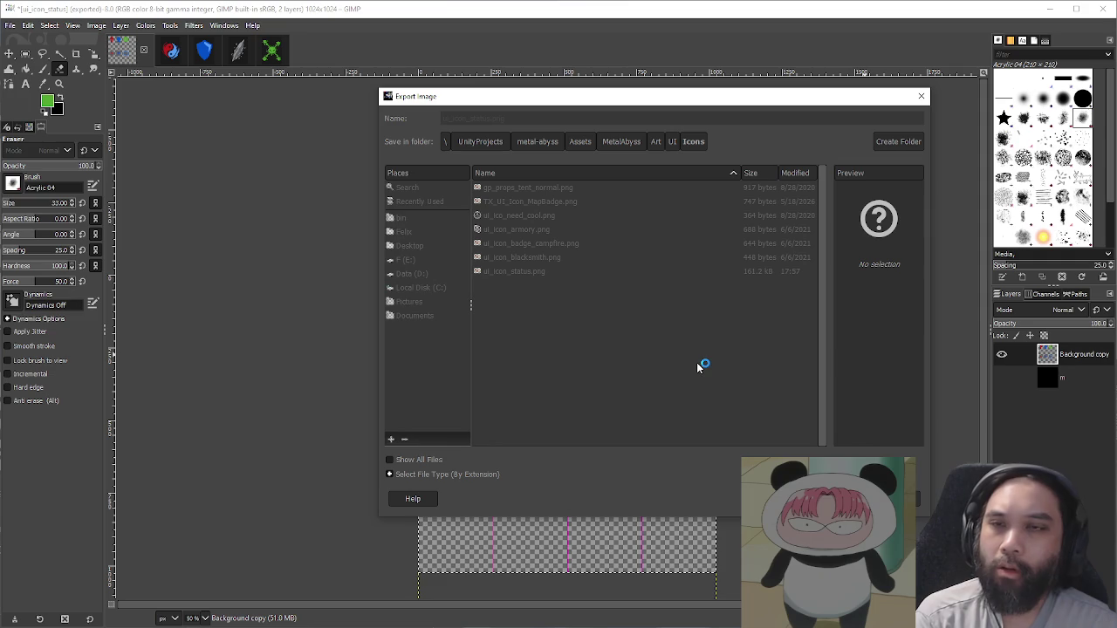
key(Return)
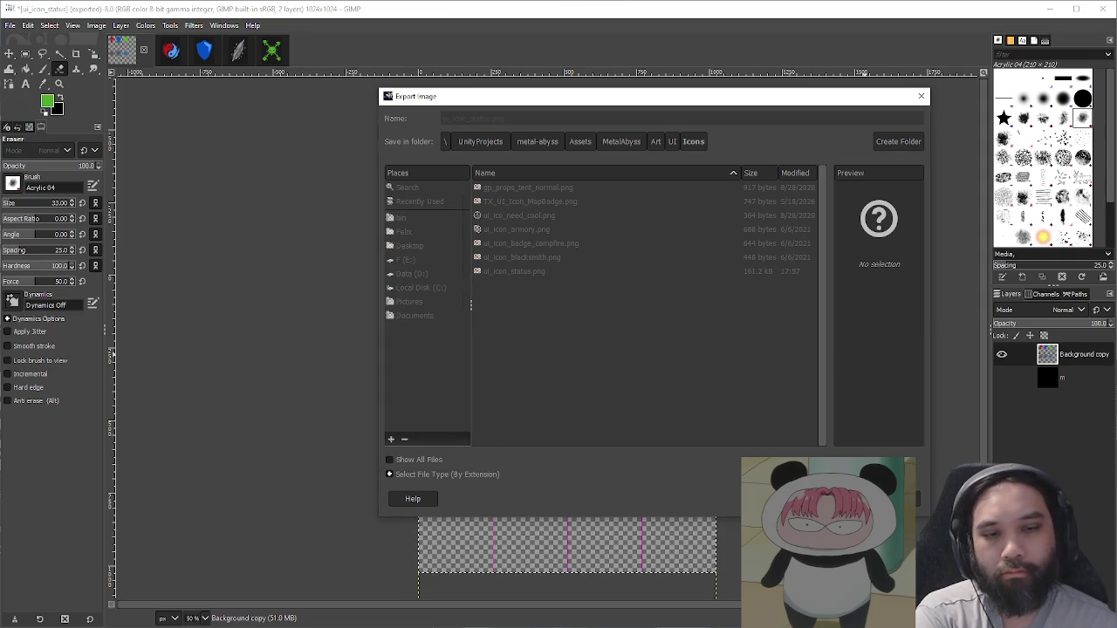
key(alt+Tab)
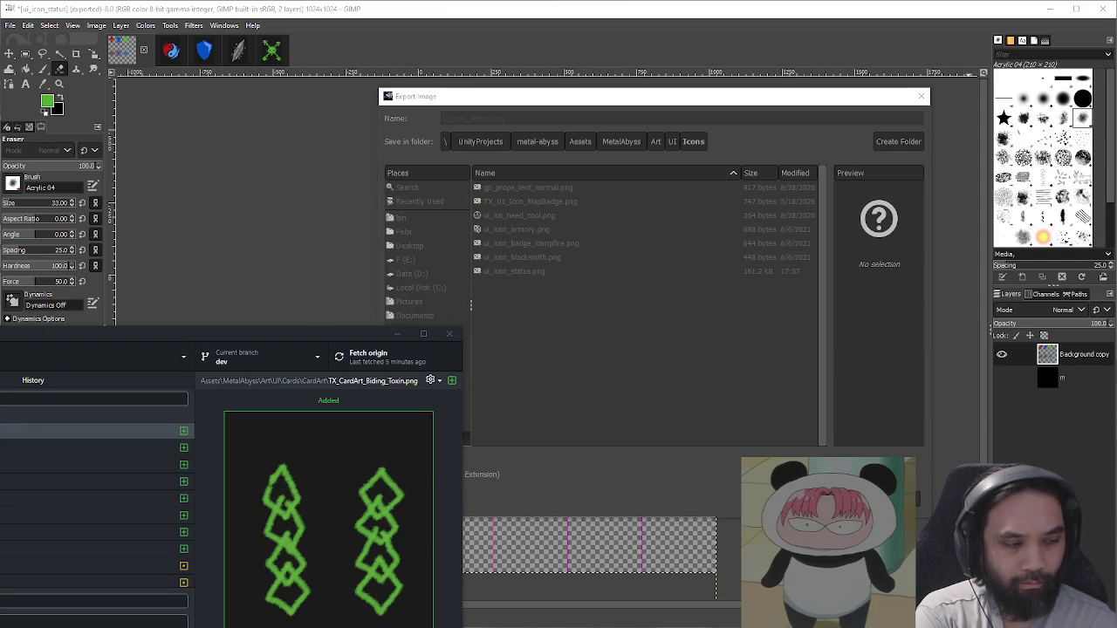
click(375, 454)
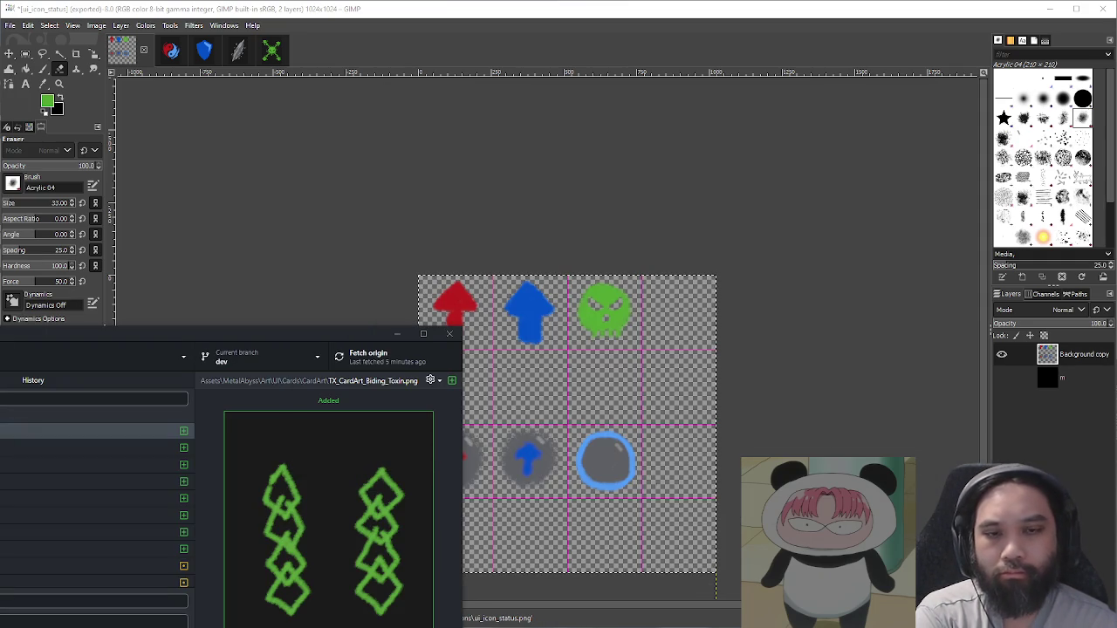
Step: Stop play mode in Unity, make the Project panel taller, and return to GIMP
key(alt+Tab)
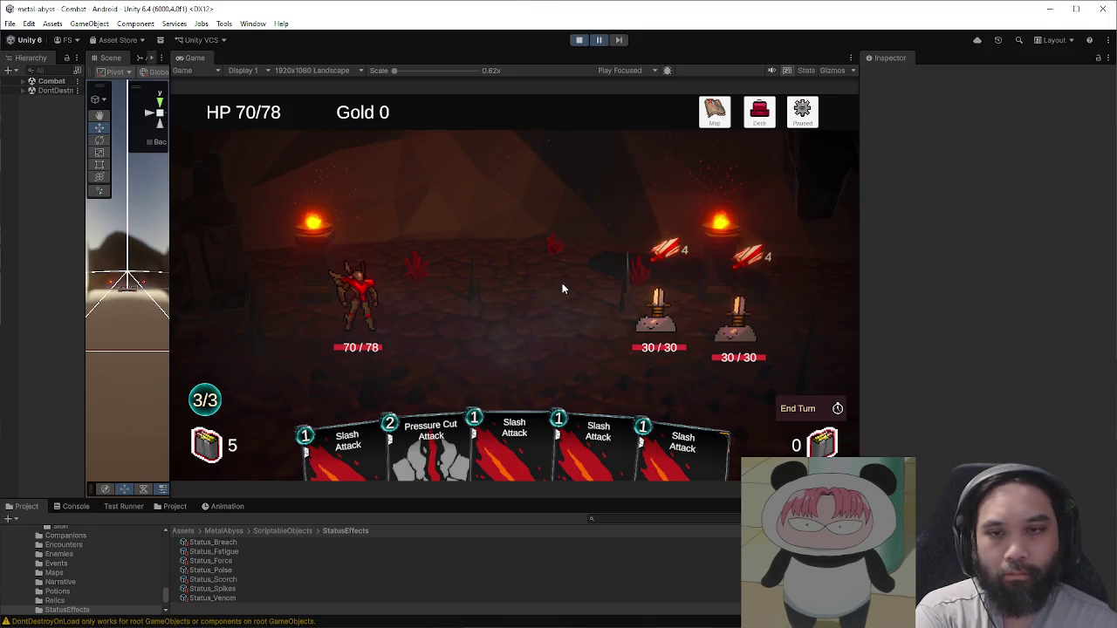
click(578, 40)
drag(568, 499, 569, 382)
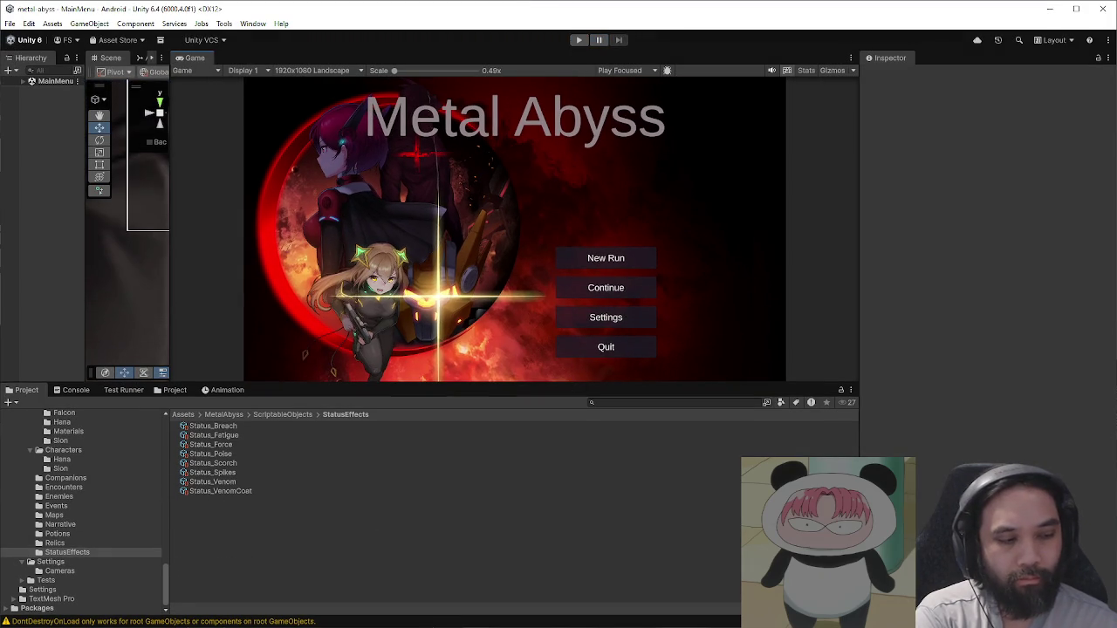
key(alt+Tab)
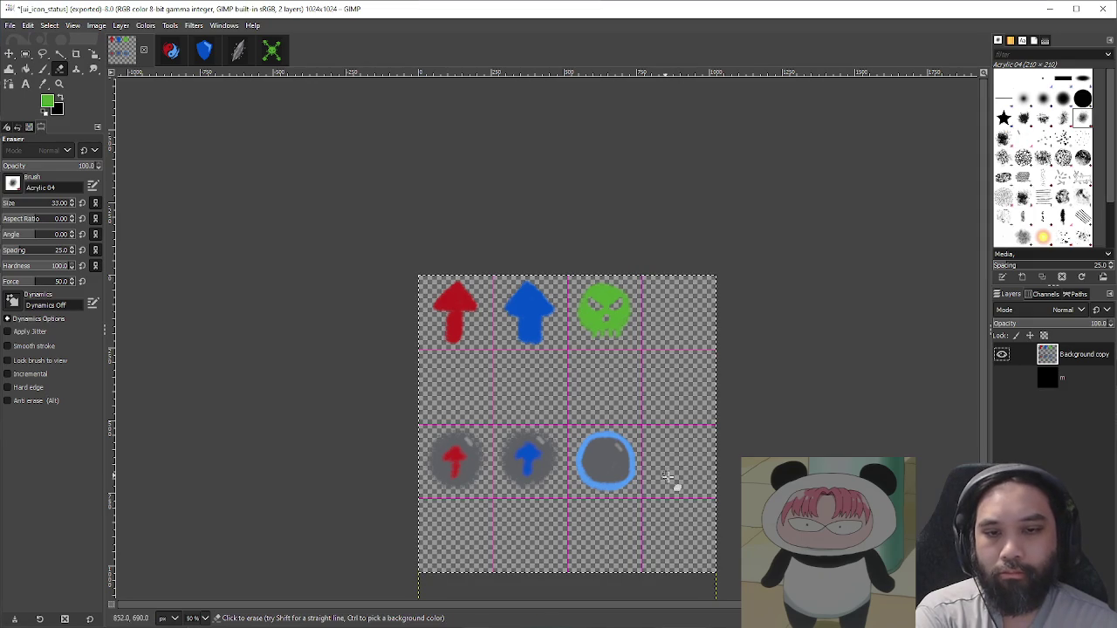
Step: Open TX_CardArt_Cinder_Edge.png in GIMP, return to the icon sheet, and sample the bubble grey
scroll(668, 475, up, 1)
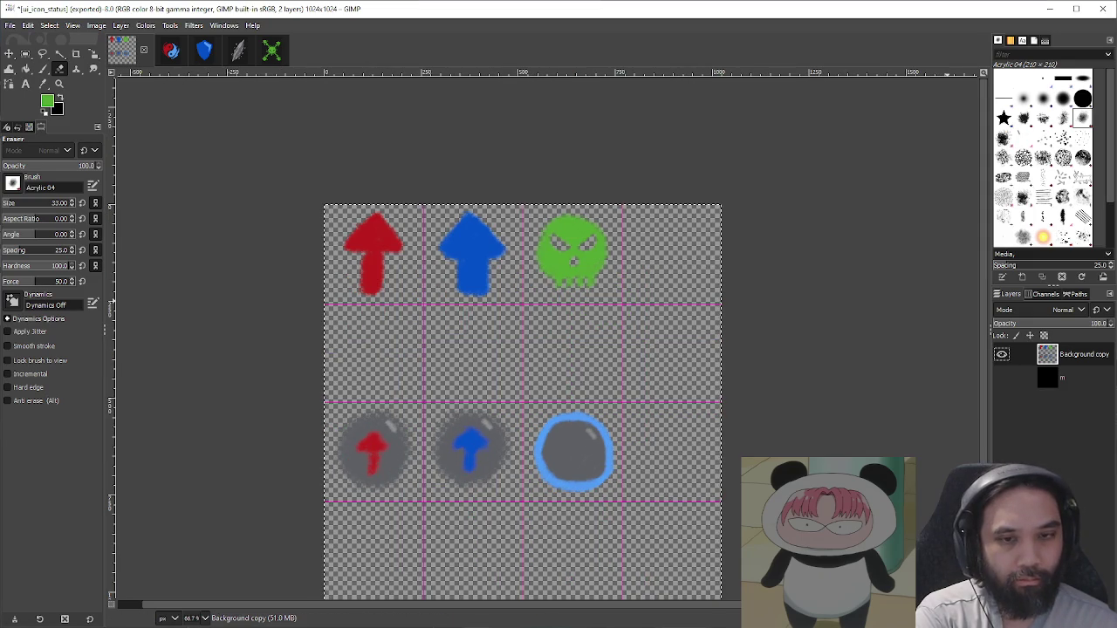
key(alt+Tab)
scroll(647, 447, up, 2)
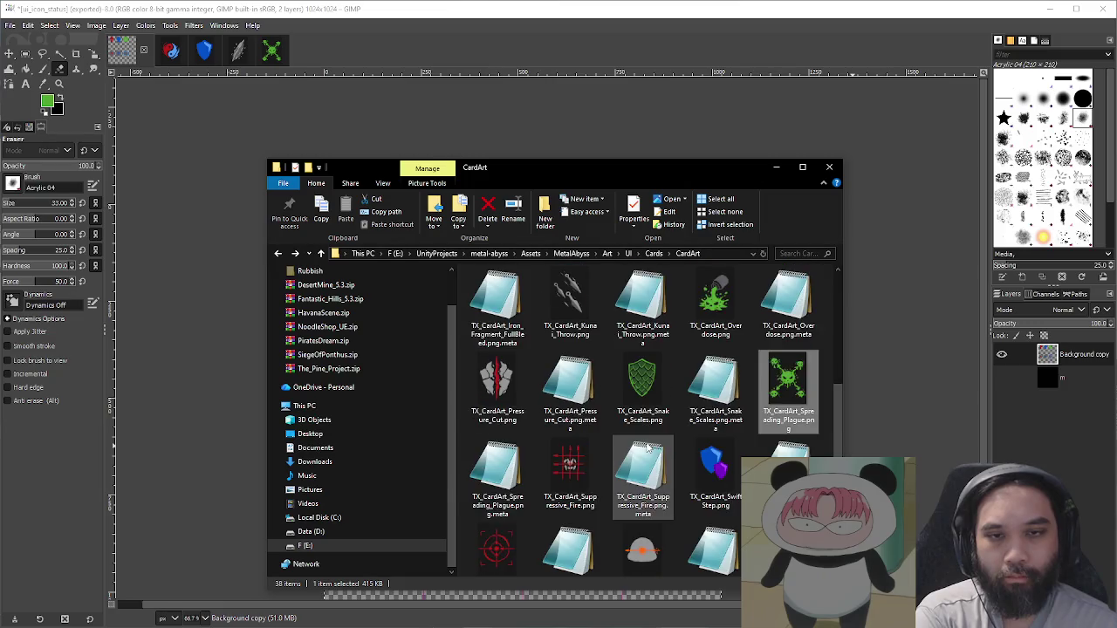
click(554, 379)
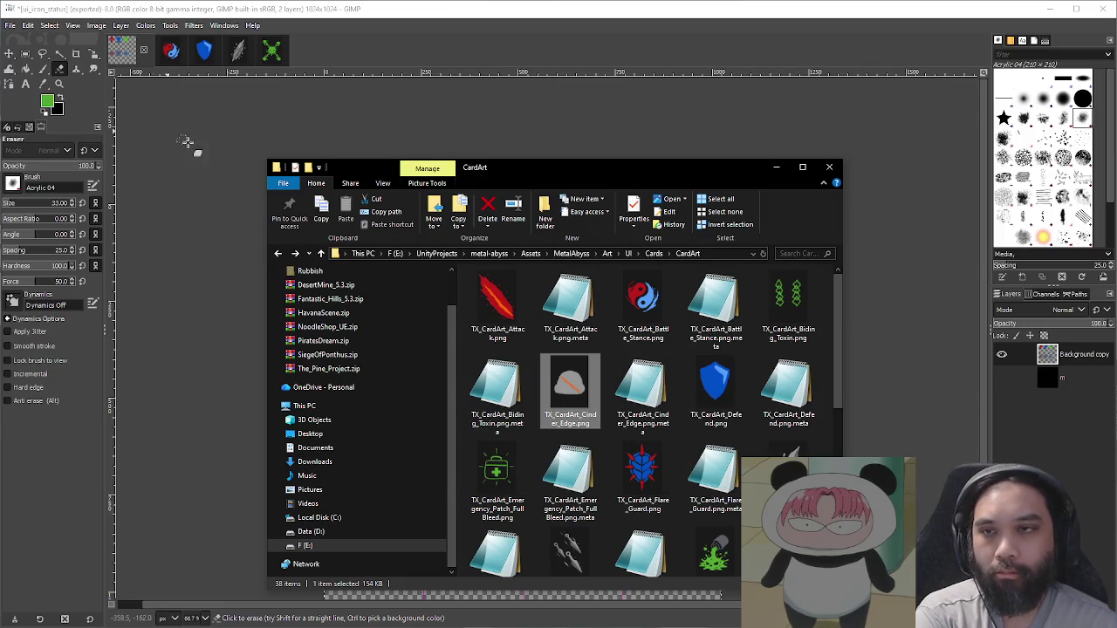
drag(498, 92, 498, 91)
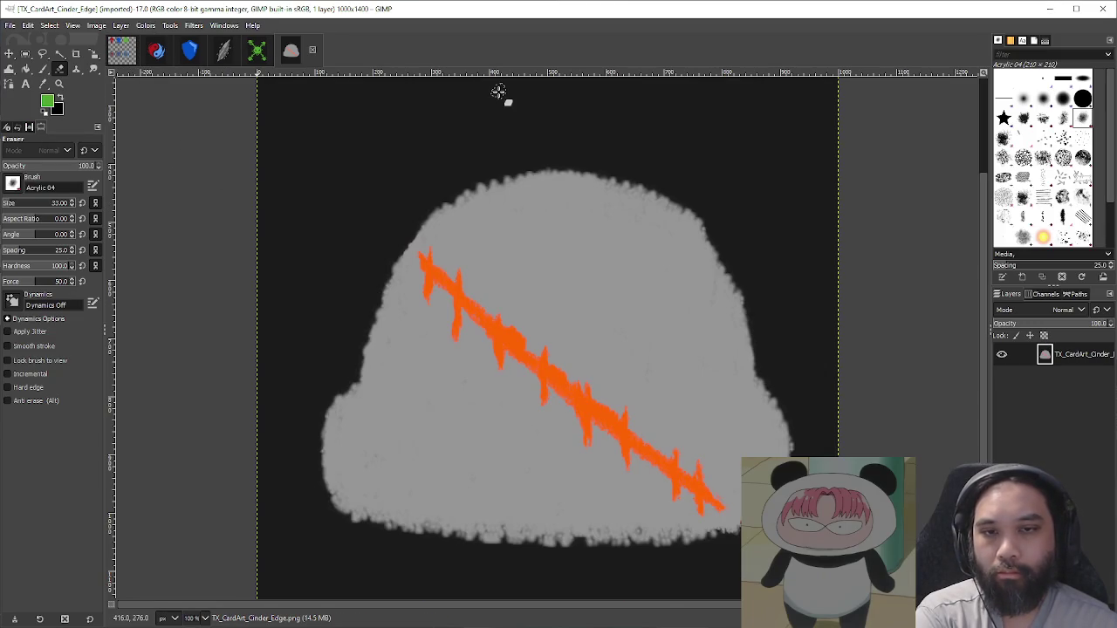
click(122, 51)
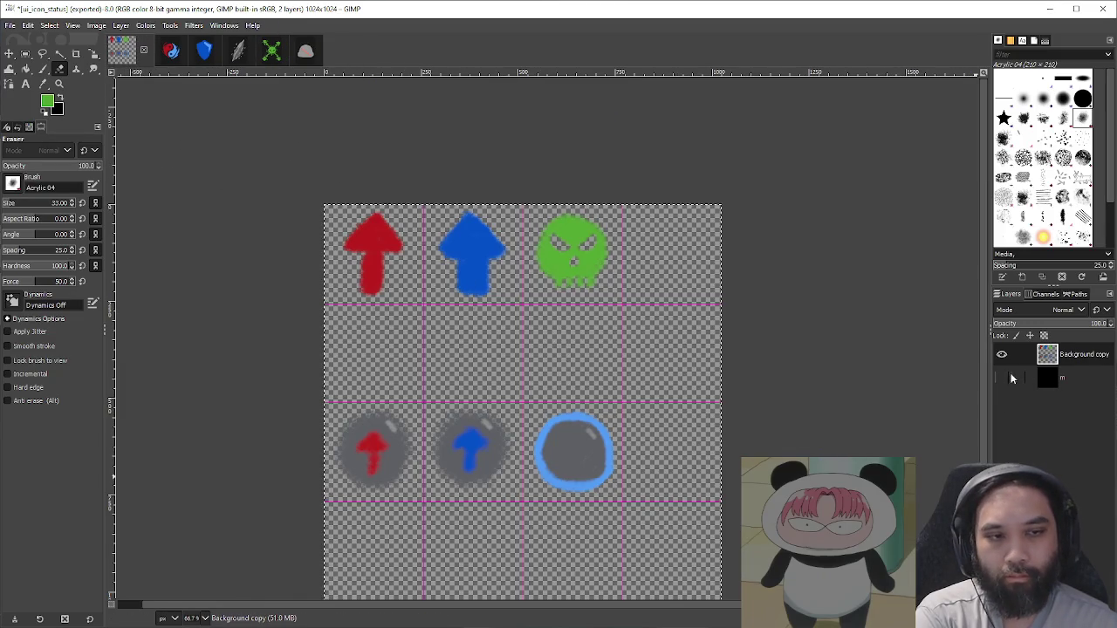
scroll(615, 509, up, 4)
key(o)
click(536, 392)
Step: Paint a grey bubble in the empty fourth cell of the third row
key(p)
key(bracketright)
key(bracketright)
key(bracketright)
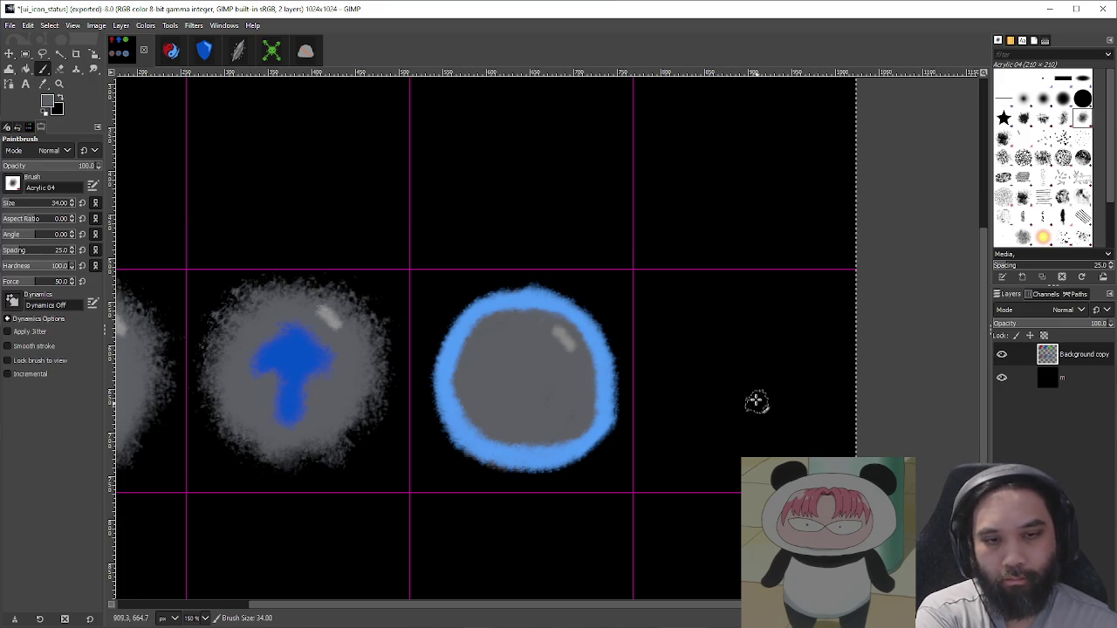
drag(729, 343, 724, 400)
key(ctrl+z)
mouse_move(734, 307)
mouse_down()
mouse_move(803, 379)
mouse_move(758, 454)
mouse_move(699, 441)
mouse_move(743, 375)
mouse_move(711, 337)
mouse_move(792, 350)
mouse_move(811, 399)
mouse_move(730, 429)
mouse_move(673, 379)
mouse_move(723, 326)
mouse_move(728, 366)
mouse_move(765, 392)
mouse_move(720, 412)
mouse_move(789, 398)
mouse_move(795, 351)
mouse_move(771, 317)
mouse_move(719, 323)
mouse_move(696, 394)
mouse_move(703, 410)
mouse_up()
key(bracketright)
key(bracketright)
key(bracketright)
key(bracketright)
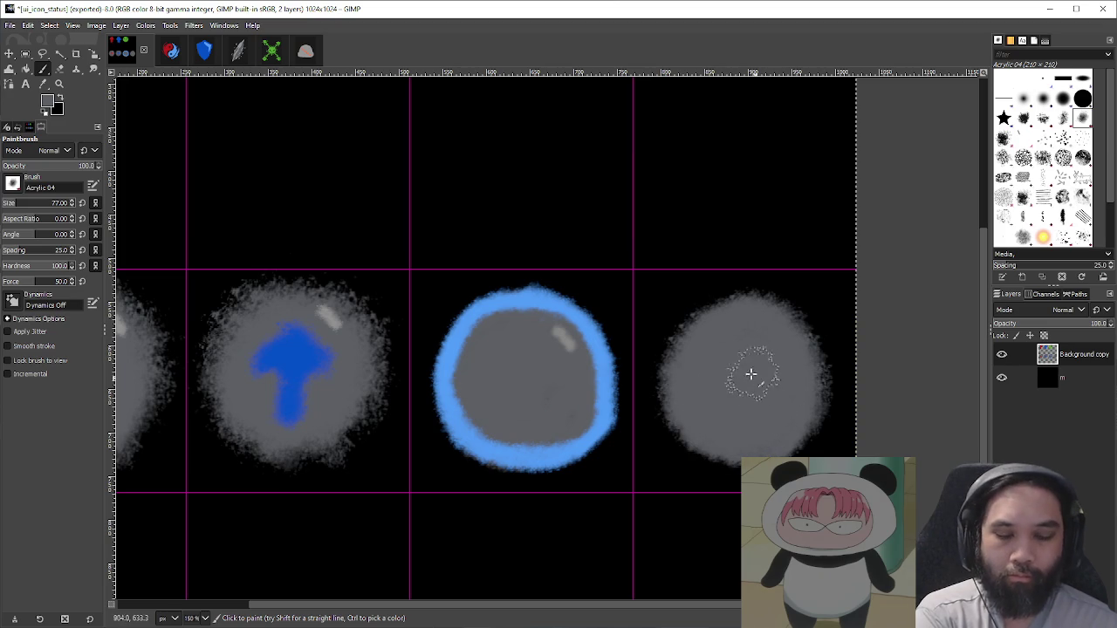
Step: Sample orange from the Cinder Edge art and paint a flame blob inside the bubble
key(o)
click(304, 50)
click(513, 336)
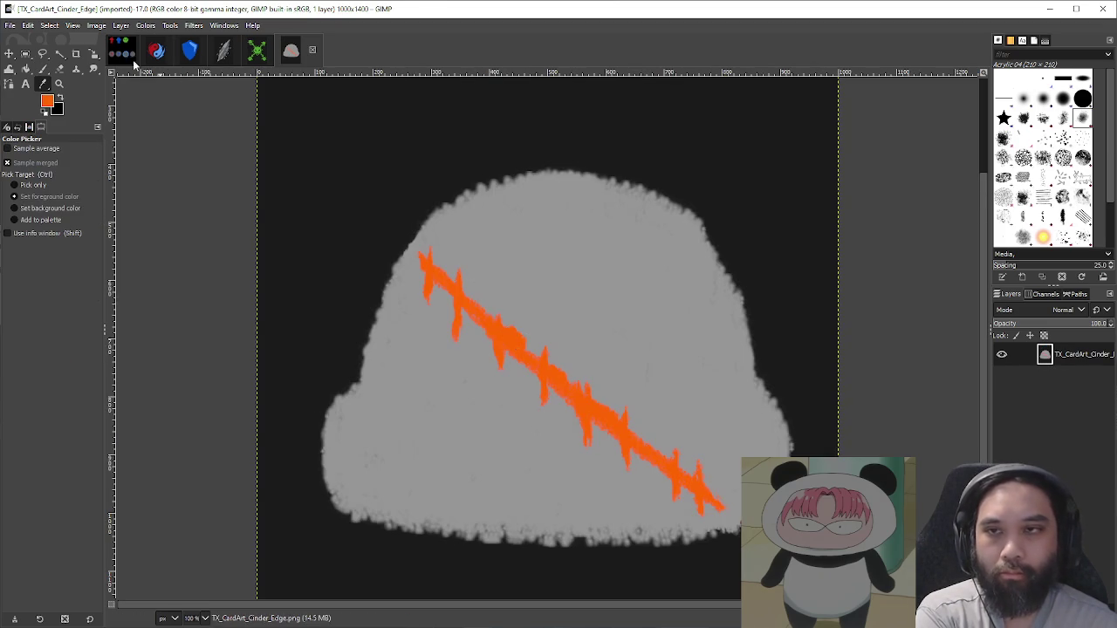
click(122, 50)
key(p)
key(bracketleft)
key(bracketleft)
key(bracketleft)
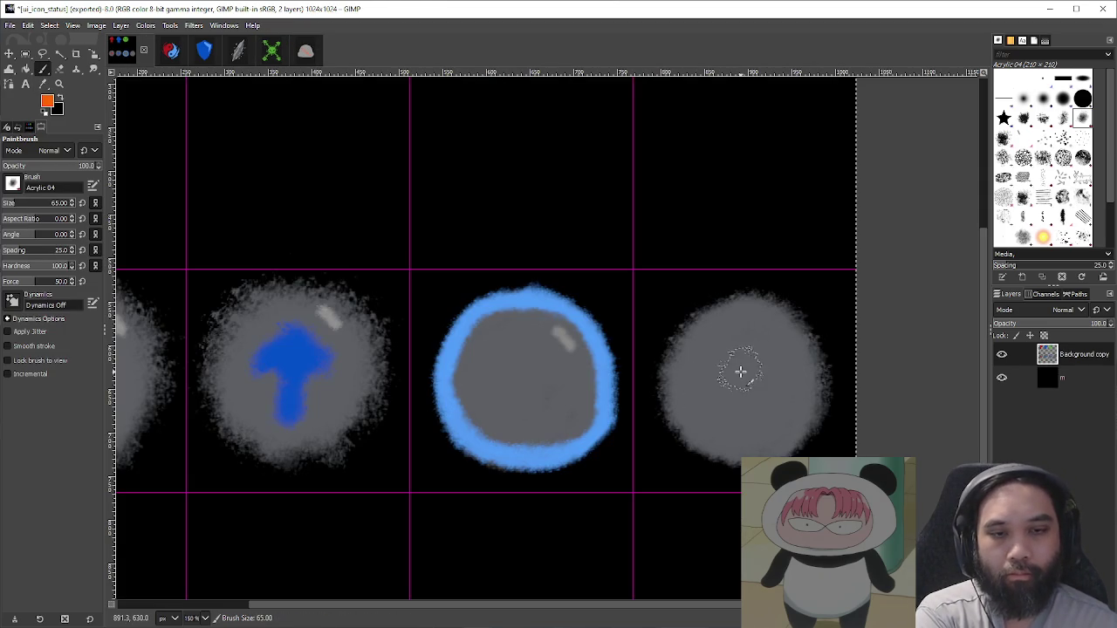
ctrl+scroll(817, 381, up, 2)
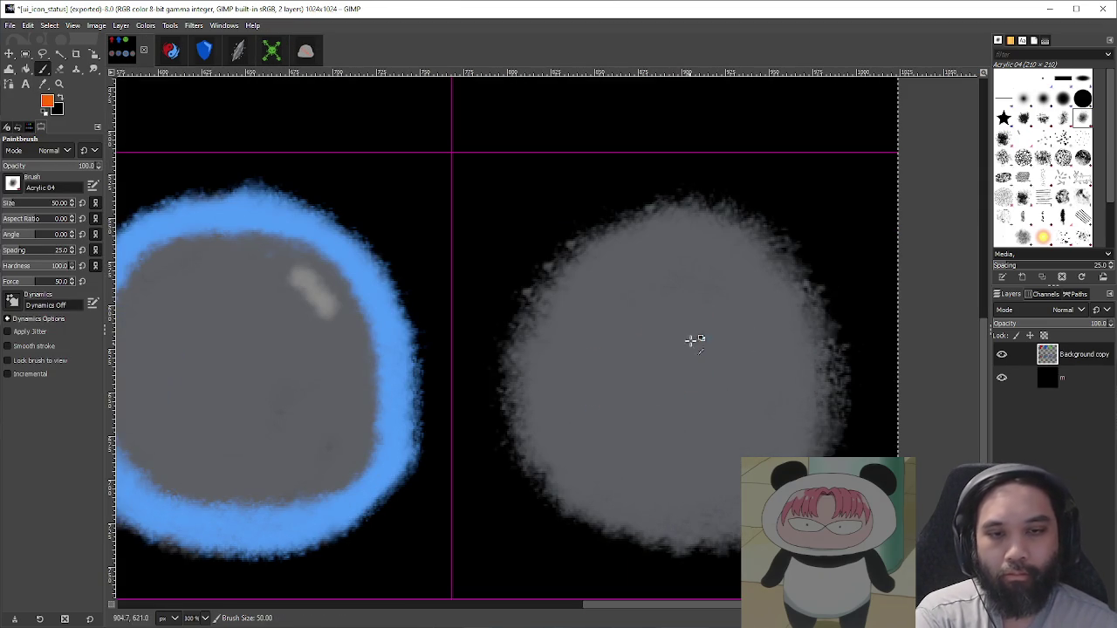
mouse_move(660, 316)
mouse_down()
mouse_move(650, 350)
mouse_move(601, 397)
mouse_move(637, 458)
mouse_move(713, 463)
mouse_up()
key(ctrl+z)
mouse_move(640, 323)
mouse_down()
mouse_move(611, 371)
mouse_move(602, 419)
mouse_move(698, 445)
mouse_move(748, 402)
mouse_move(716, 336)
mouse_move(672, 293)
mouse_move(613, 342)
mouse_move(676, 411)
mouse_move(698, 407)
mouse_move(711, 361)
mouse_move(681, 376)
mouse_move(699, 351)
mouse_up()
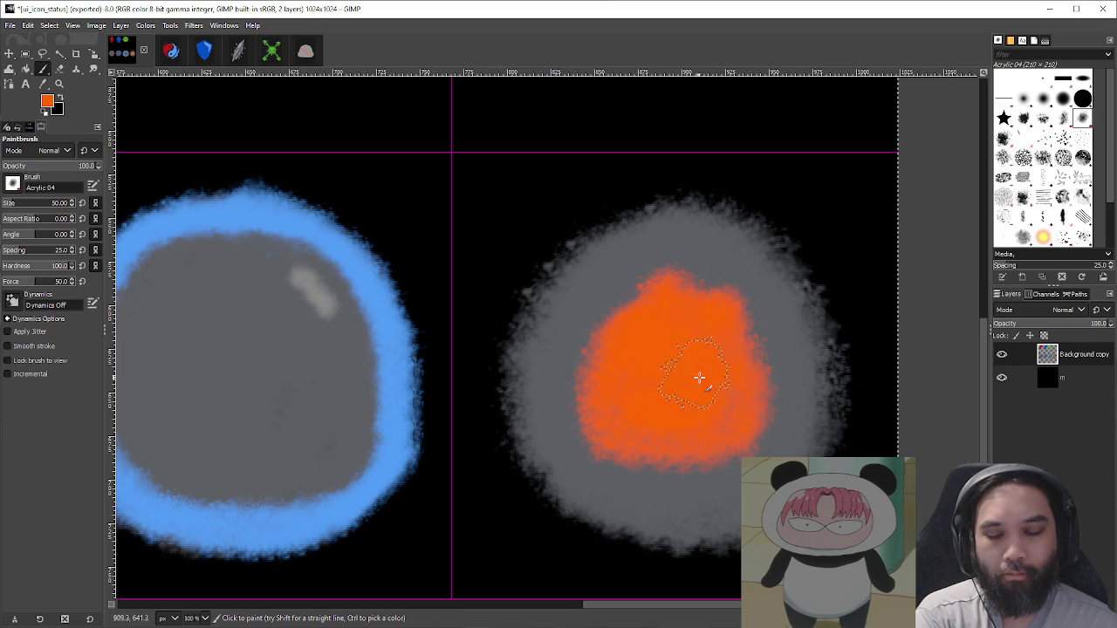
scroll(785, 366, down, 3)
scroll(810, 351, up, 3)
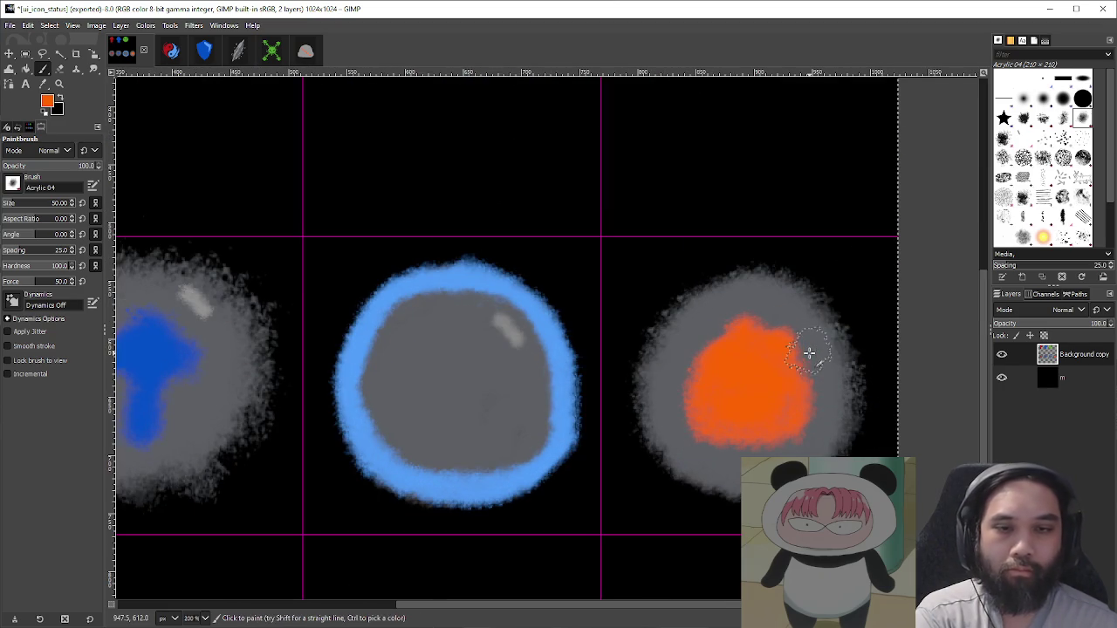
Step: Borrow red from the Battle Stance card and try red edge strokes on the orange flame
click(170, 53)
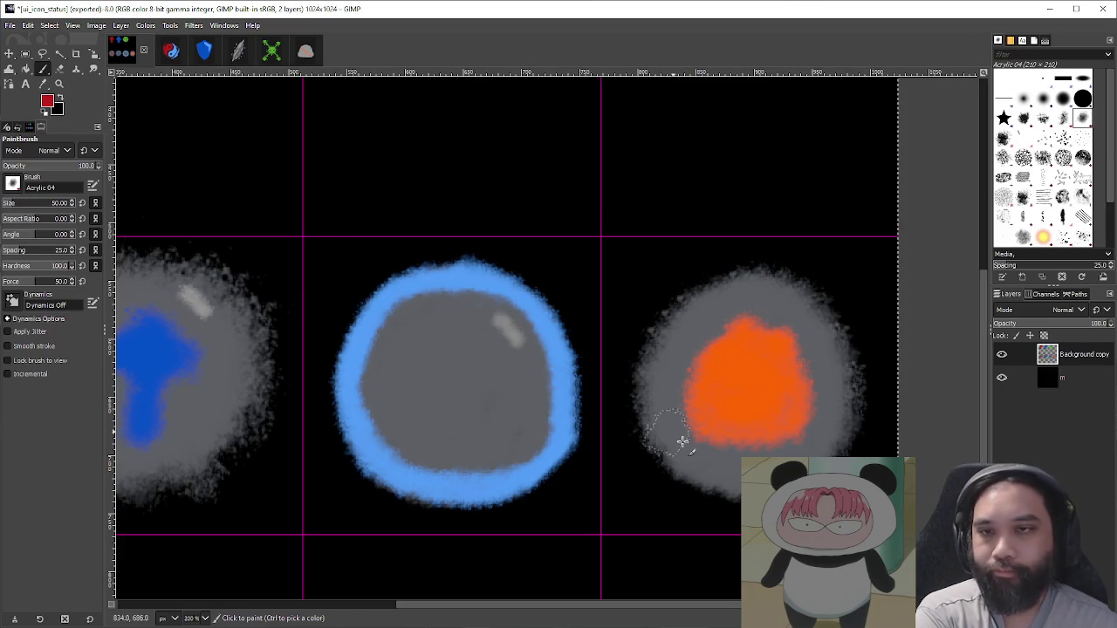
drag(724, 375, 751, 419)
key(ctrl+z)
key(bracketleft)
key(bracketleft)
key(bracketleft)
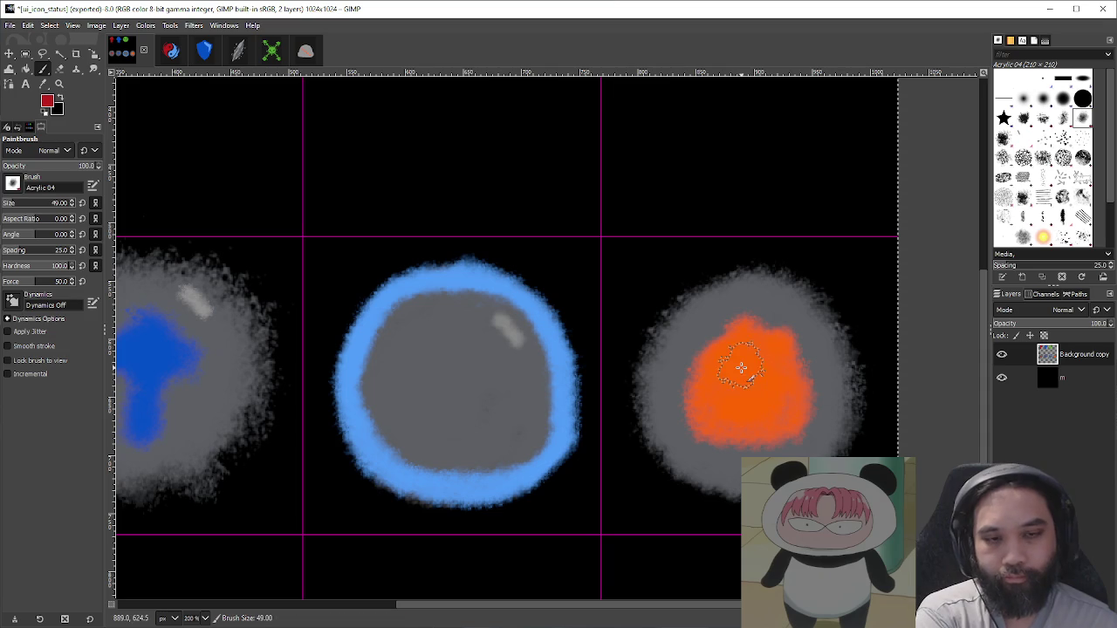
scroll(733, 379, right, 3)
mouse_move(629, 386)
mouse_down()
mouse_move(641, 428)
mouse_move(661, 444)
mouse_move(707, 445)
mouse_move(738, 412)
mouse_move(731, 374)
mouse_move(704, 341)
mouse_move(664, 353)
mouse_move(623, 386)
mouse_move(643, 442)
mouse_move(623, 381)
mouse_move(681, 318)
mouse_move(709, 330)
mouse_move(736, 369)
mouse_move(745, 429)
mouse_move(646, 439)
mouse_move(630, 389)
mouse_up()
key(ctrl+z)
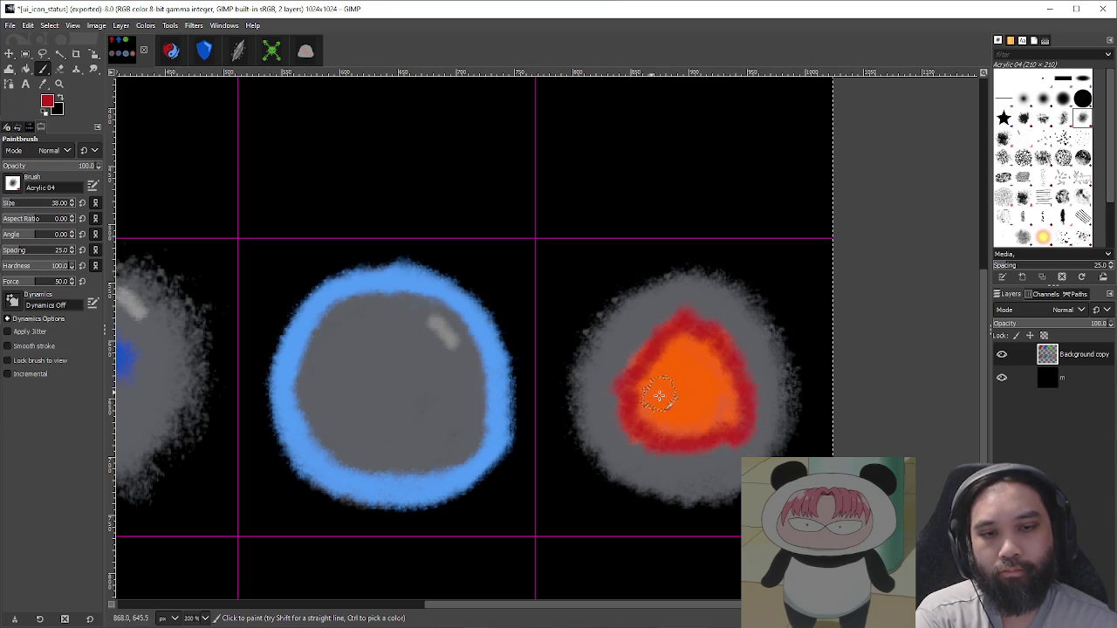
ctrl+scroll(860, 435, down, 4)
scroll(860, 435, up, 5)
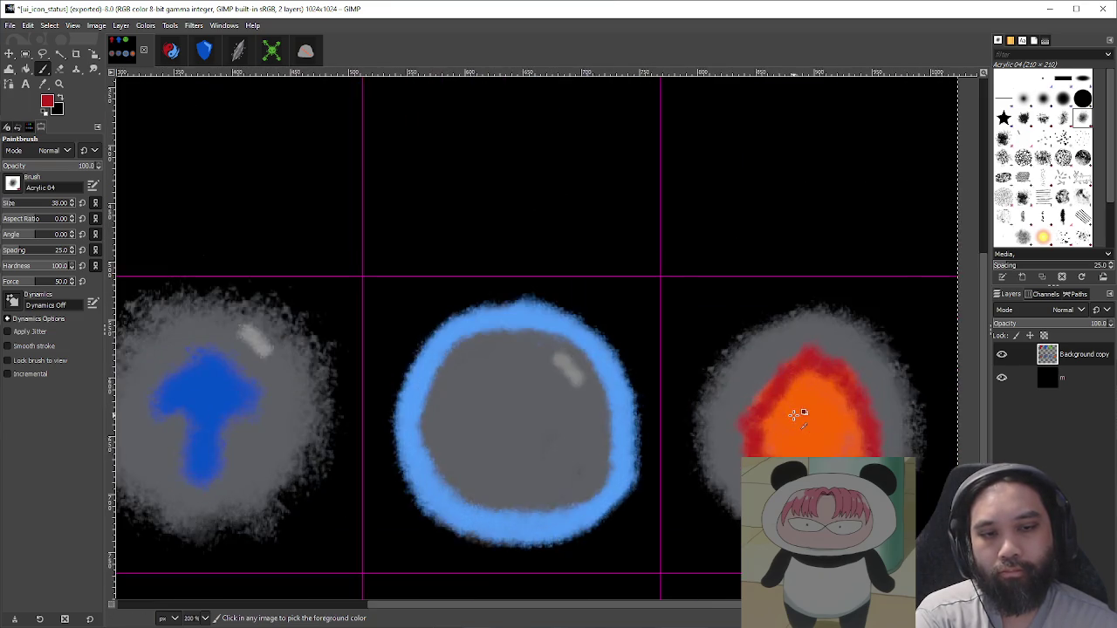
scroll(644, 436, right, 3)
drag(604, 427, 686, 449)
key(ctrl+z)
mouse_move(581, 458)
mouse_down()
mouse_move(683, 429)
mouse_move(640, 412)
mouse_up()
key(ctrl+z)
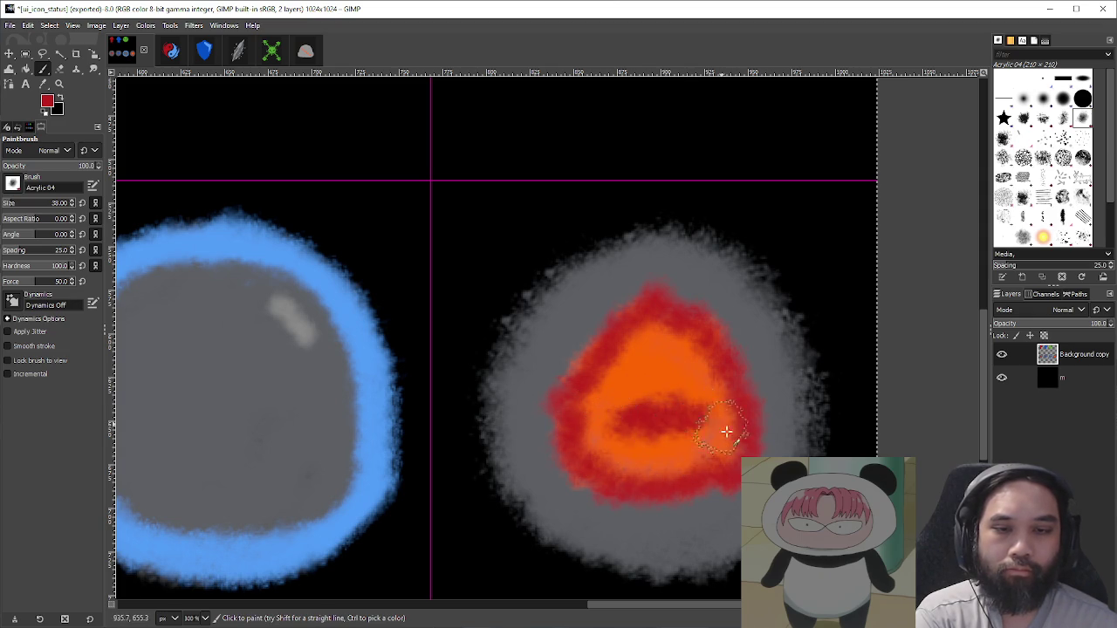
scroll(843, 434, down, 3)
scroll(765, 424, up, 4)
key(ctrl+z)
Step: Paint a red rim around the orange flame, tidying stray edges with grey and red
mouse_move(725, 439)
mouse_down()
mouse_move(690, 484)
mouse_move(842, 423)
mouse_move(856, 430)
mouse_up()
scroll(871, 430, down, 3)
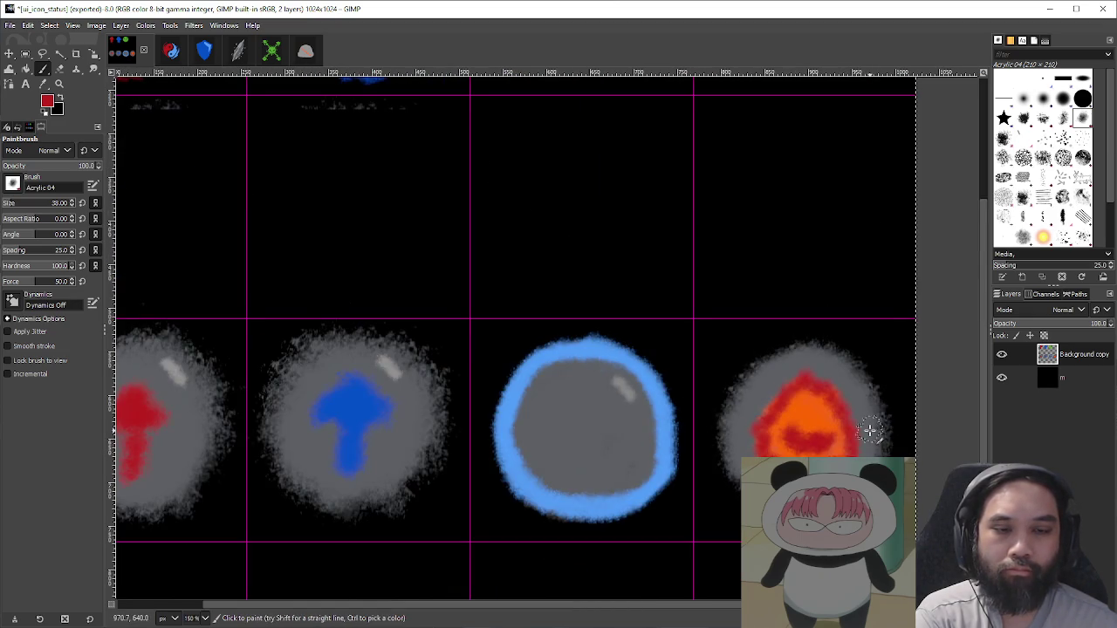
scroll(864, 428, up, 3)
scroll(733, 414, down, 3)
scroll(651, 403, up, 3)
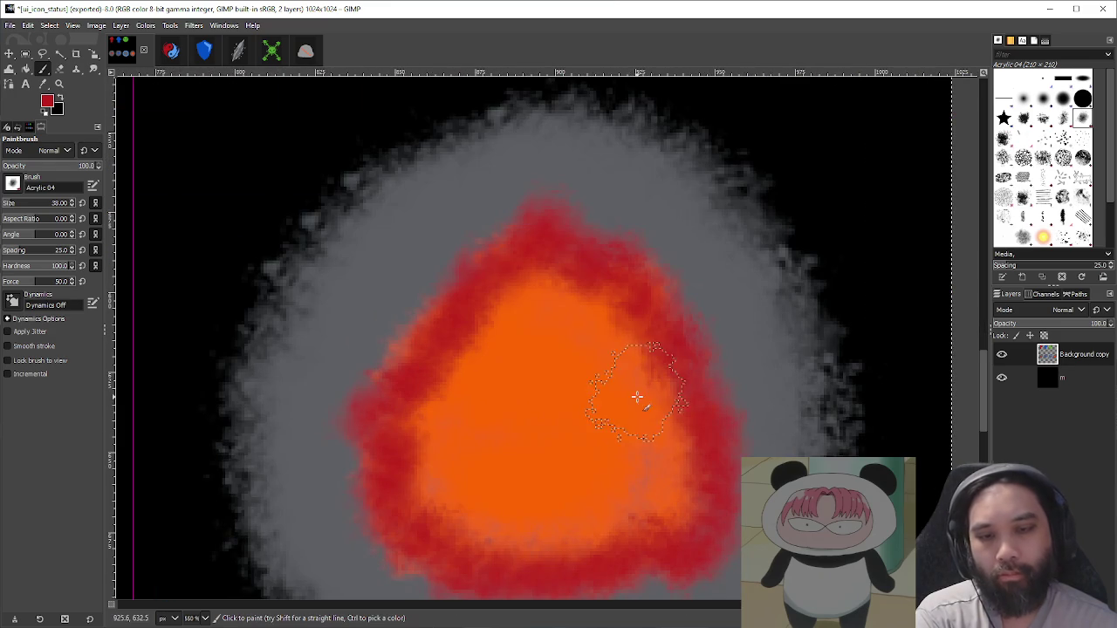
ctrl+click(411, 305)
mouse_move(386, 337)
mouse_down()
mouse_move(392, 351)
mouse_move(367, 362)
mouse_move(364, 331)
mouse_up()
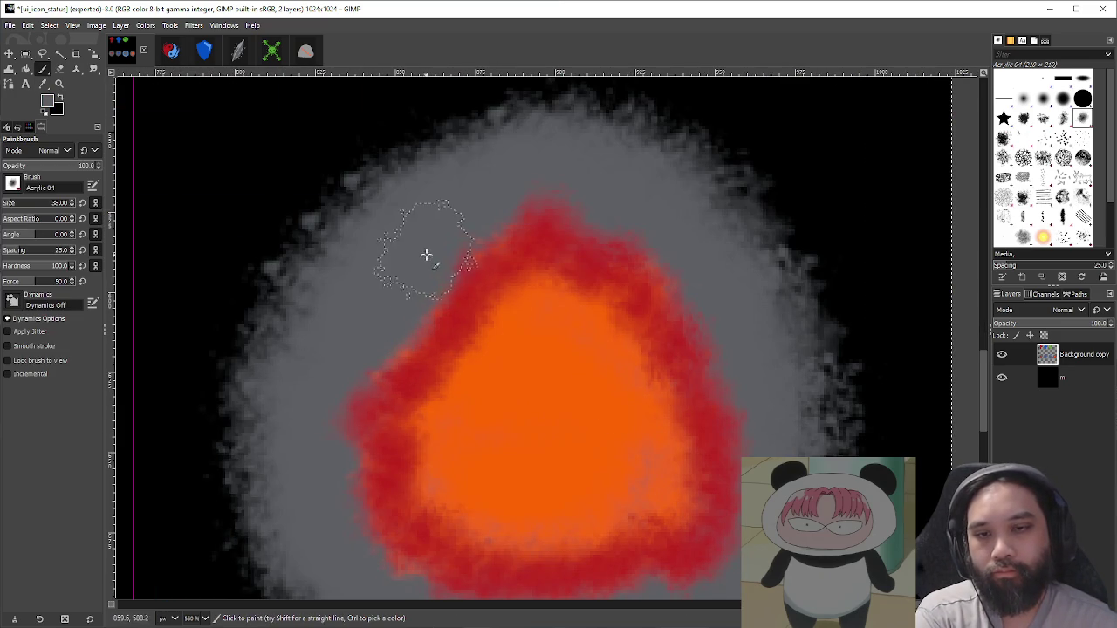
ctrl+click(437, 362)
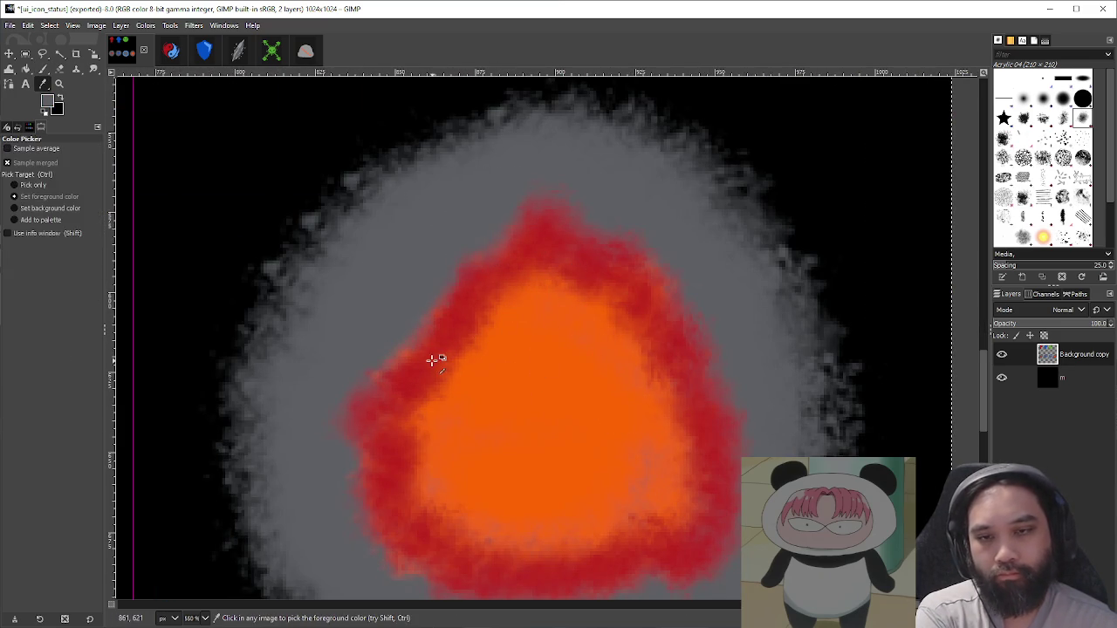
key(bracketleft)
key(bracketleft)
key(bracketleft)
key(bracketleft)
key(bracketleft)
key(bracketleft)
mouse_move(392, 374)
mouse_down()
mouse_move(414, 370)
mouse_move(379, 372)
mouse_move(425, 342)
mouse_move(464, 279)
mouse_move(485, 272)
mouse_up()
drag(622, 290, 646, 299)
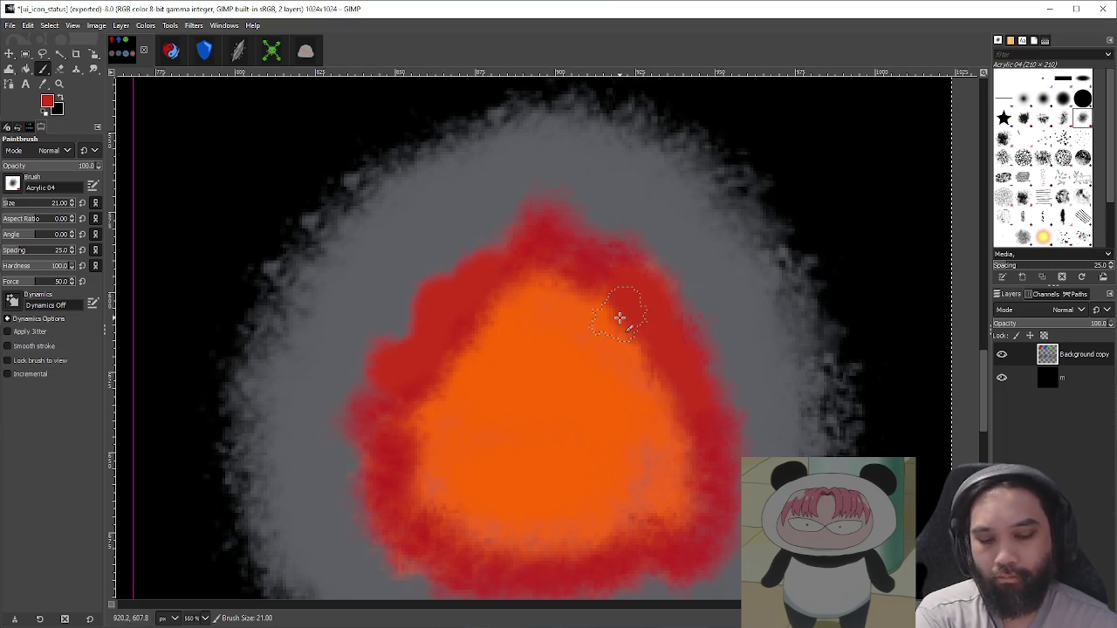
Step: Sample the bubble's light grey and add a highlight on the upper-right rim
key(o)
scroll(536, 309, down, 3)
scroll(338, 289, up, 2)
click(339, 289)
scroll(686, 267, down, 2)
scroll(531, 314, up, 2)
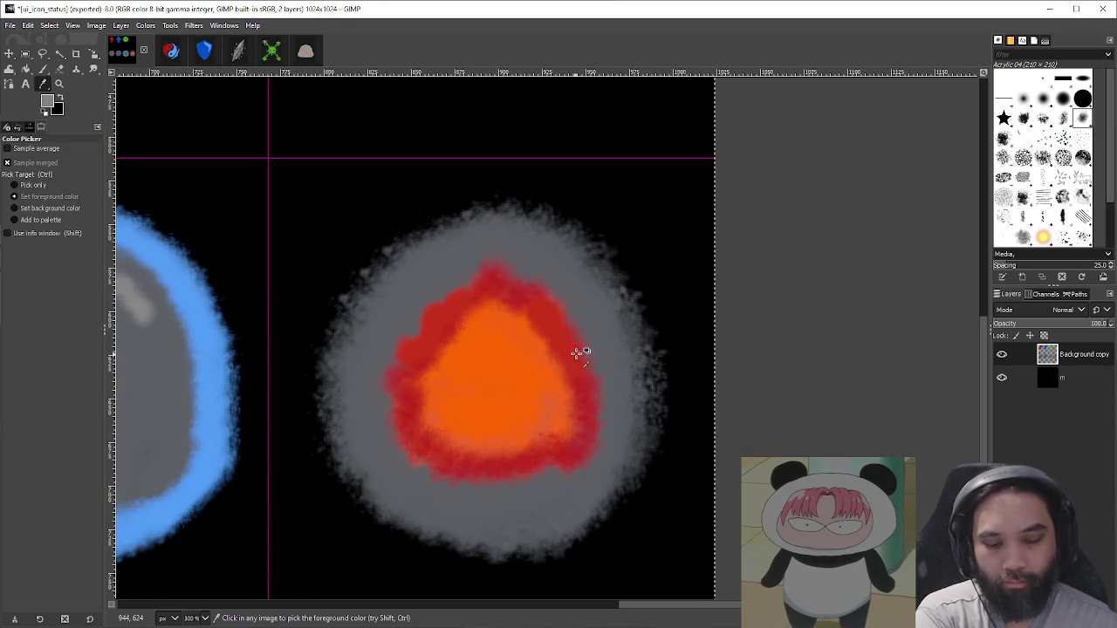
key(p)
scroll(585, 281, up, 1)
mouse_move(559, 269)
mouse_down()
mouse_move(550, 251)
mouse_move(583, 290)
mouse_move(578, 305)
mouse_up()
key(ctrl+z)
scroll(698, 365, down, 5)
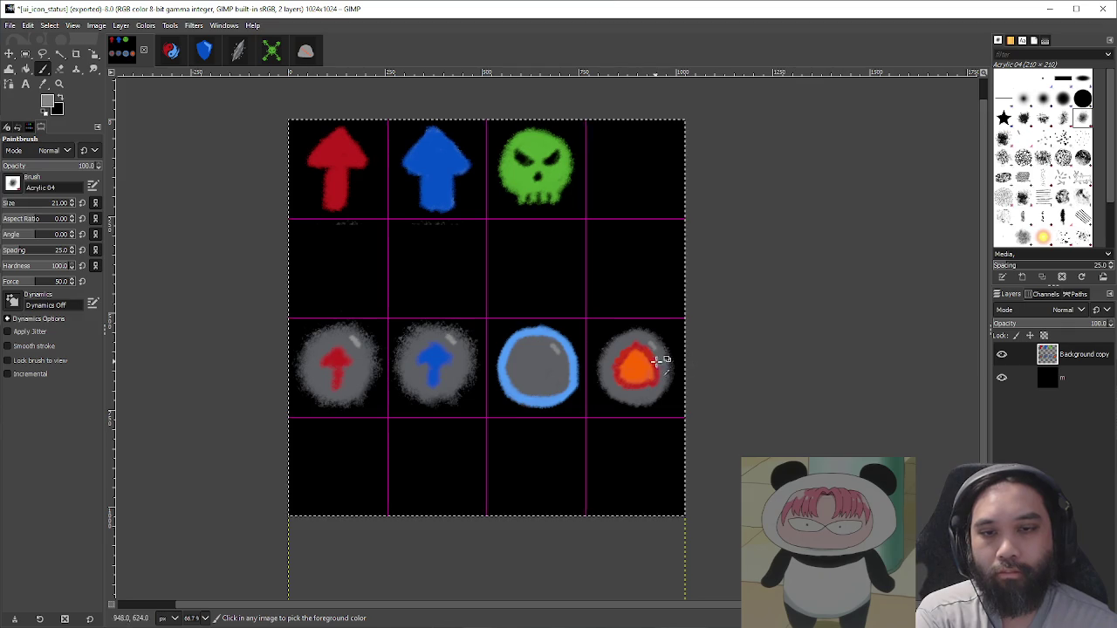
scroll(656, 360, up, 4)
key(ctrl+z)
drag(611, 281, 661, 329)
key(ctrl+z)
scroll(688, 346, down, 3)
scroll(703, 350, up, 3)
key(ctrl+z)
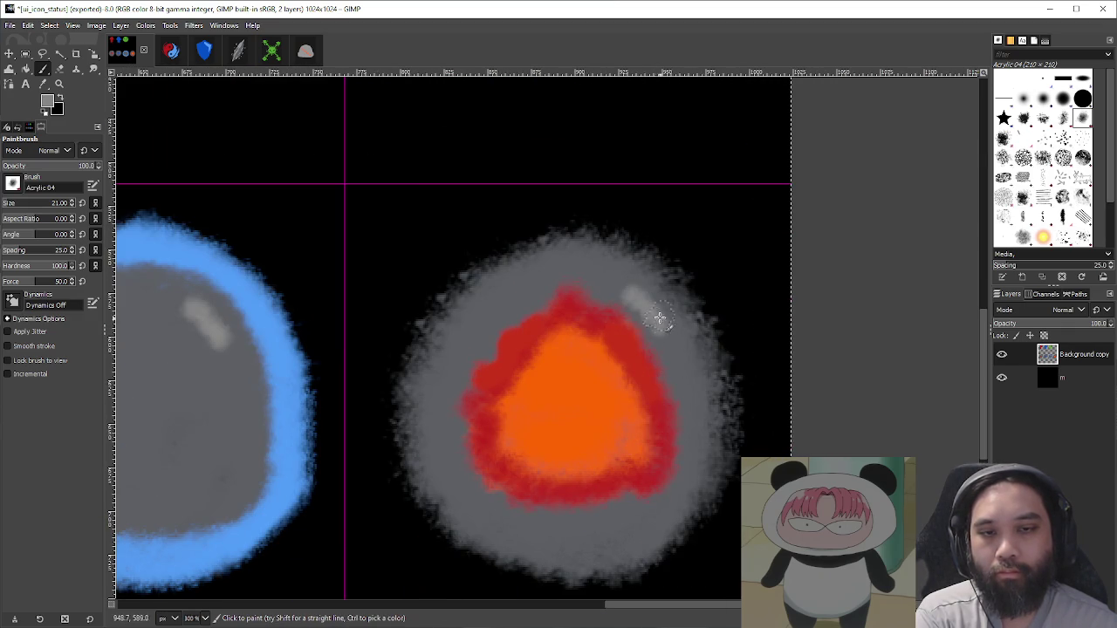
scroll(731, 324, down, 2)
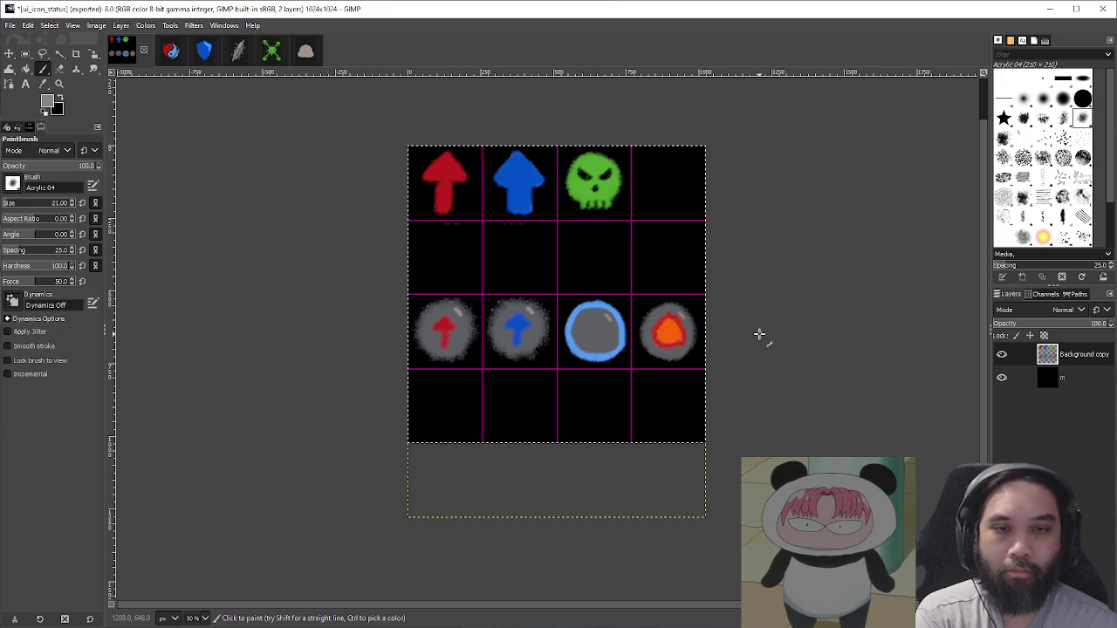
scroll(668, 362, down, 1)
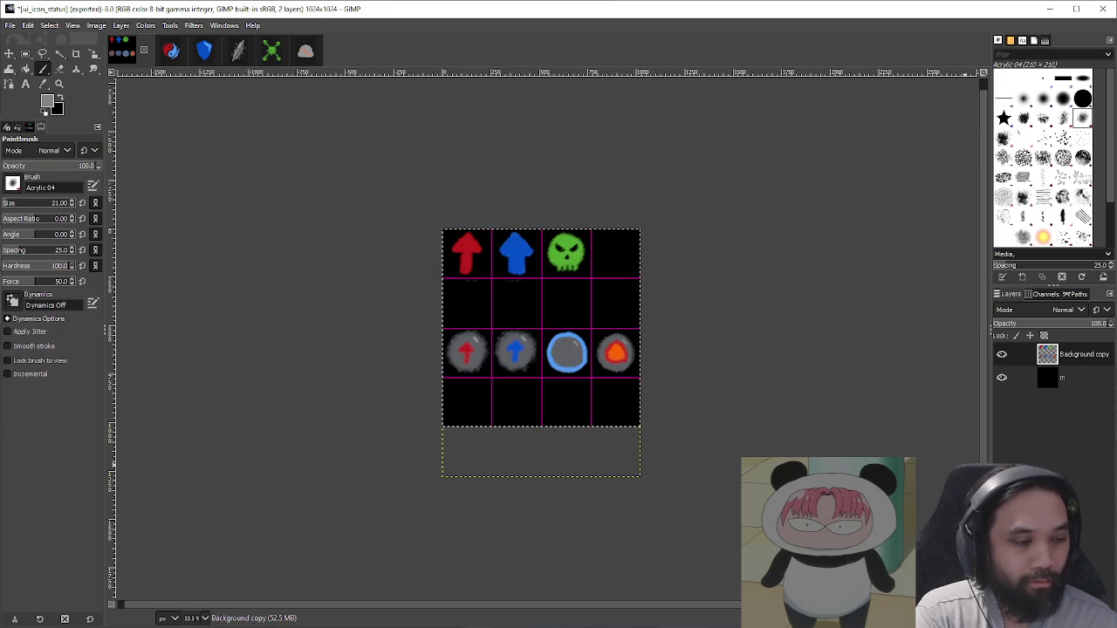
key(alt+Tab)
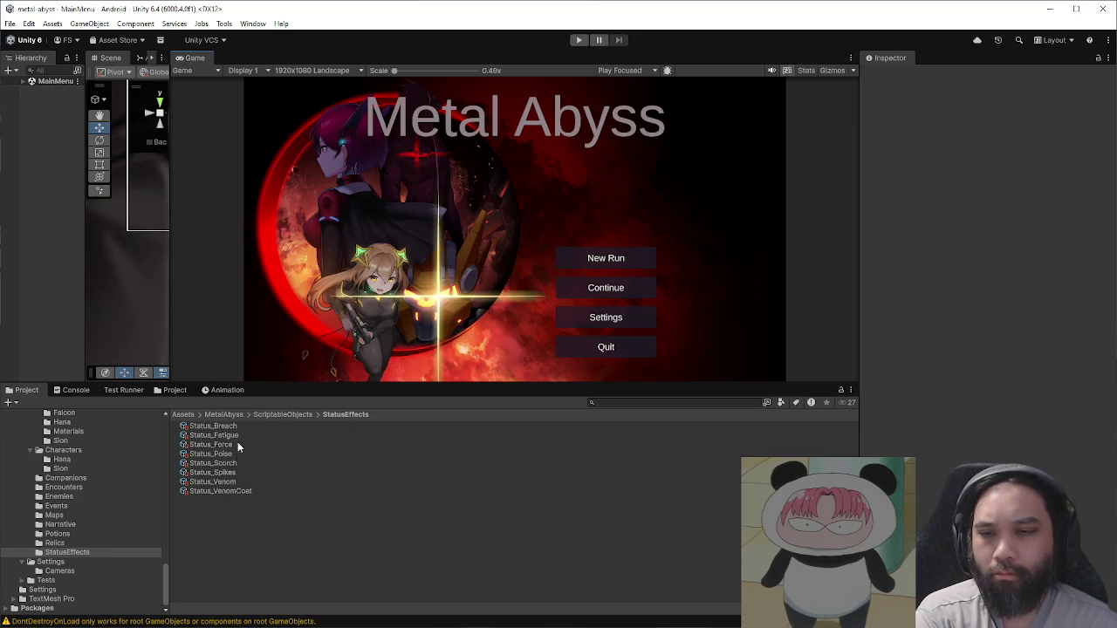
Step: Check the Icon fields of Status_VenomCoat and Status_Spikes, then bring the GIMP icon sheet back
click(243, 494)
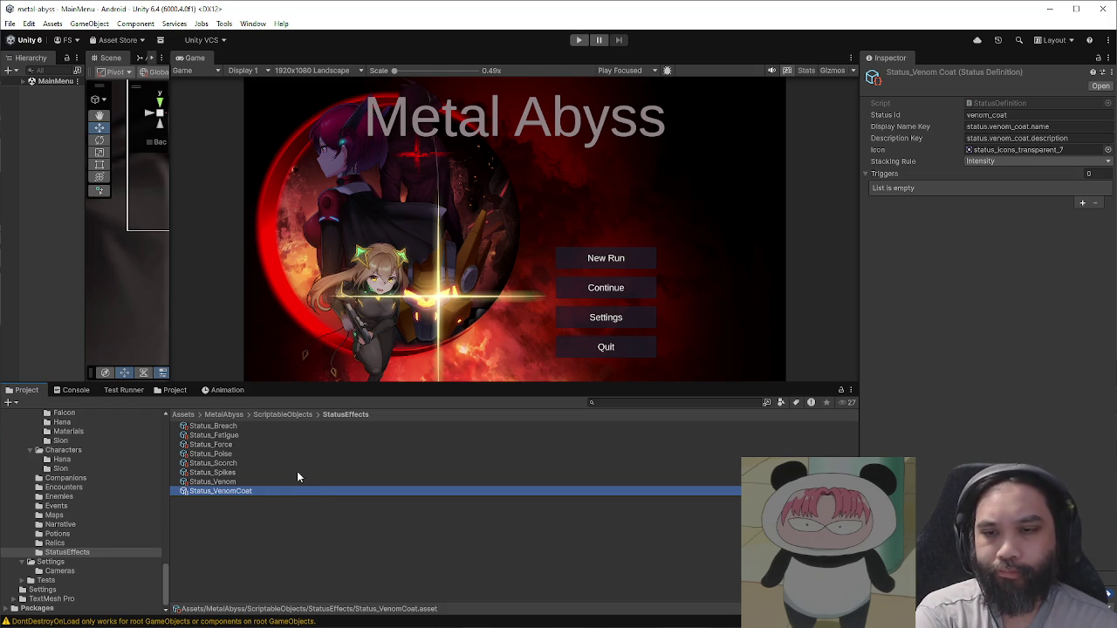
click(298, 473)
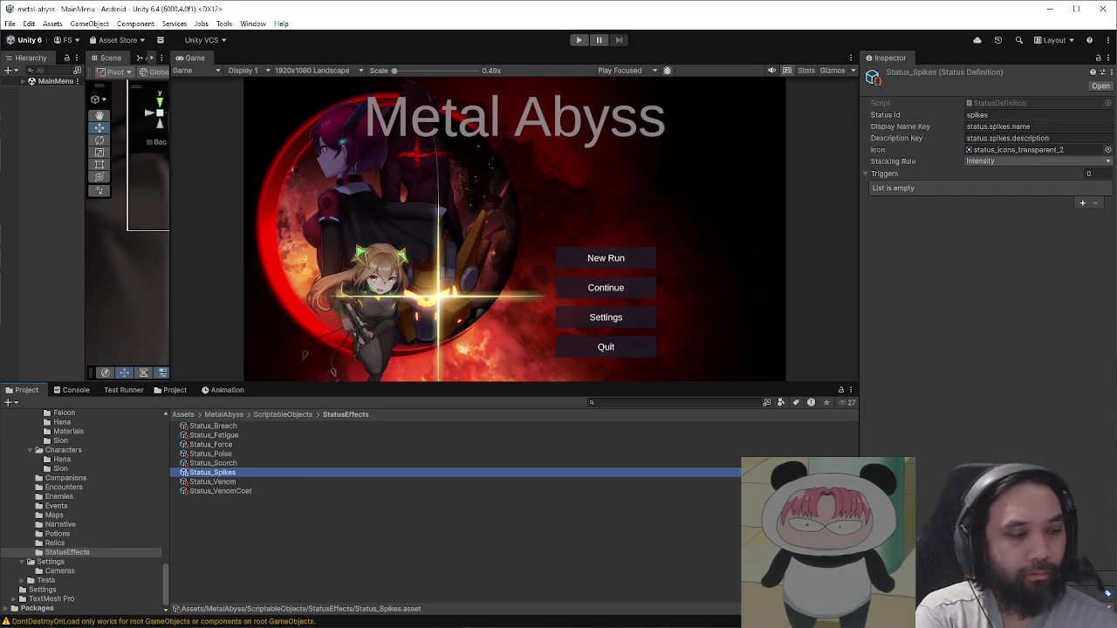
key(alt+Tab)
key(alt+F4)
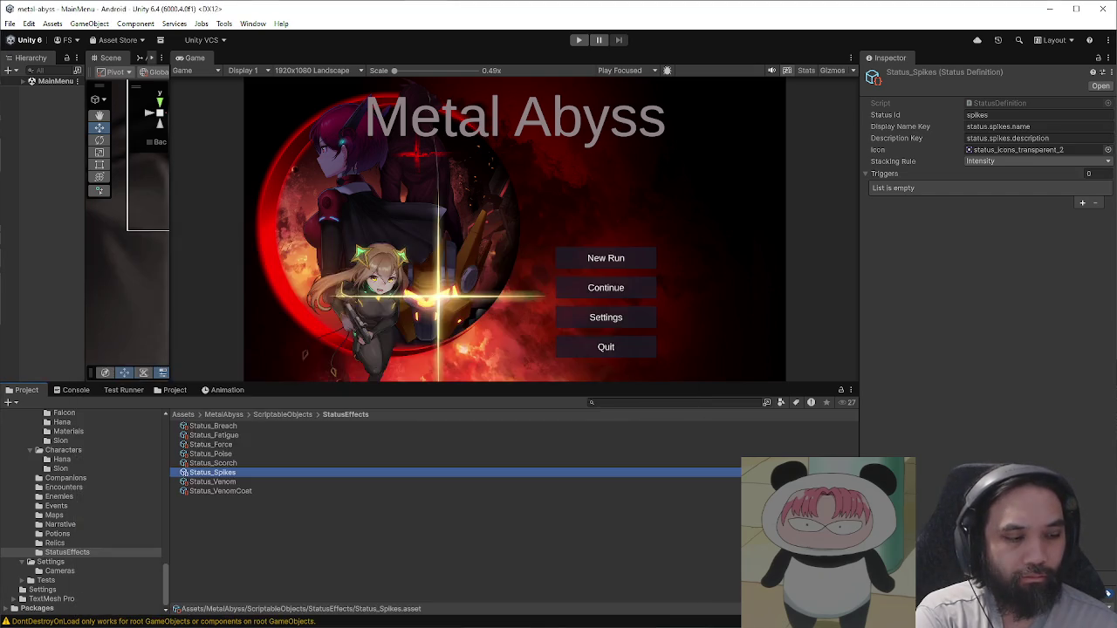
key(alt+Tab)
ctrl+scroll(628, 262, up, 2)
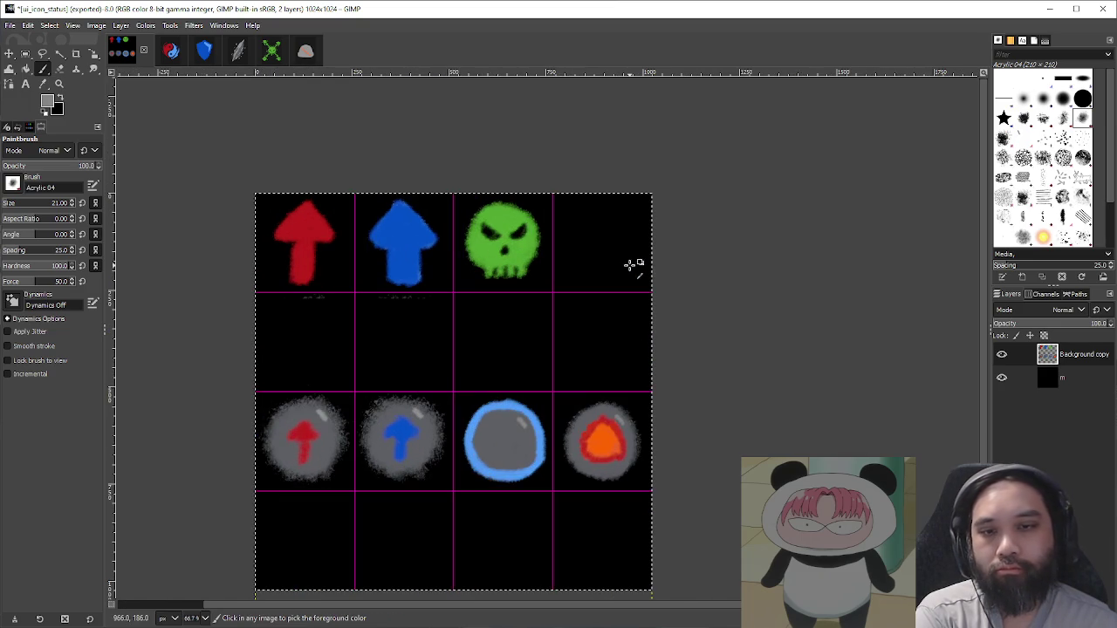
Step: Return to the ui_icon_status sheet with the Paintbrush and zoom in on the top-right cell
click(237, 54)
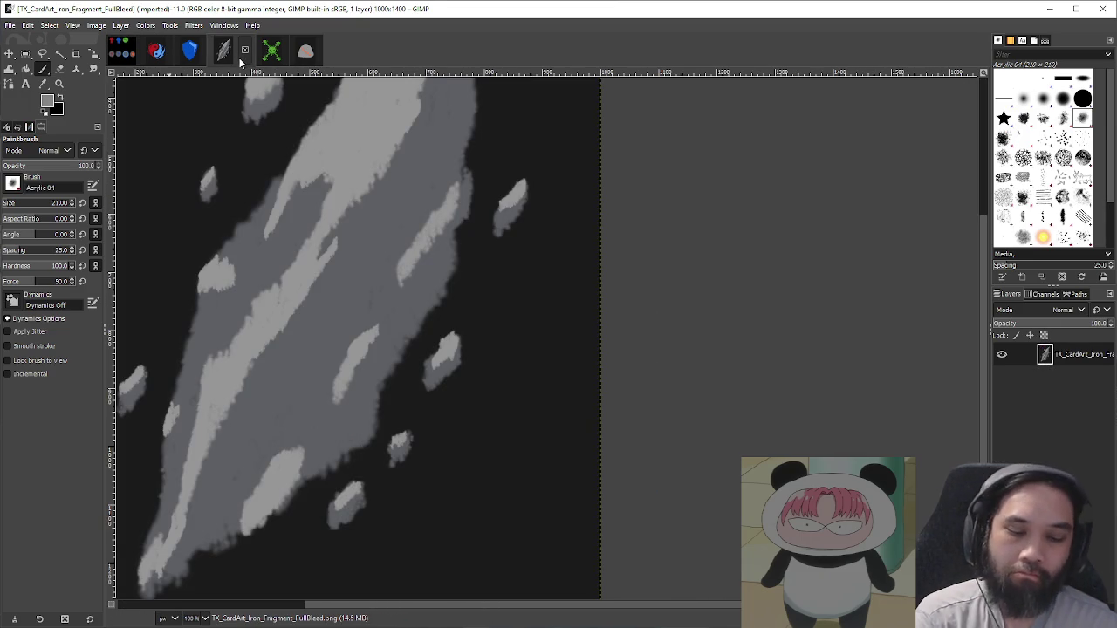
key(o)
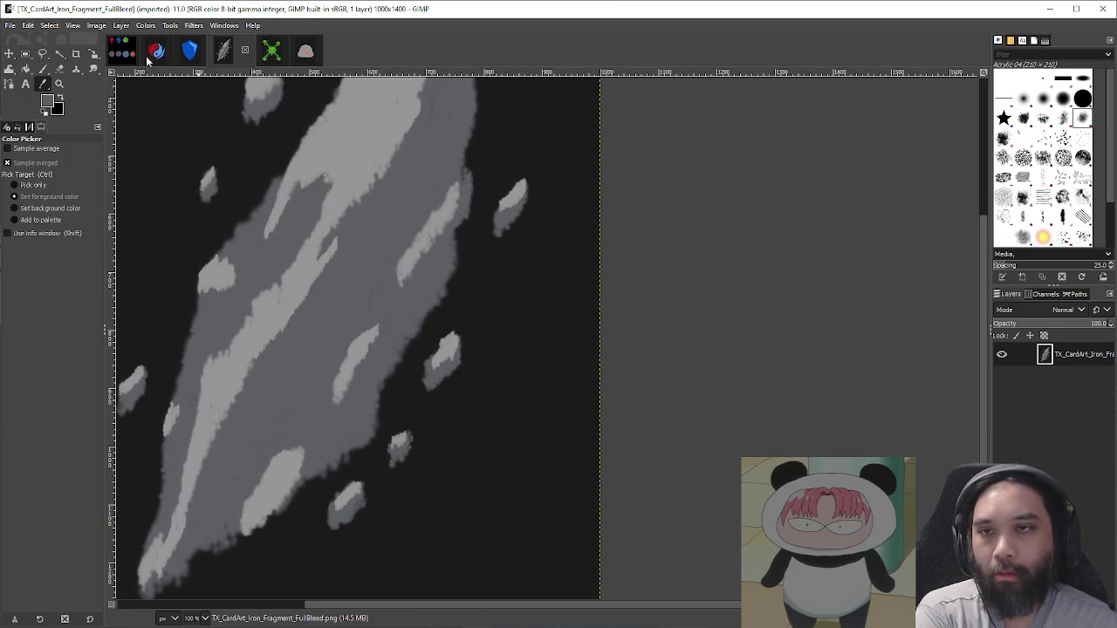
click(122, 51)
key(p)
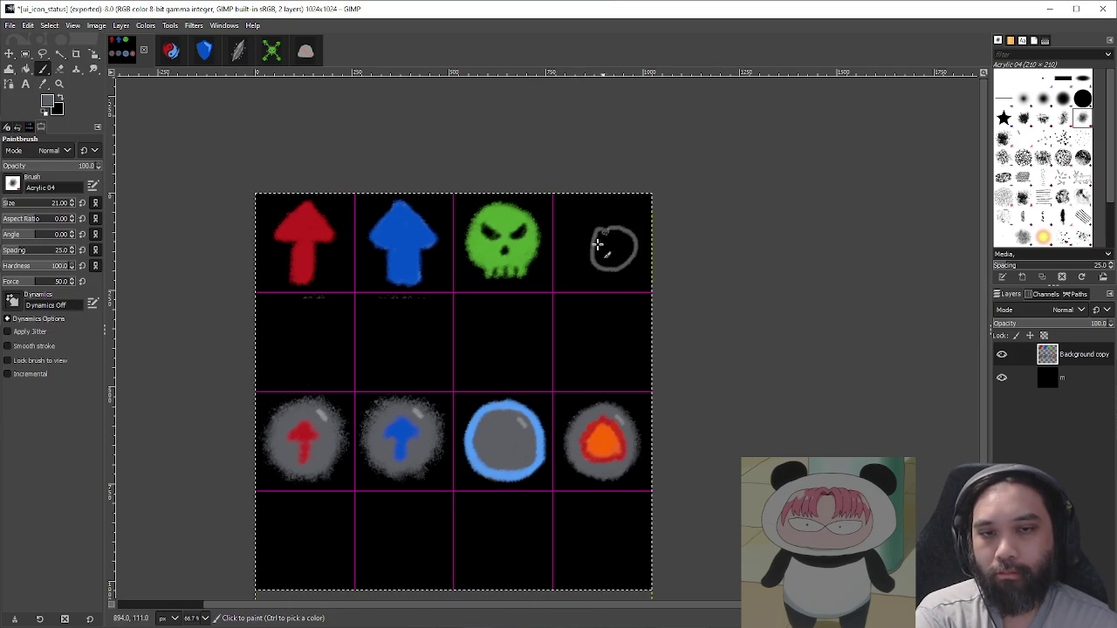
scroll(616, 234, up, 2)
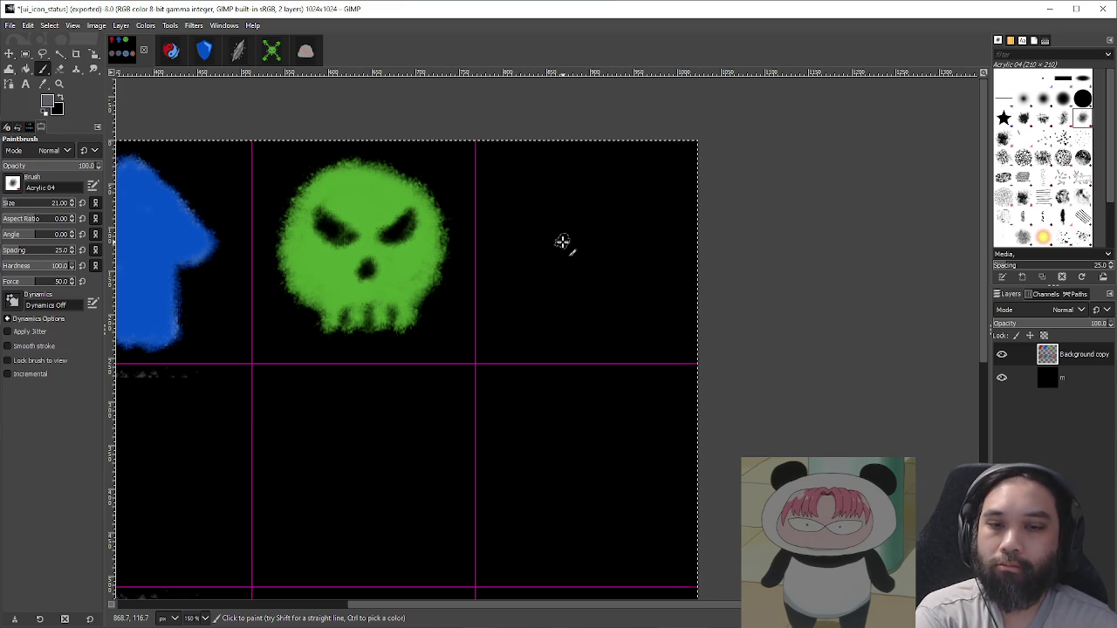
Step: Paint three grey triangle outlines in the empty top-right cell beside the green skull
mouse_move(513, 221)
mouse_down()
mouse_move(575, 179)
mouse_move(590, 242)
mouse_move(519, 220)
mouse_up()
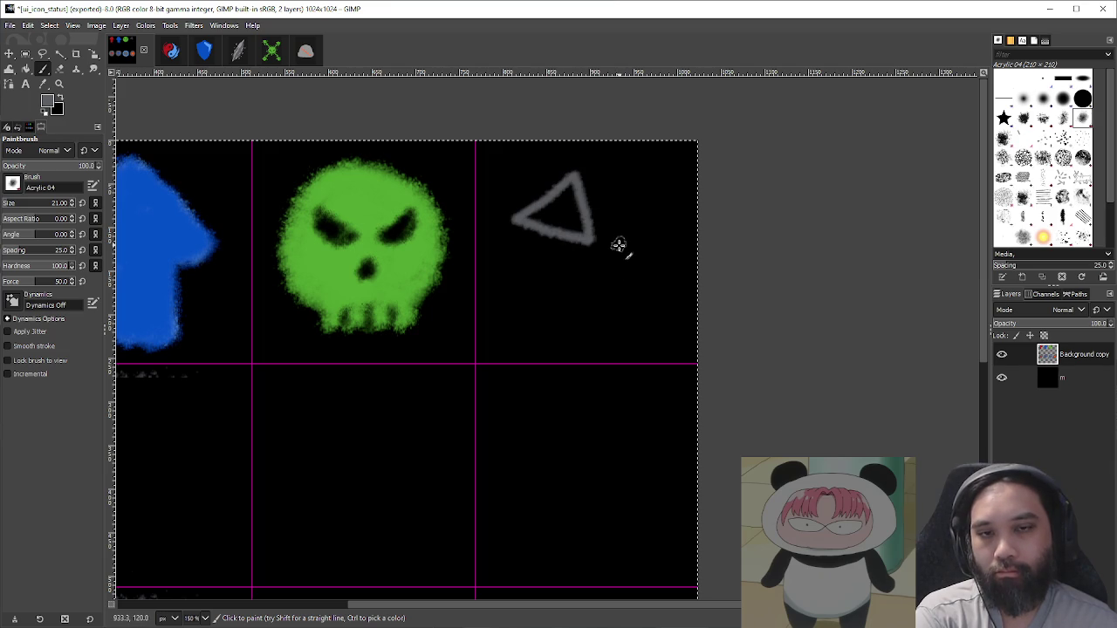
mouse_move(617, 204)
mouse_down()
mouse_move(613, 270)
mouse_move(669, 244)
mouse_move(632, 209)
mouse_up()
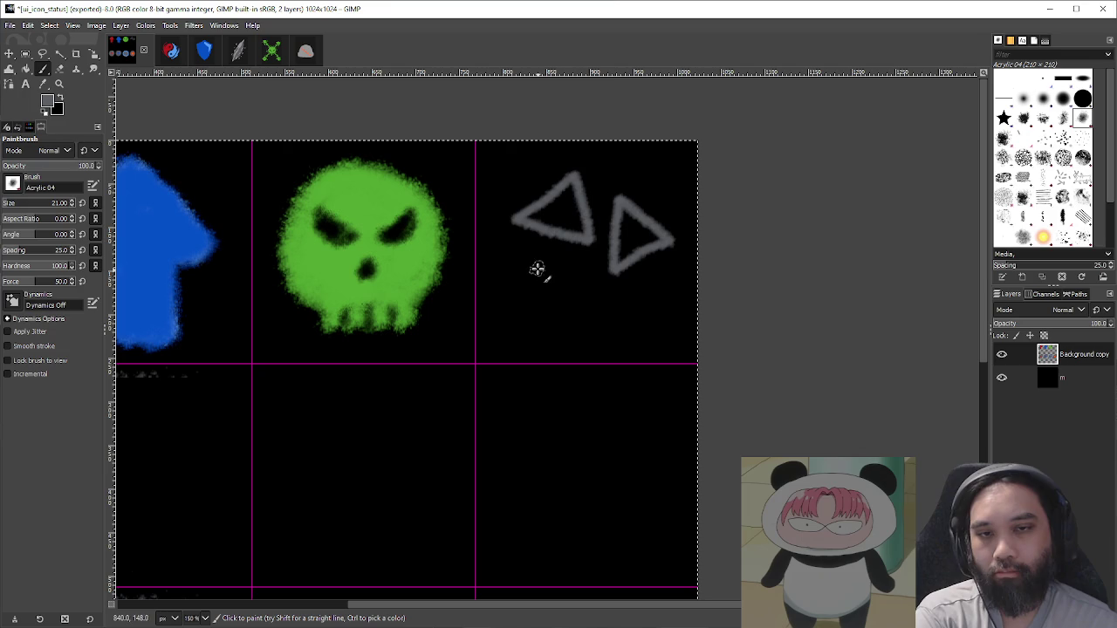
mouse_move(538, 262)
mouse_down()
mouse_move(536, 317)
mouse_move(586, 300)
mouse_move(566, 271)
mouse_up()
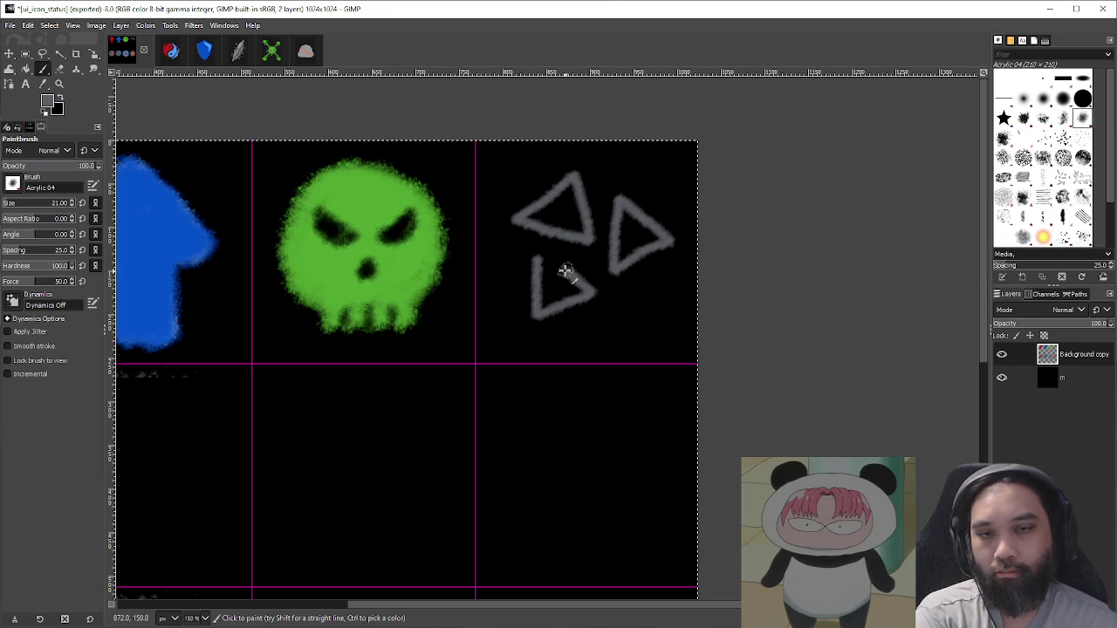
scroll(703, 304, down, 3)
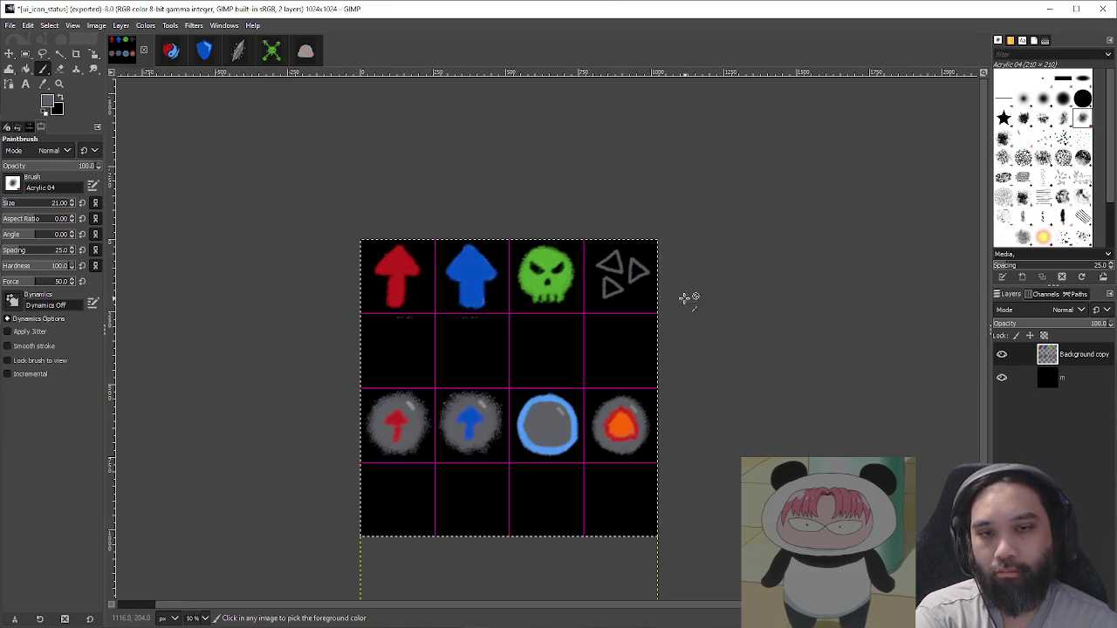
scroll(633, 284, up, 2)
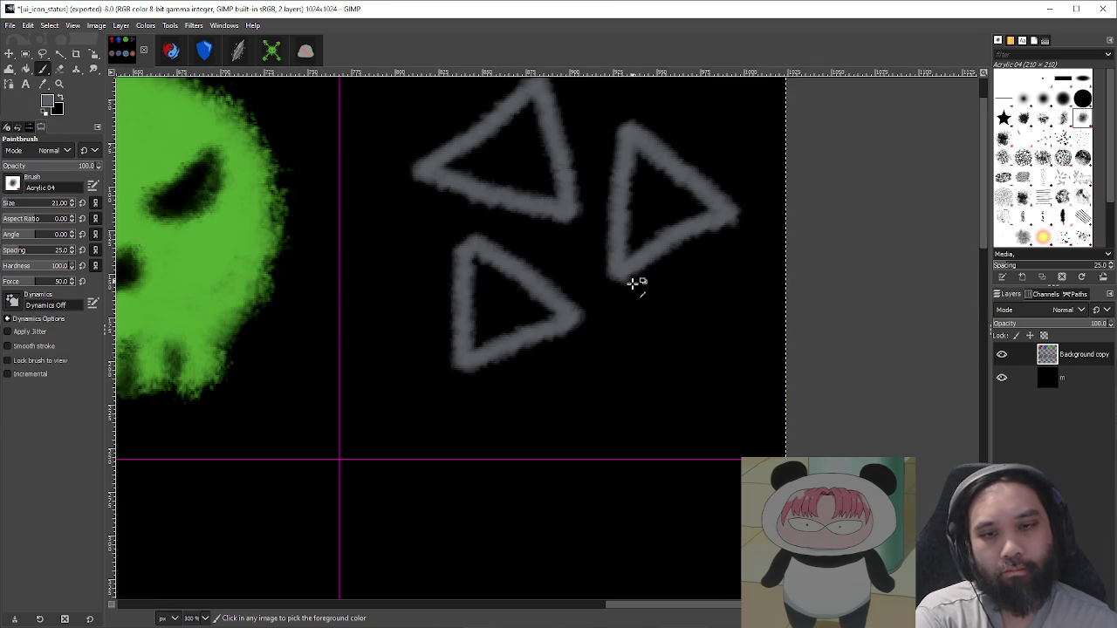
Step: Paint the lower-left, top-left and right triangles' interiors solid grey
mouse_move(483, 337)
mouse_down()
mouse_move(541, 346)
mouse_move(512, 326)
mouse_move(474, 369)
mouse_move(479, 294)
mouse_move(469, 379)
mouse_move(492, 339)
mouse_move(484, 292)
mouse_move(552, 340)
mouse_up()
mouse_move(489, 203)
mouse_down()
mouse_move(444, 195)
mouse_move(554, 233)
mouse_move(480, 196)
mouse_move(479, 185)
mouse_move(526, 182)
mouse_move(546, 198)
mouse_move(533, 137)
mouse_up()
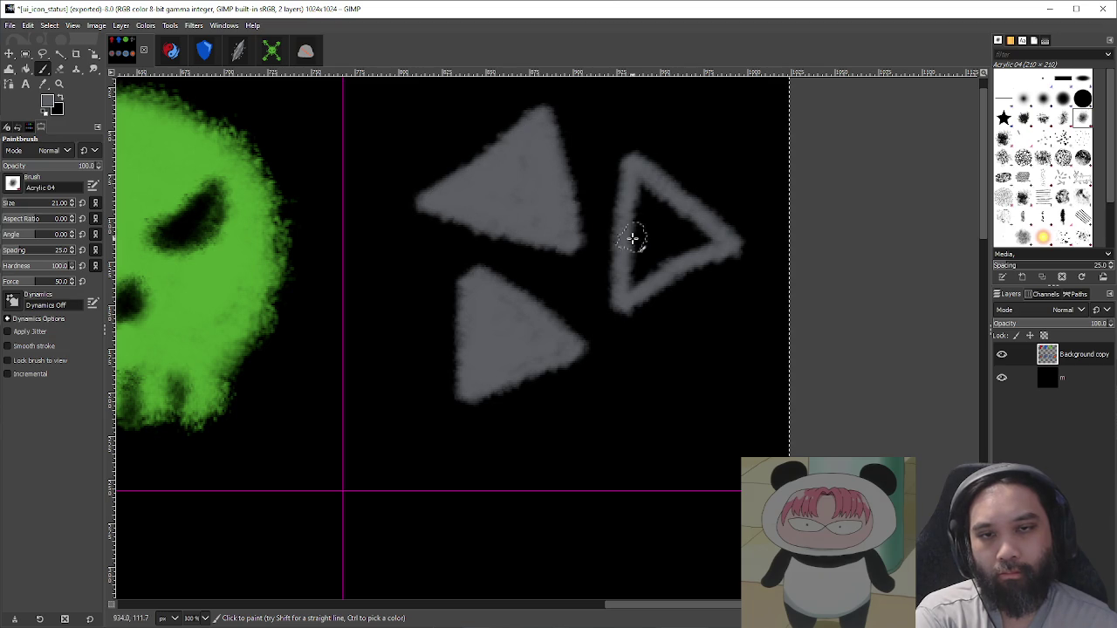
scroll(633, 237, up, 1)
mouse_move(626, 313)
mouse_down()
mouse_move(706, 277)
mouse_move(661, 235)
mouse_move(666, 284)
mouse_move(651, 230)
mouse_up()
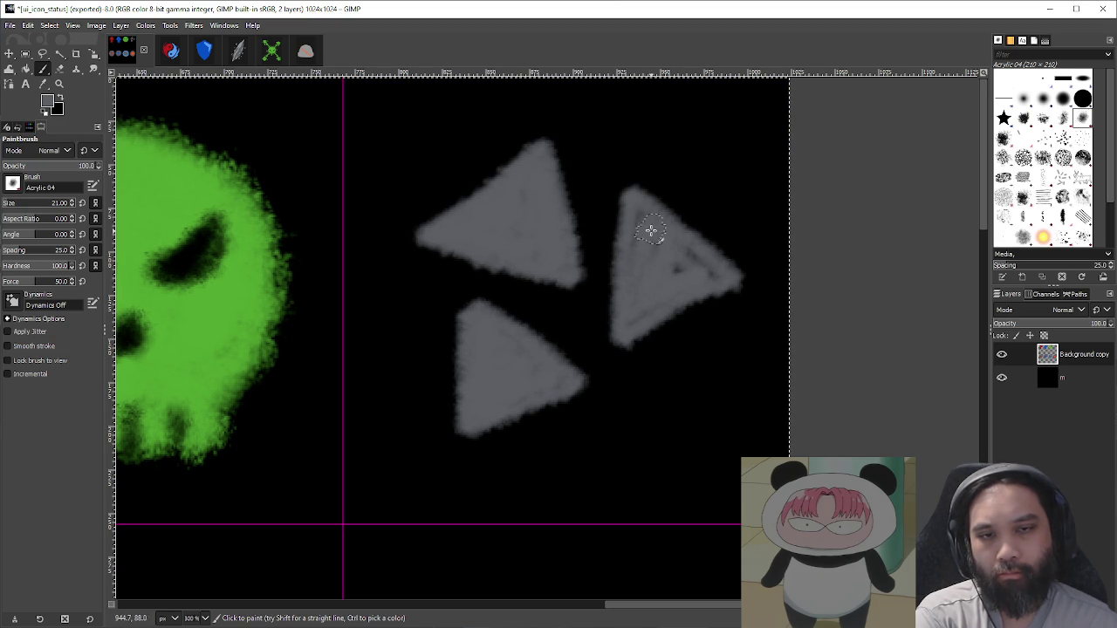
mouse_move(633, 322)
mouse_down()
mouse_move(694, 275)
mouse_move(655, 250)
mouse_up()
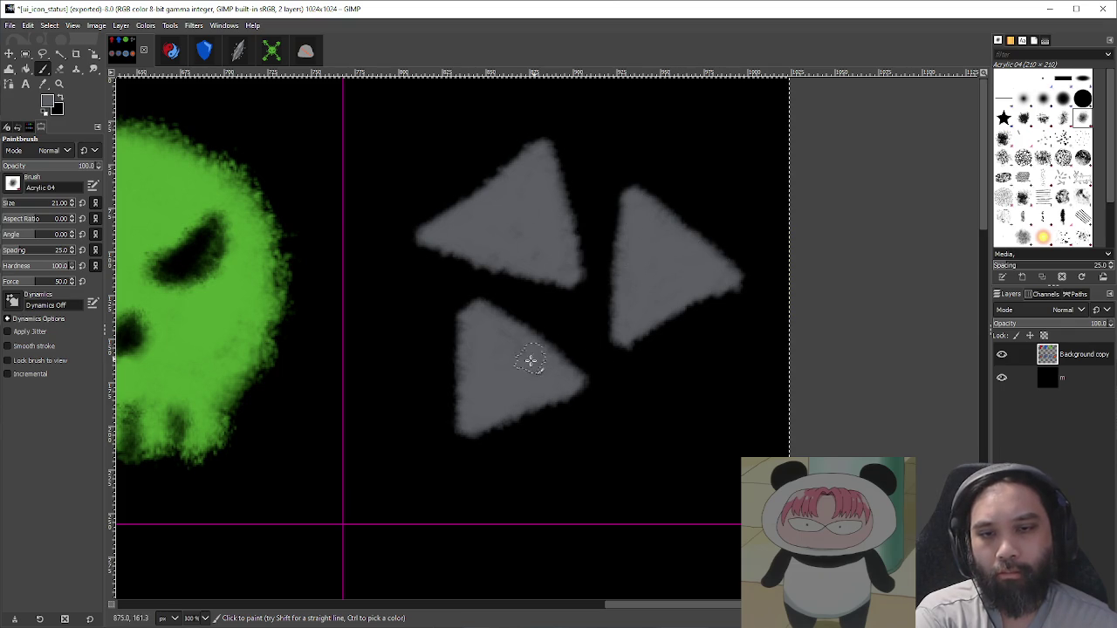
scroll(497, 399, down, 10)
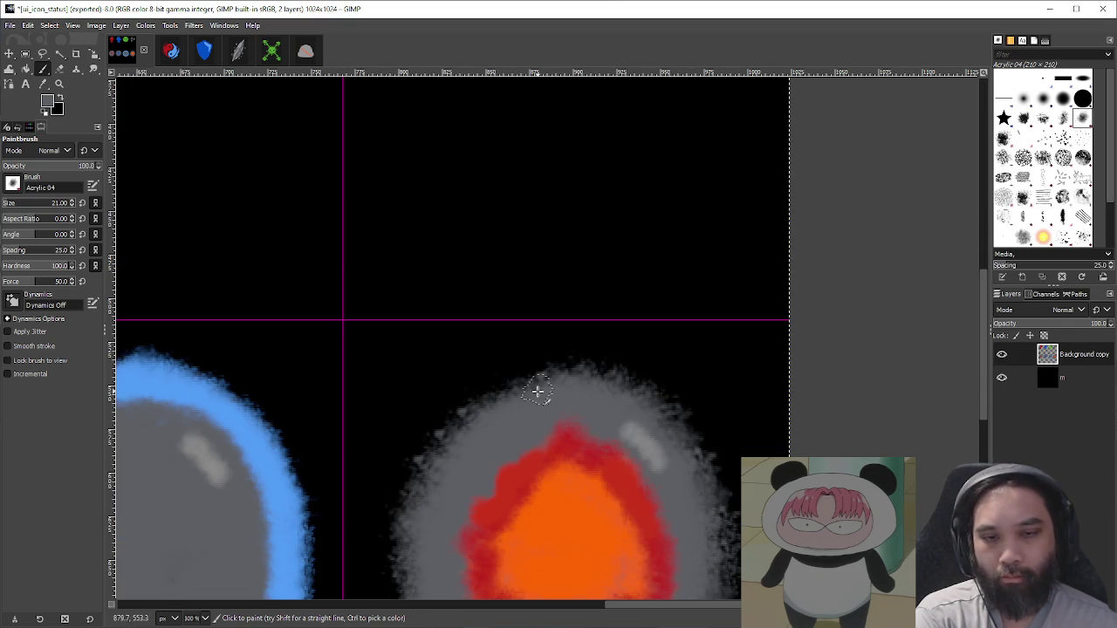
Step: Pick light grey from the orange icon's highlight and highlight the top-left triangle's top edge
ctrl+click(651, 447)
scroll(569, 352, up, 10)
drag(422, 239, 499, 234)
key(ctrl+z)
drag(491, 182, 425, 242)
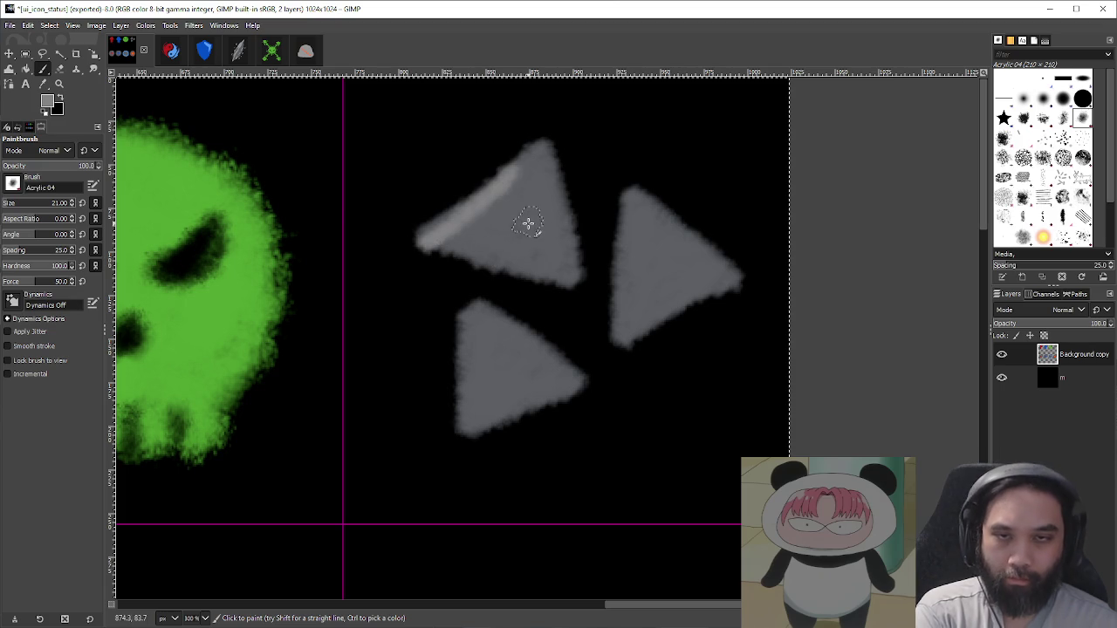
key(ctrl+z)
drag(500, 182, 424, 239)
Step: Add light grey highlights along the lower and right triangles' left edges
drag(462, 375, 466, 436)
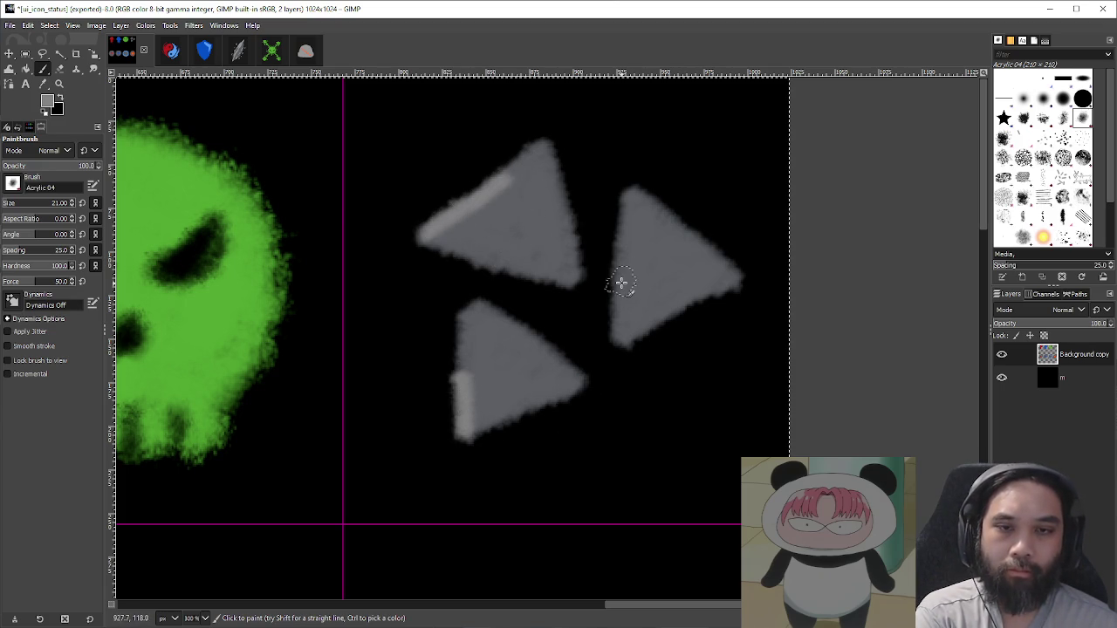
drag(621, 279, 618, 336)
ctrl+scroll(711, 371, down, 1)
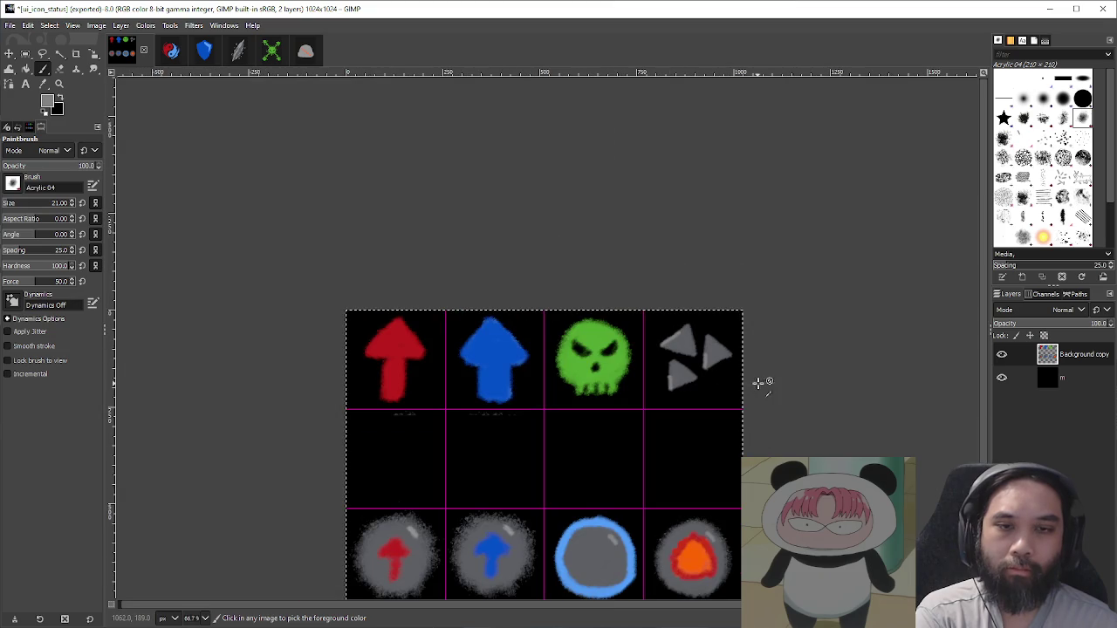
ctrl+scroll(763, 381, up, 3)
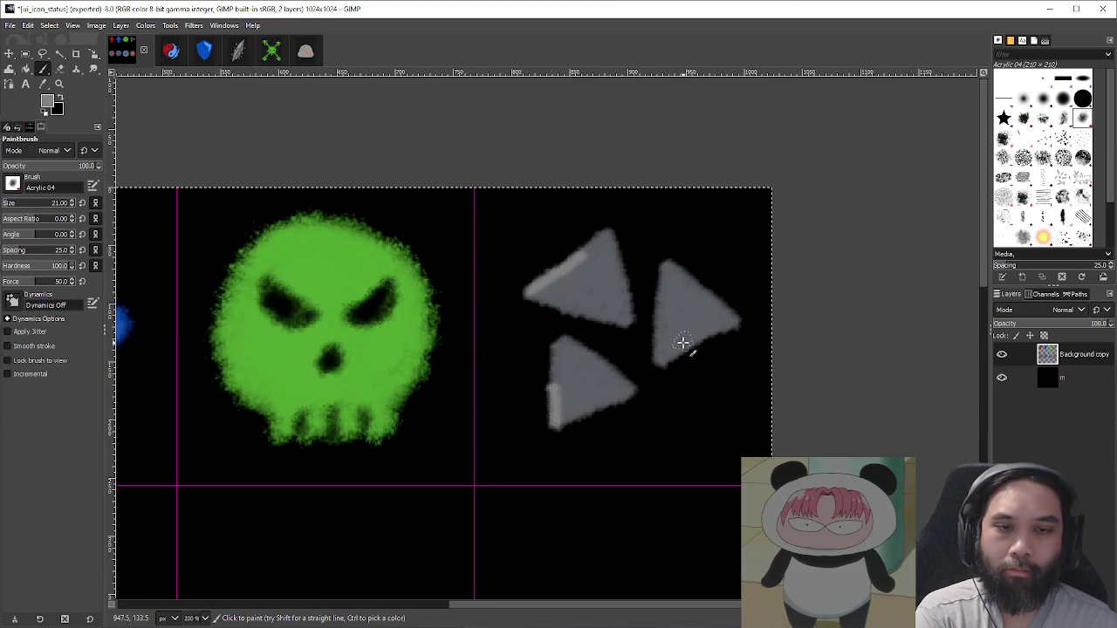
drag(733, 316, 696, 340)
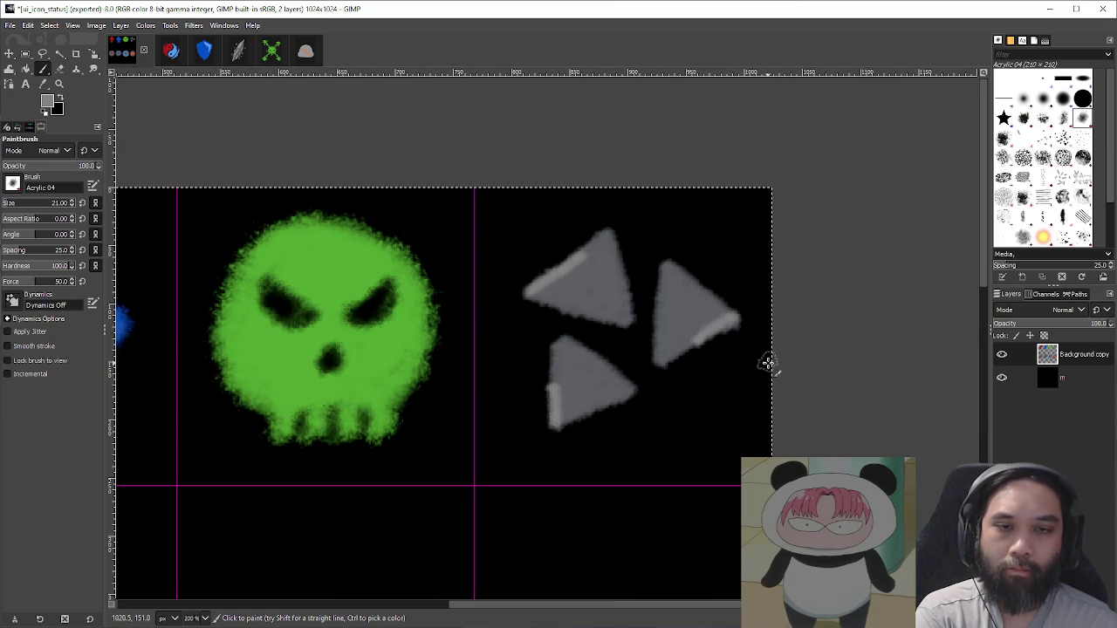
ctrl+scroll(767, 364, down, 2)
scroll(742, 366, right, 2)
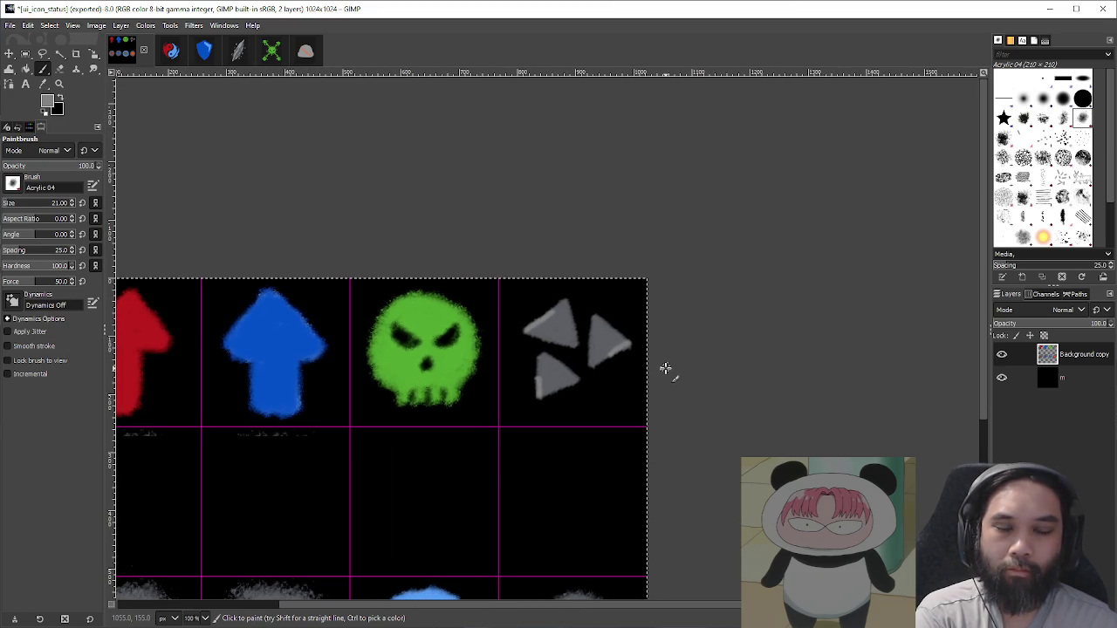
ctrl+scroll(636, 348, up, 2)
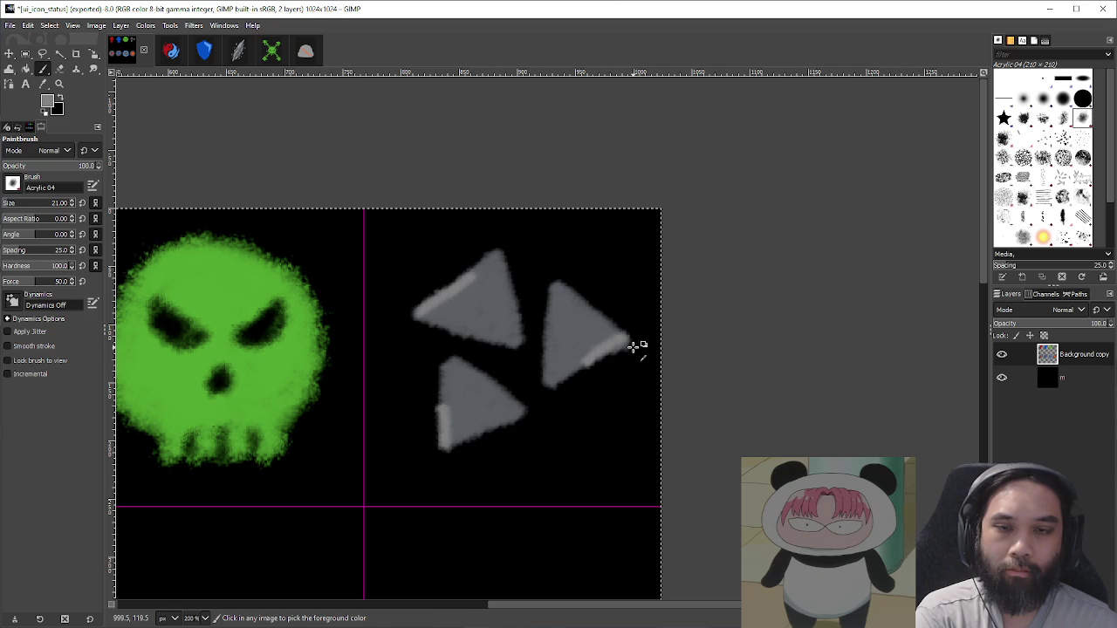
key(ctrl+z)
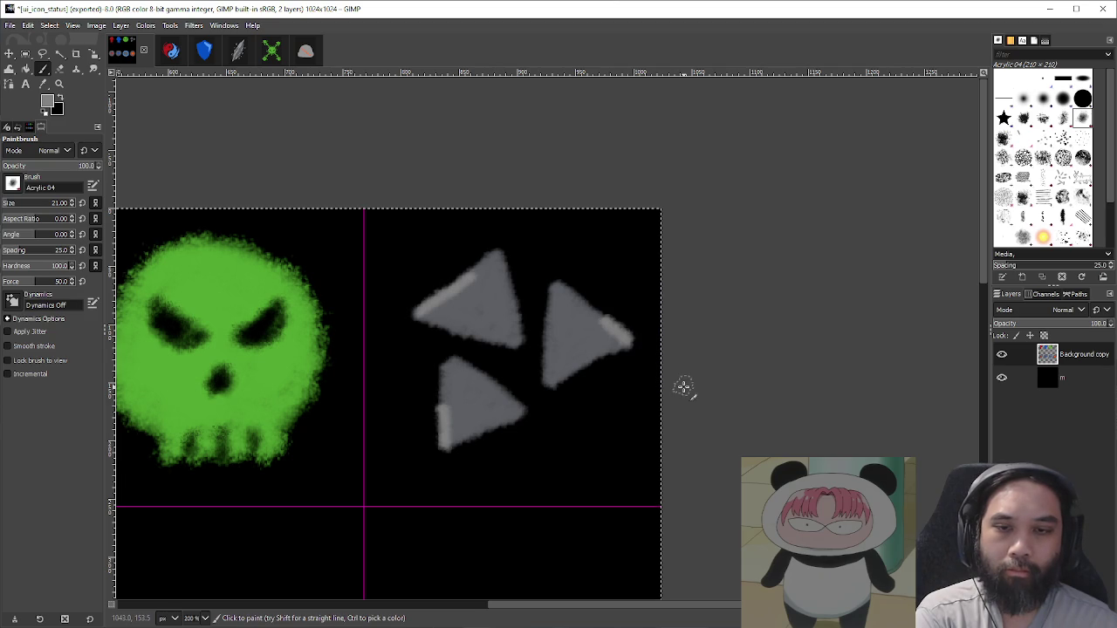
key(ctrl+z)
key(ctrl+z)
Step: Highlight the bottom triangle's lower edges and the right triangle's lower-right edge
drag(449, 448, 486, 428)
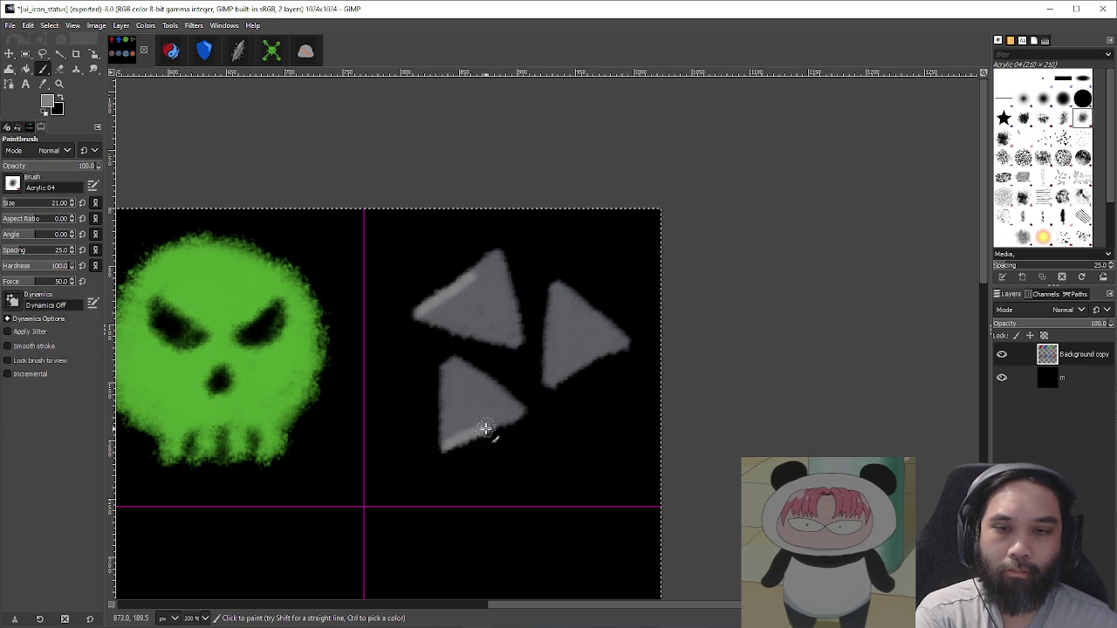
drag(595, 318, 629, 349)
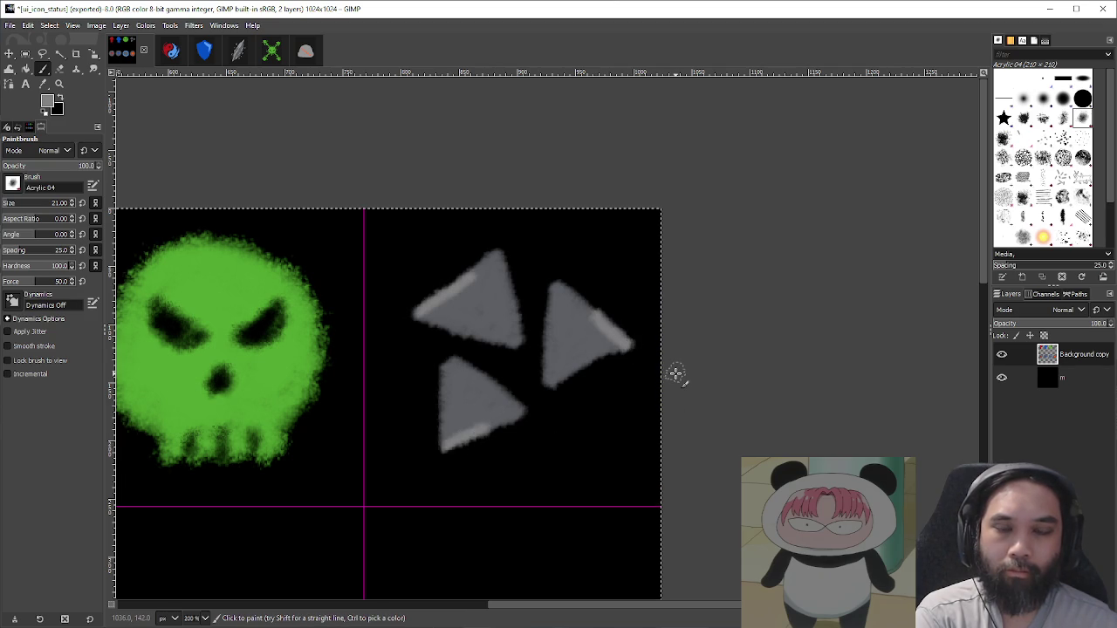
key(ctrl)
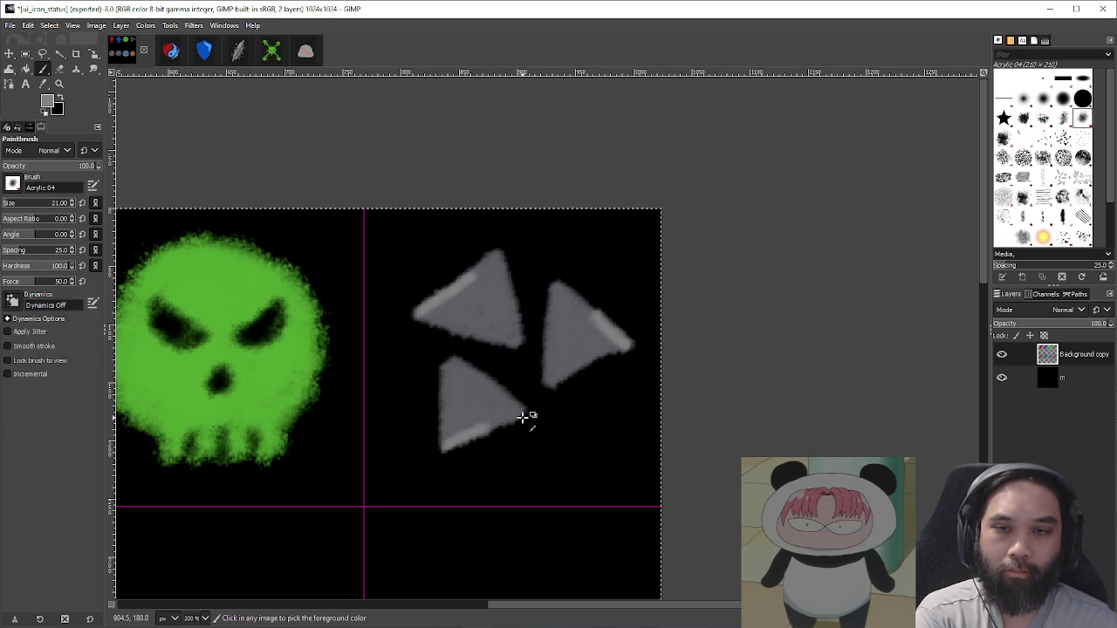
scroll(524, 416, down, 2)
scroll(631, 428, up, 3)
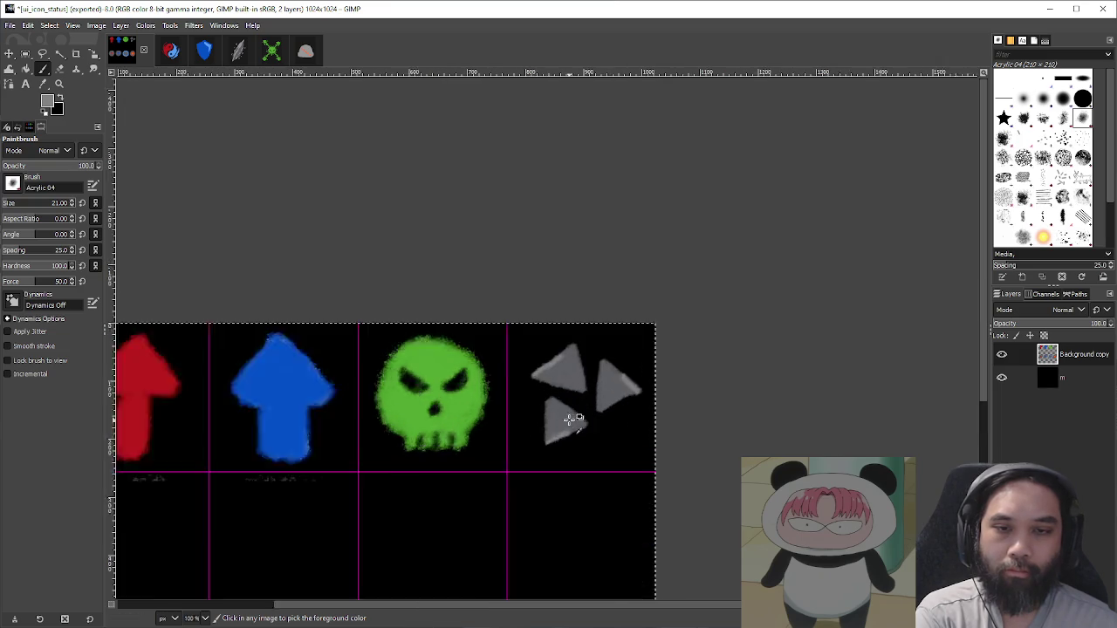
key(ctrl+z)
drag(619, 429, 556, 461)
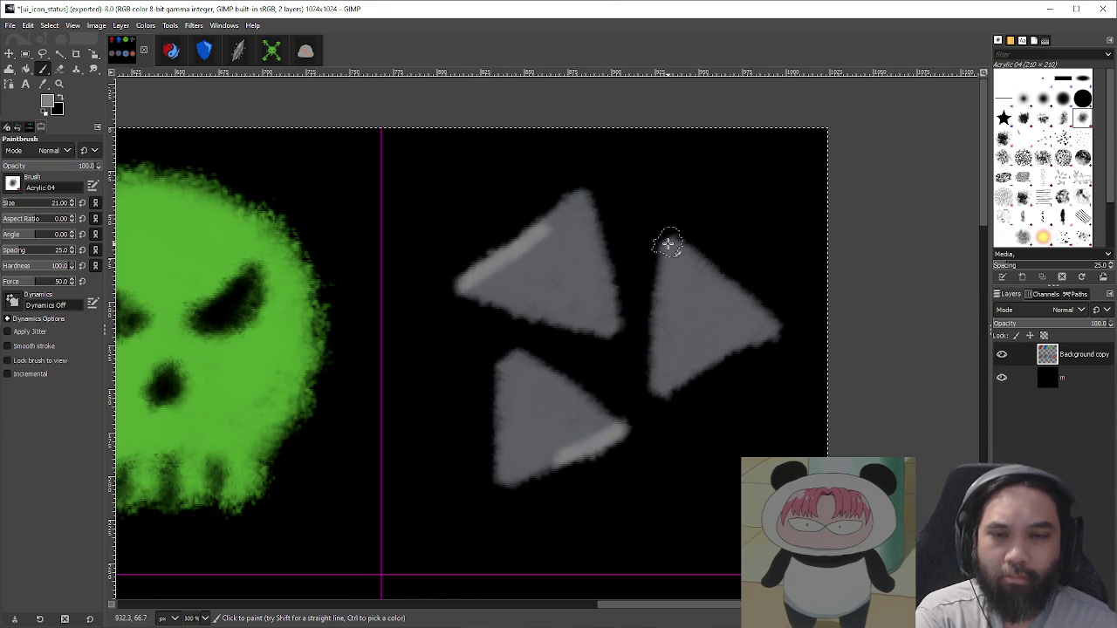
key(ctrl+z)
drag(499, 438, 491, 484)
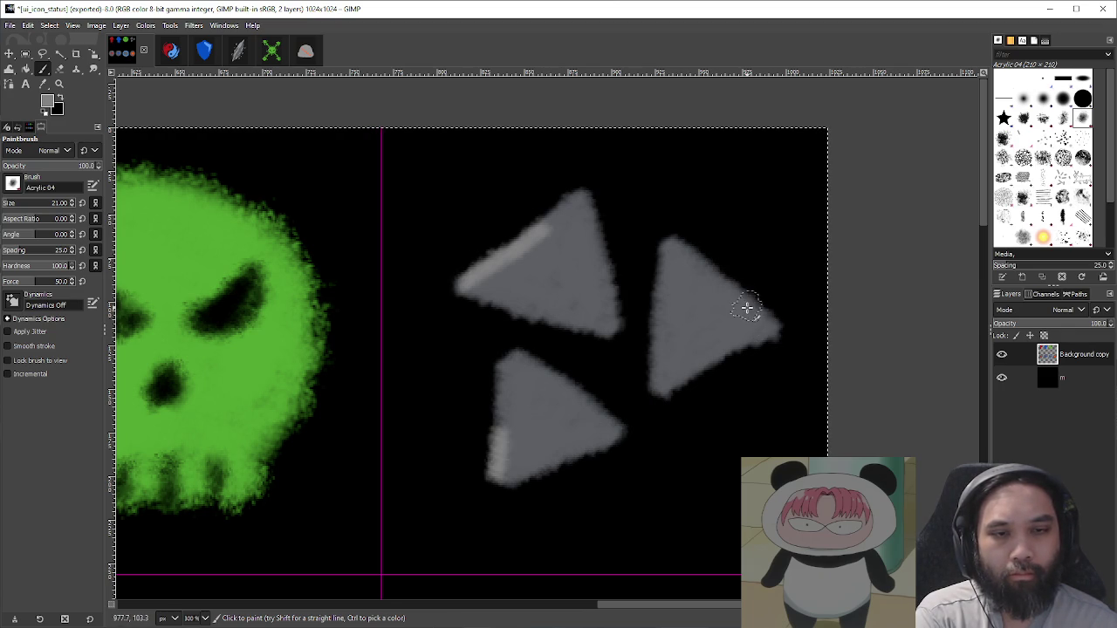
Step: Highlight the right triangle's tips and upper-right edge
drag(740, 293, 778, 334)
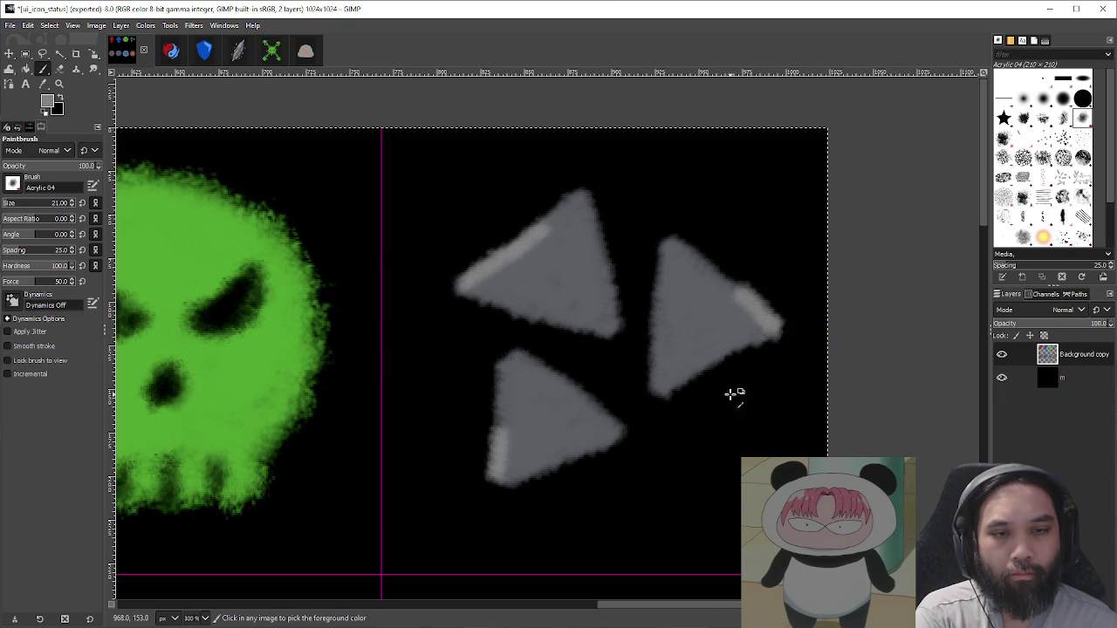
ctrl+scroll(786, 411, down, 2)
ctrl+scroll(785, 410, up, 2)
drag(678, 341, 716, 374)
ctrl+scroll(738, 472, down, 1)
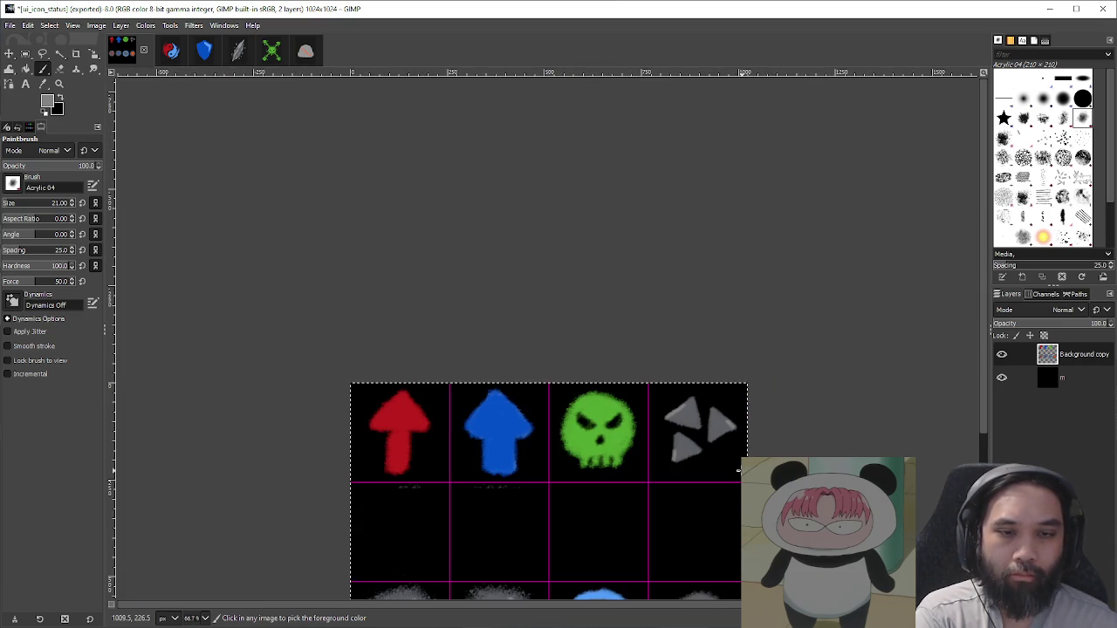
ctrl+scroll(738, 448, down, 1)
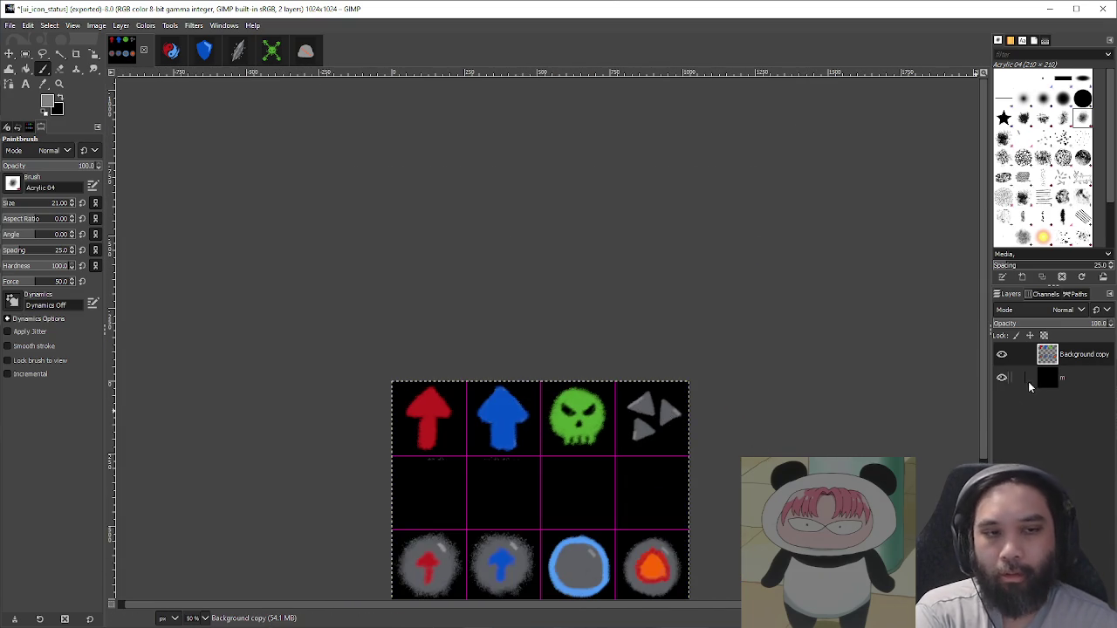
Step: Hide the black background, export over ui_icon_status.png as PNG, and minimize GIMP
click(1002, 377)
key(ctrl+shift+e)
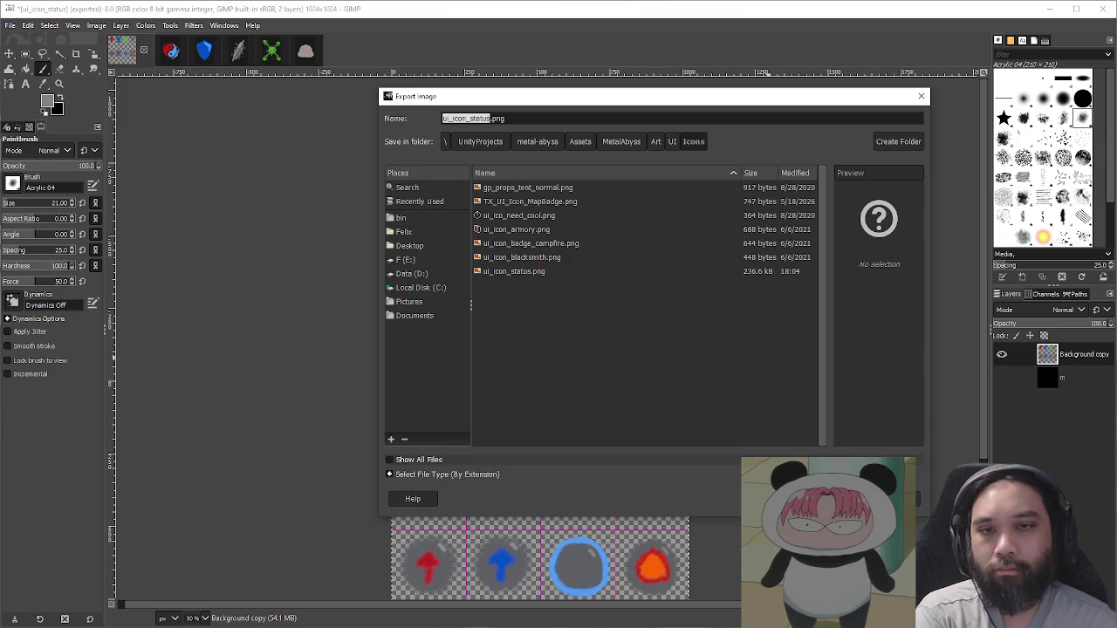
key(Return)
key(Return)
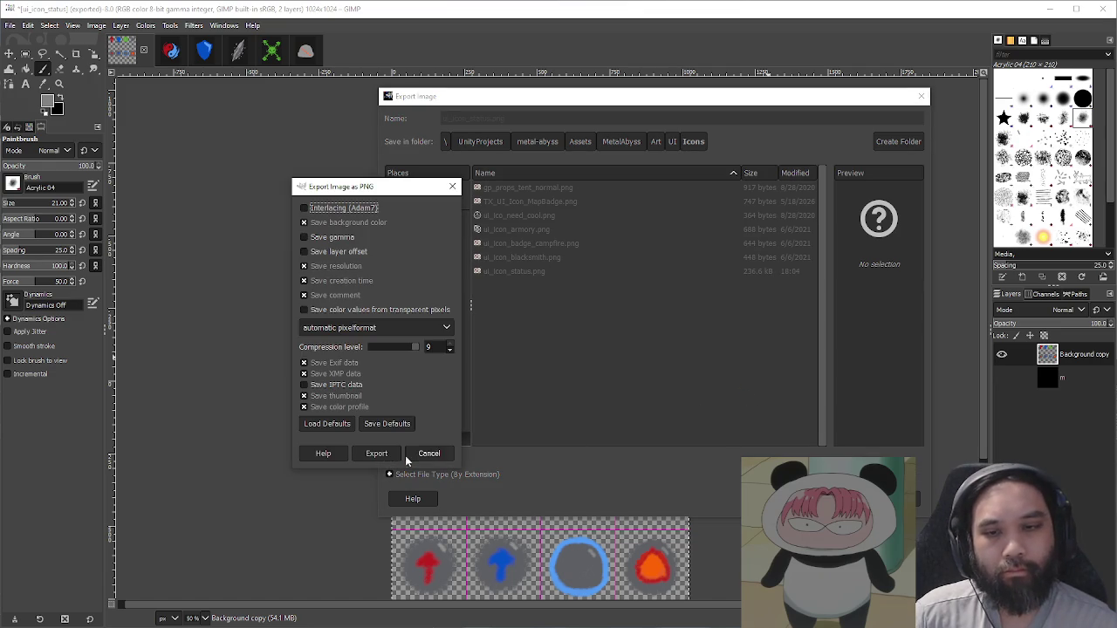
click(388, 454)
click(1051, 10)
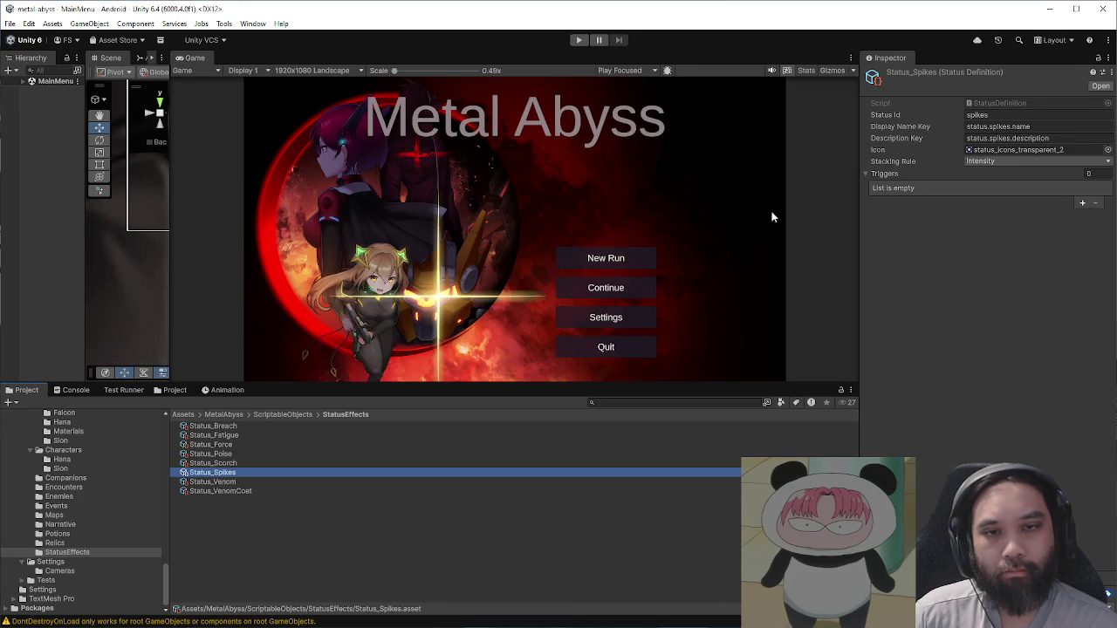
Step: Set Status_Spikes' Icon to ui_icon_status_0, then show the Art/UI/Icons folder
click(1108, 151)
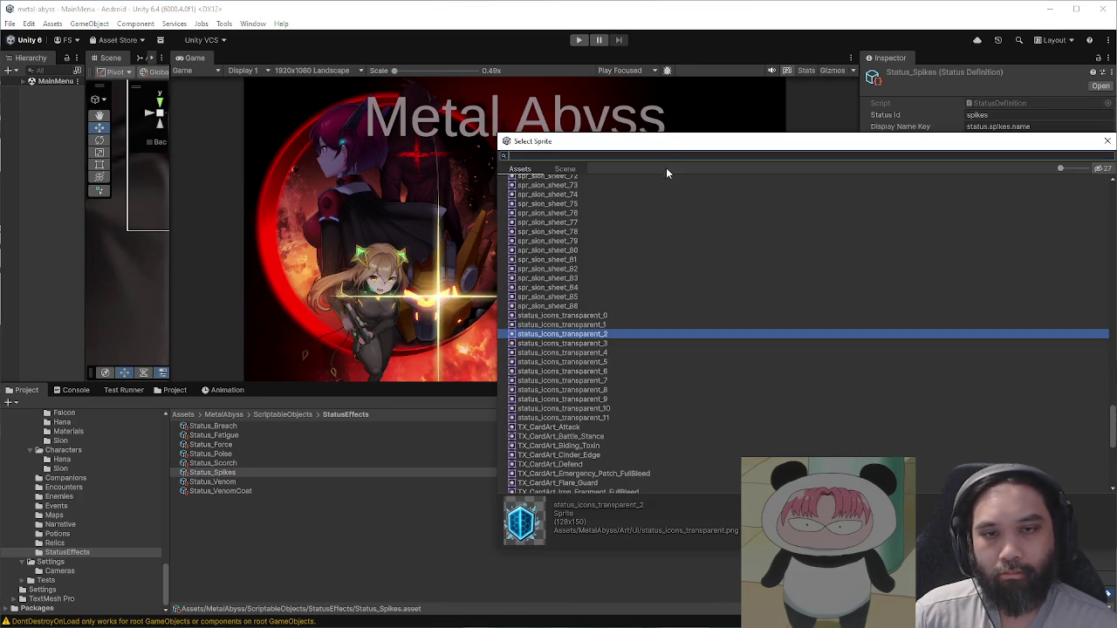
text(icon)
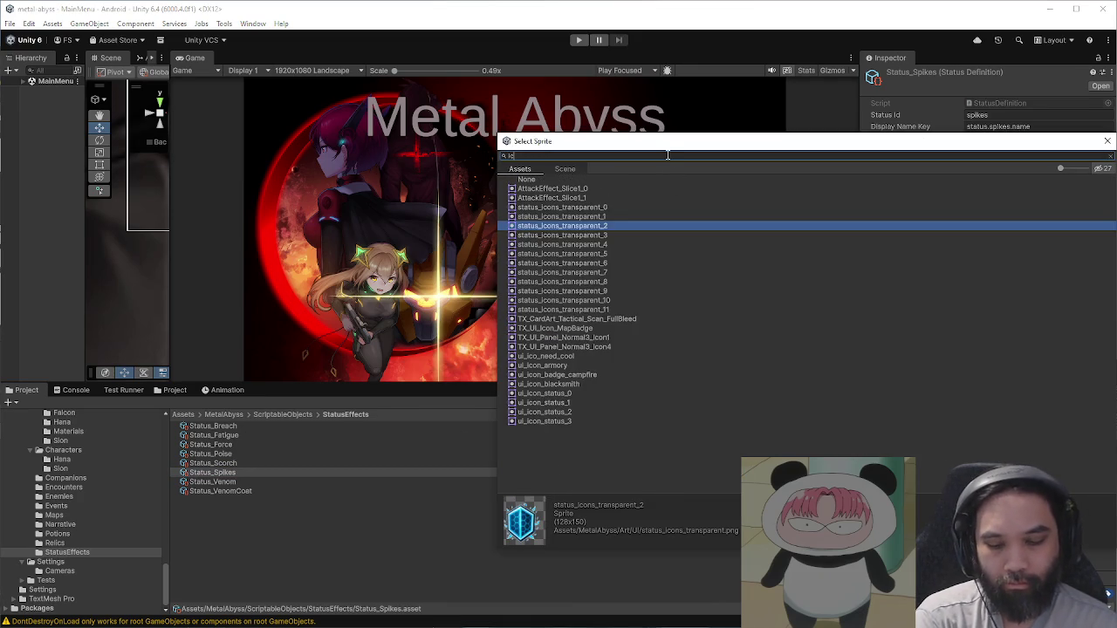
drag(613, 360, 615, 385)
click(617, 356)
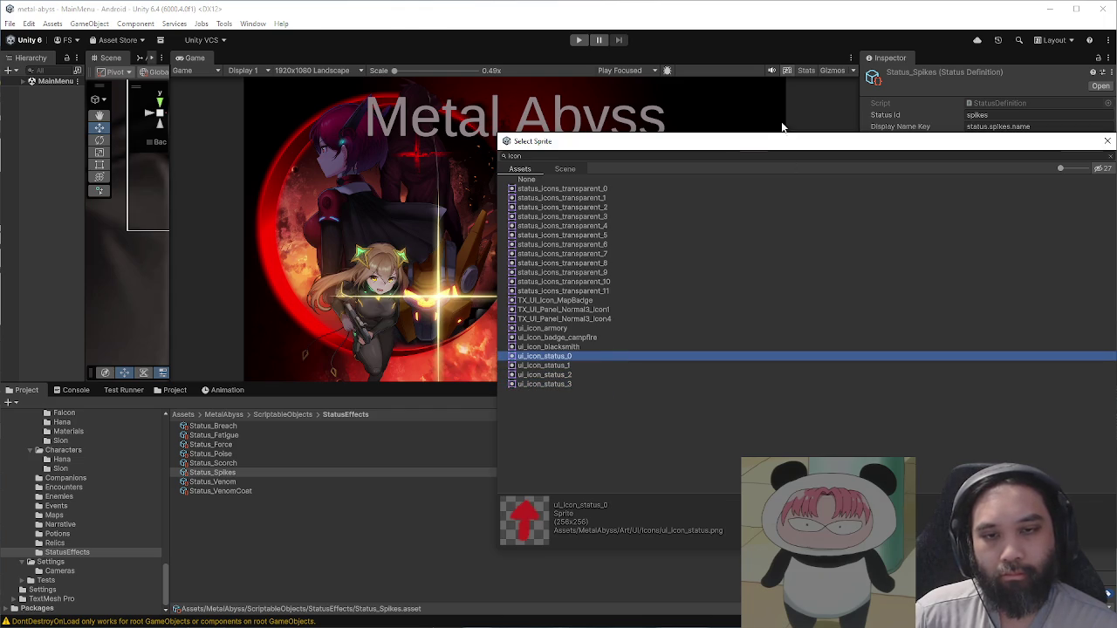
drag(735, 148, 509, 161)
click(880, 154)
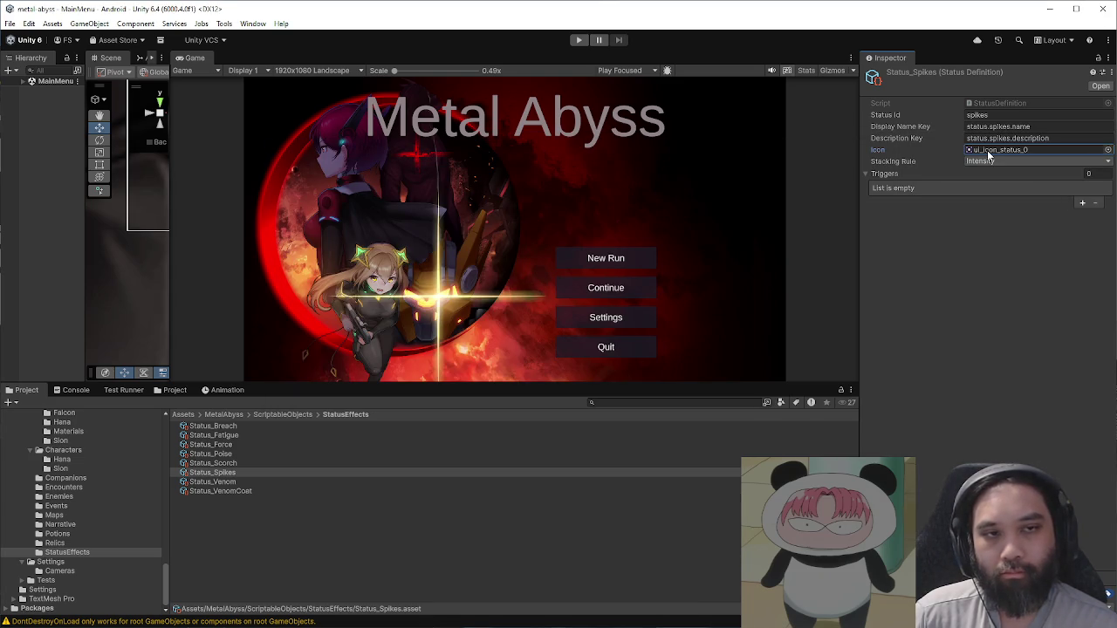
click(177, 391)
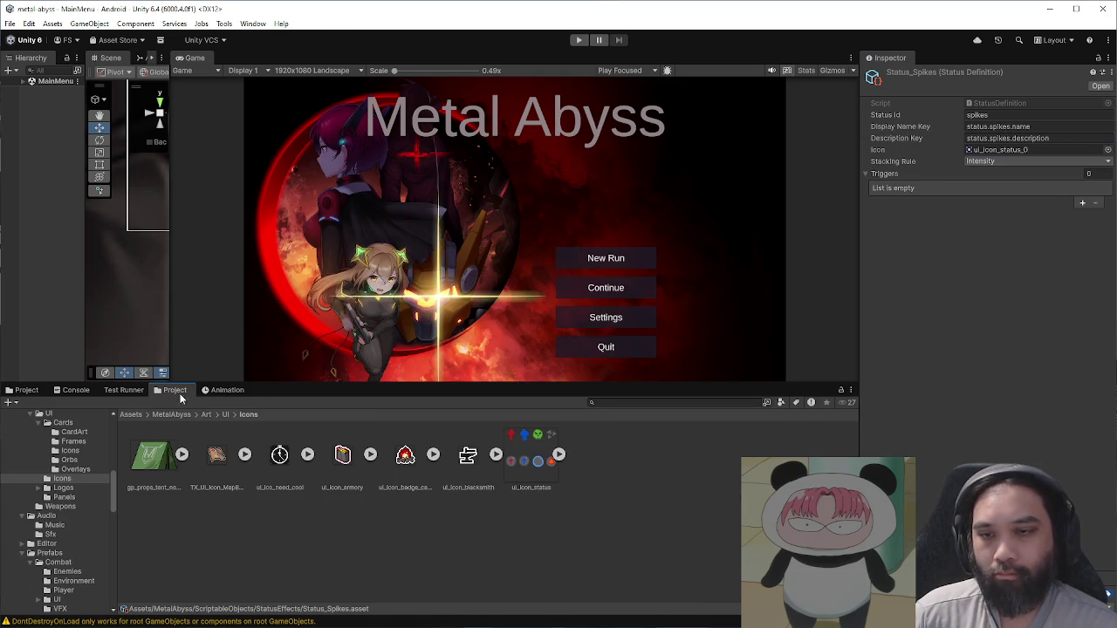
Step: Reslice ui_icon_status in the Sprite Editor by Grid By Cell Count, 4 columns by 4 rows, and apply
click(525, 455)
click(1041, 197)
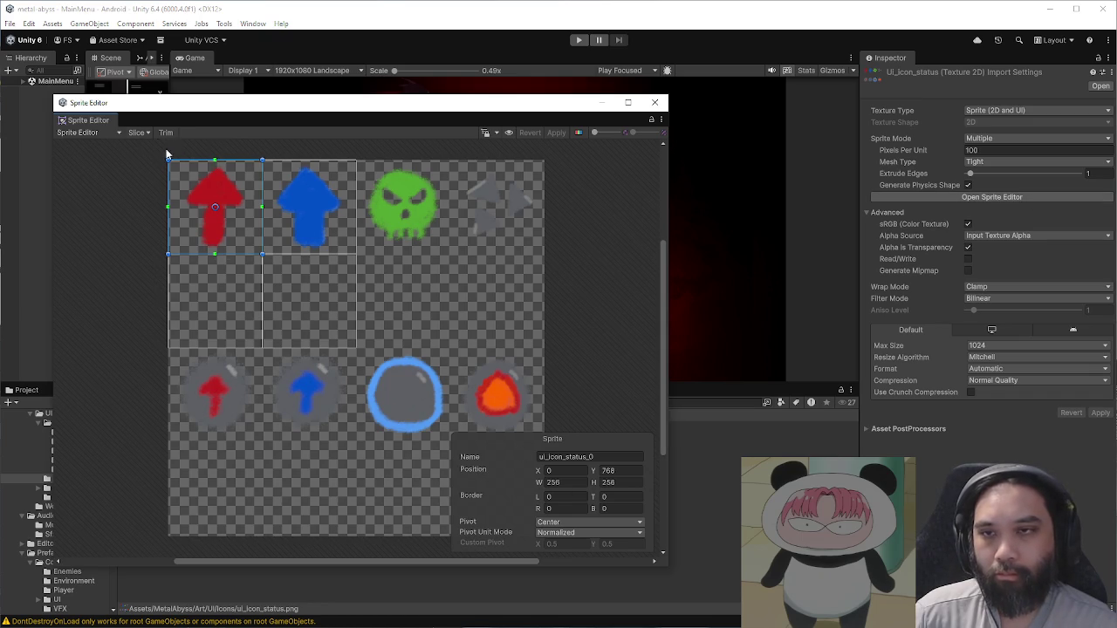
click(139, 133)
click(226, 158)
click(231, 193)
click(228, 169)
text(4)
key(Tab)
text(4)
click(273, 291)
click(263, 290)
click(556, 133)
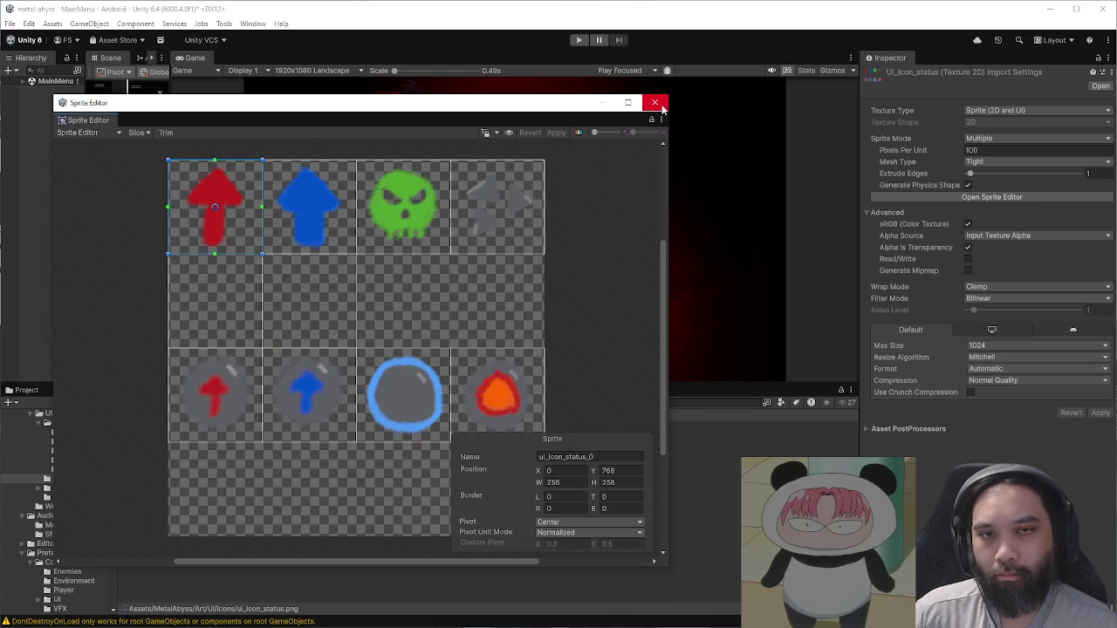
click(659, 107)
click(35, 396)
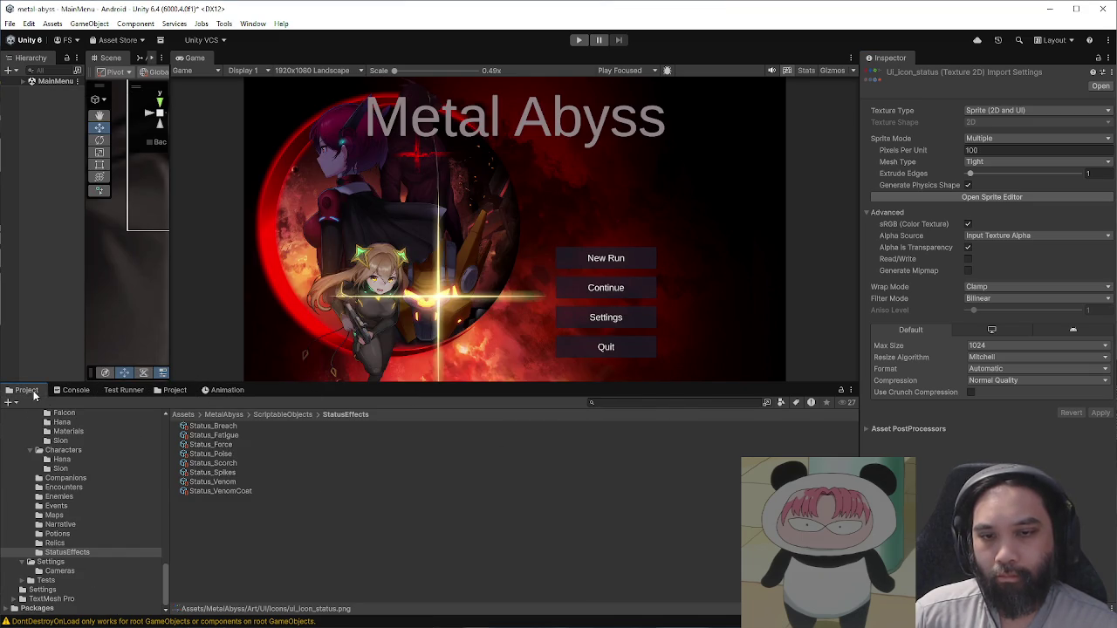
Step: Make the texture's alpha count as transparency and confirm Status_Force keeps ui_icon_status_0
click(968, 247)
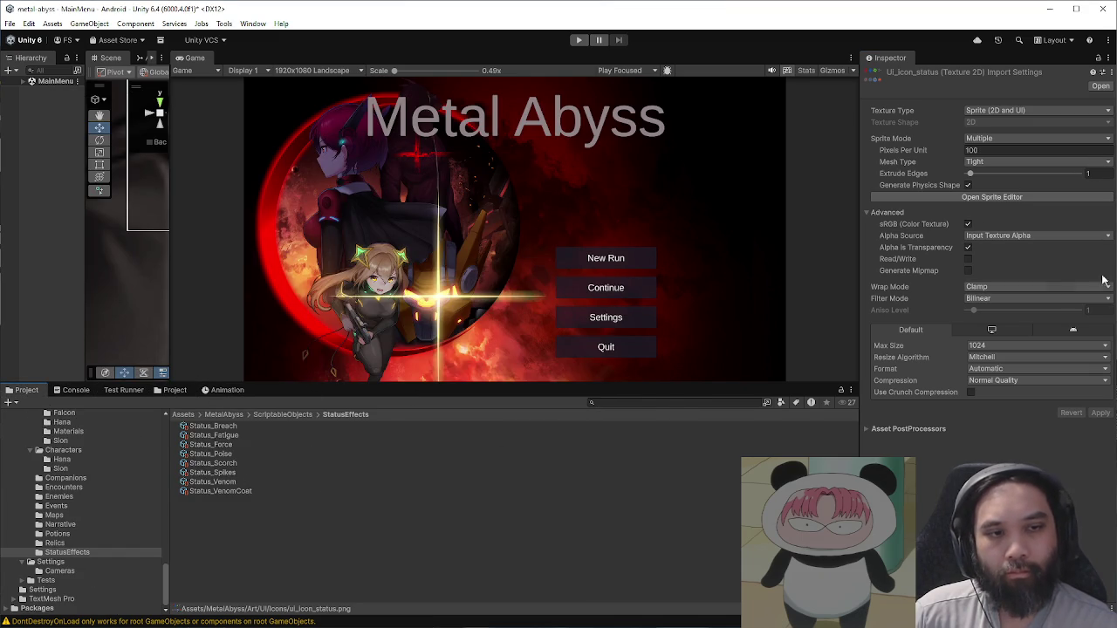
click(240, 447)
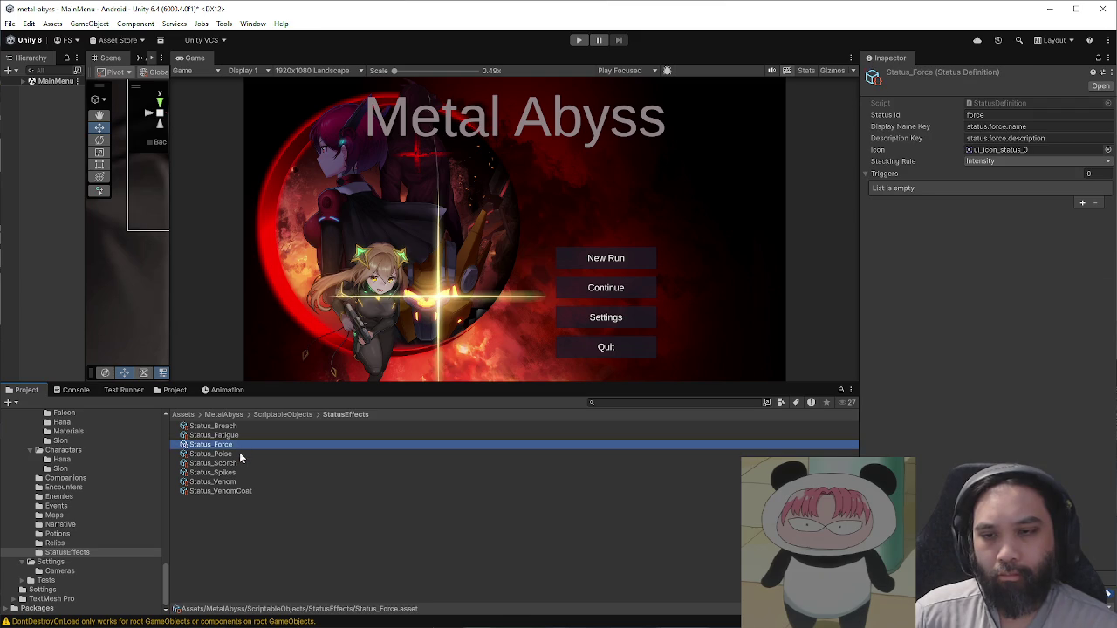
click(239, 455)
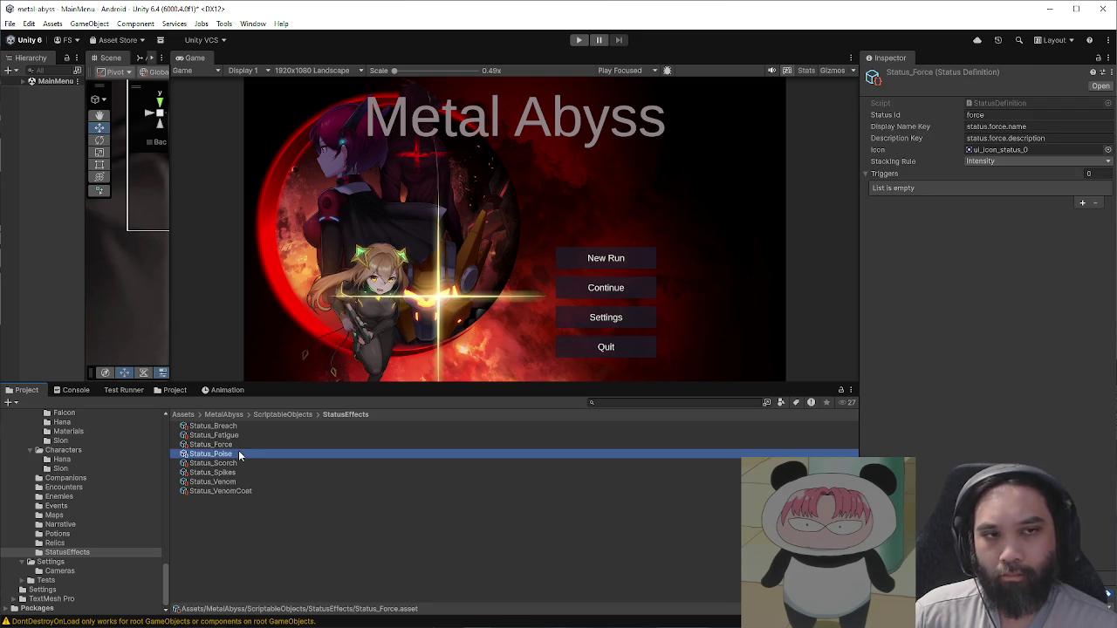
click(239, 445)
click(1108, 149)
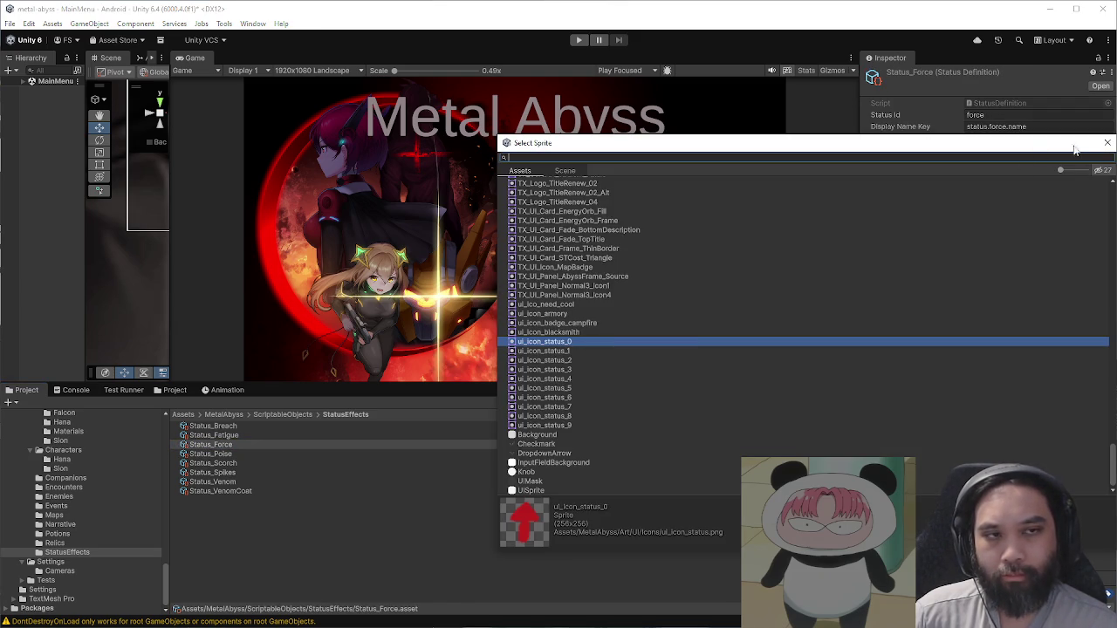
click(1105, 143)
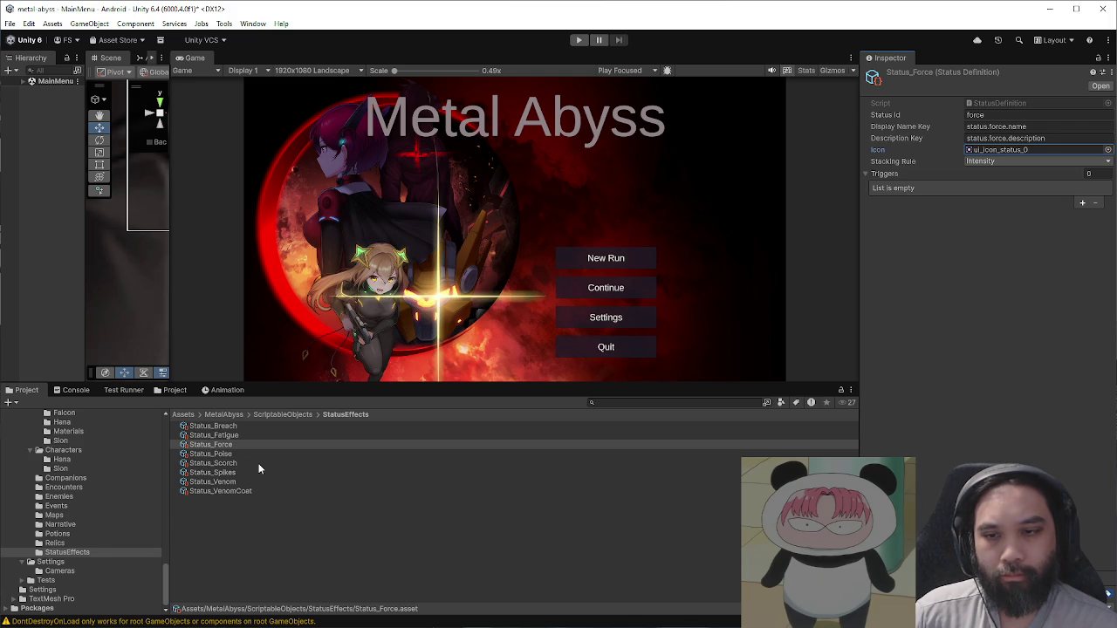
Step: Assign ui_icon_status_3 as the Status_Spikes icon
click(271, 472)
click(1108, 149)
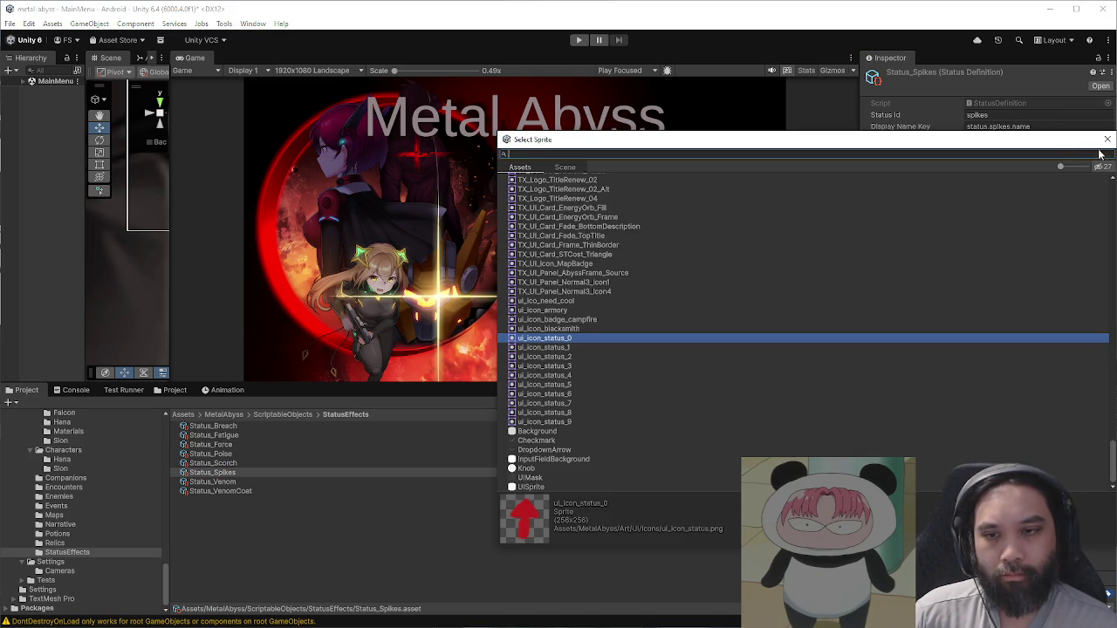
click(565, 357)
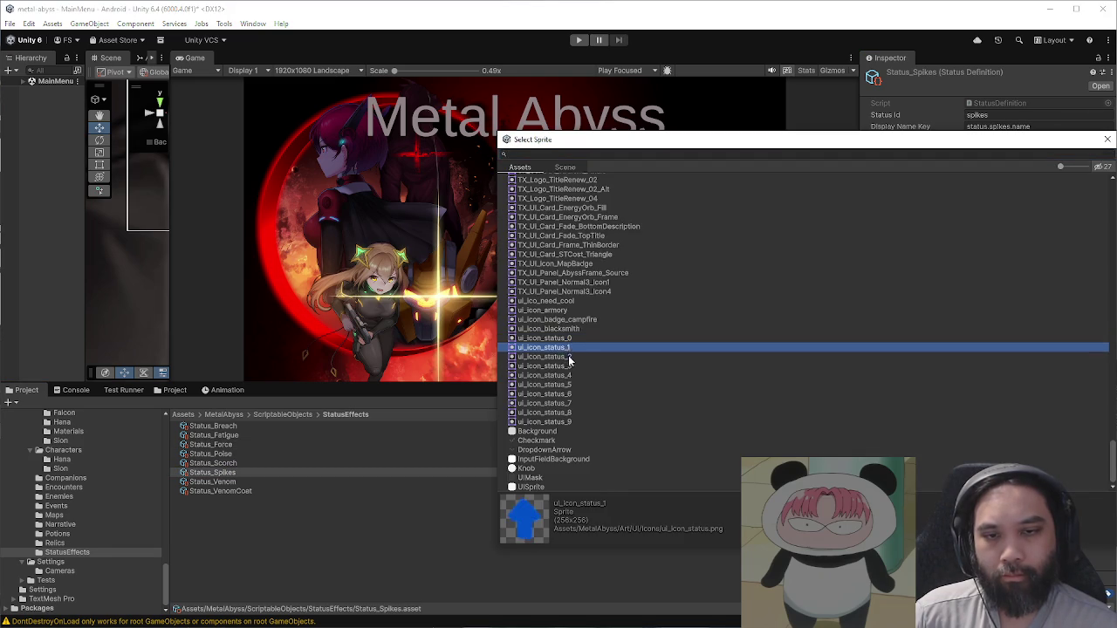
click(569, 366)
click(1108, 140)
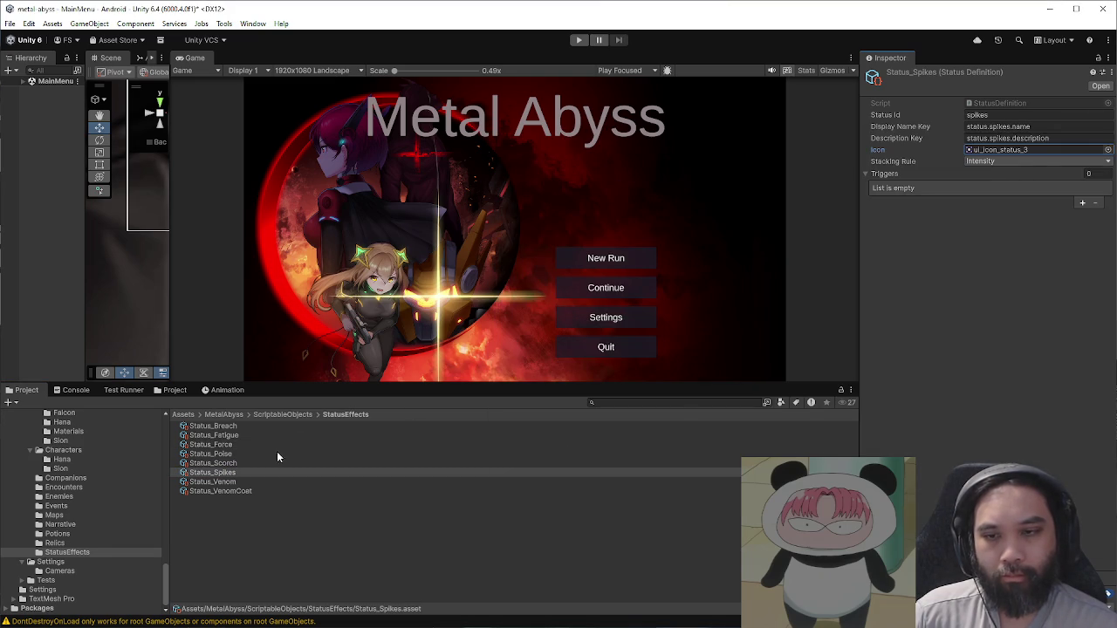
Step: Give Status_Venom the green skull ui_icon_status_2 as its icon
click(264, 482)
click(1108, 150)
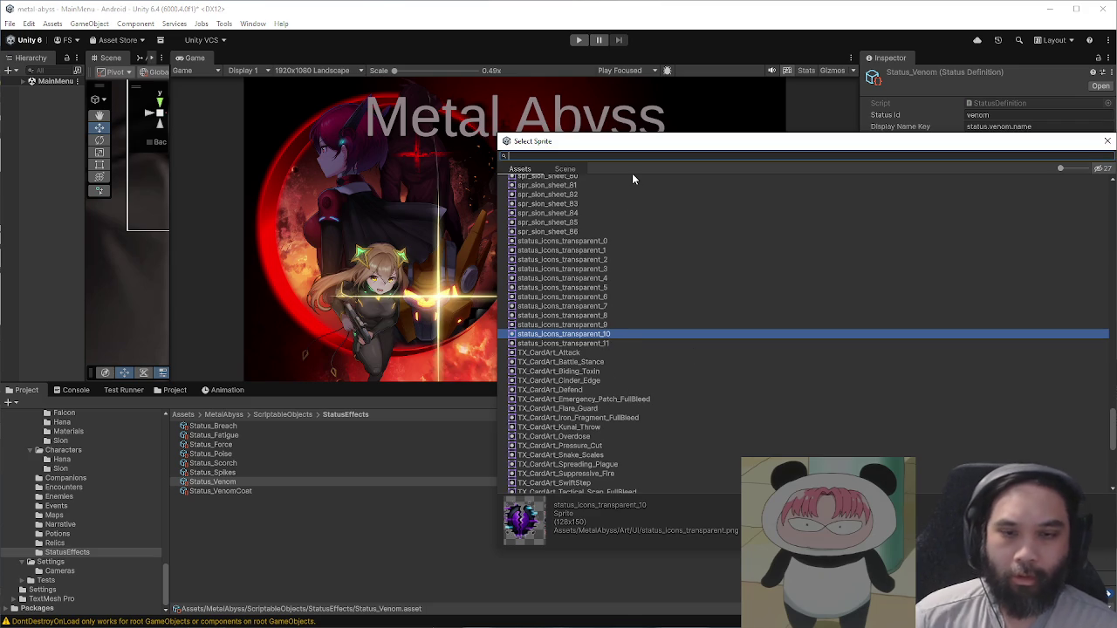
text(icon)
click(572, 382)
click(574, 393)
click(575, 376)
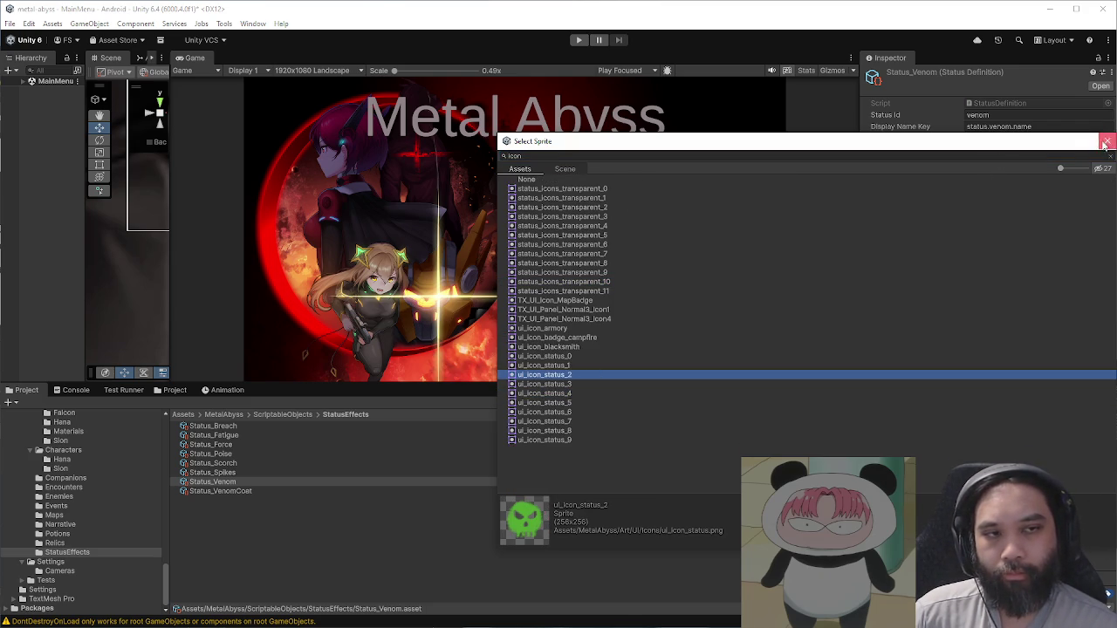
click(1108, 140)
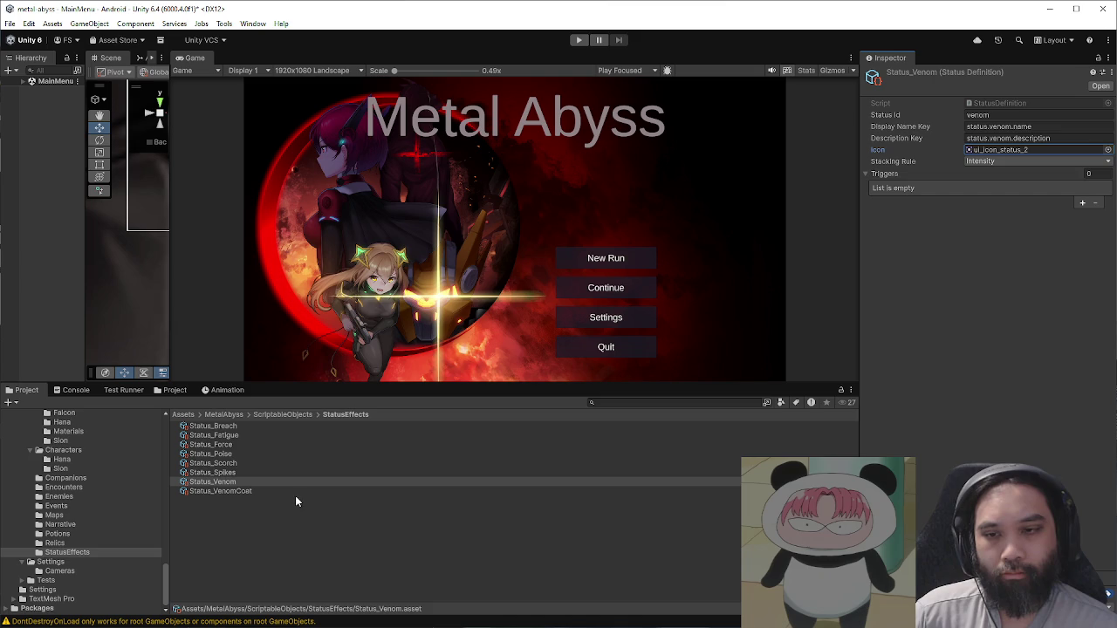
Step: Give Status_VenomCoat the same green skull ui_icon_status_2 icon
click(280, 492)
click(1107, 150)
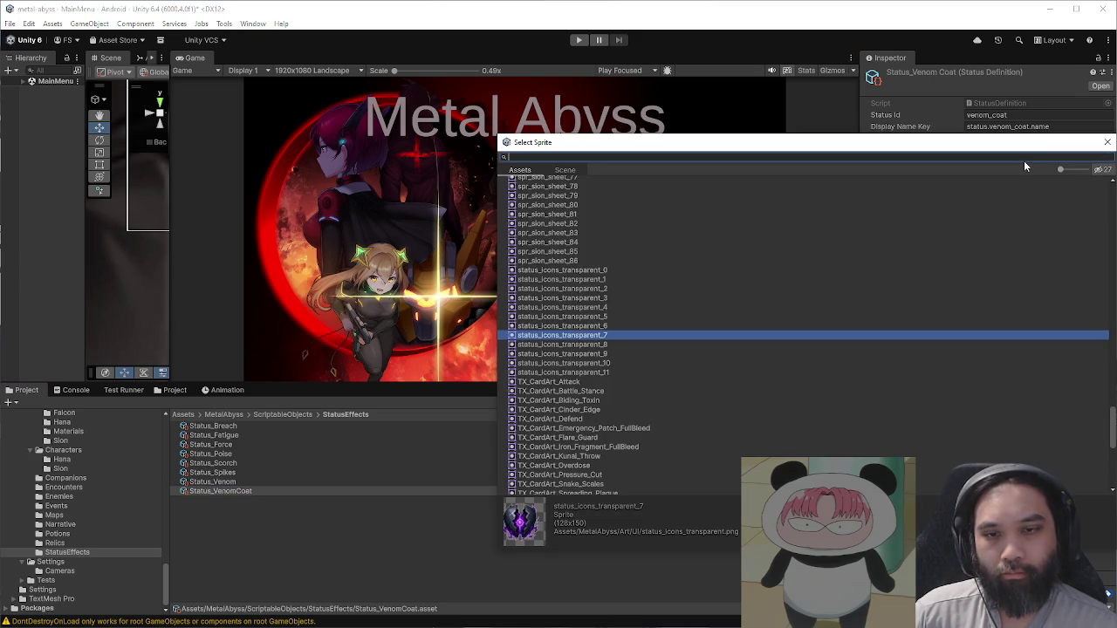
text(icon)
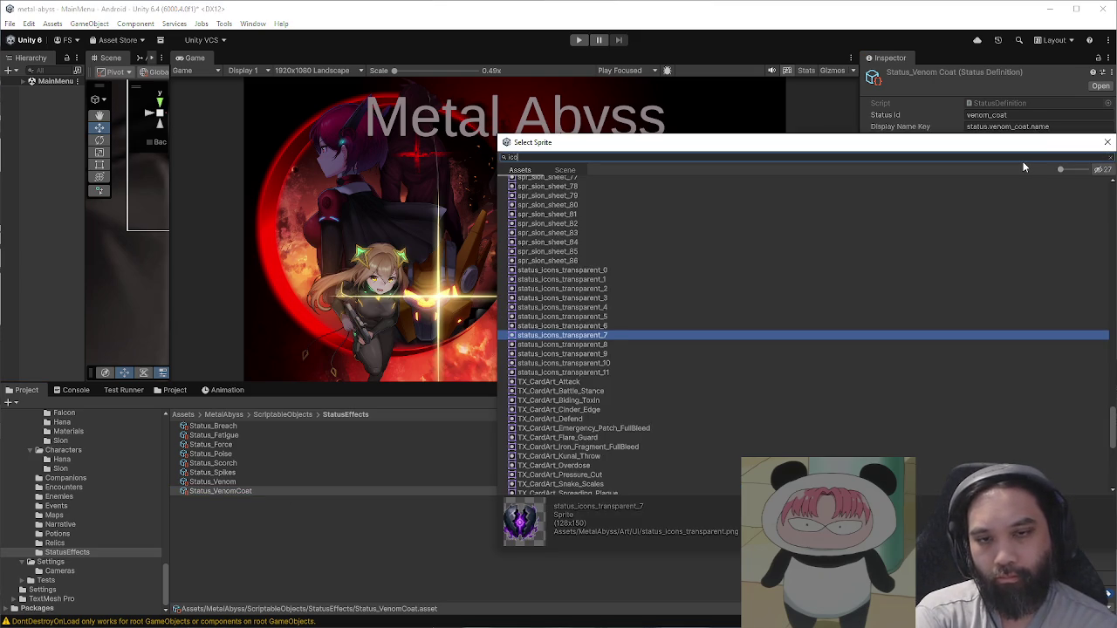
click(592, 375)
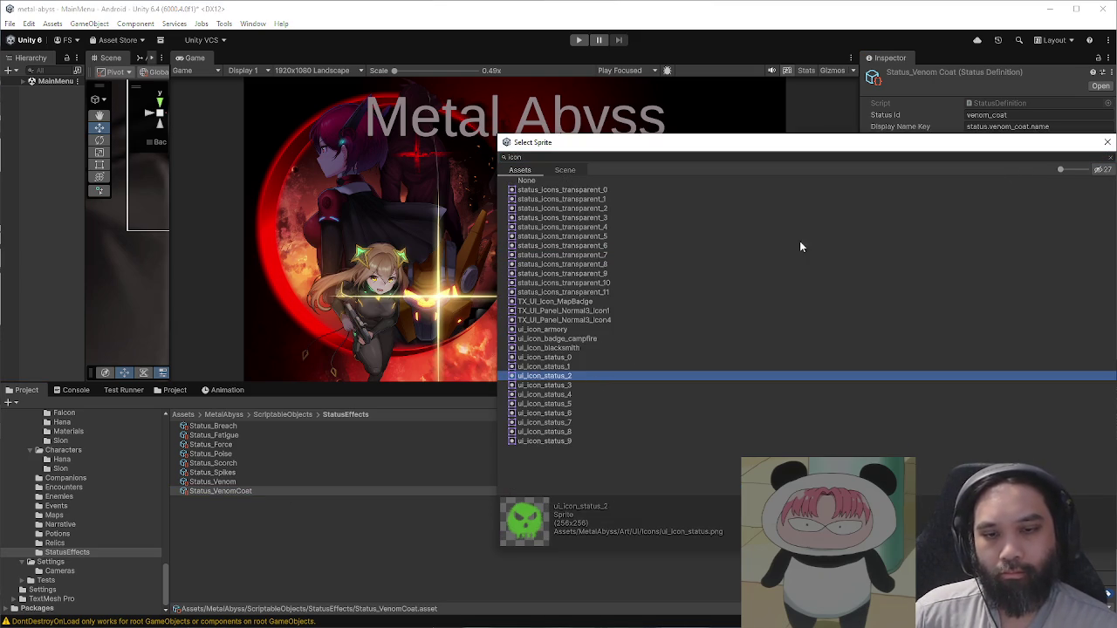
drag(773, 149, 449, 171)
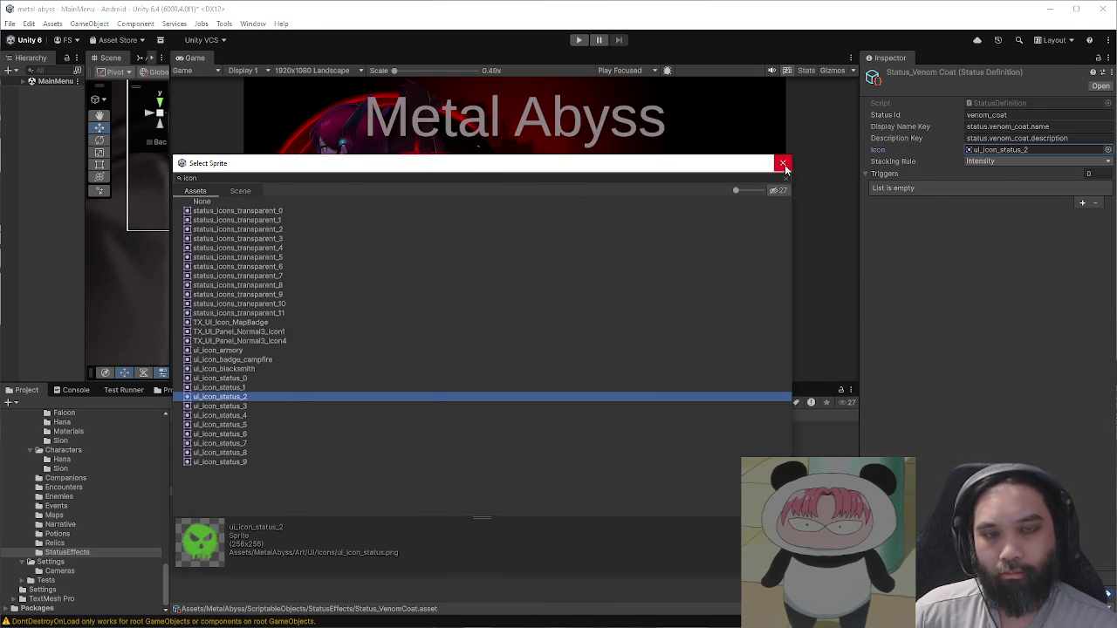
click(783, 165)
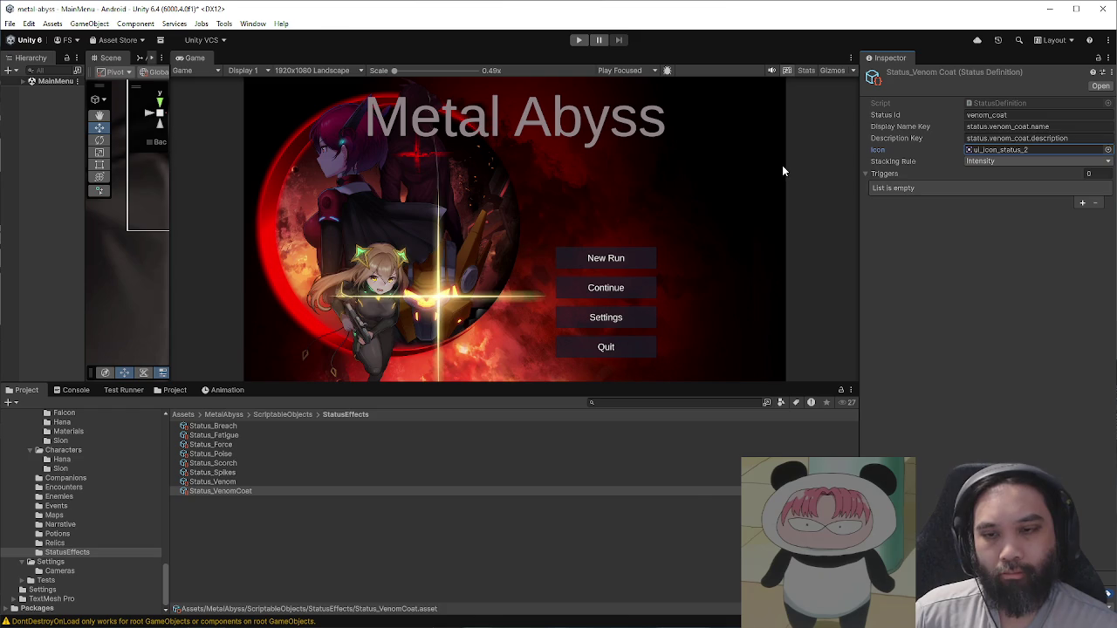
click(266, 415)
Step: In the Potions folder, set energy_potion's icon to the blue ring ui_icon_status_8
double_click(219, 501)
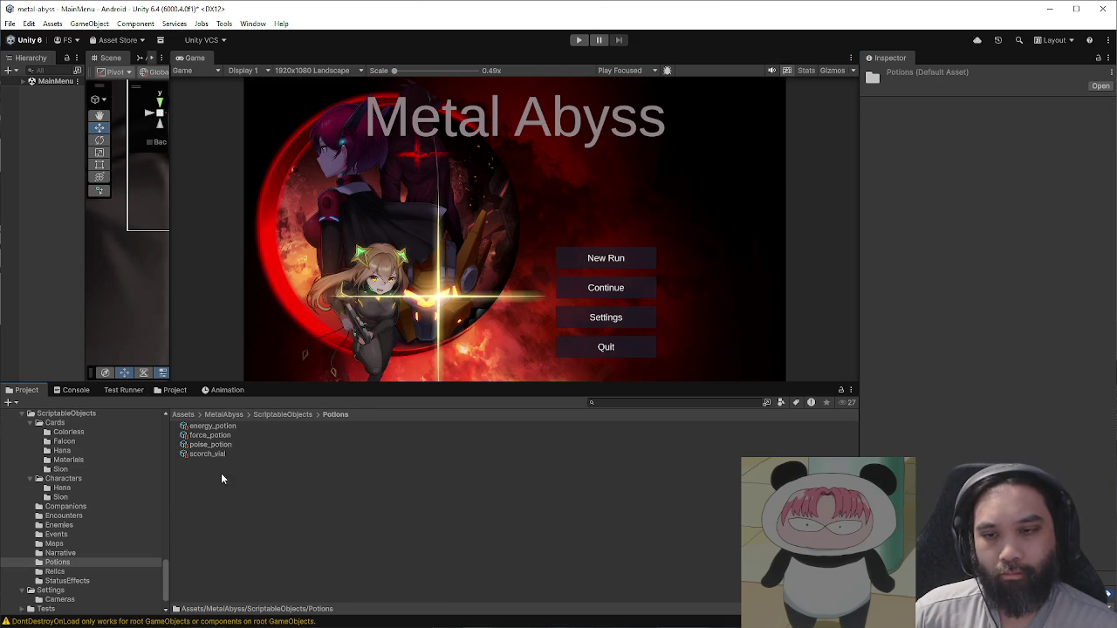
click(220, 435)
click(227, 427)
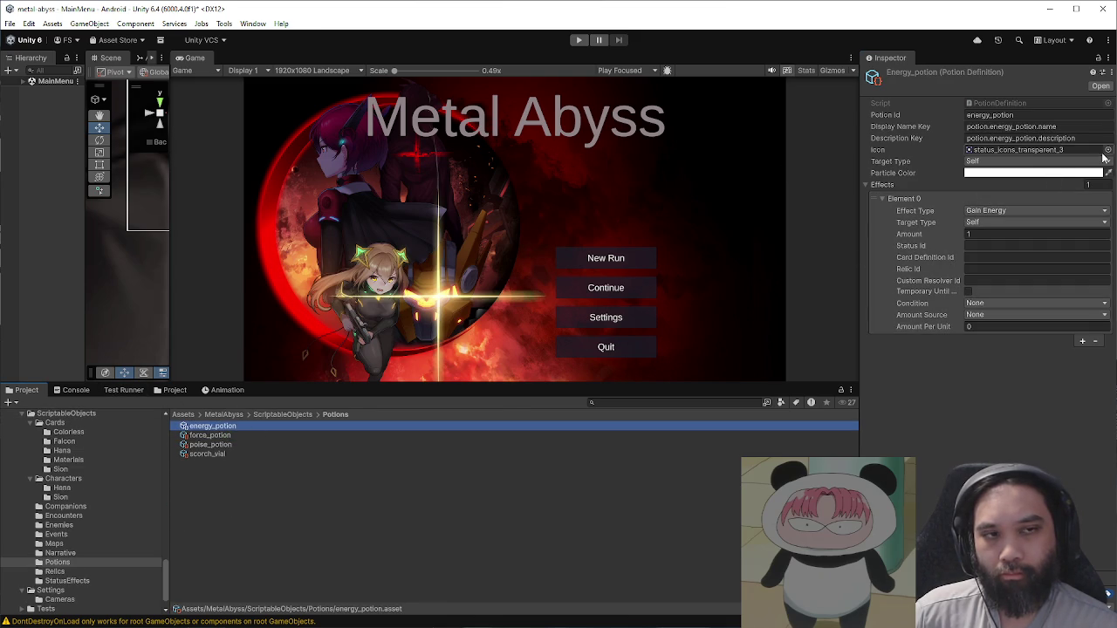
click(1107, 150)
text(icon)
click(601, 354)
click(593, 401)
click(594, 411)
click(593, 420)
click(594, 429)
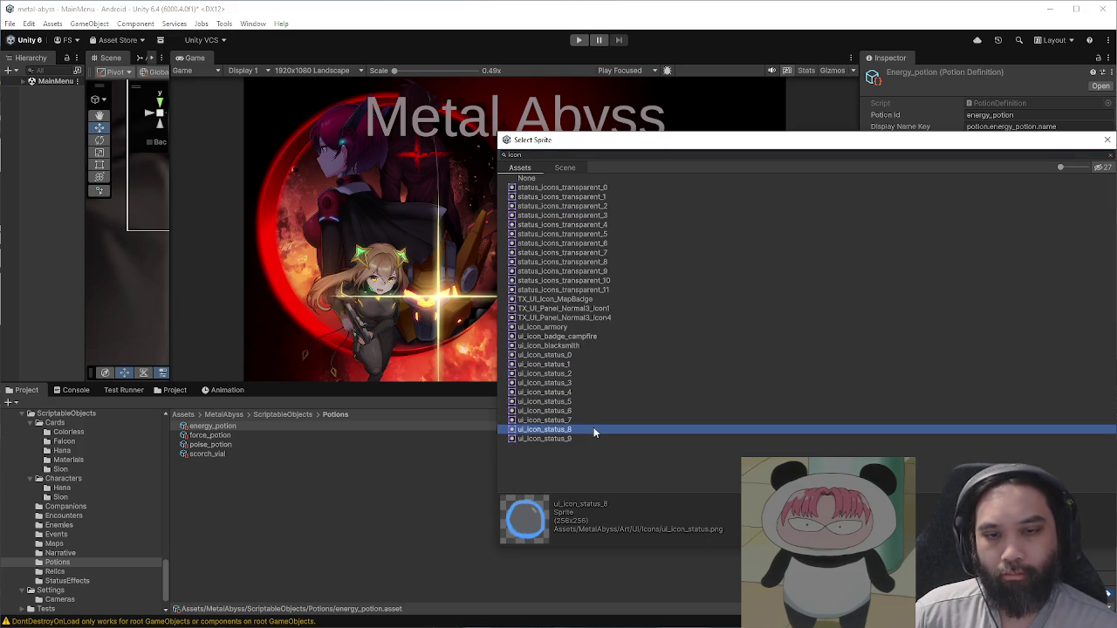
drag(753, 140, 454, 137)
click(805, 138)
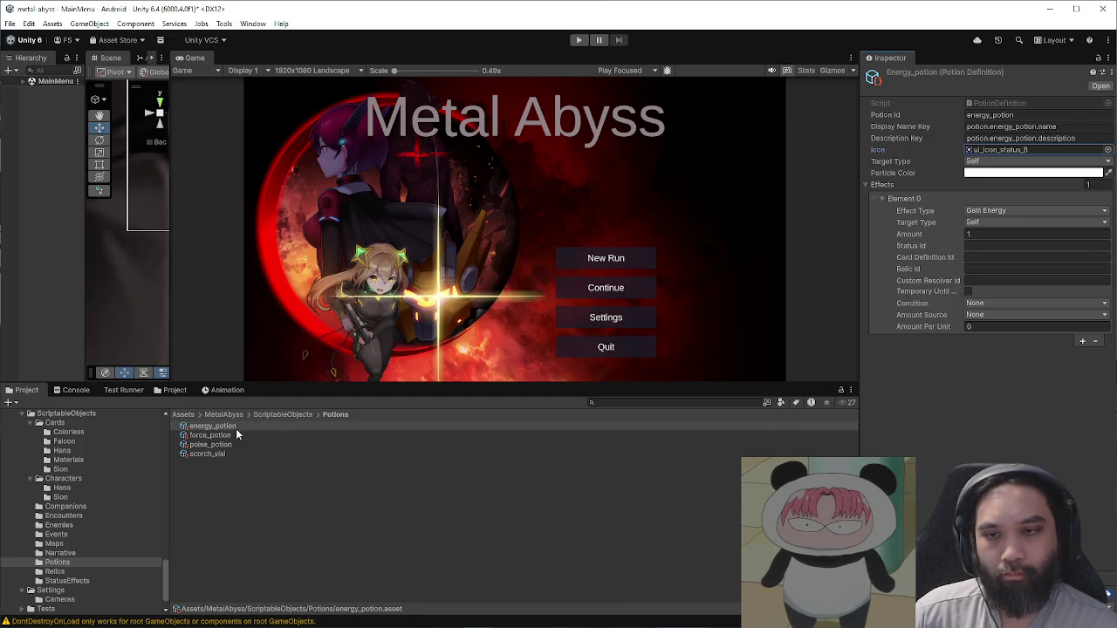
Step: Set force_potion's icon to ui_icon_status_6
click(224, 439)
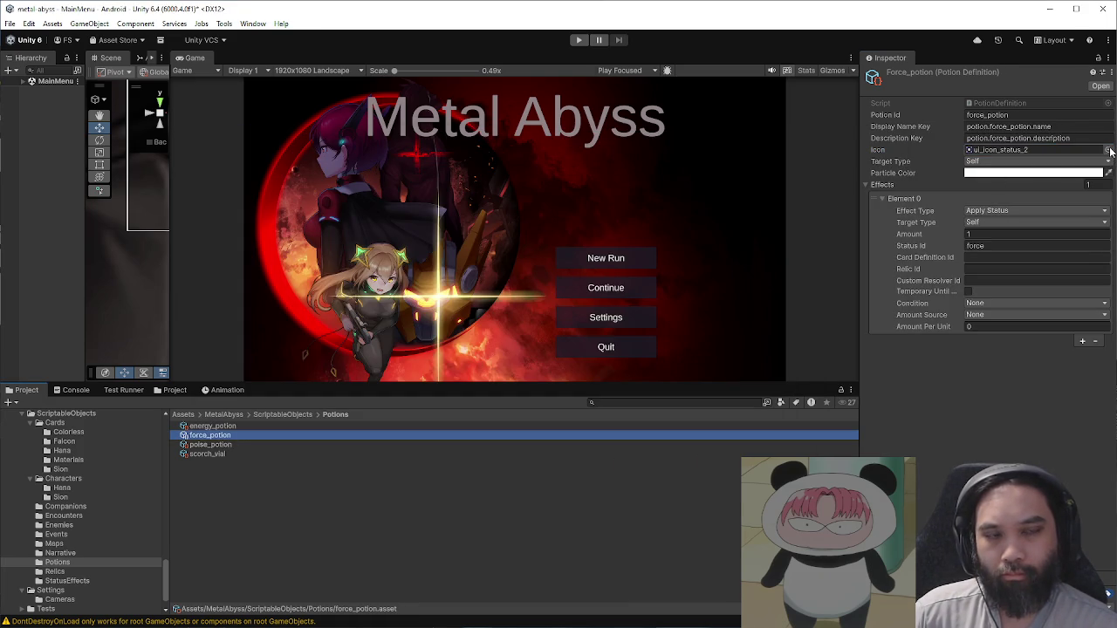
click(1109, 151)
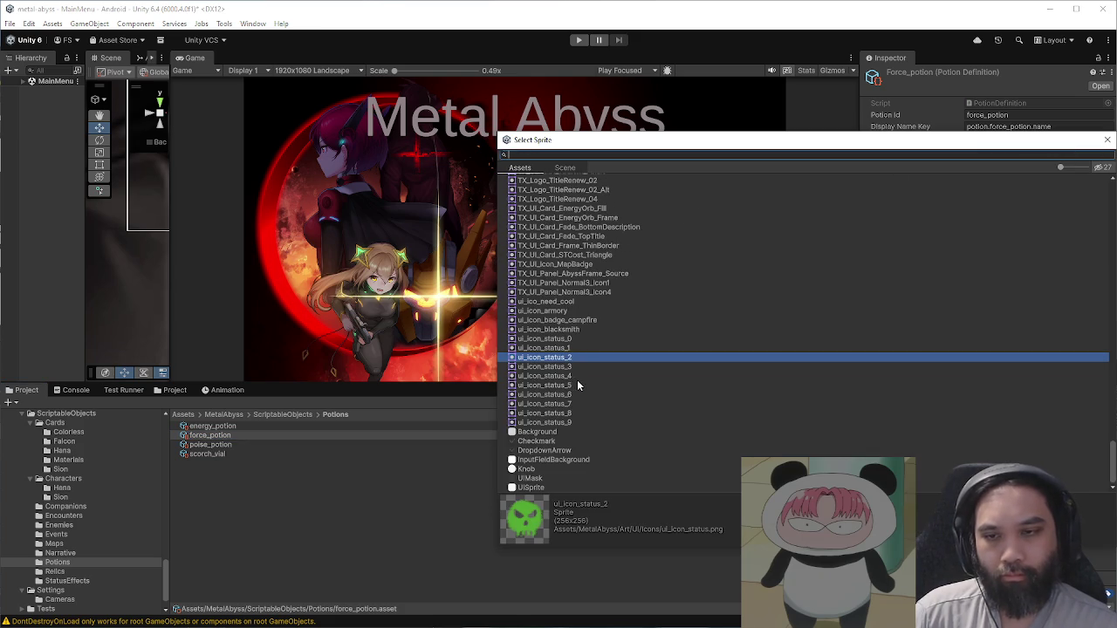
click(577, 385)
click(574, 393)
click(574, 403)
click(573, 395)
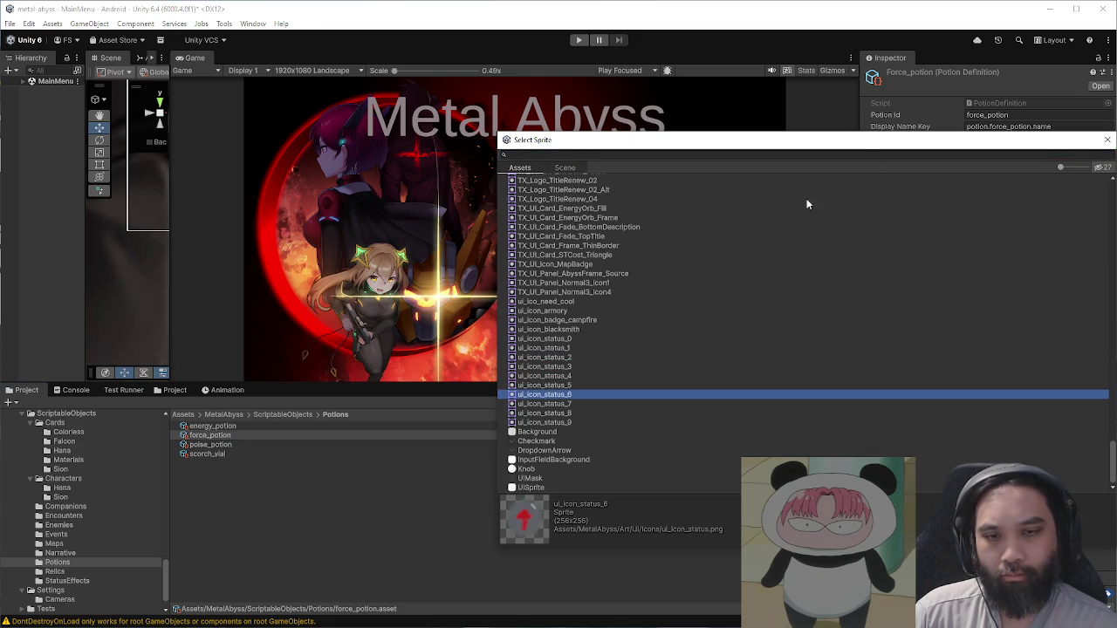
click(1101, 145)
Step: Set poise_potion's icon to the blue arrow ui_icon_status_7
click(214, 446)
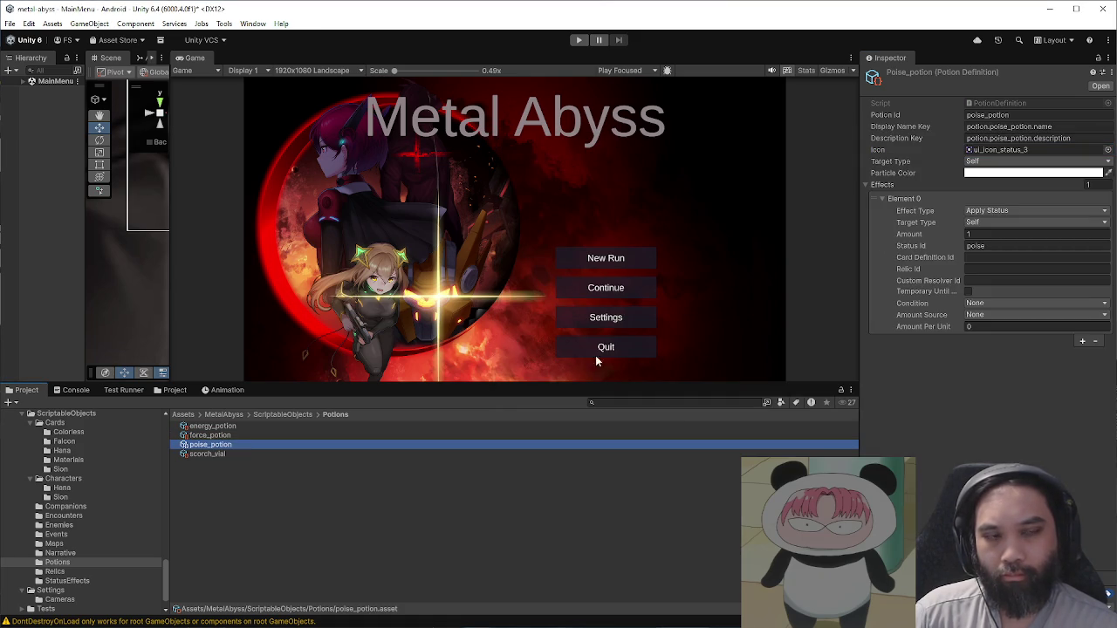
click(1108, 150)
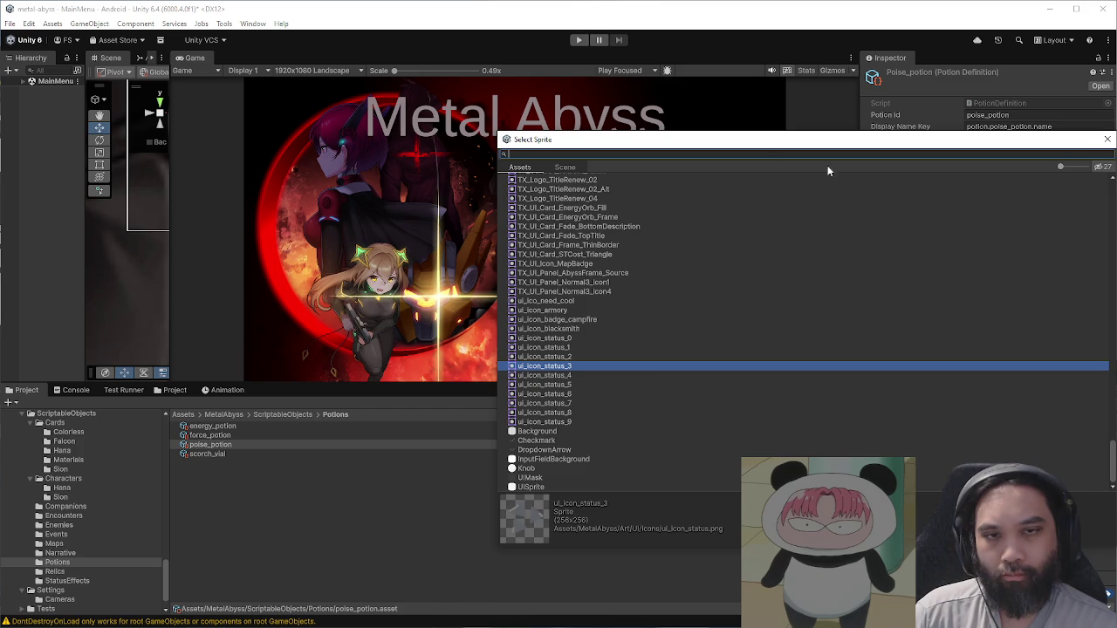
click(636, 375)
click(633, 385)
click(631, 393)
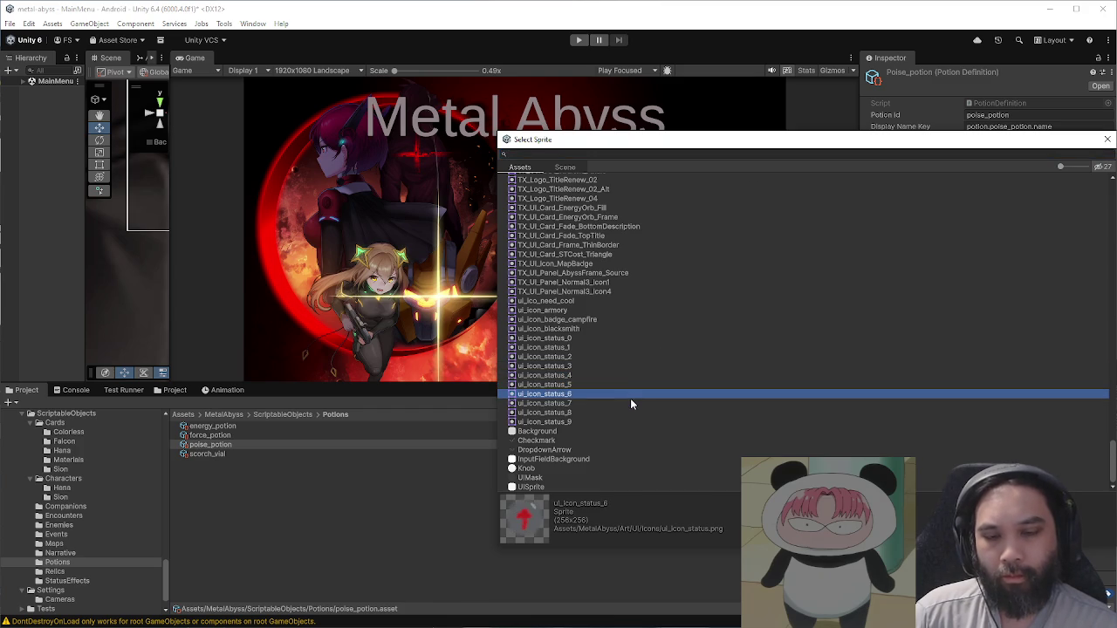
click(631, 403)
click(1107, 140)
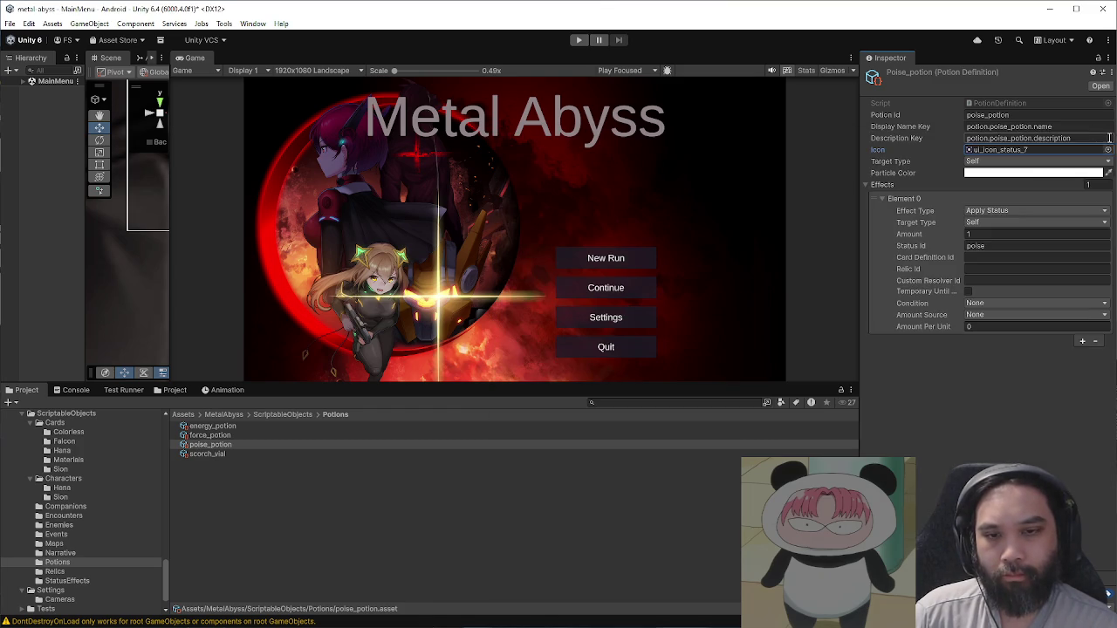
Step: Set scorch_vial's icon to the red ui_icon_status_9
click(306, 454)
click(1107, 150)
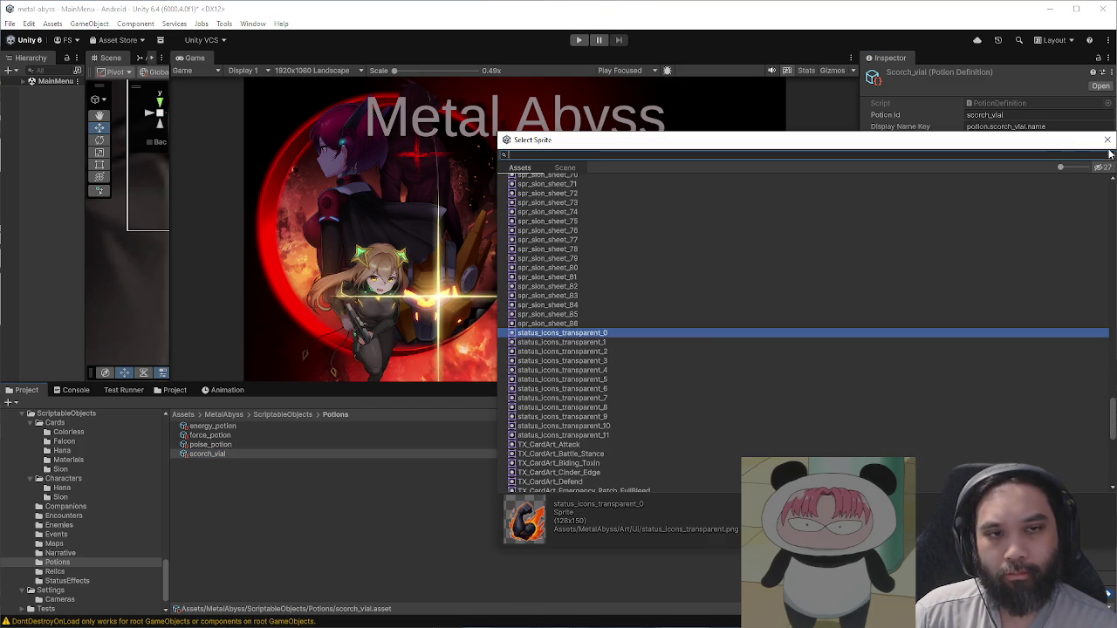
text(icon)
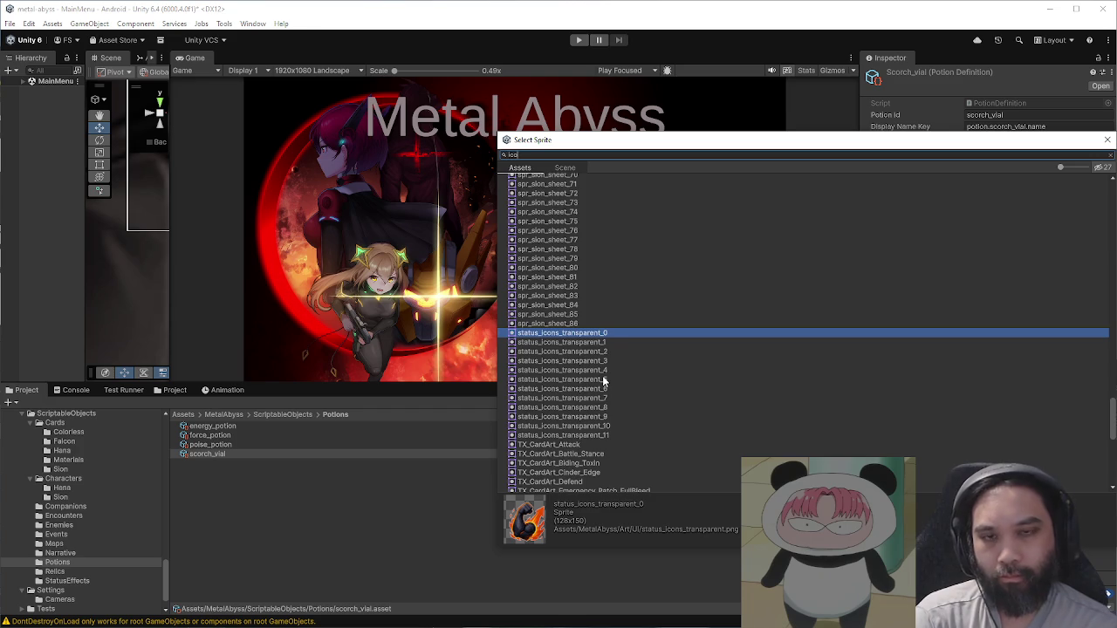
click(600, 420)
click(598, 439)
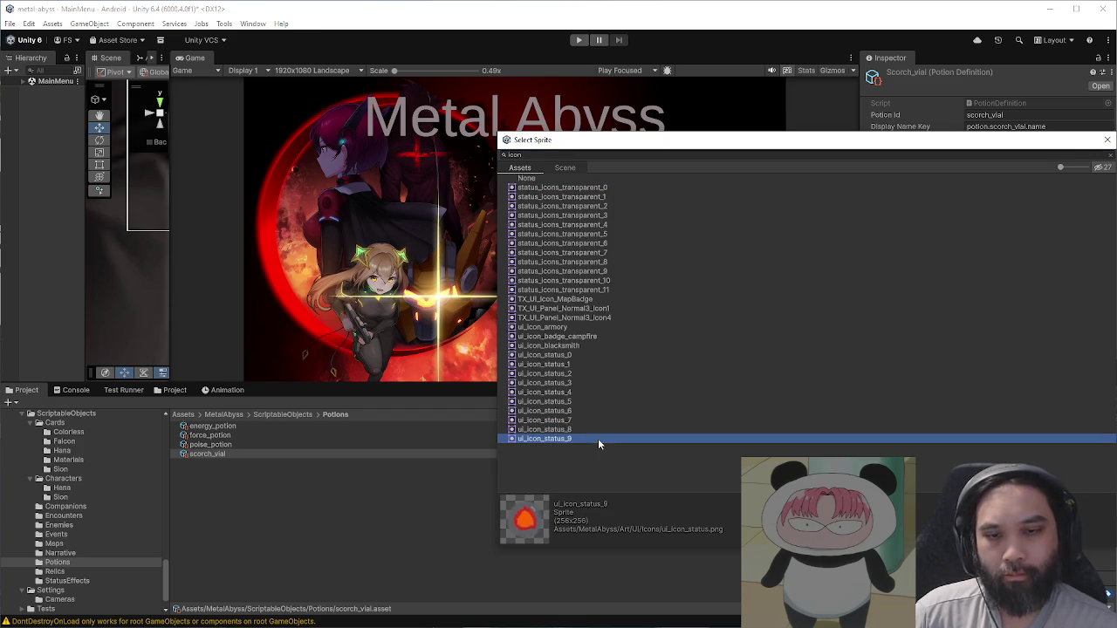
click(592, 295)
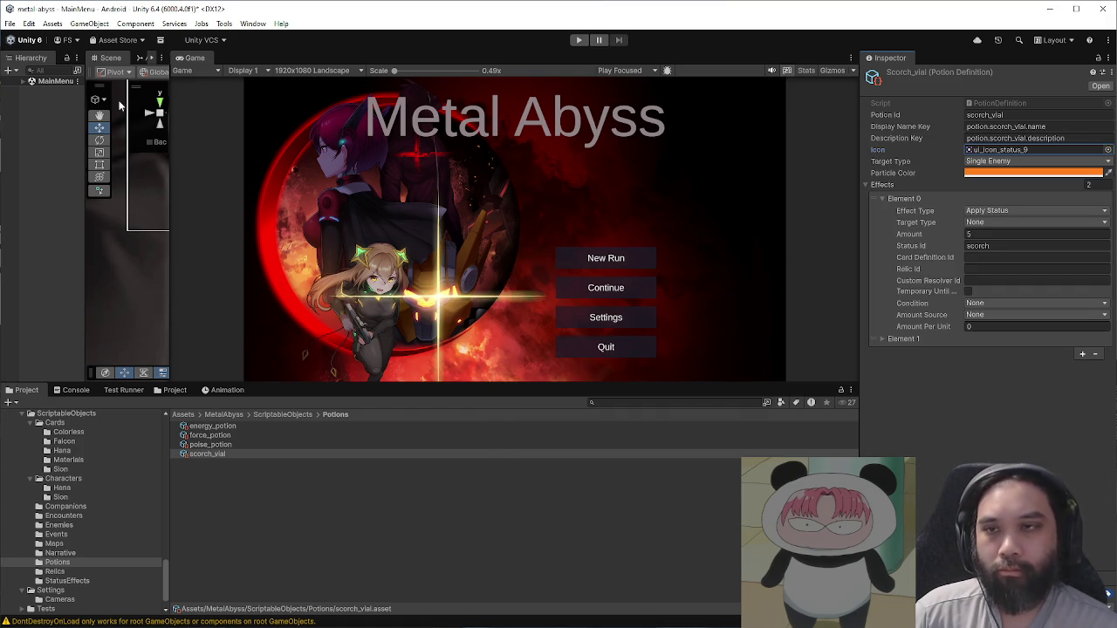
Step: Save the project with File > Save Project and enlarge the game view
click(10, 24)
click(35, 144)
drag(320, 385, 326, 485)
Step: Play-test a new run as Sion, passing the opening dialogue and taking the event's max HP boost
click(579, 39)
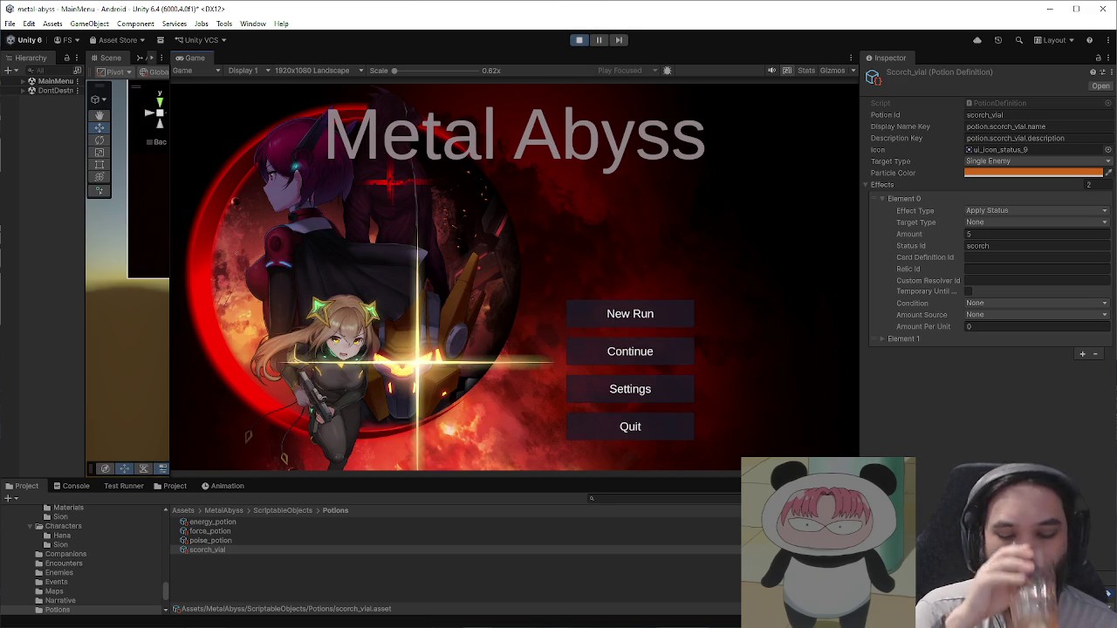
click(680, 309)
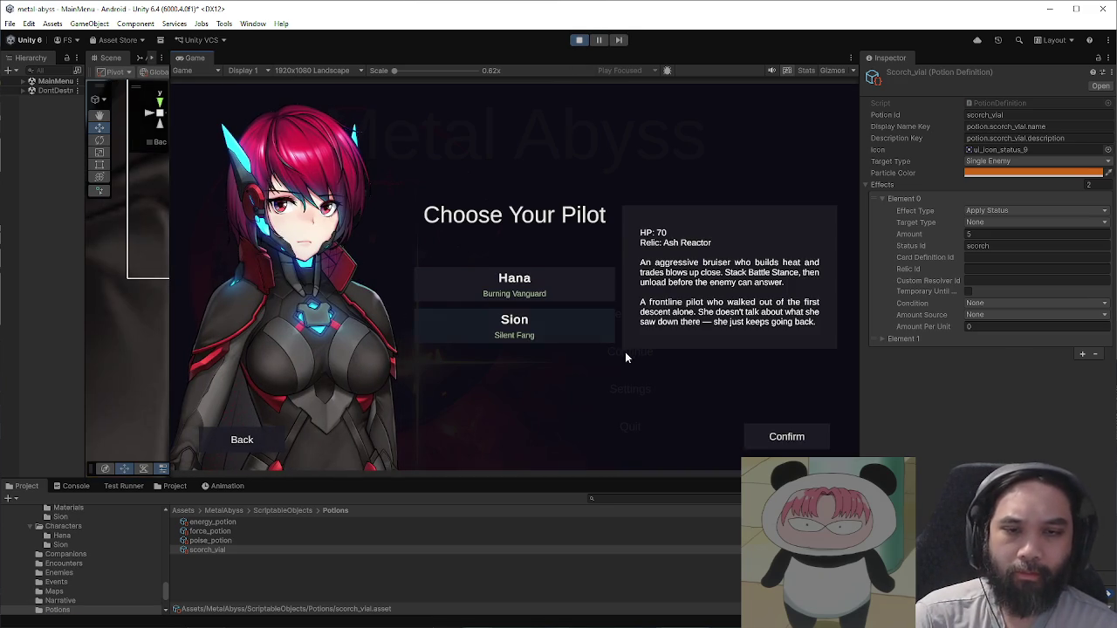
click(579, 329)
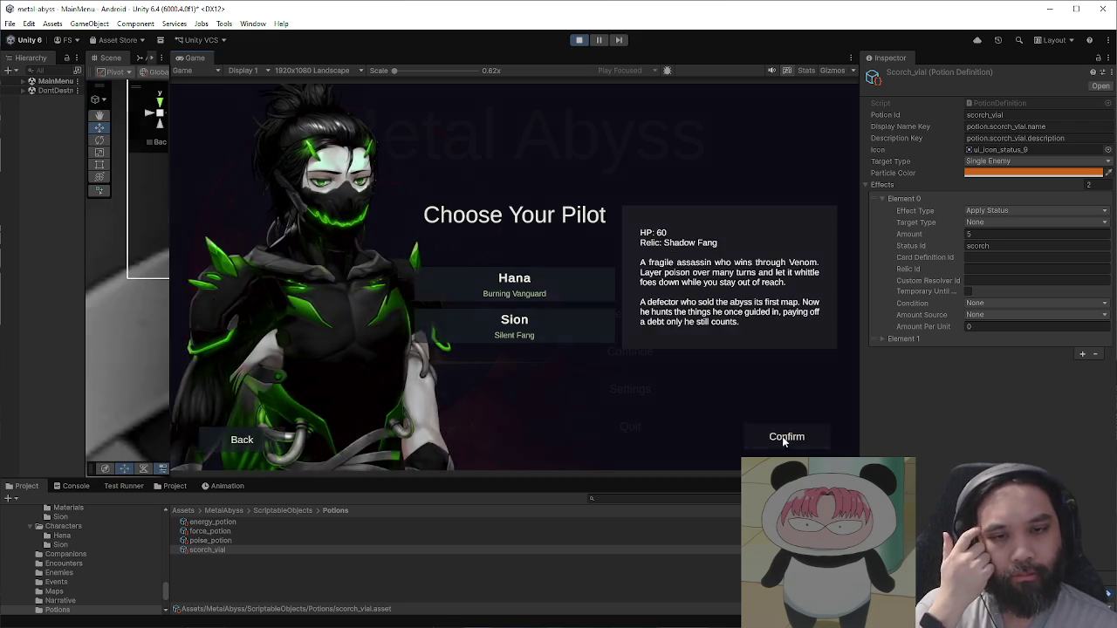
click(784, 437)
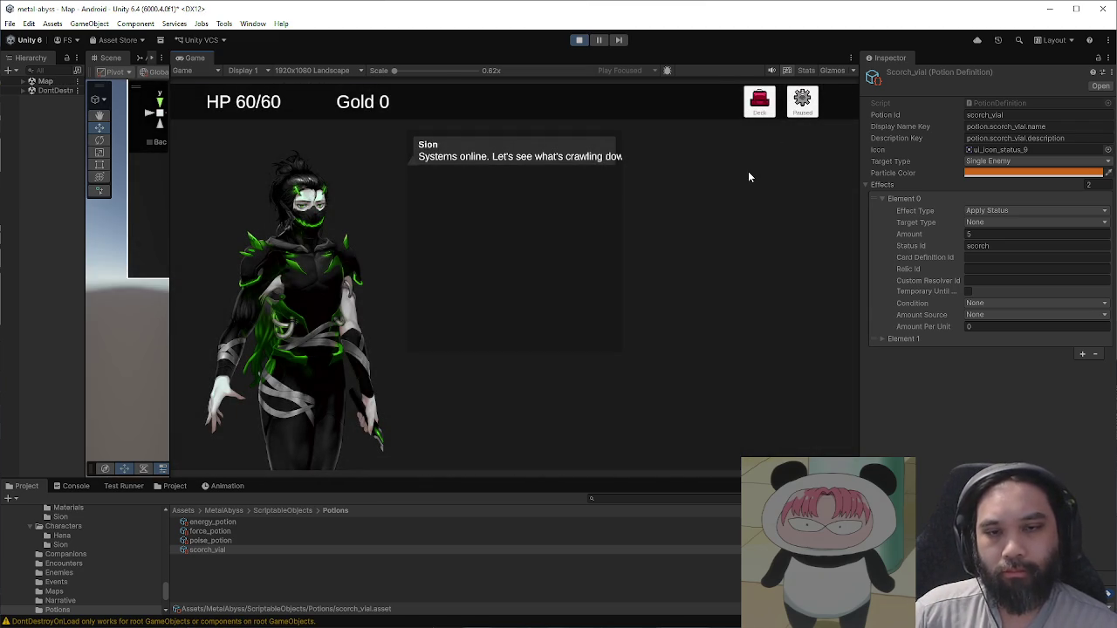
click(603, 371)
click(401, 299)
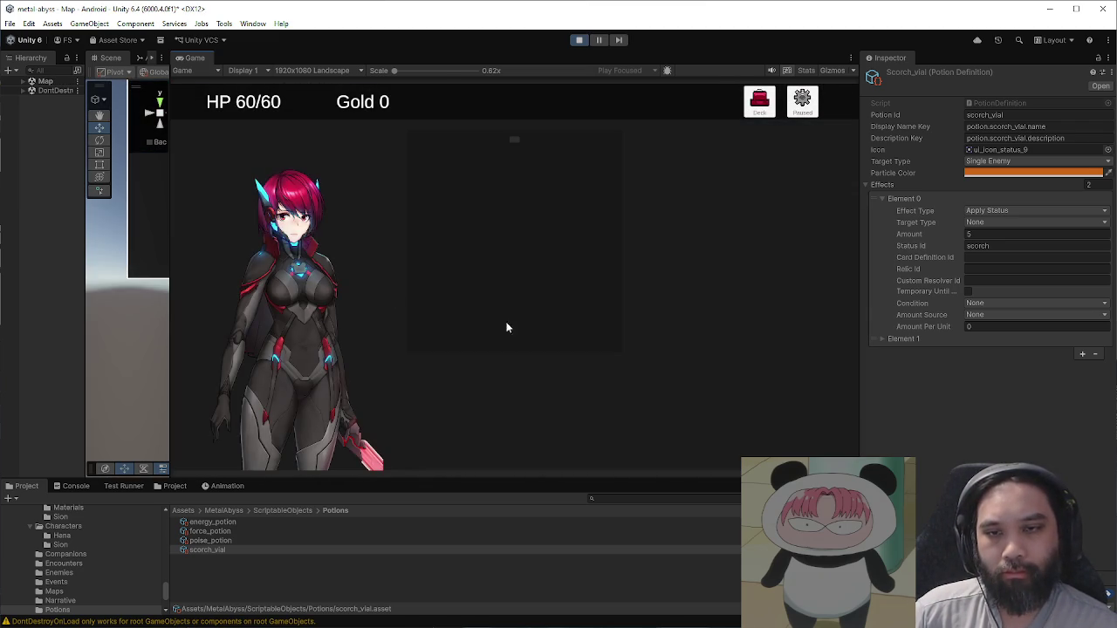
click(548, 403)
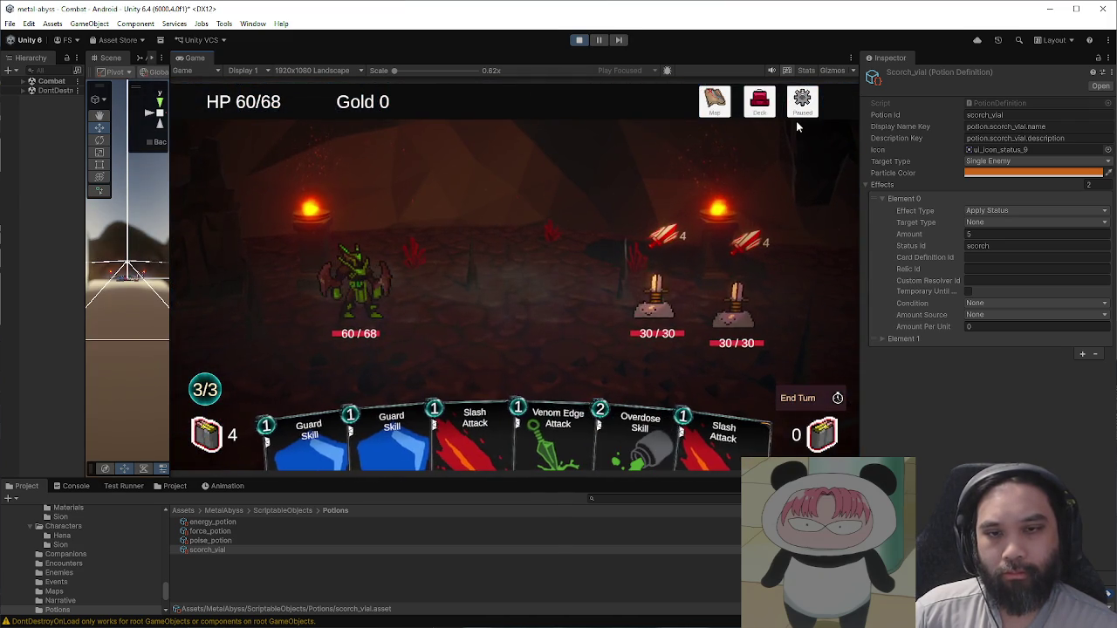
Step: Add force_potion, poise_potion and a third potion from the Debug panel, then resume combat
click(799, 112)
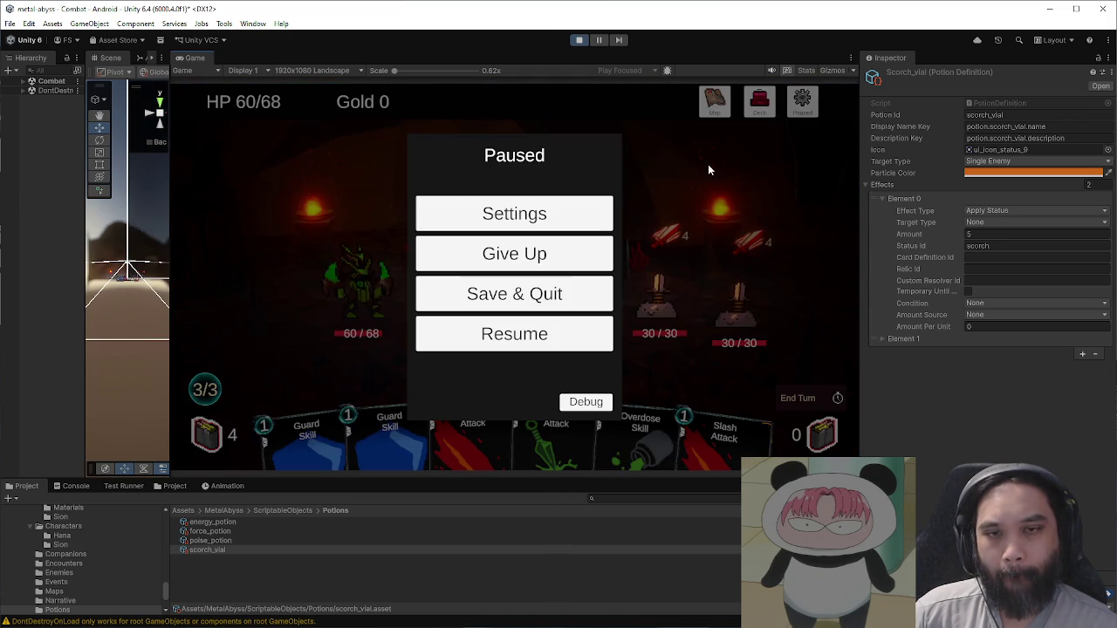
click(586, 402)
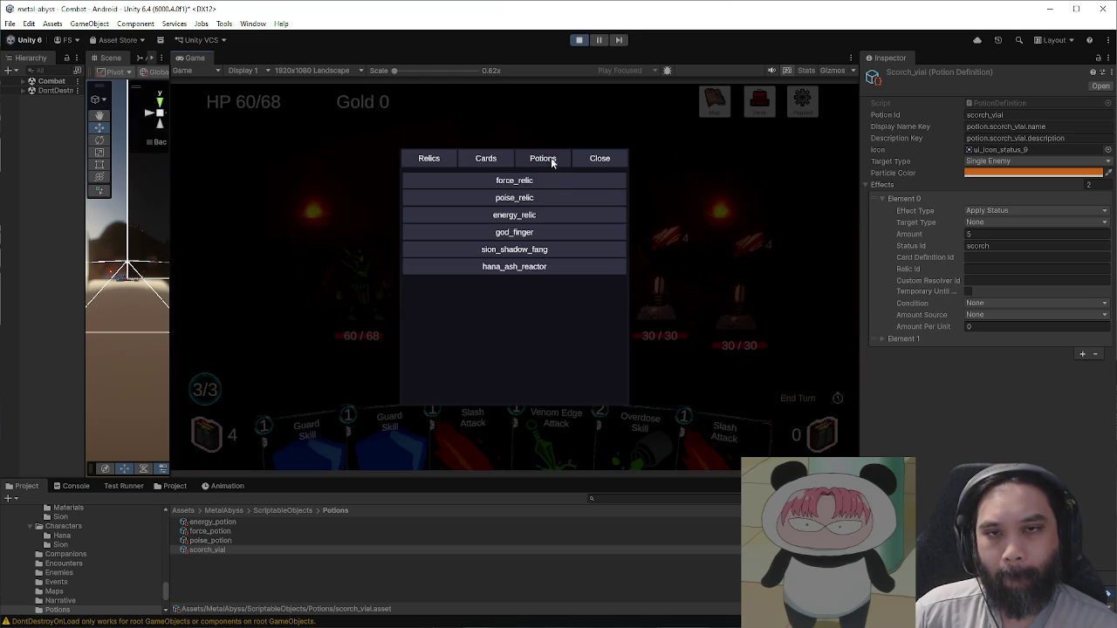
click(542, 158)
click(540, 182)
click(528, 198)
click(528, 216)
click(599, 158)
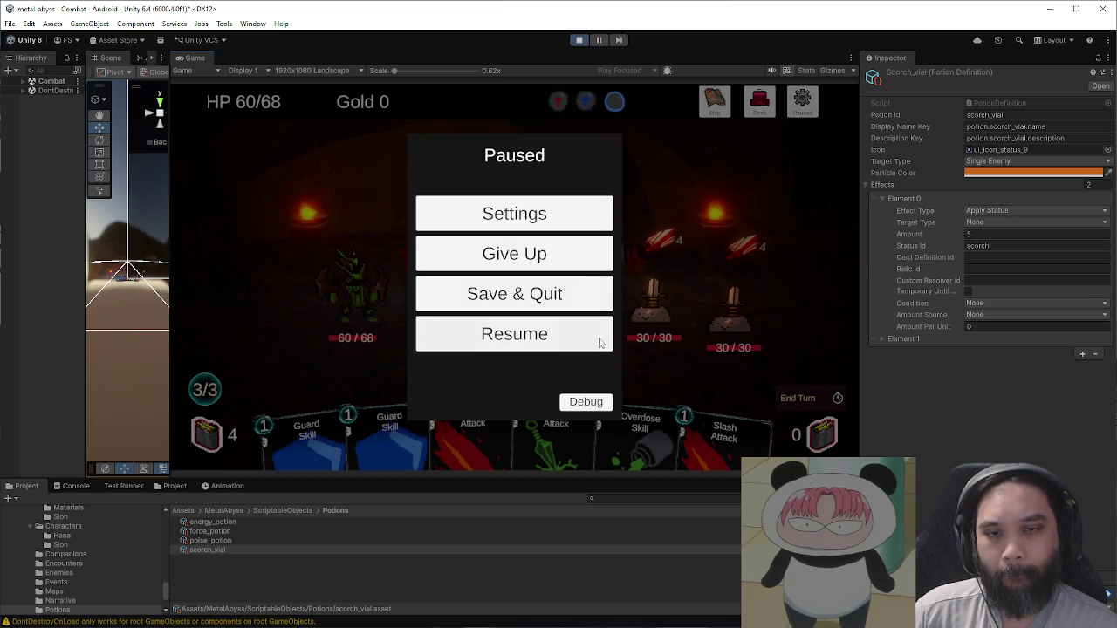
click(565, 338)
Step: Use the red potion and two blue potions on the hero to apply the buffs
drag(558, 101, 518, 188)
drag(558, 101, 515, 201)
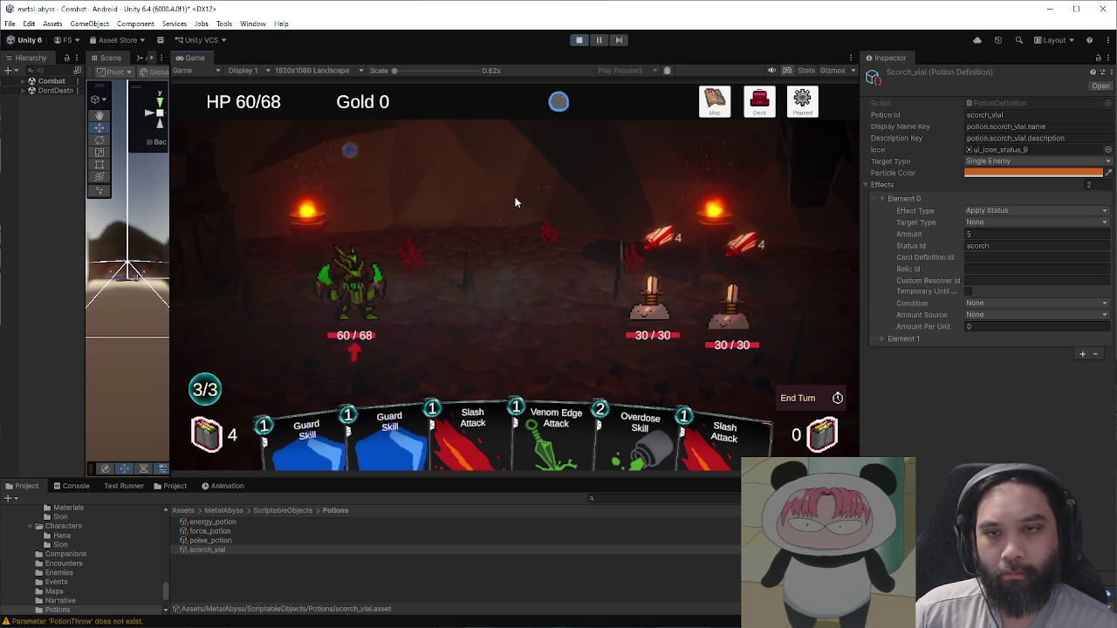
drag(557, 101, 526, 171)
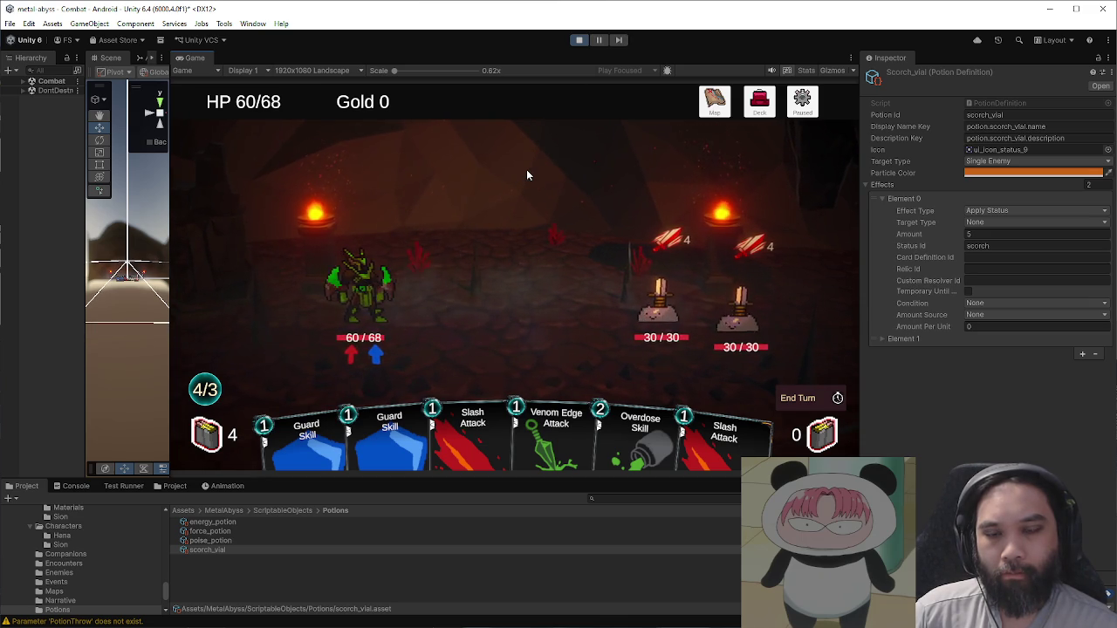
Step: Add scorch_vial potions to the inventory through the Debug panel and resume combat
click(801, 102)
click(598, 398)
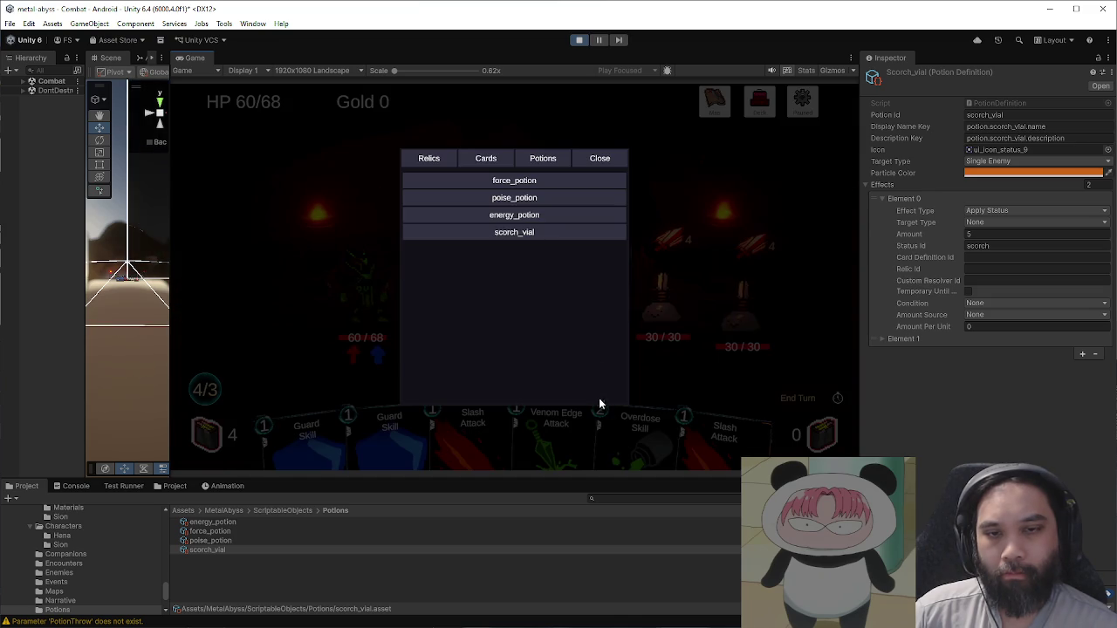
click(539, 232)
click(611, 160)
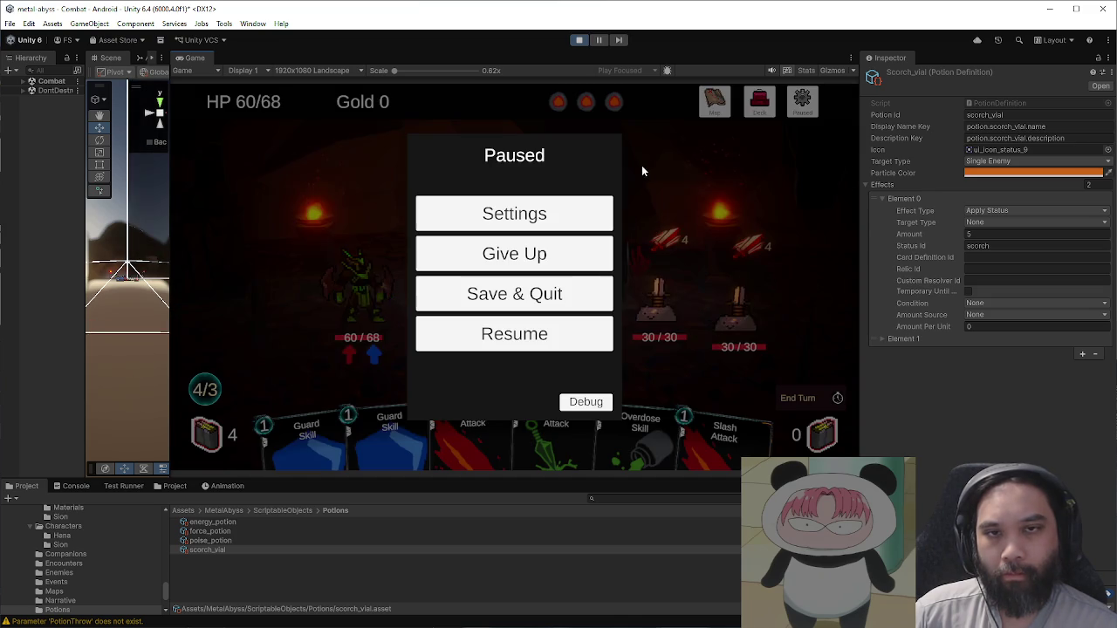
click(560, 331)
Step: Throw three scorch vials at the enemies, defeating one and leaving the other at 15/30
click(558, 101)
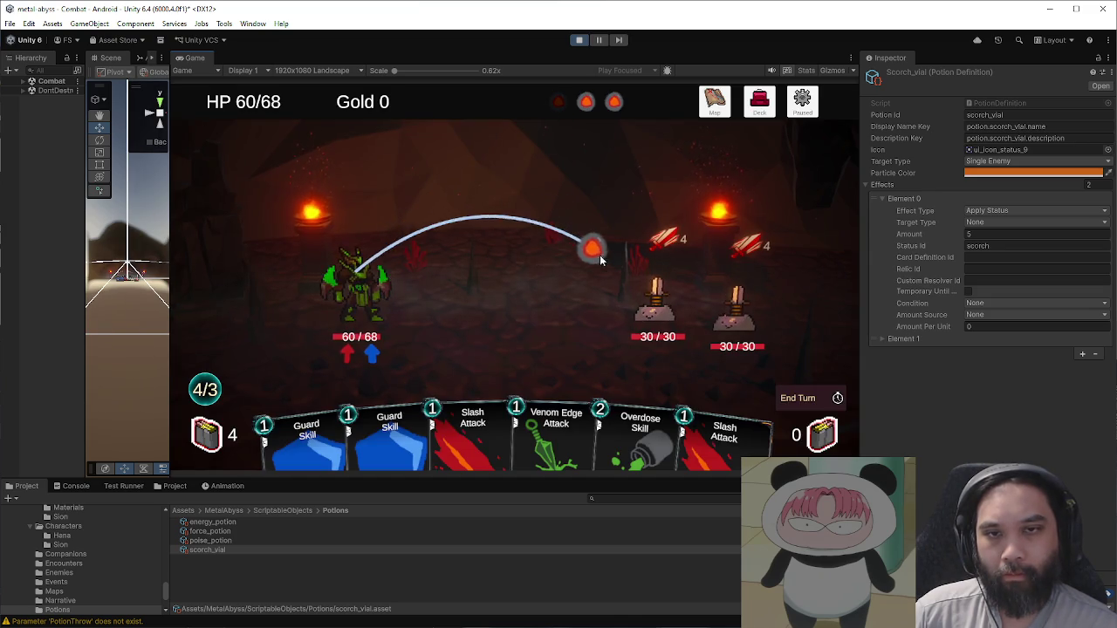
click(660, 301)
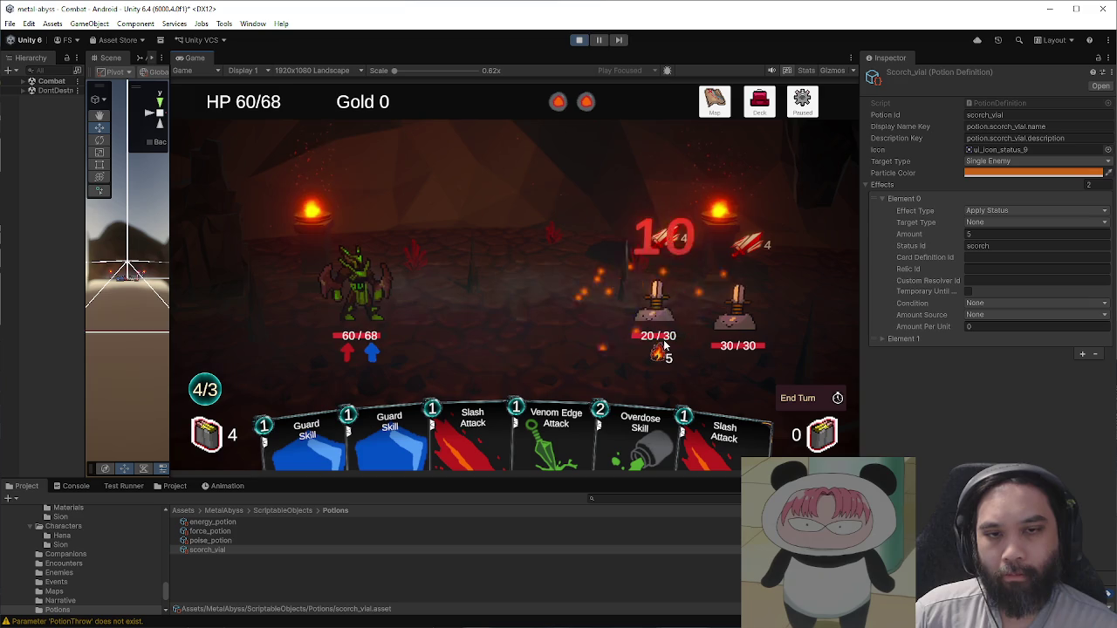
click(558, 102)
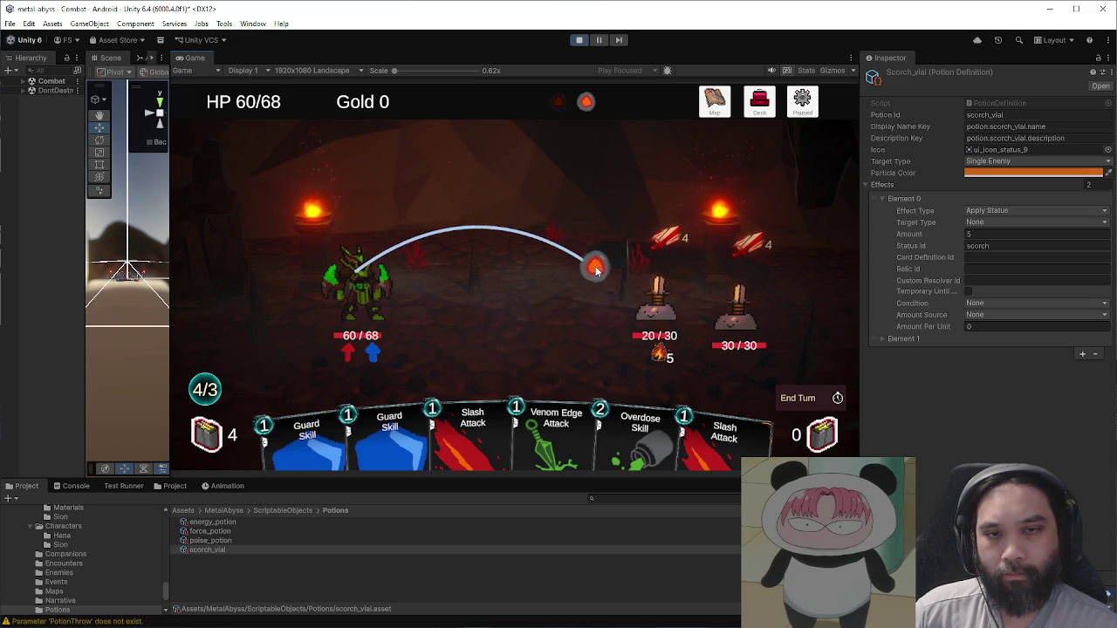
click(646, 306)
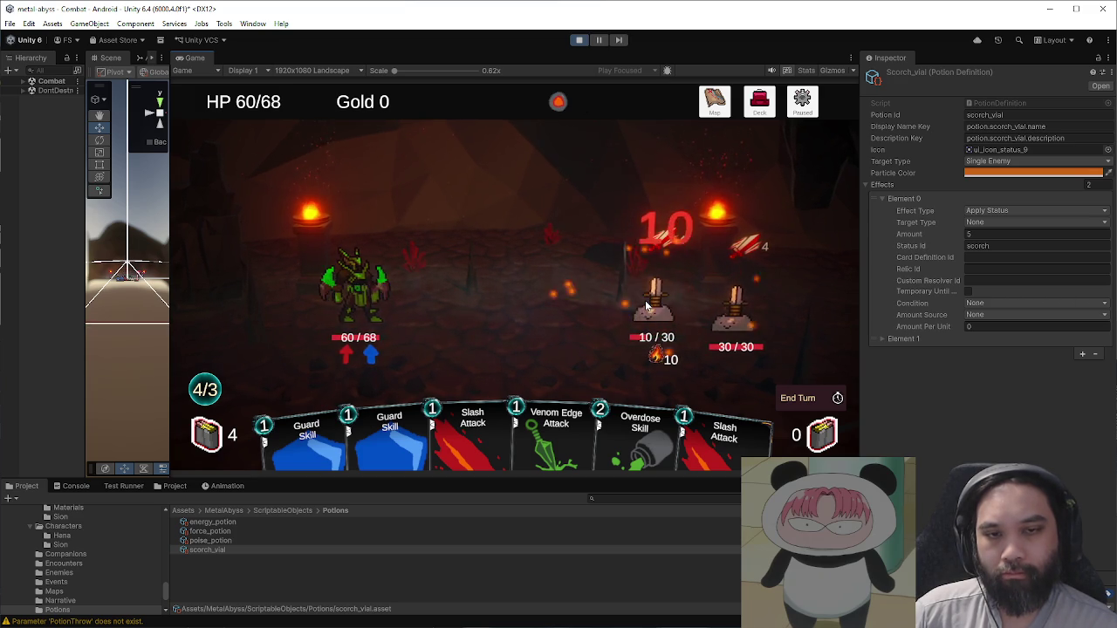
click(558, 103)
click(650, 292)
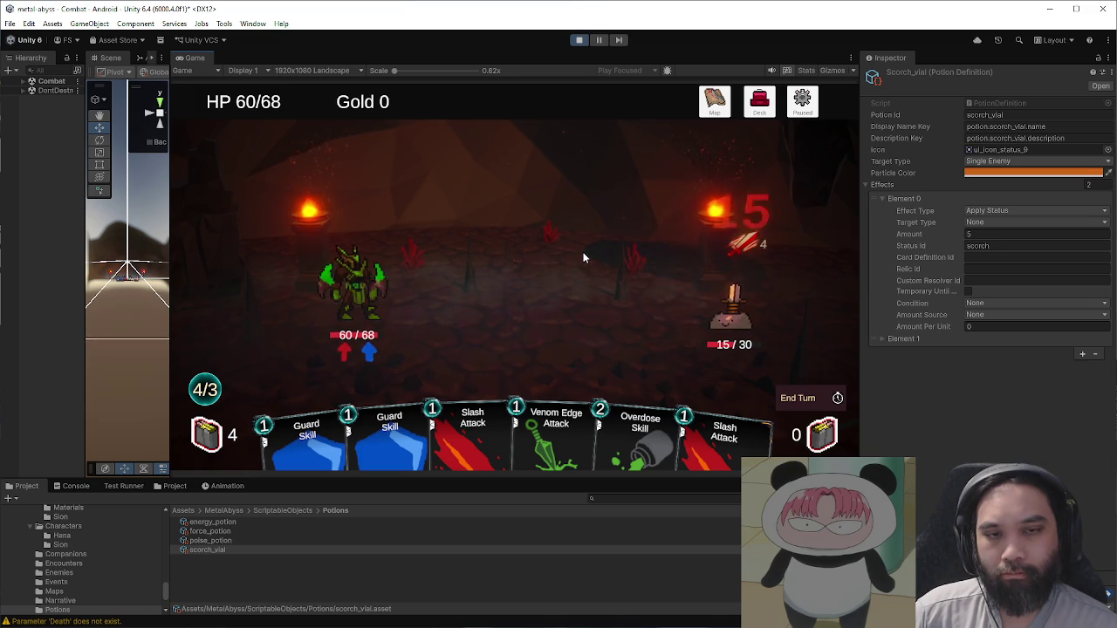
click(568, 410)
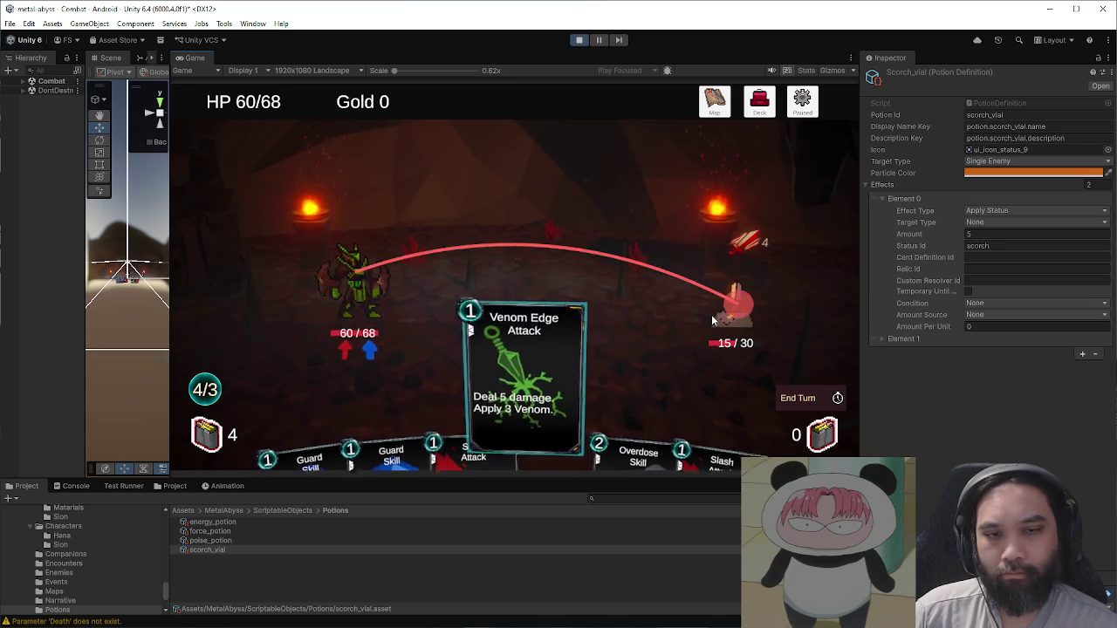
Step: Finish the remaining enemy with Venom Edge and Slash attacks
click(601, 295)
mouse_move(593, 423)
mouse_down()
mouse_move(654, 339)
mouse_move(580, 422)
mouse_move(737, 314)
mouse_up()
drag(681, 427, 744, 320)
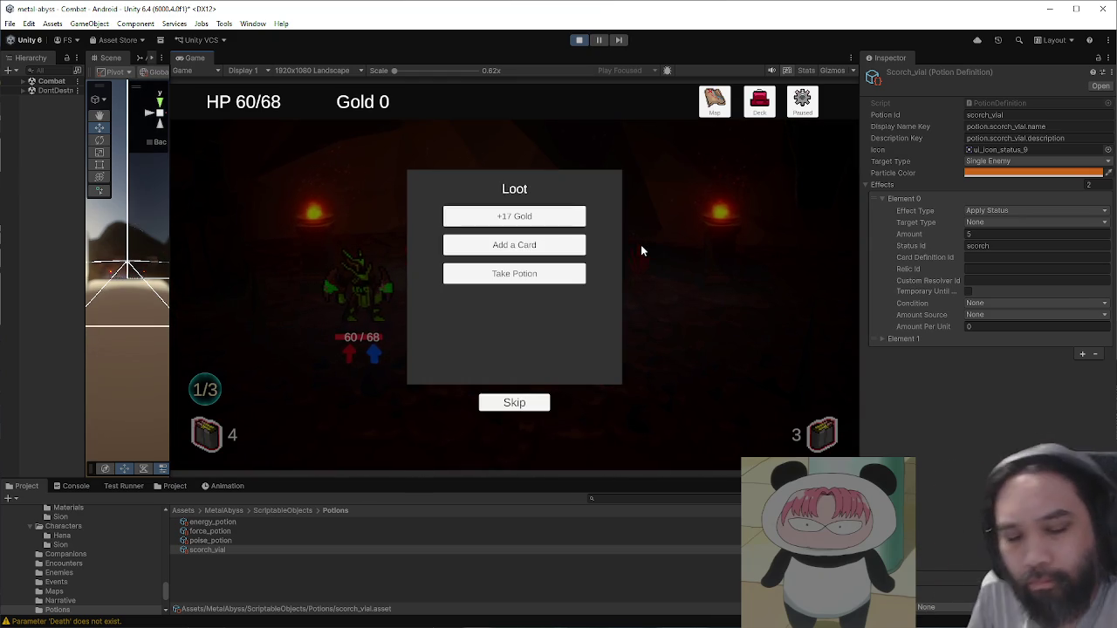
Step: Collect the 17 gold, add Snake Scales to the deck, take the potion and proceed to the map
click(539, 215)
click(537, 212)
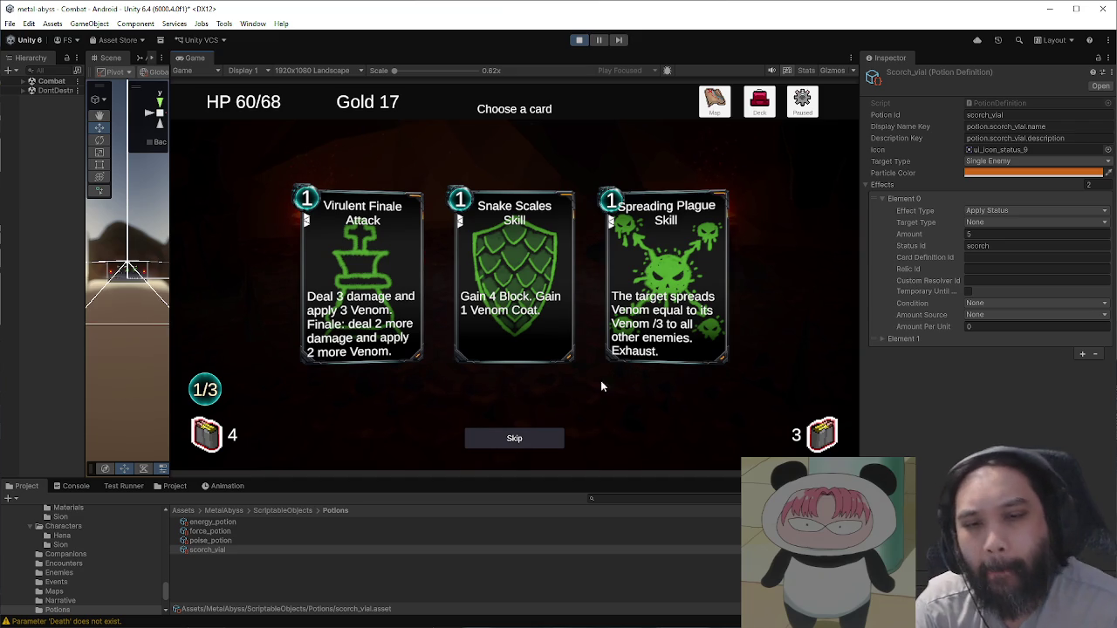
click(514, 279)
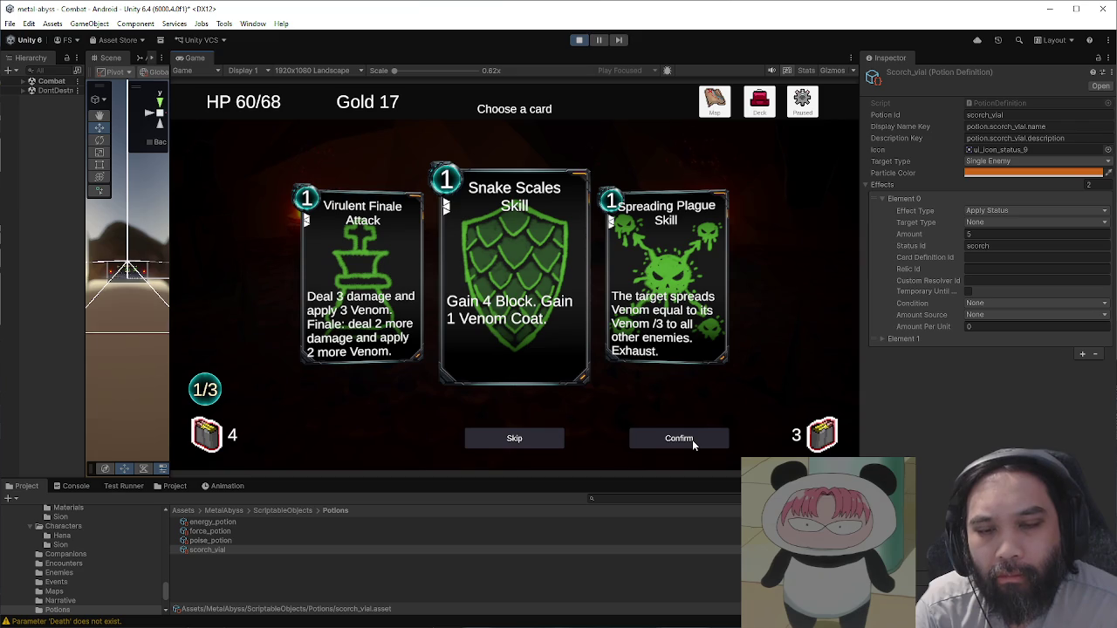
click(693, 440)
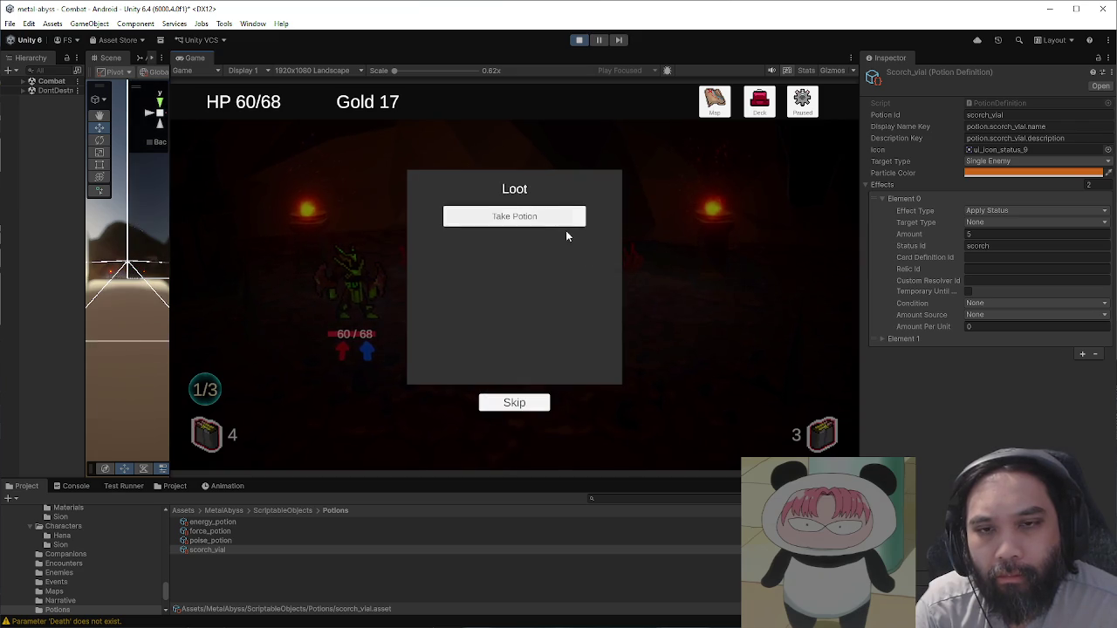
click(565, 225)
click(807, 316)
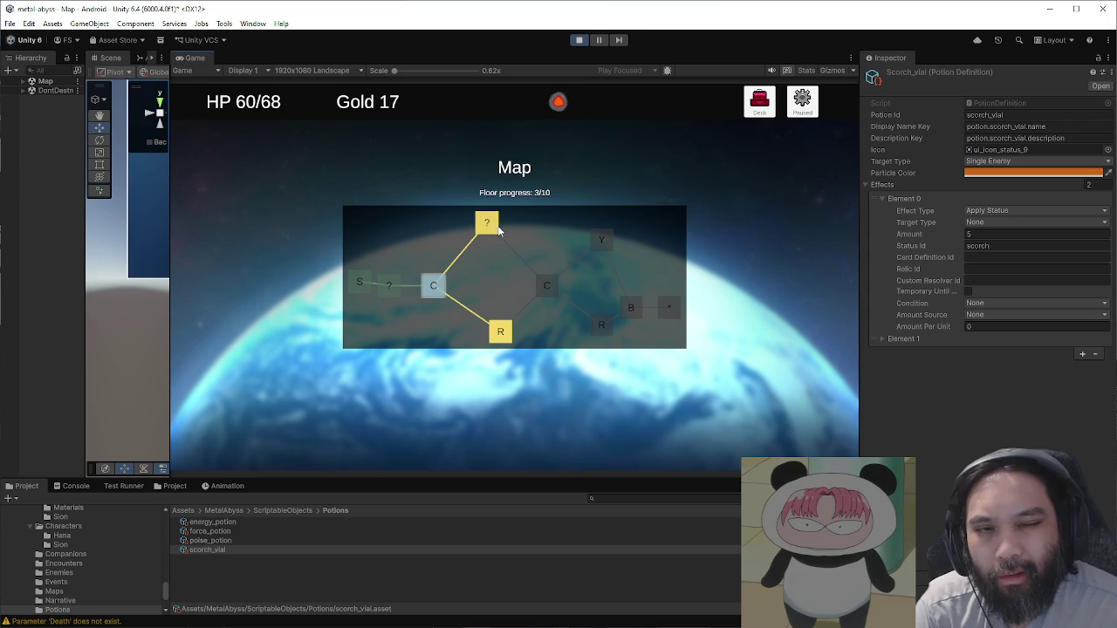
Step: Review the deck and the Debug panel's card list, then resume the game
click(772, 117)
click(558, 432)
click(800, 106)
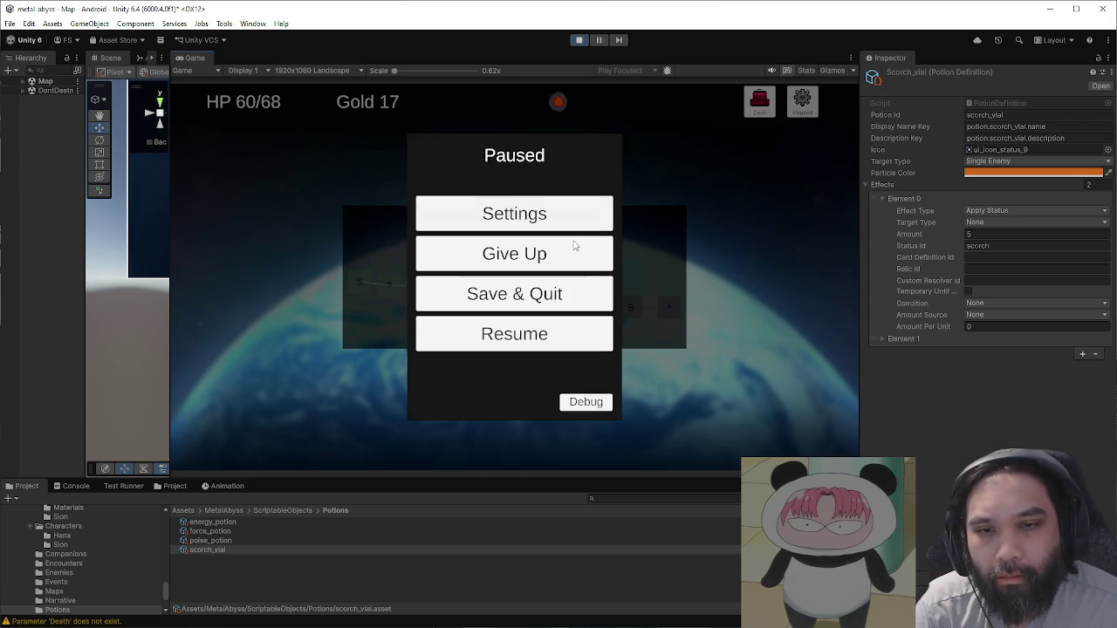
click(576, 402)
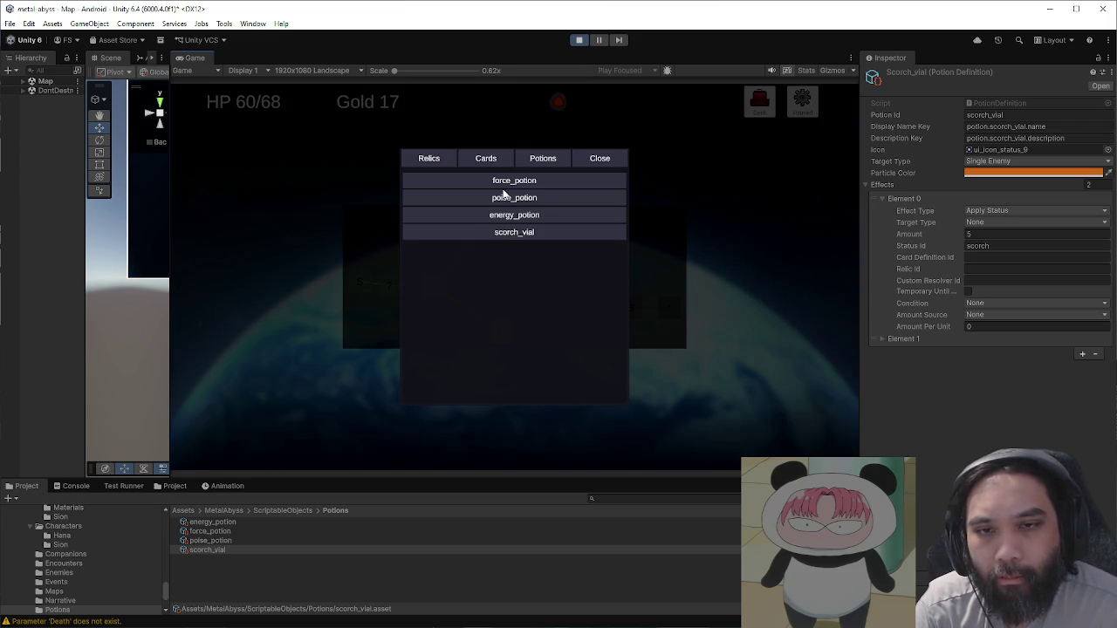
click(495, 165)
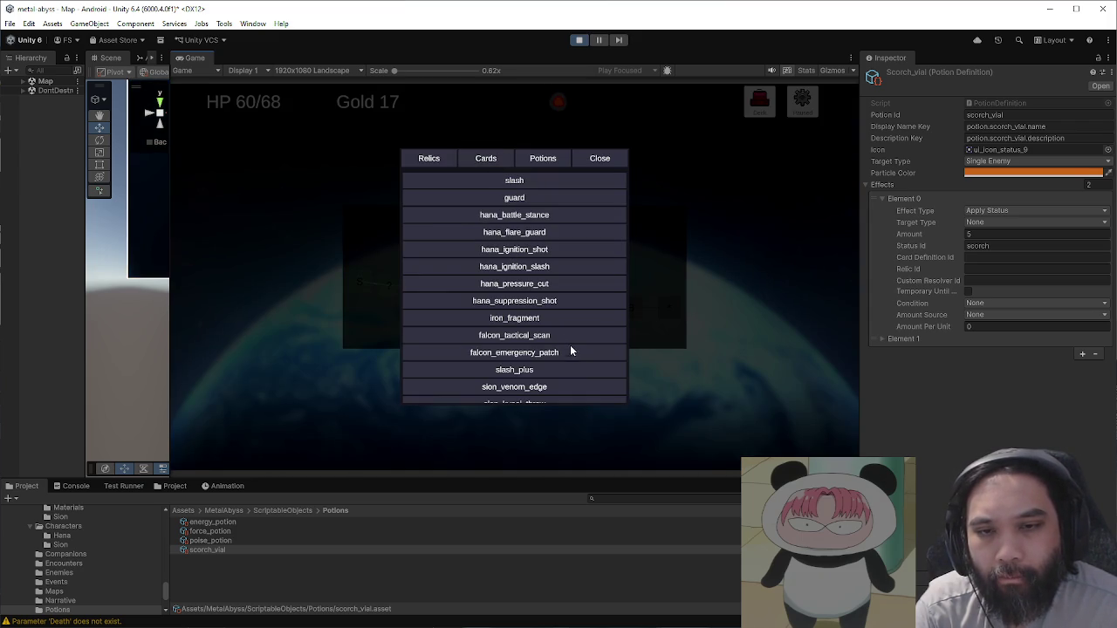
scroll(569, 358, down, 3)
scroll(568, 354, up, 3)
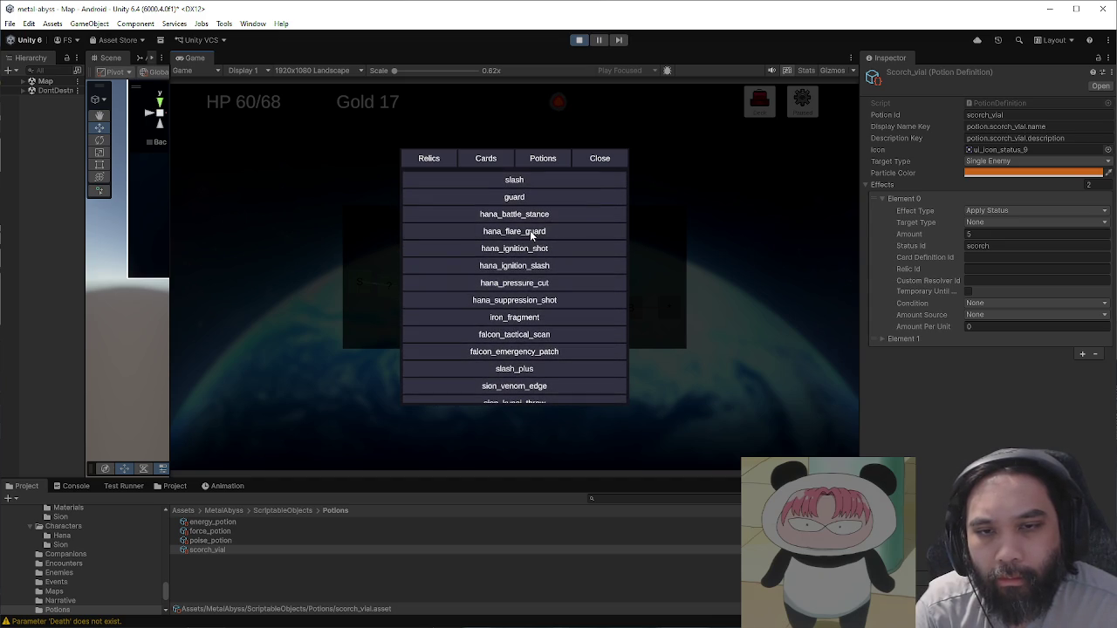
click(595, 163)
click(563, 316)
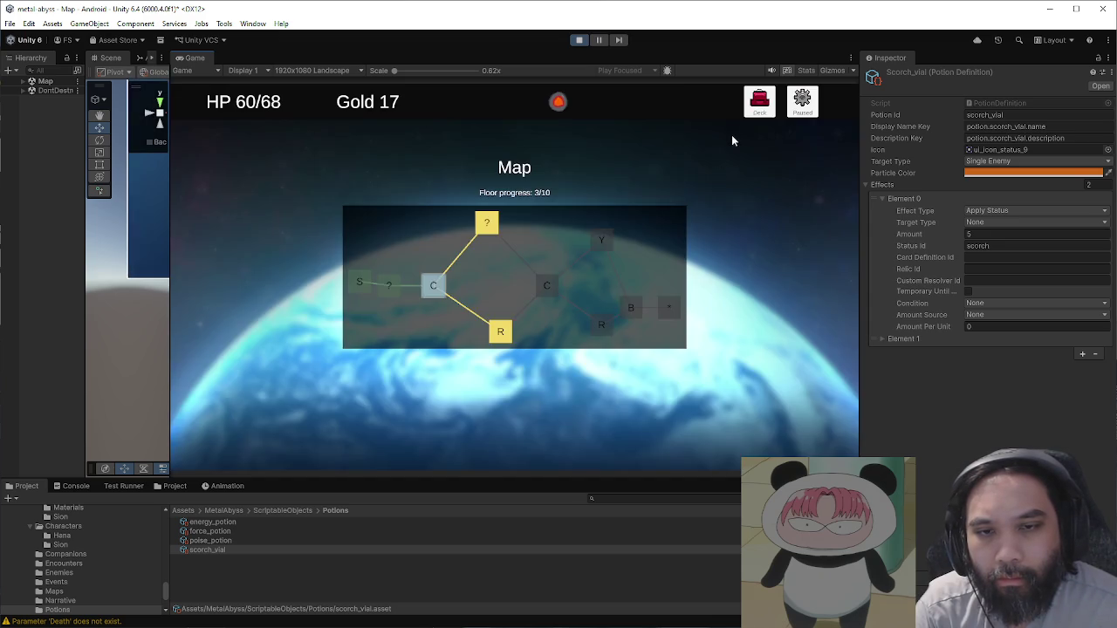
click(758, 101)
click(515, 439)
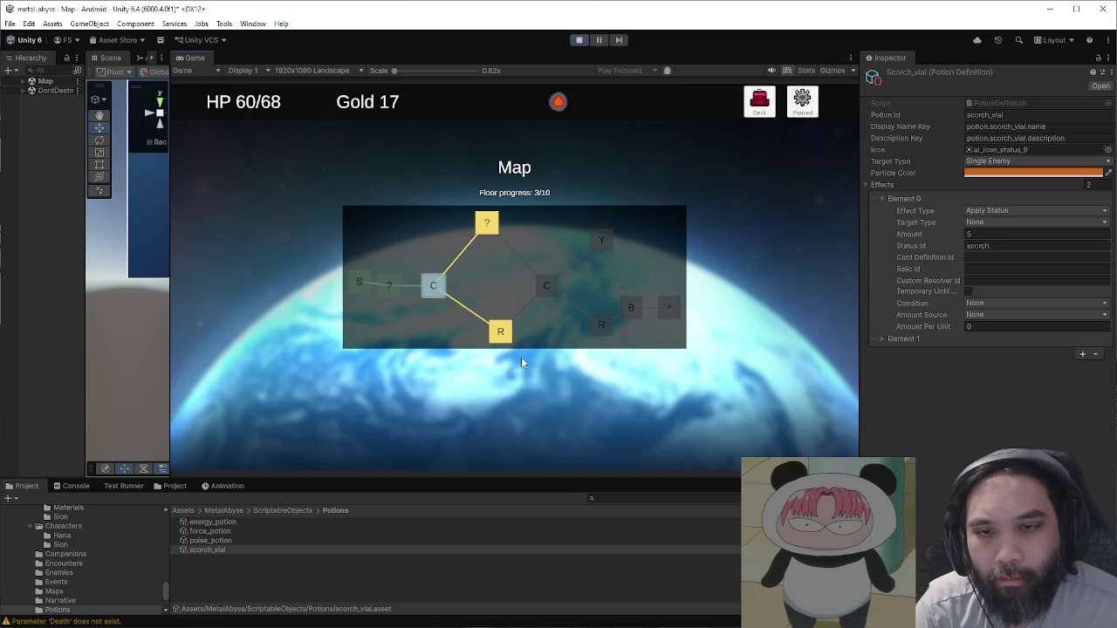
Step: Enter the ? event node, let Falcon join, and travel to the next combat node
click(492, 228)
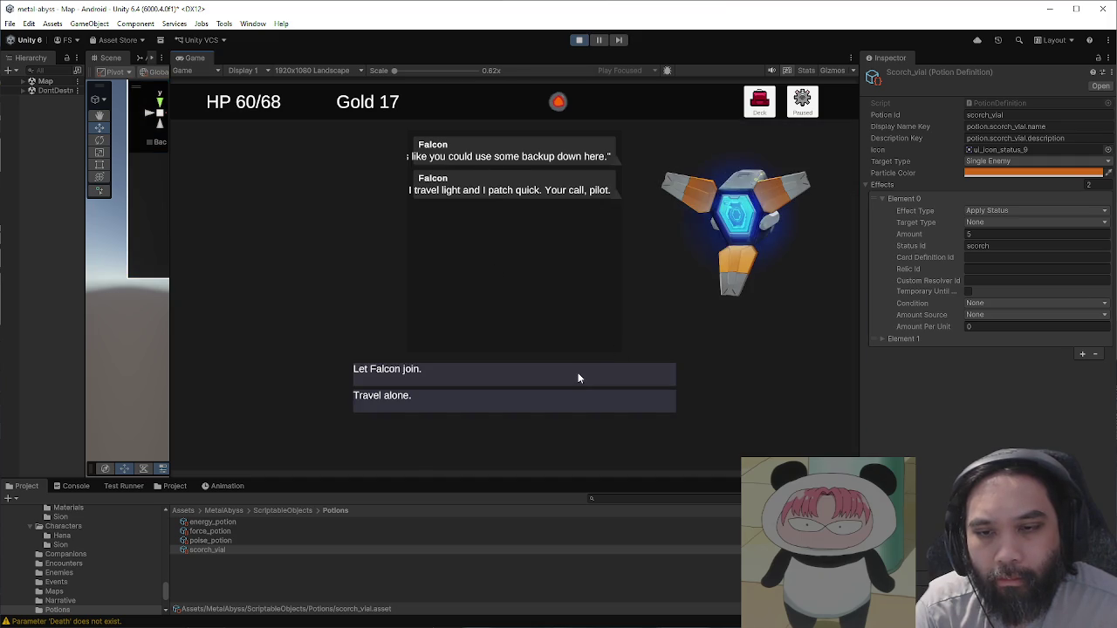
click(577, 373)
click(547, 288)
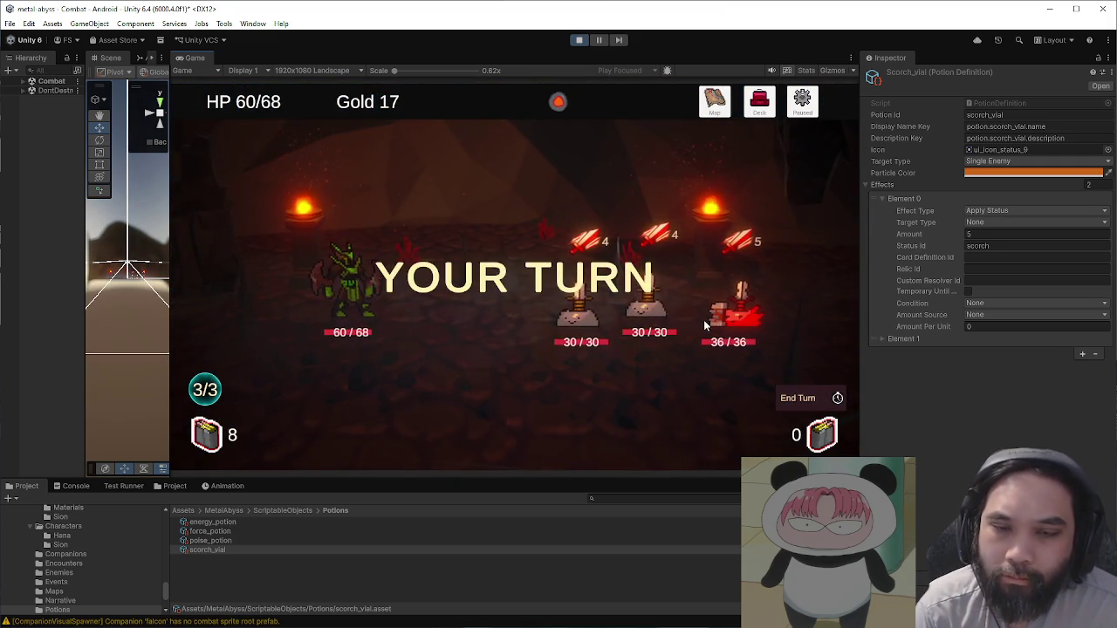
Step: Play Flare Guard, Guard, Venom Edge, Snake Scales and Tactical Scan against the enemies
drag(387, 429, 481, 314)
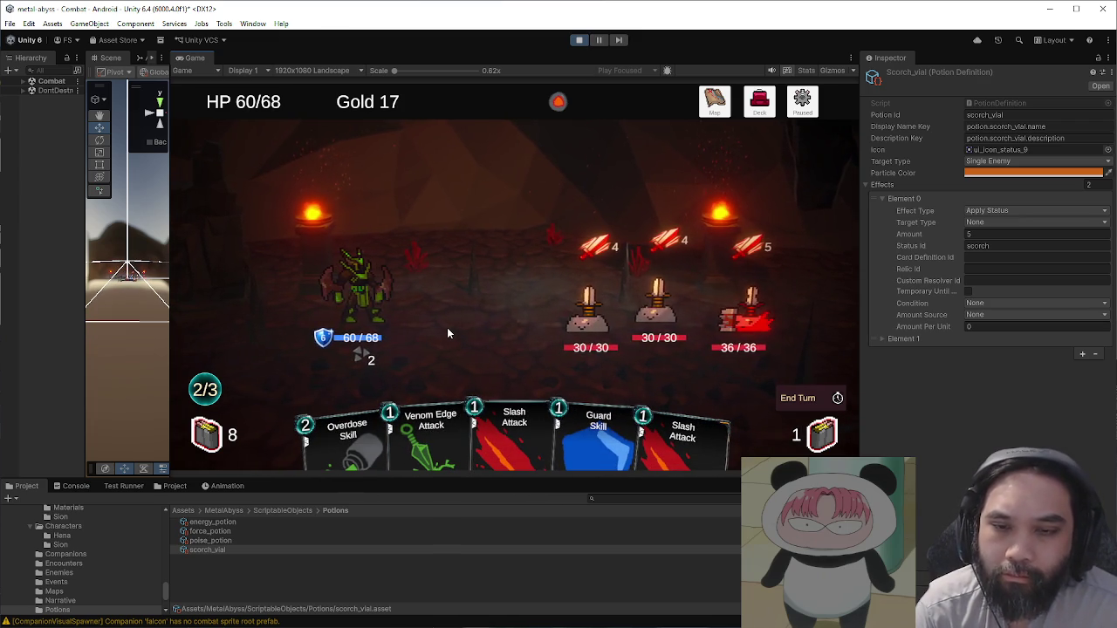
drag(598, 432, 530, 322)
drag(437, 424, 589, 296)
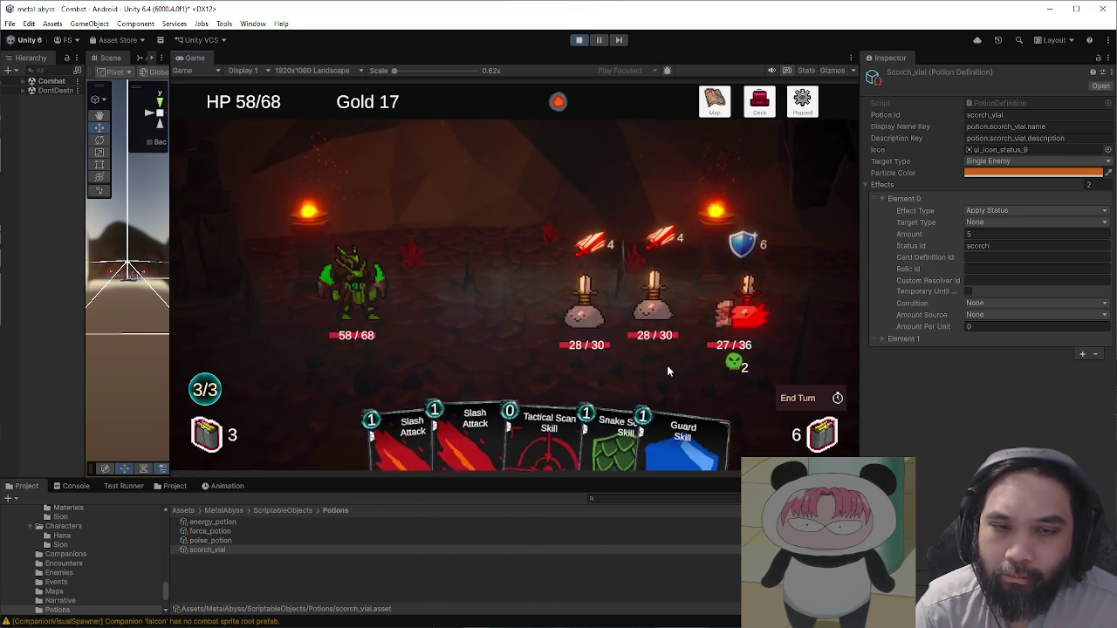
drag(588, 385, 549, 326)
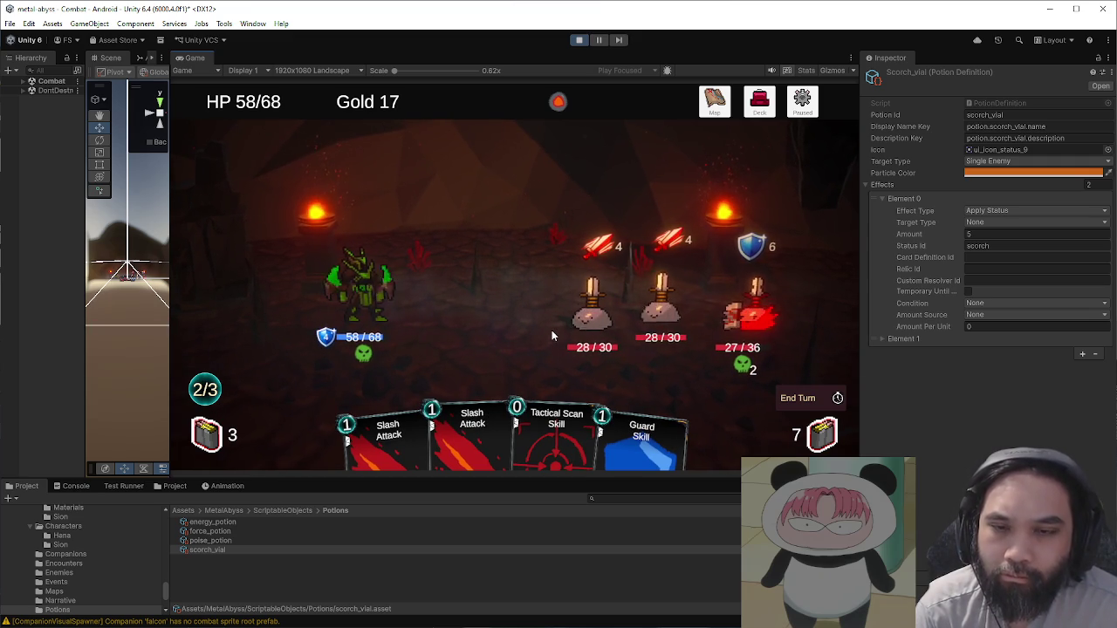
drag(556, 436, 744, 319)
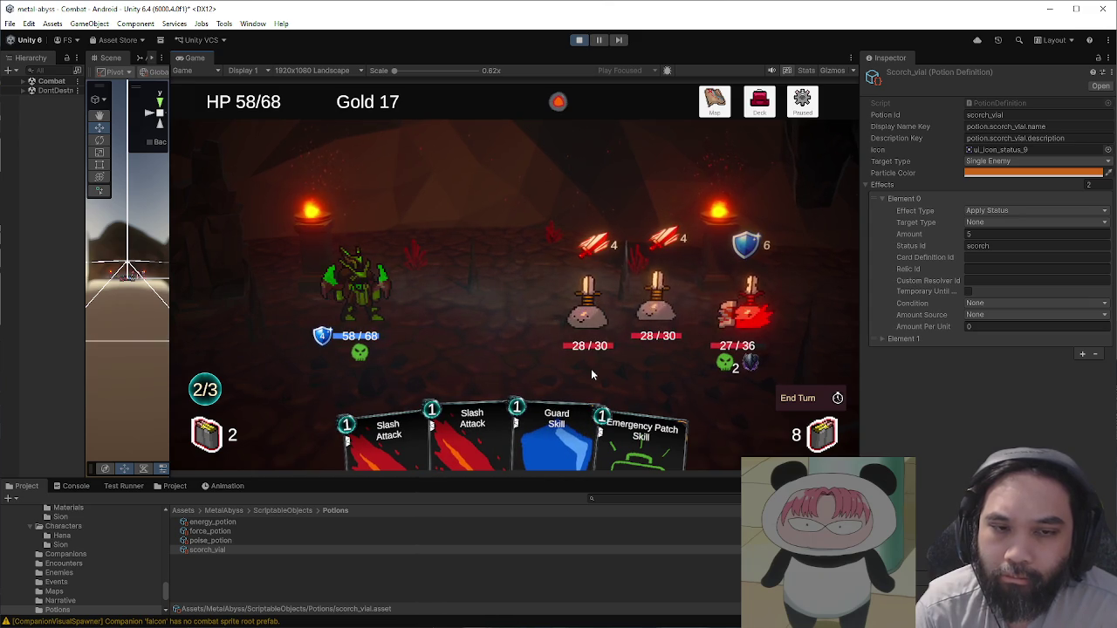
Step: Slash the enemies, heal with Emergency Patch, block with Snake Scales and Guard, then stop play mode
mouse_move(472, 432)
mouse_down()
mouse_move(489, 392)
mouse_move(739, 316)
mouse_move(725, 326)
mouse_up()
drag(642, 449, 711, 384)
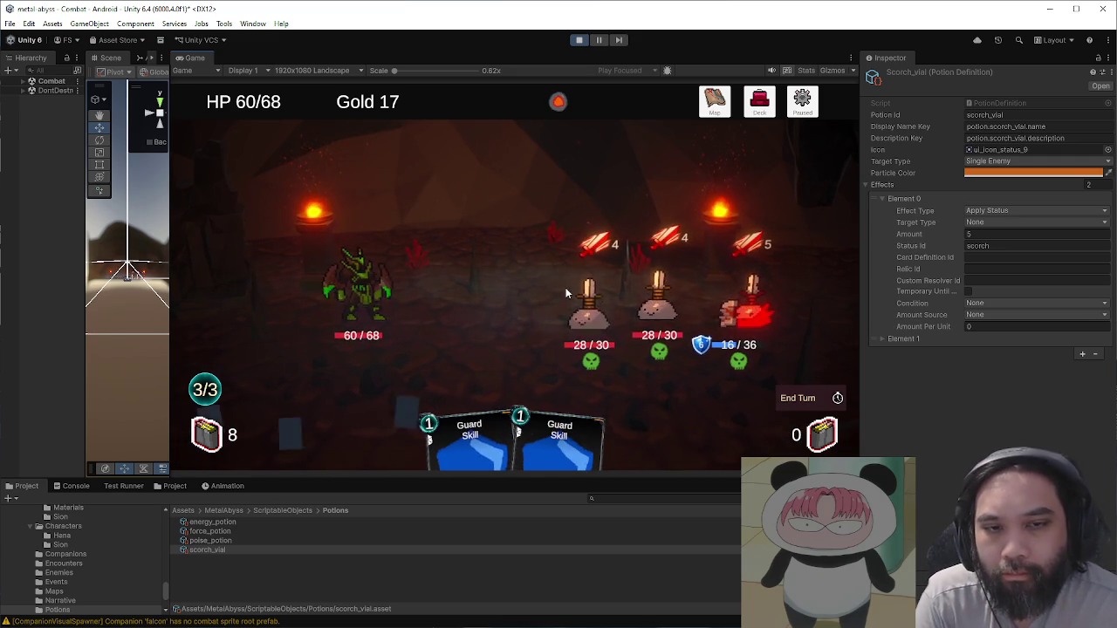
drag(684, 432, 611, 288)
mouse_move(559, 428)
mouse_down()
mouse_move(611, 309)
mouse_move(593, 306)
mouse_up()
drag(524, 428, 633, 214)
click(579, 40)
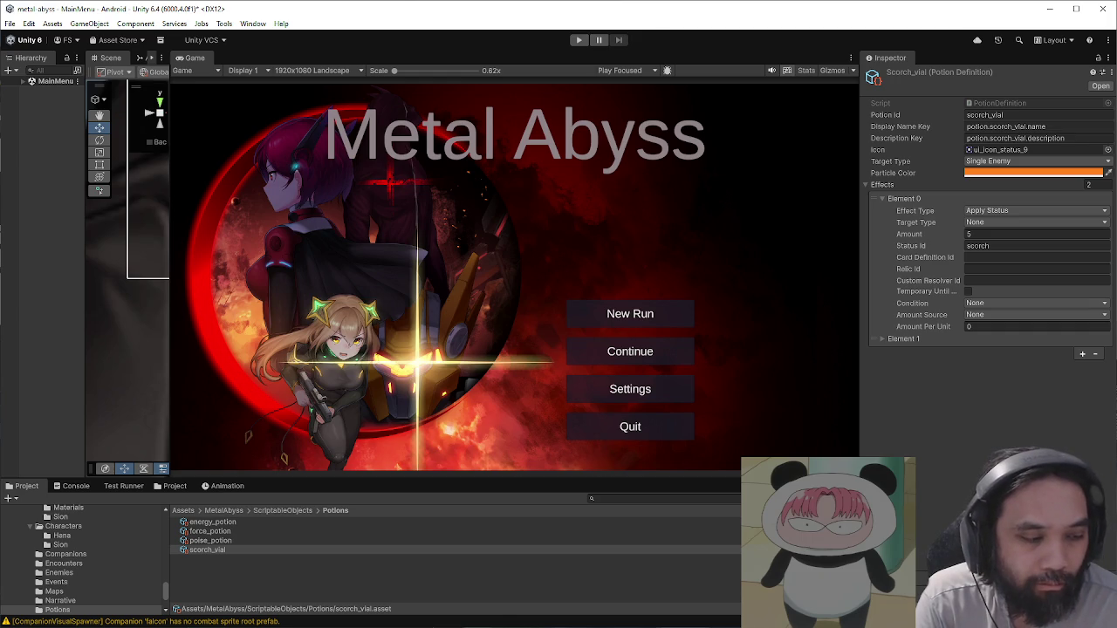
key(alt+Tab)
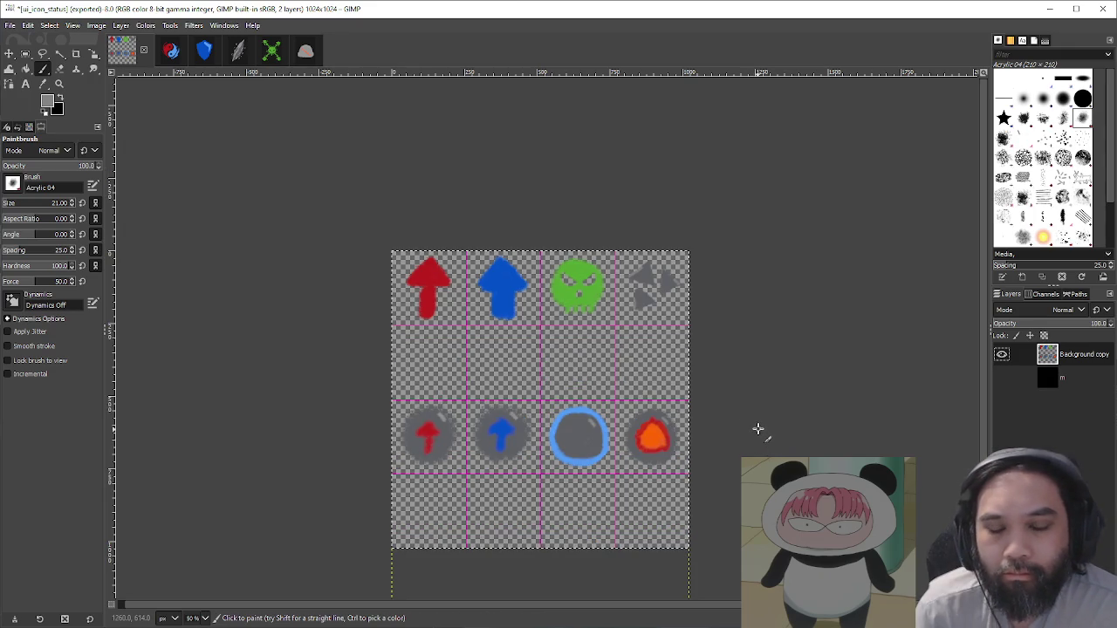
Step: Zoom in on the ui_icon_status sheet, pan across its top row, and glance at the virus card art
ctrl+scroll(770, 330, up, 2)
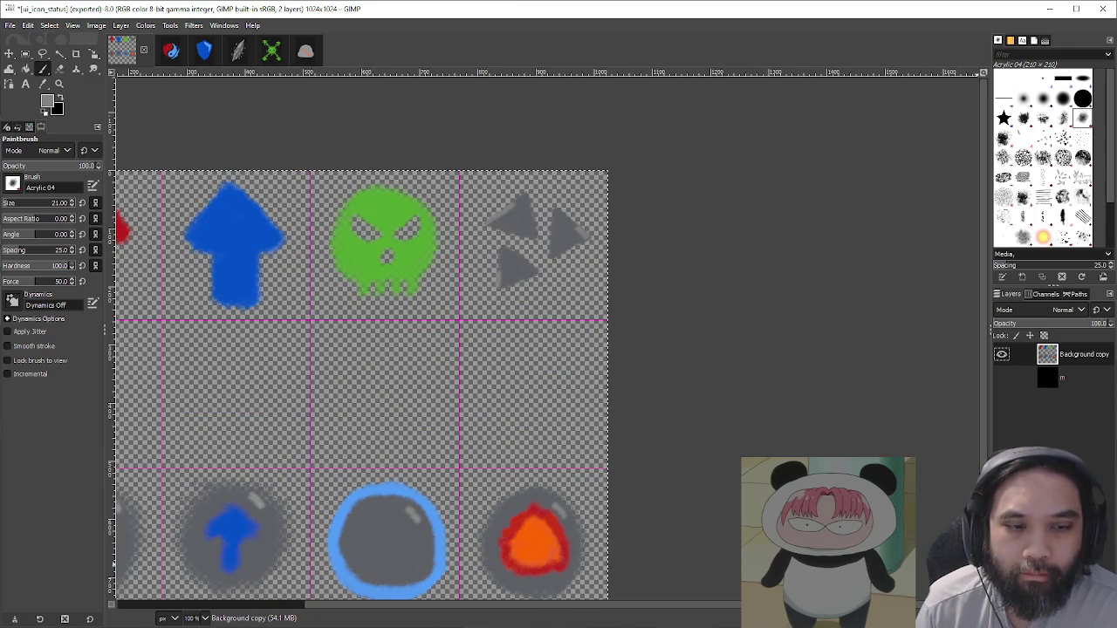
drag(494, 293, 662, 279)
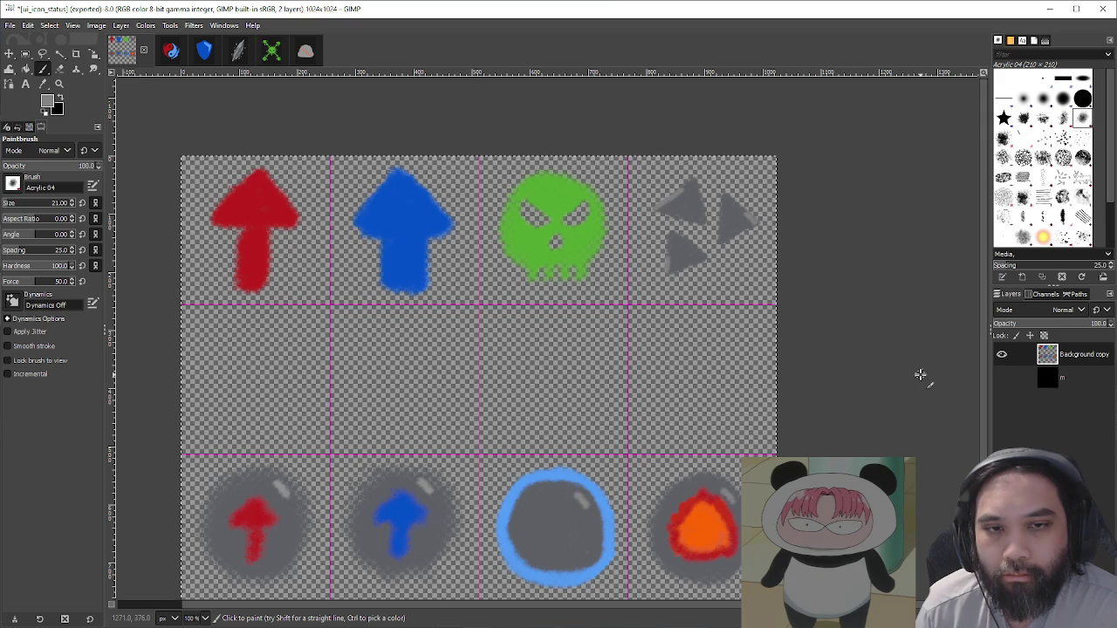
click(271, 50)
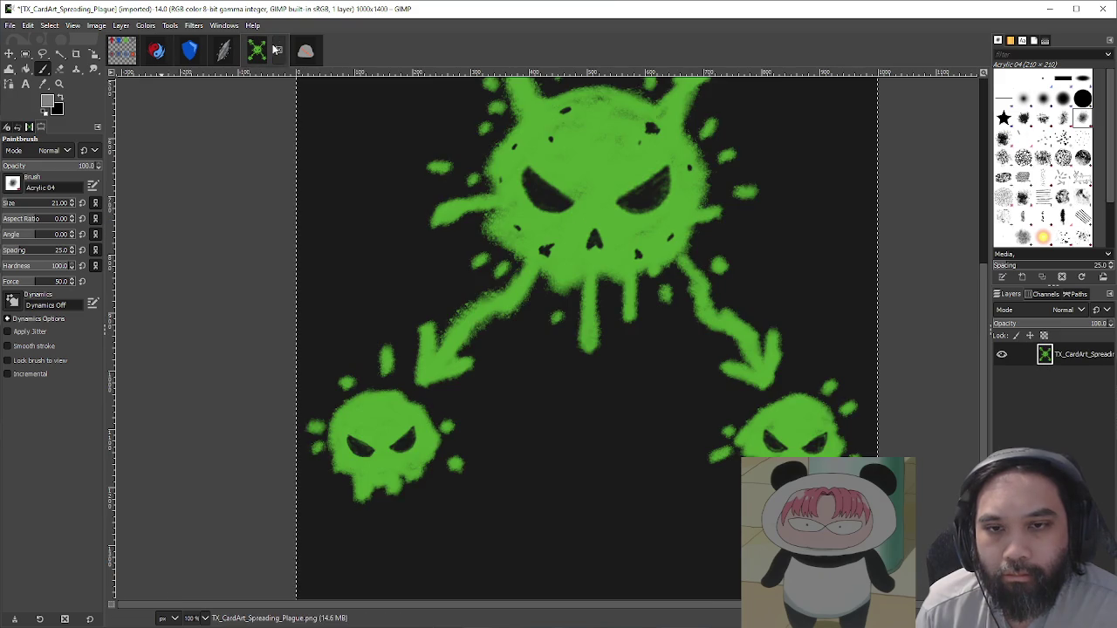
click(128, 56)
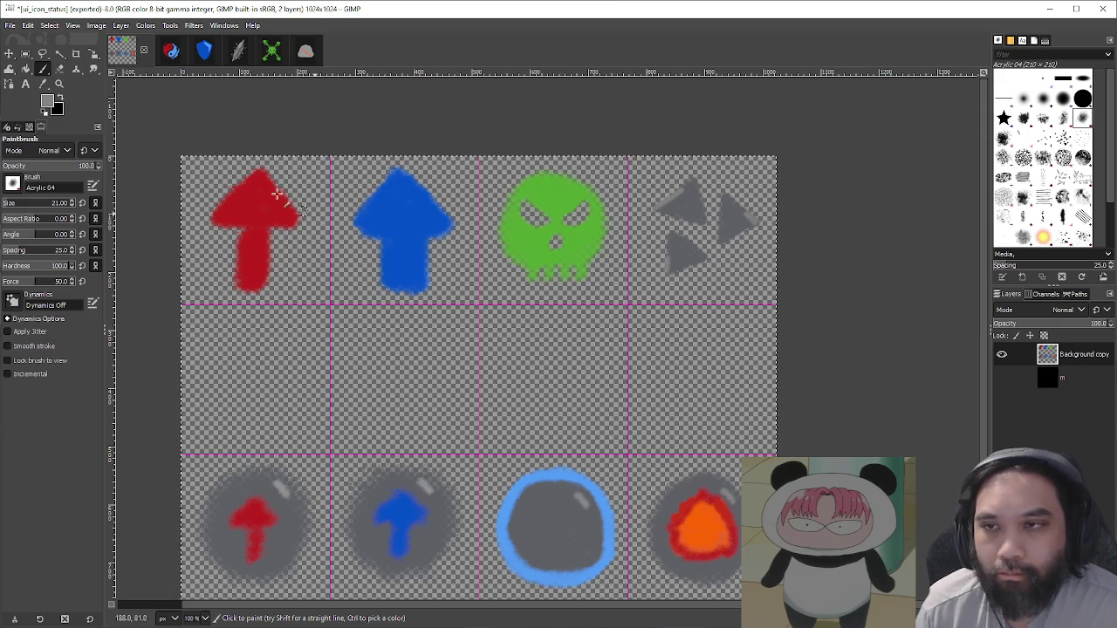
Step: Duplicate the grey triangles icon into the empty cell below and merge it into the sheet
key(r)
drag(640, 160, 766, 285)
key(ctrl+c)
key(ctrl+v)
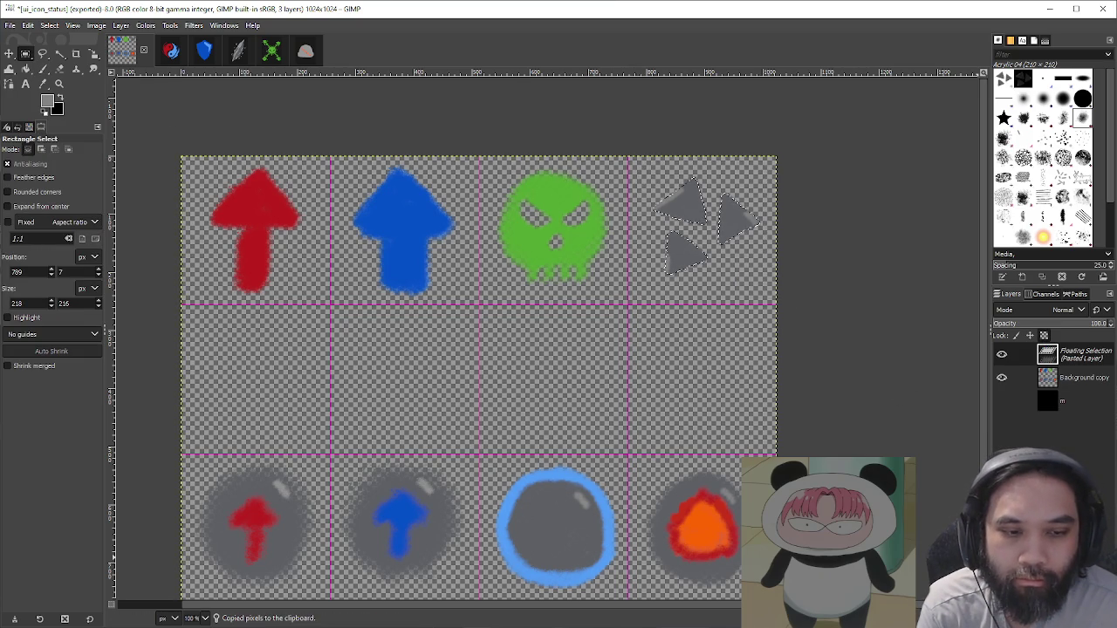
key(shift+ctrl+n)
key(m)
drag(734, 229, 738, 389)
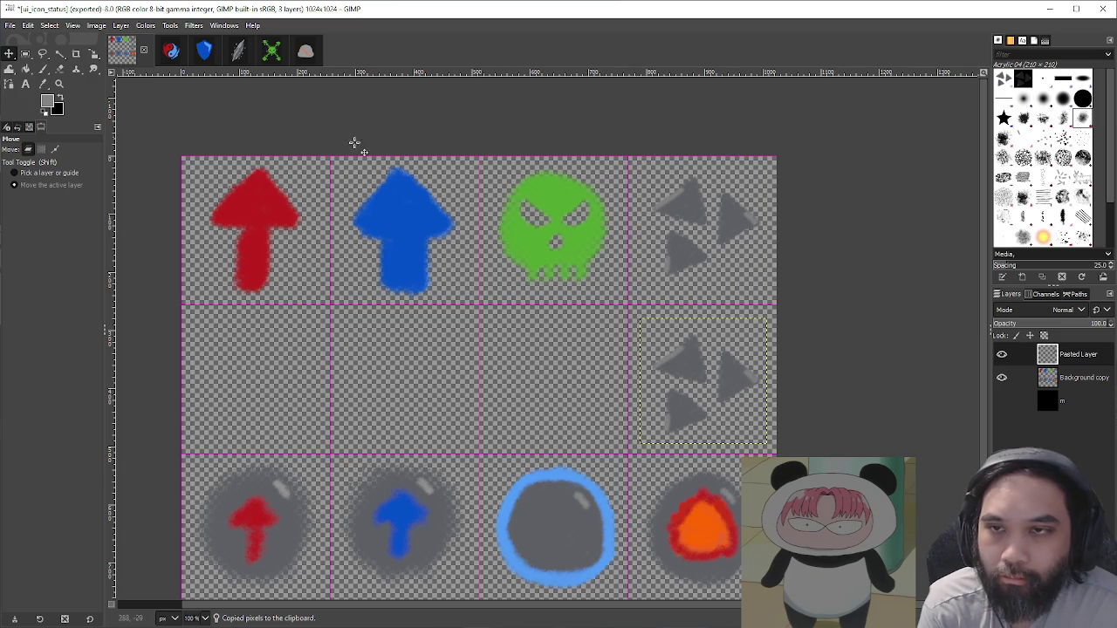
right_click(1047, 388)
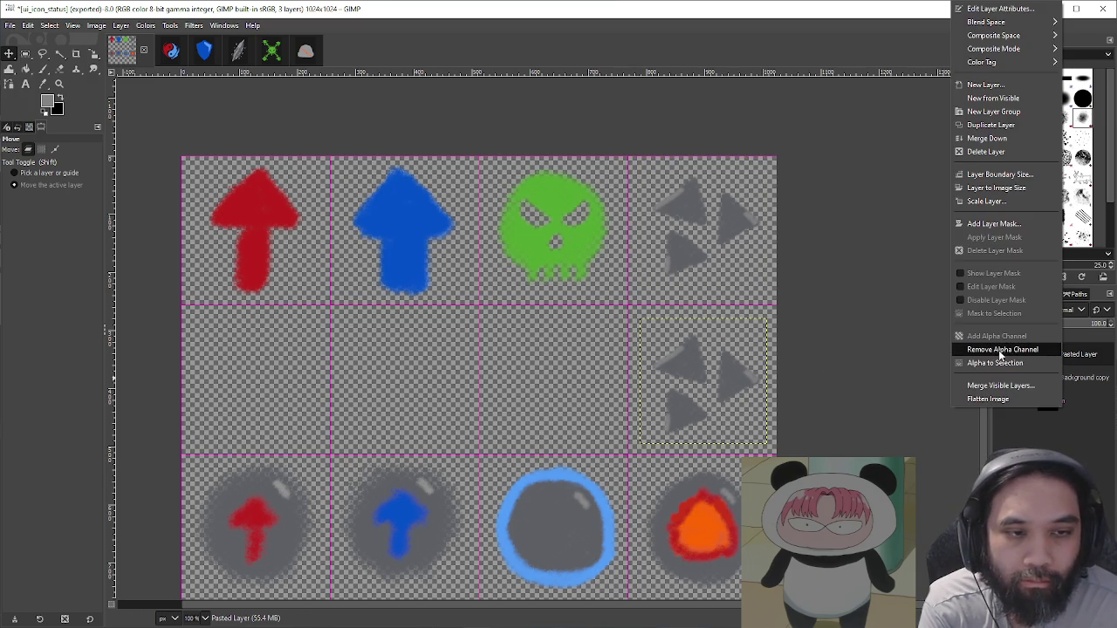
click(987, 138)
Step: Paint green outlines along the copied triangles' edges with the Paintbrush, zoomed in
key(o)
key(p)
drag(665, 384, 688, 354)
key(ctrl+z)
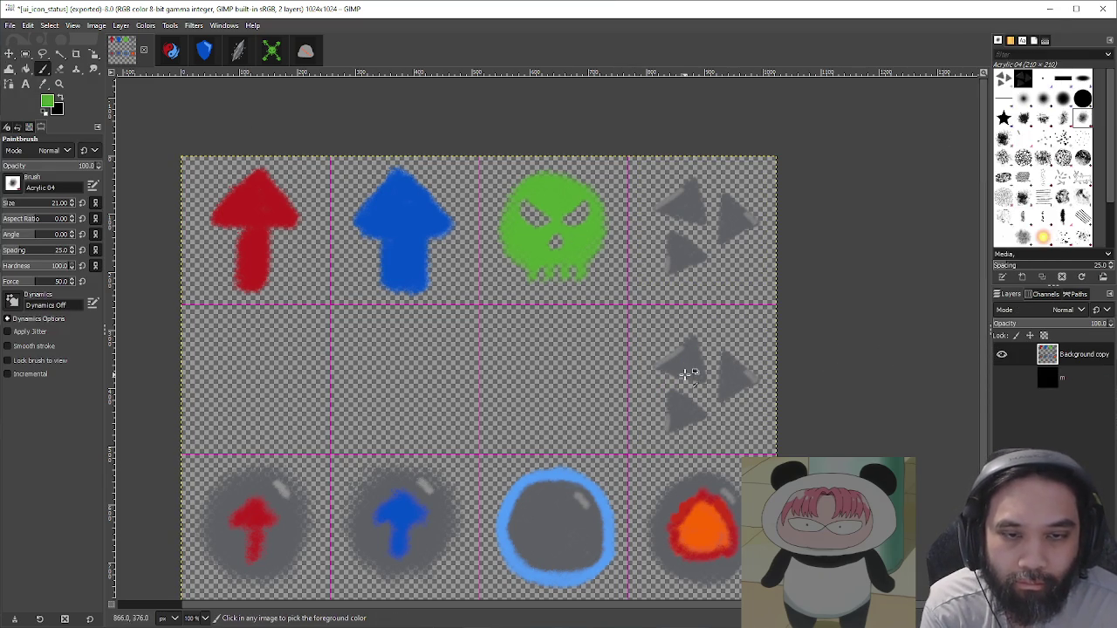
key(2)
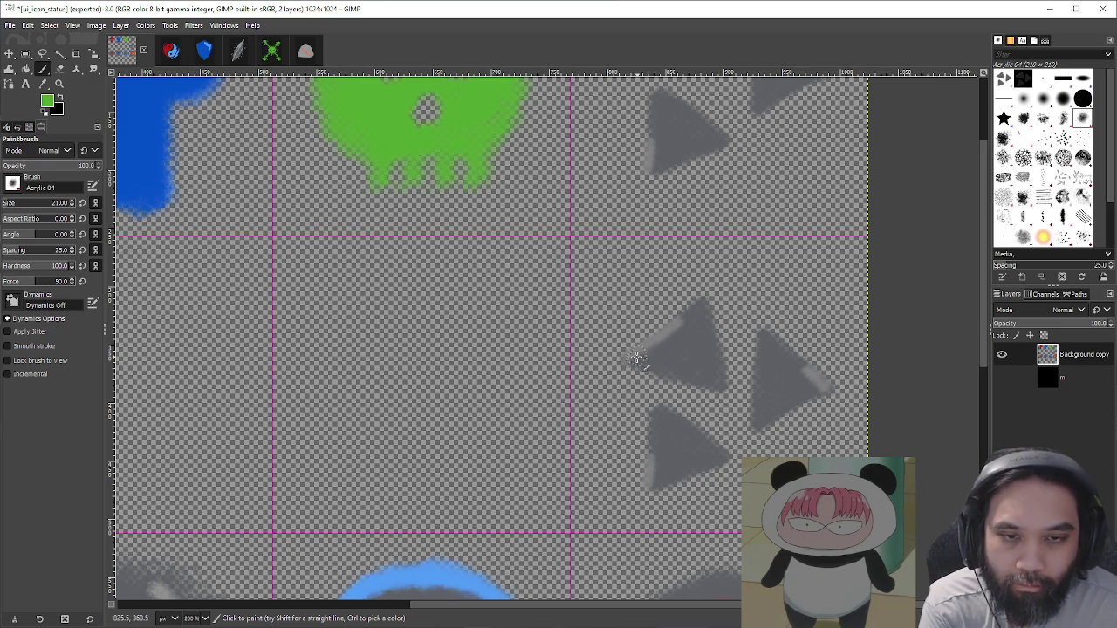
key(ctrl+z)
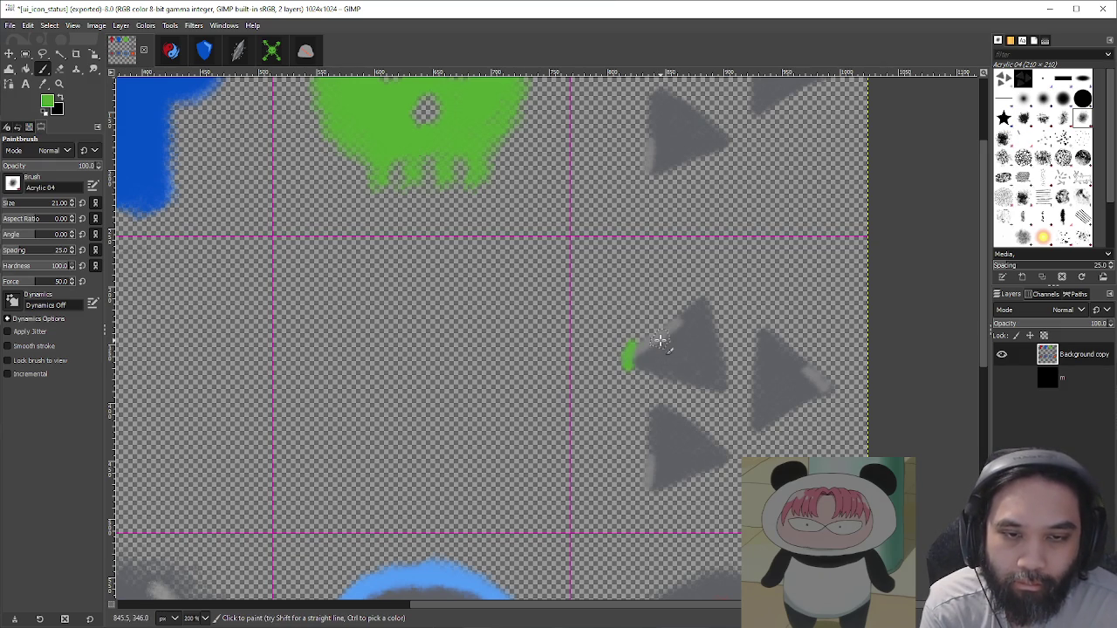
key(ctrl+z)
mouse_move(627, 367)
mouse_down()
mouse_move(641, 354)
mouse_move(717, 384)
mouse_up()
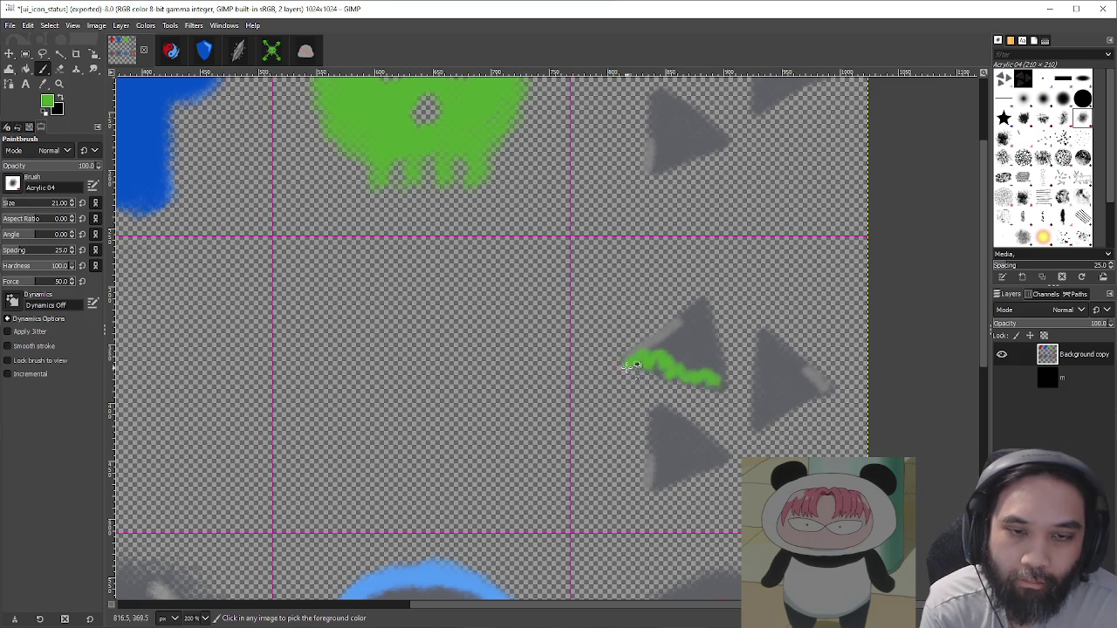
key(ctrl+z)
drag(620, 365, 681, 329)
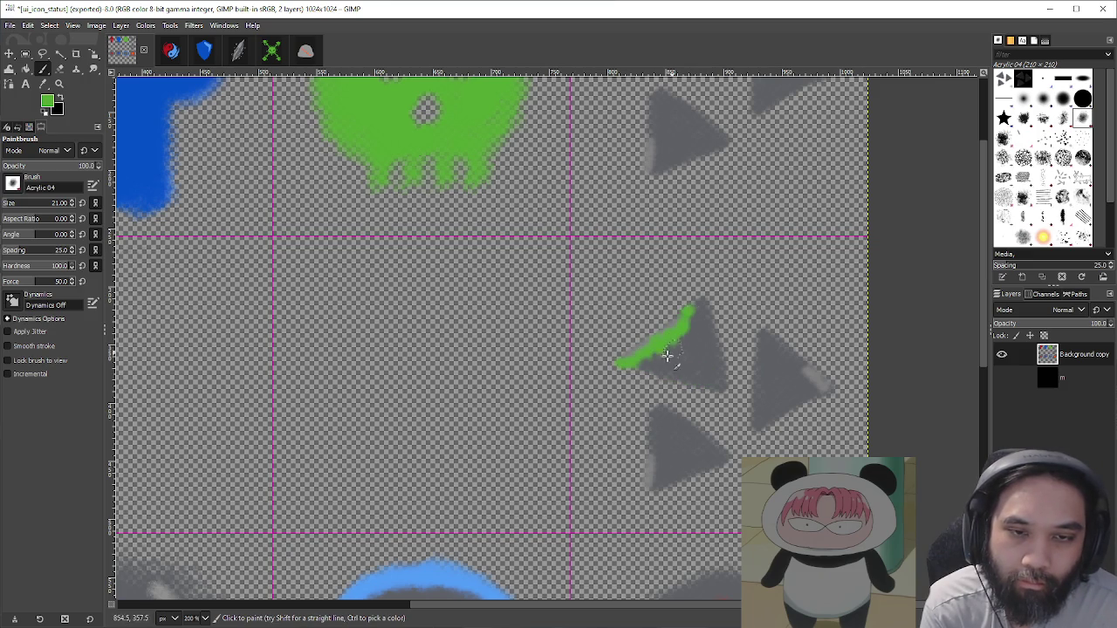
key(ctrl+z)
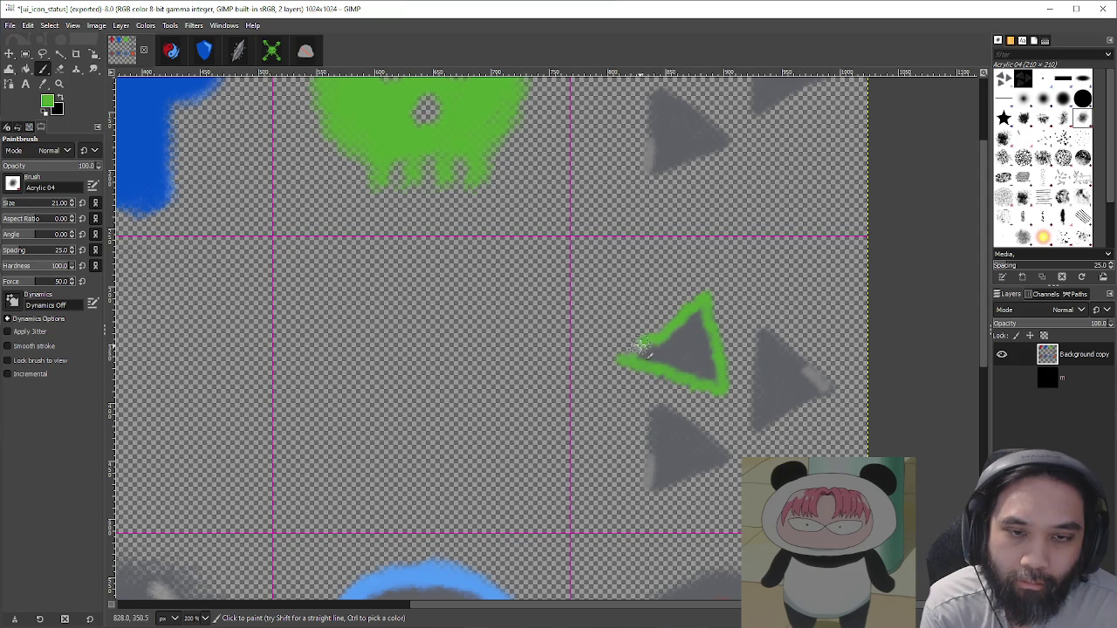
Step: Scroll around the sheet to inspect the green-outlined triangles
scroll(627, 363, right, 2)
scroll(622, 384, down, 1)
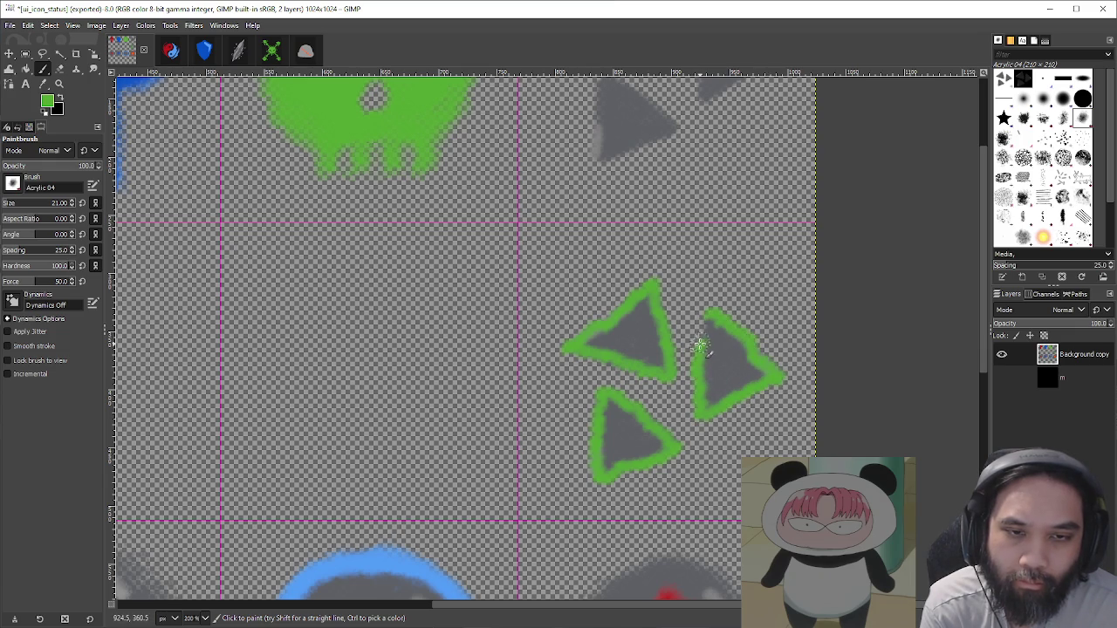
scroll(705, 315, down, 3)
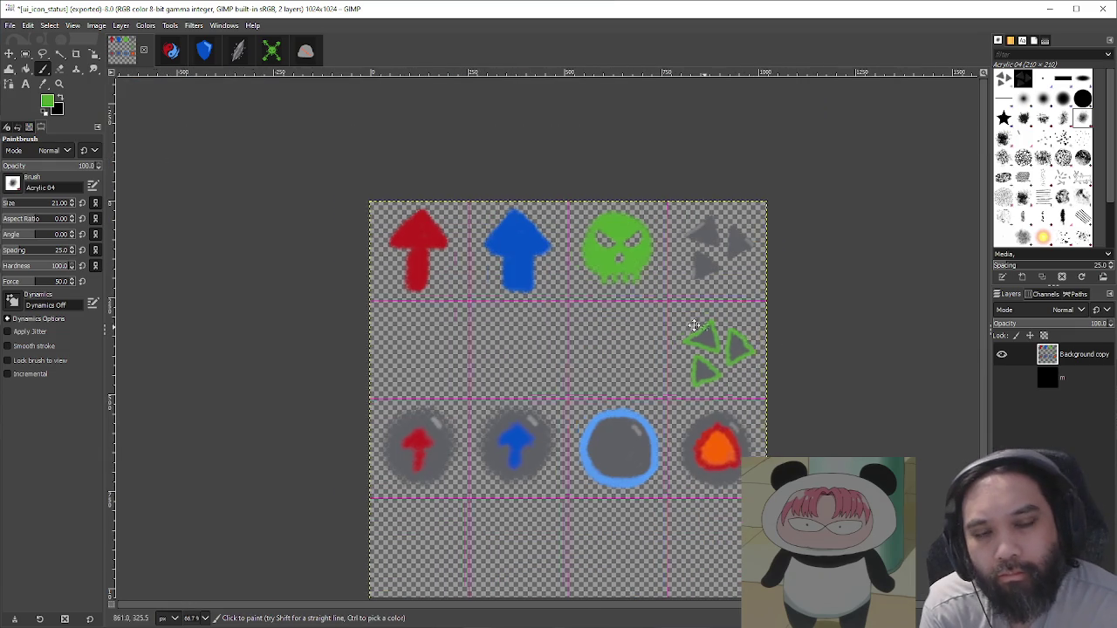
scroll(663, 349, up, 3)
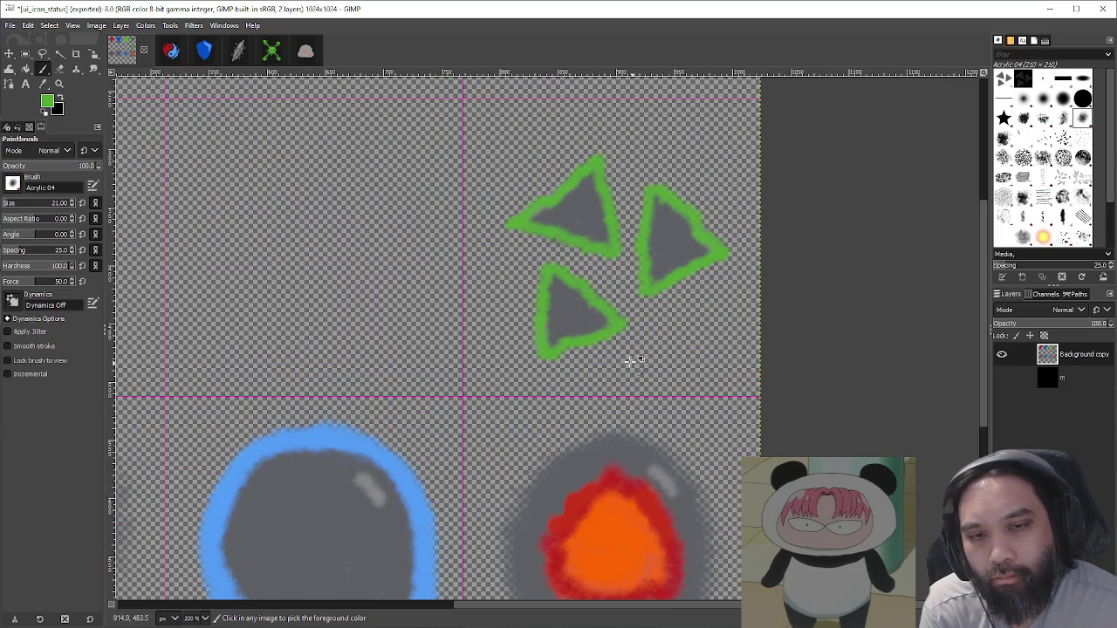
scroll(585, 342, down, 3)
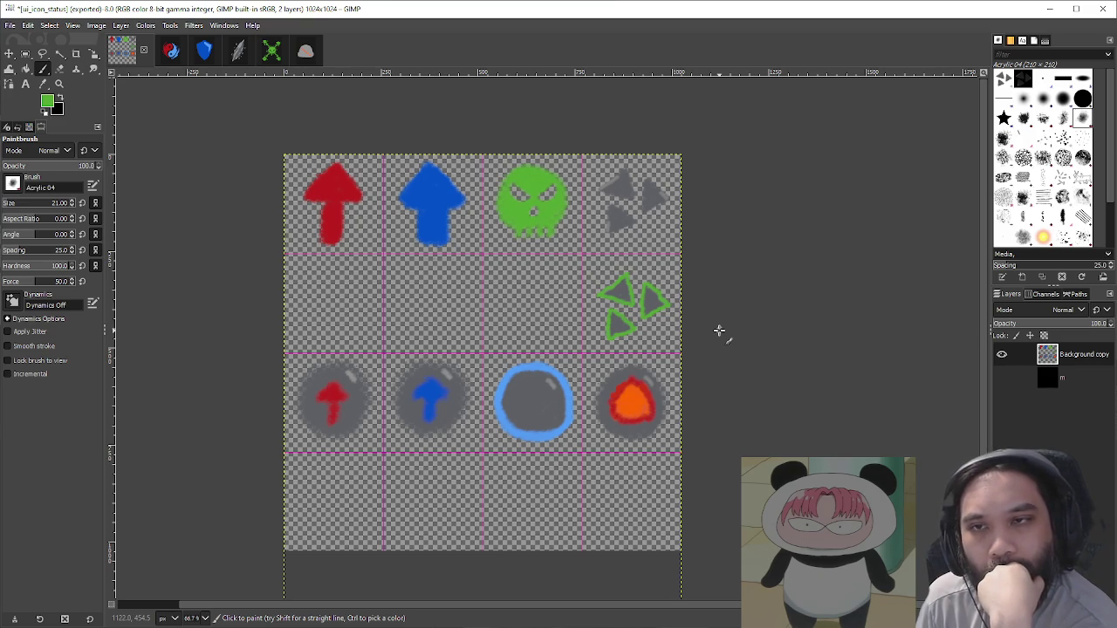
Step: Fuzzy-select the dark background around the shield in TX_CardArt_Defend
click(210, 61)
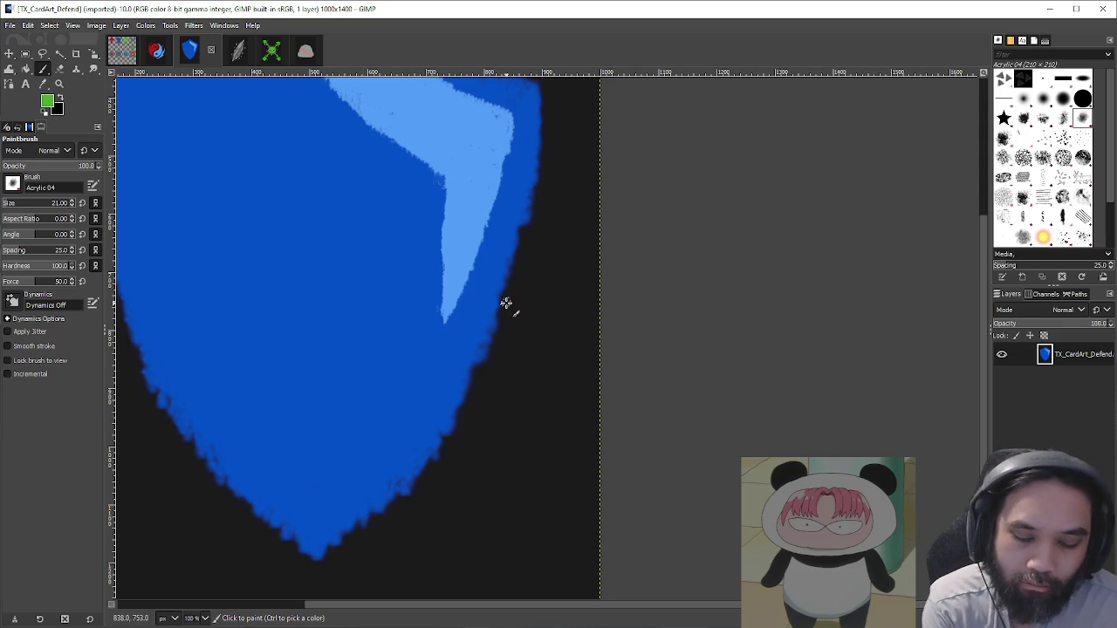
drag(506, 305, 644, 364)
key(o)
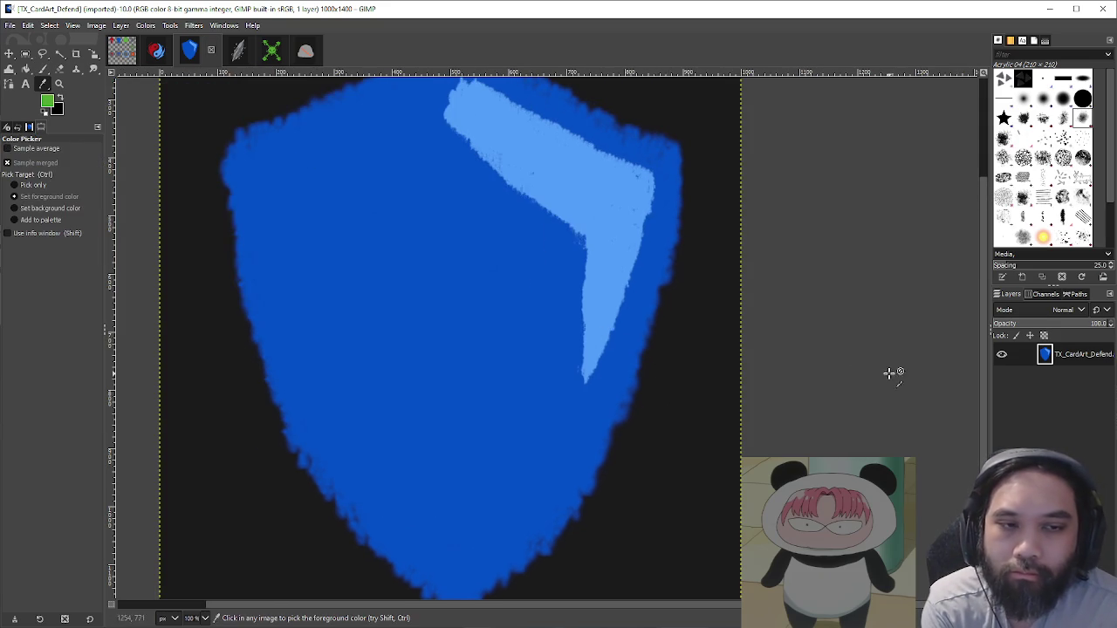
scroll(712, 324, down, 3)
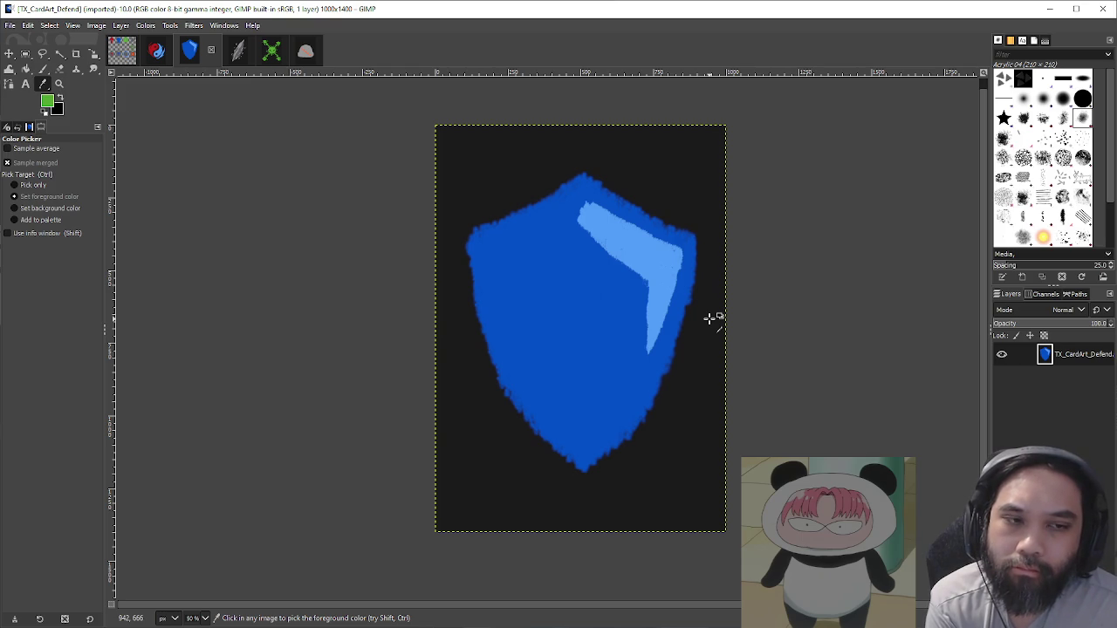
key(u)
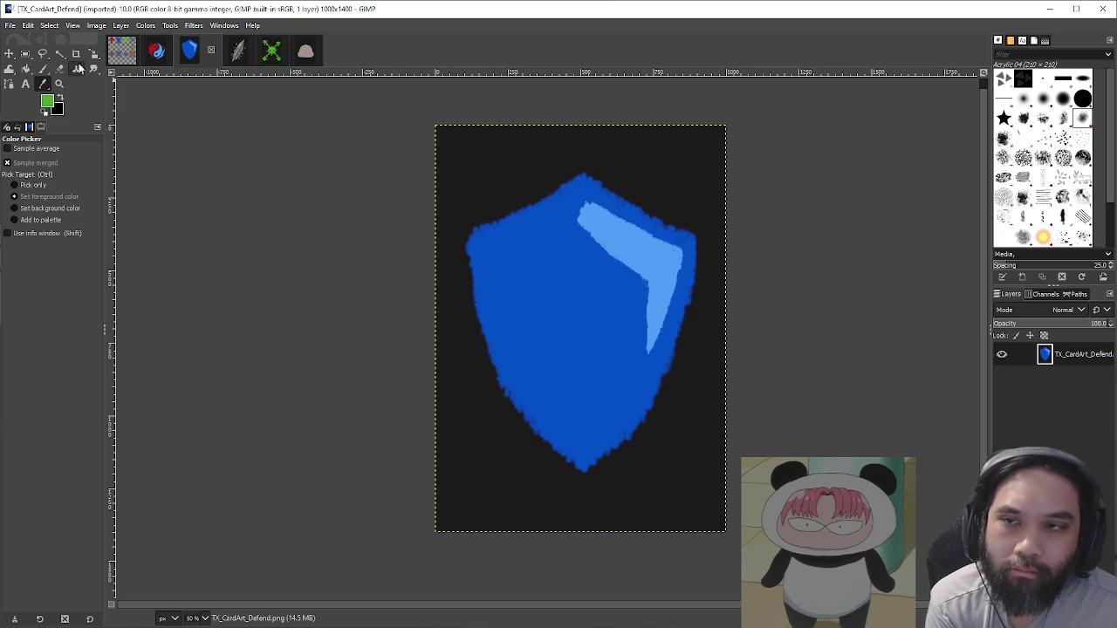
click(671, 390)
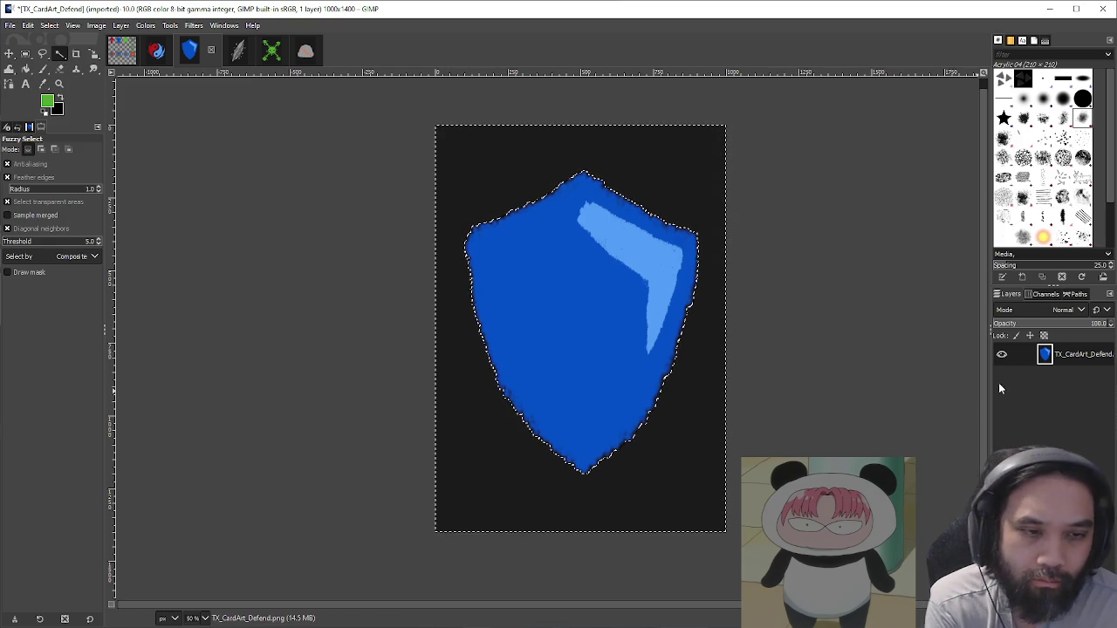
right_click(1053, 364)
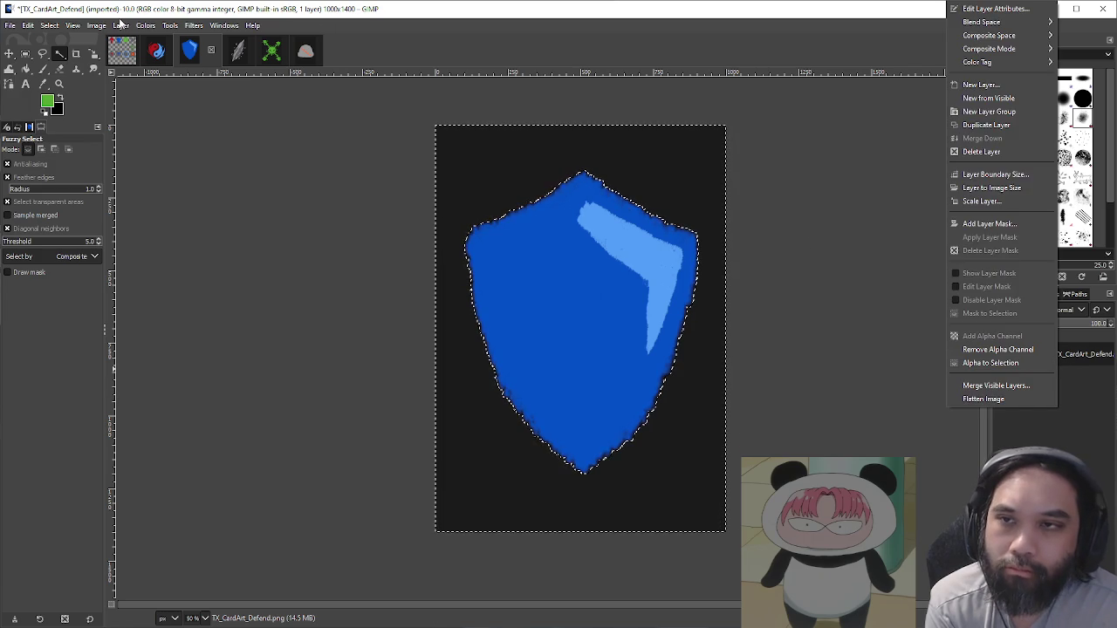
key(Escape)
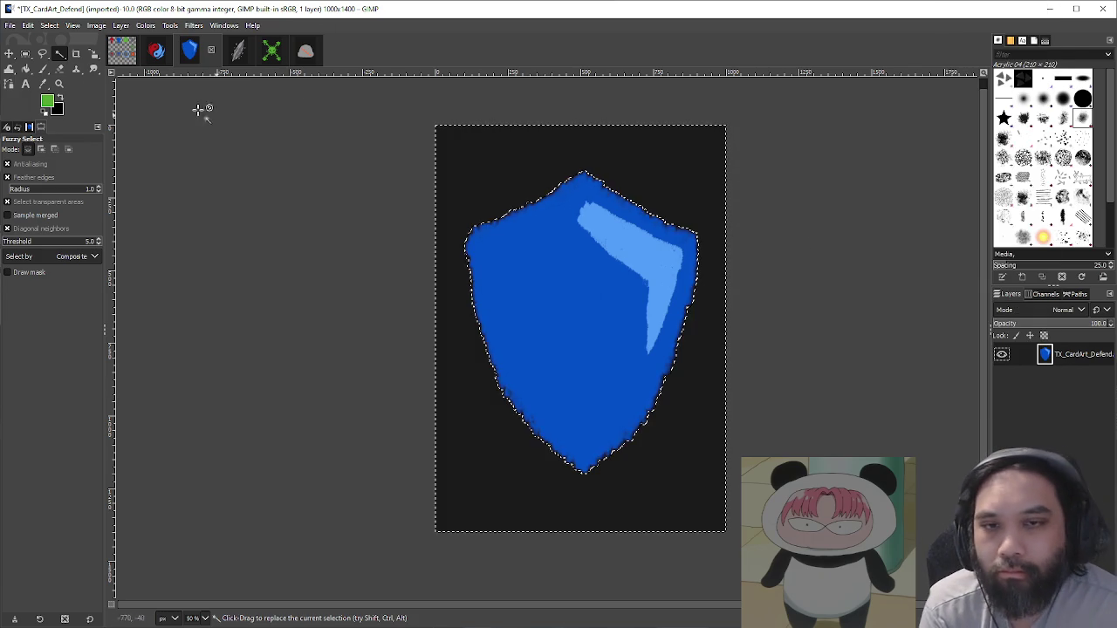
click(68, 27)
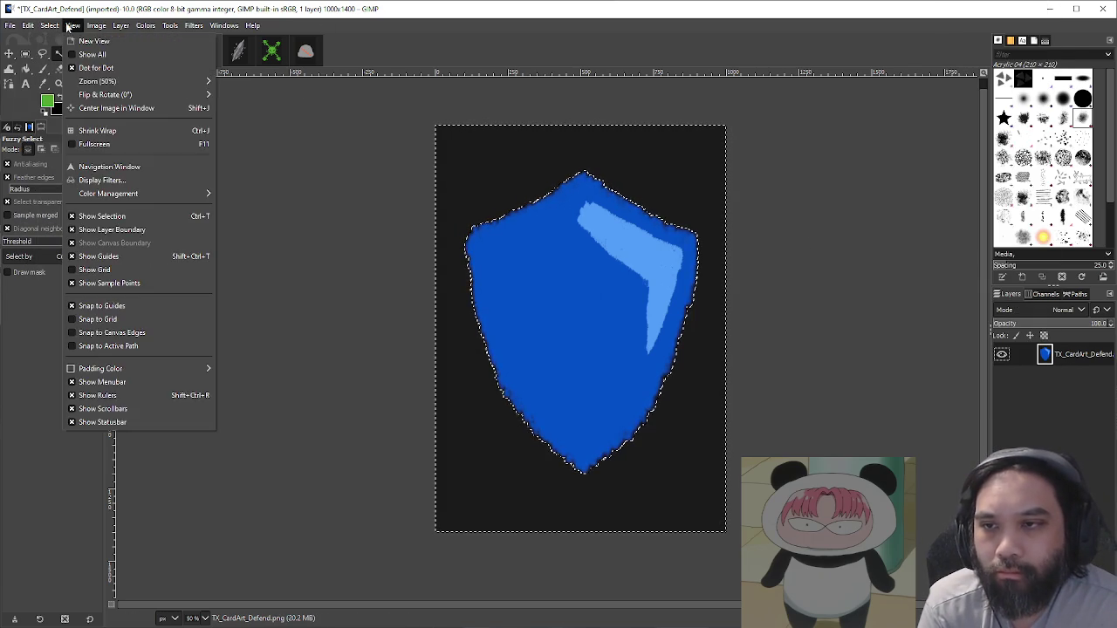
click(72, 25)
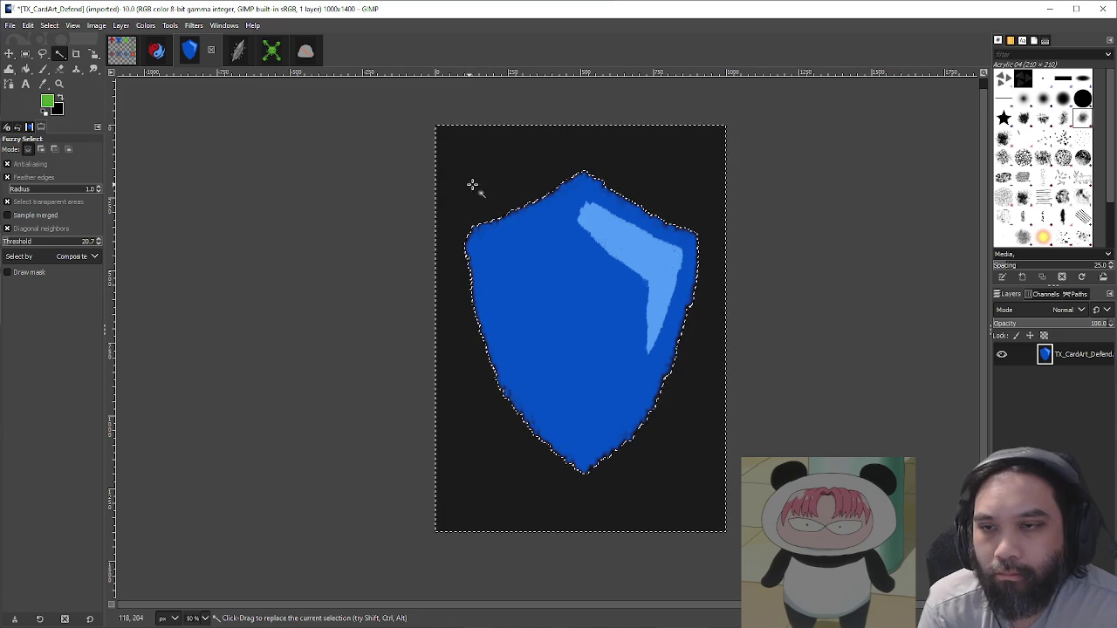
click(561, 271)
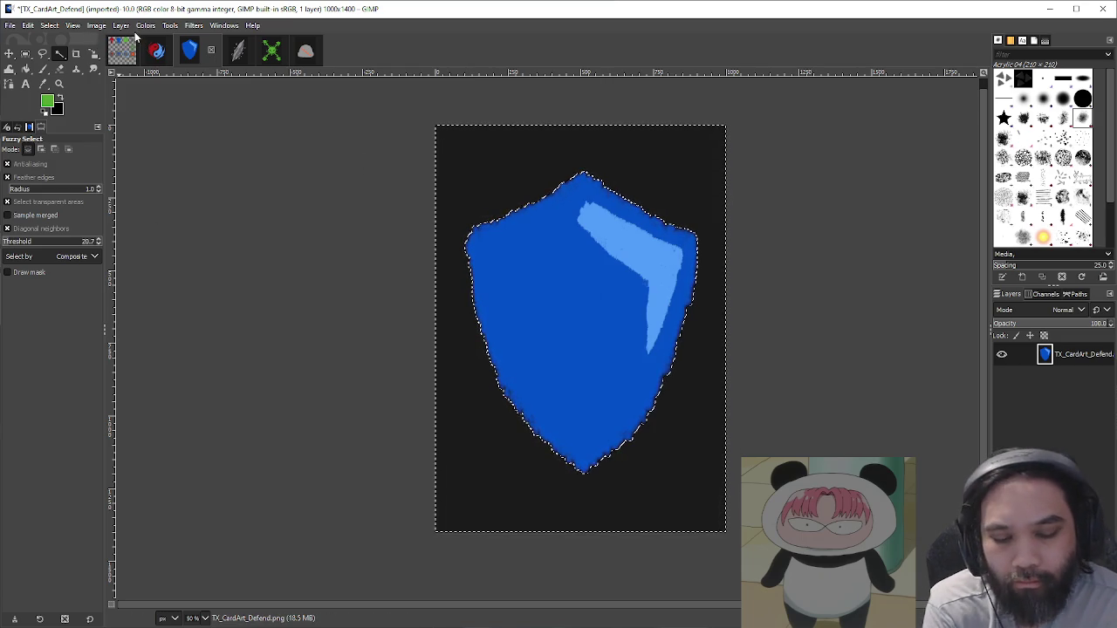
Step: Invert the selection, copy the shield, and paste it into ui_icon_status
click(97, 27)
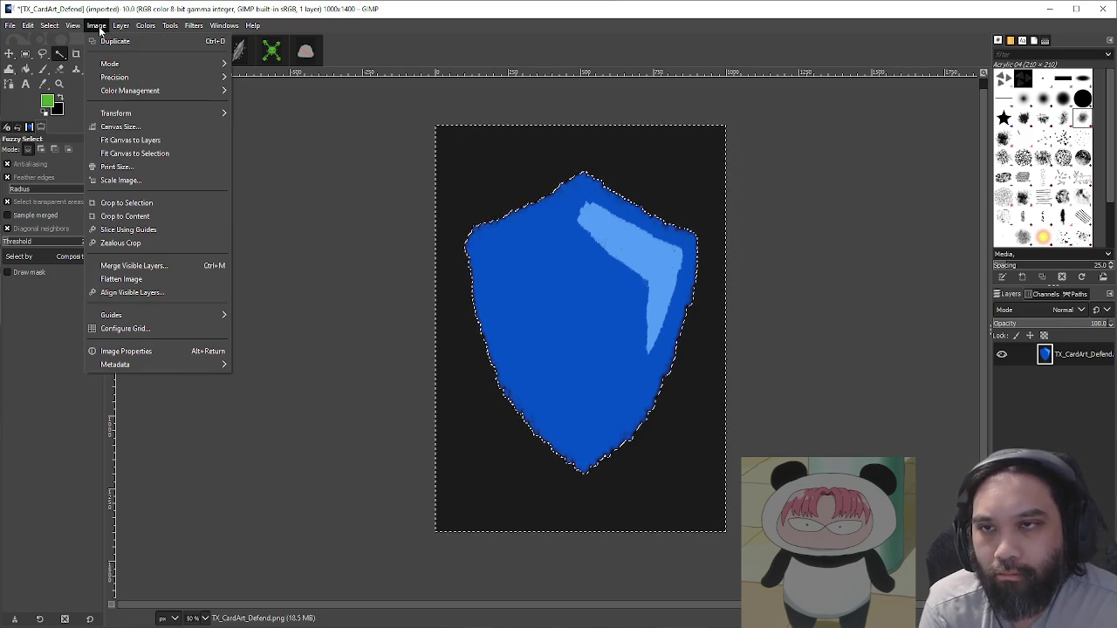
click(122, 68)
key(ctrl+c)
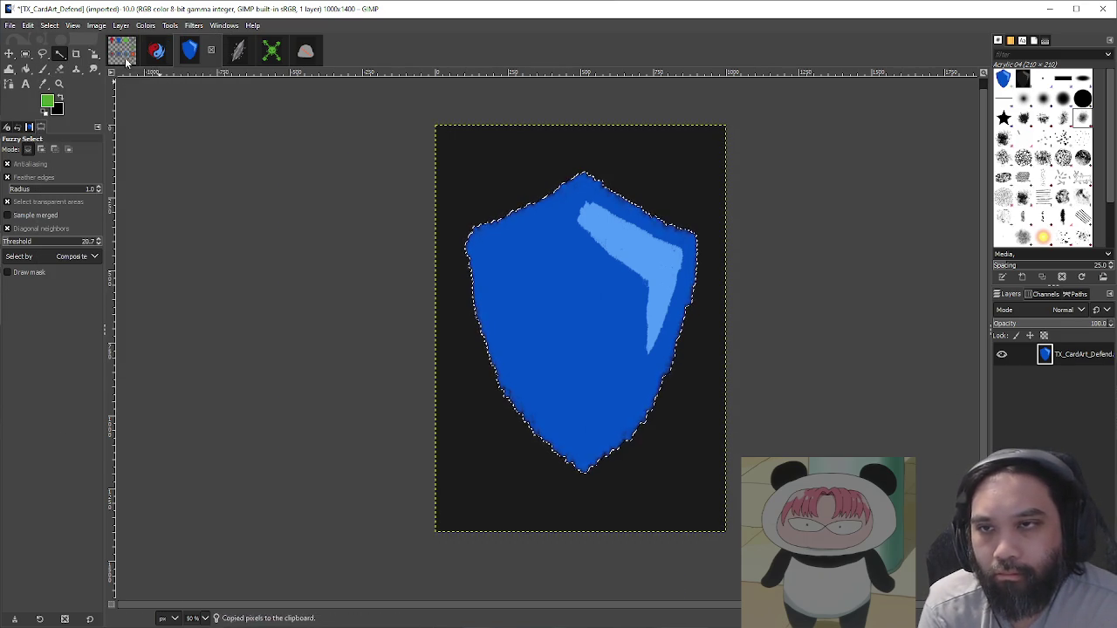
click(126, 61)
key(ctrl+v)
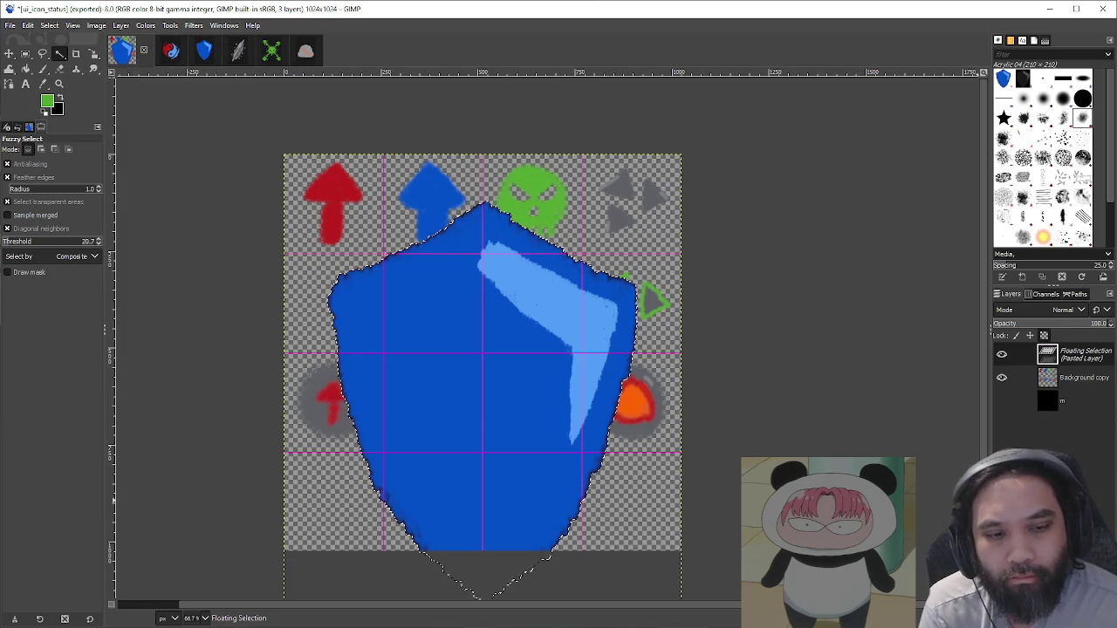
Step: Make the pasted shield its own layer and desaturate it with Value (HSV) mode
key(ctrl+shift+n)
click(146, 27)
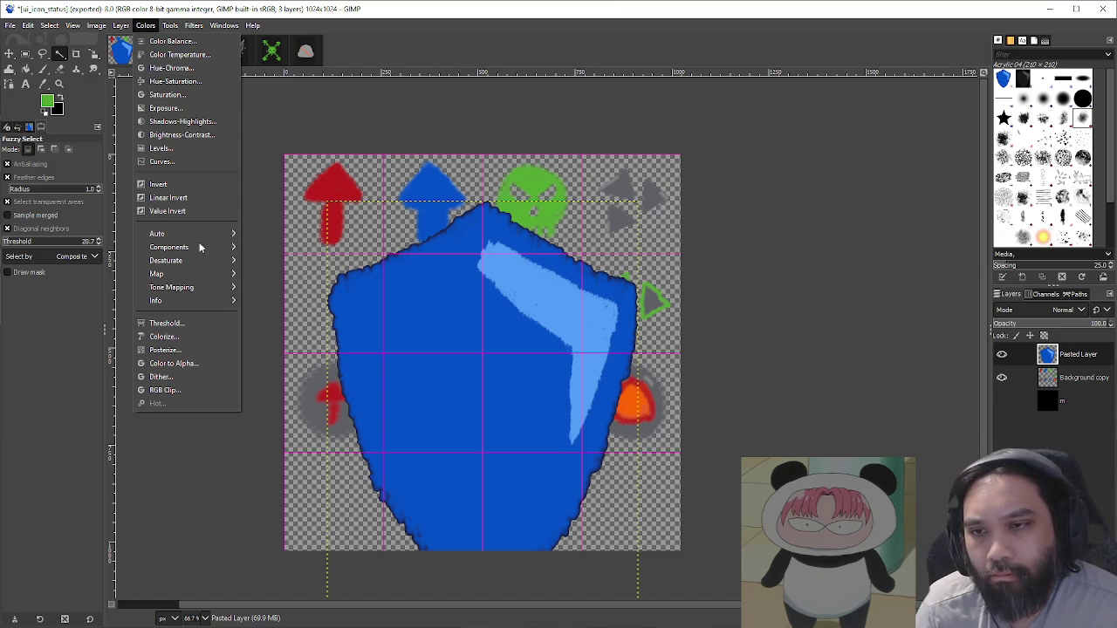
mouse_move(201, 260)
click(265, 274)
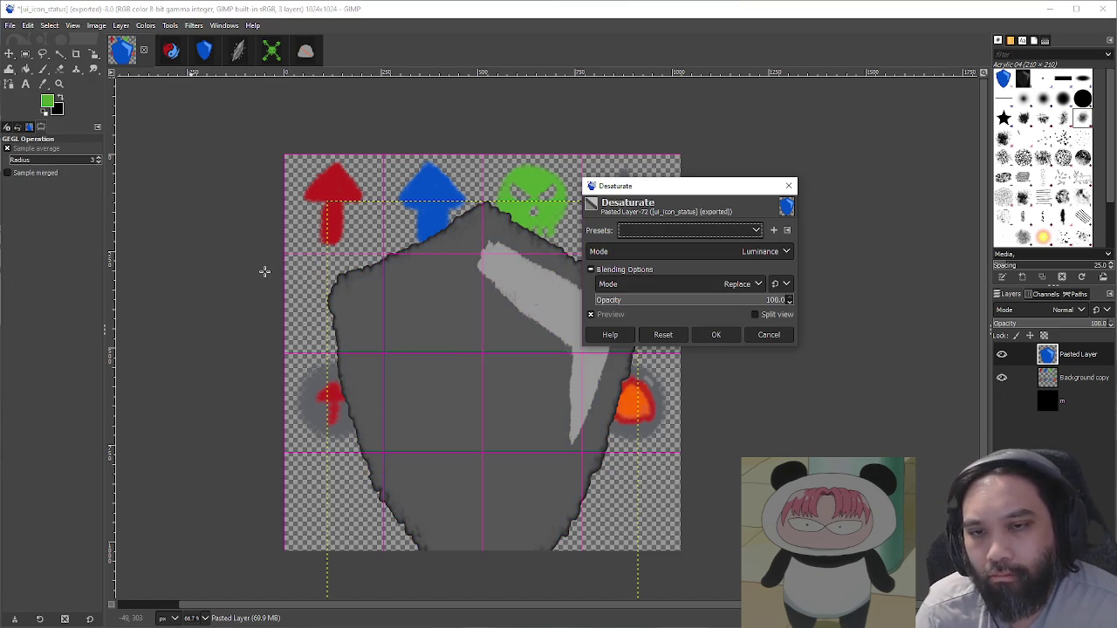
drag(657, 187, 814, 220)
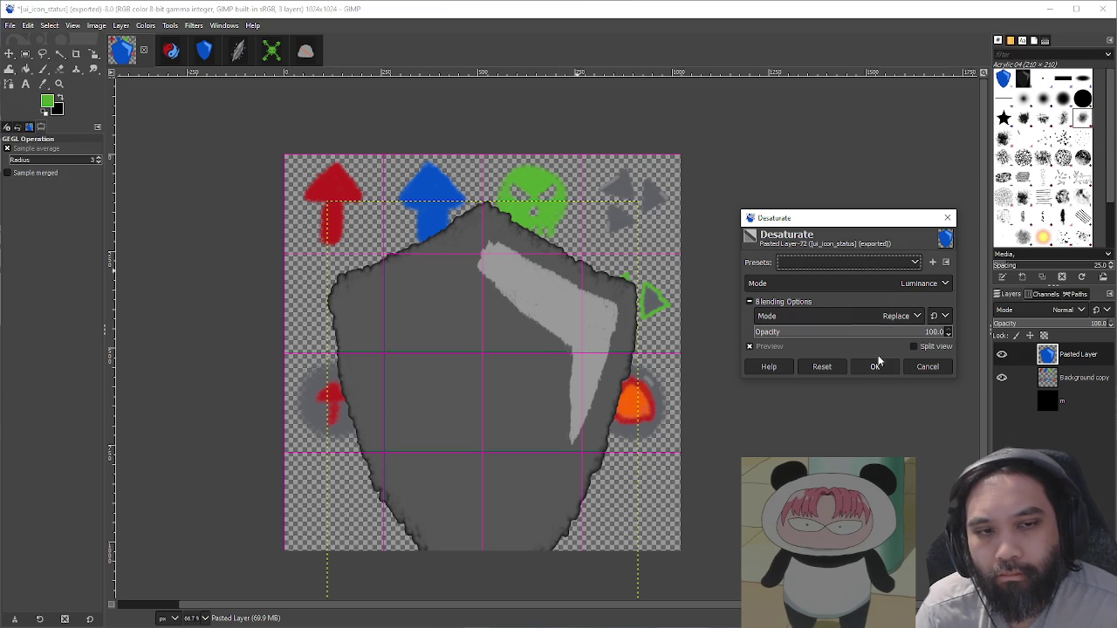
click(863, 284)
click(851, 317)
click(823, 284)
click(820, 341)
click(798, 285)
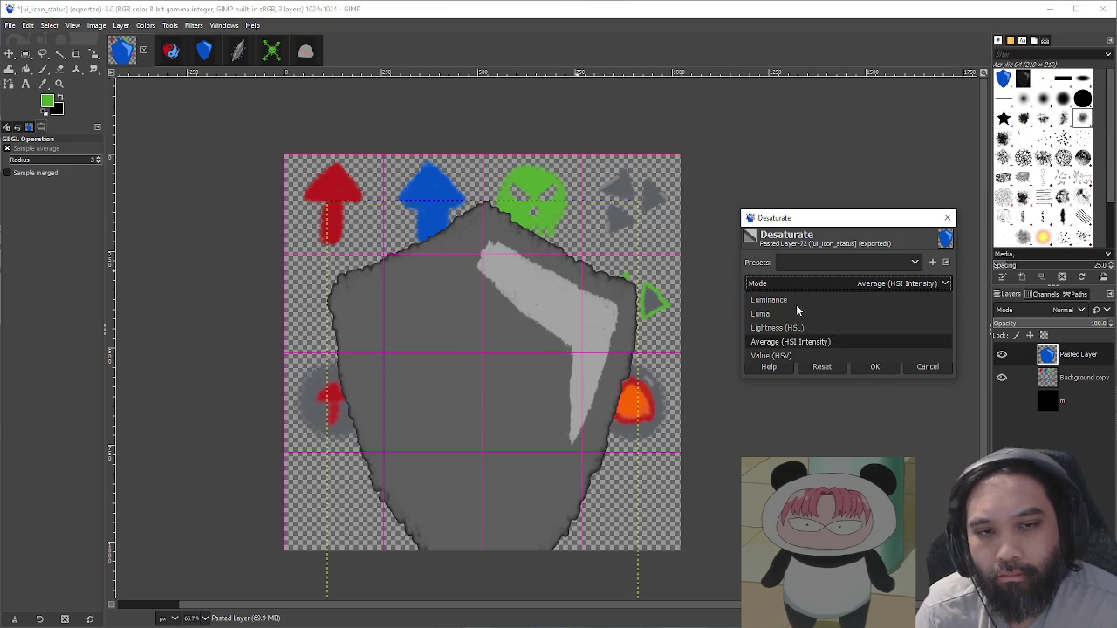
click(798, 355)
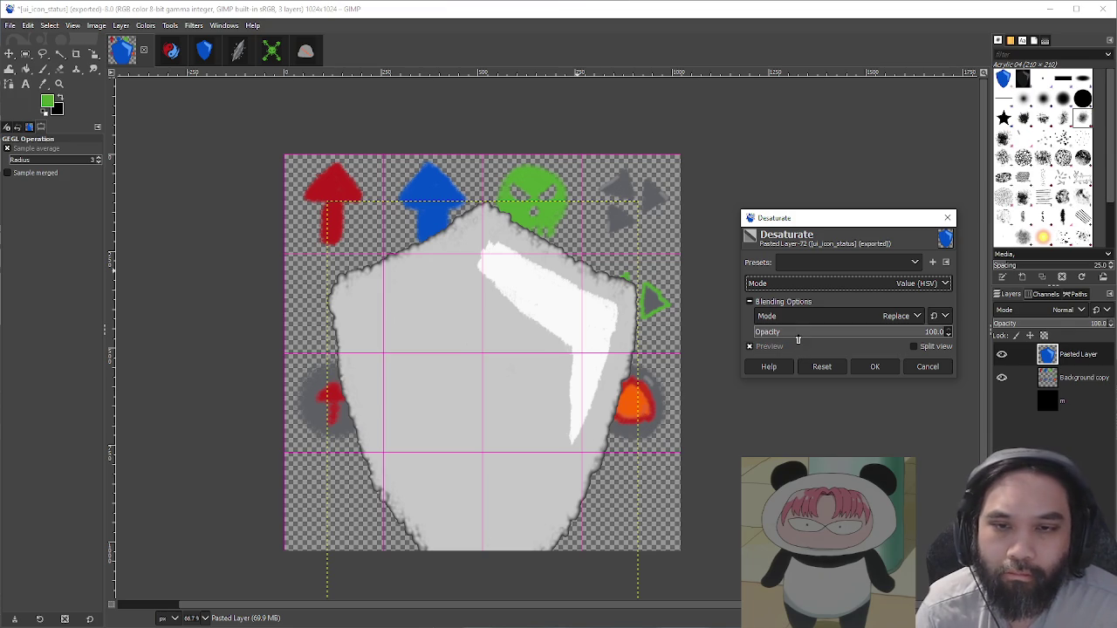
click(876, 367)
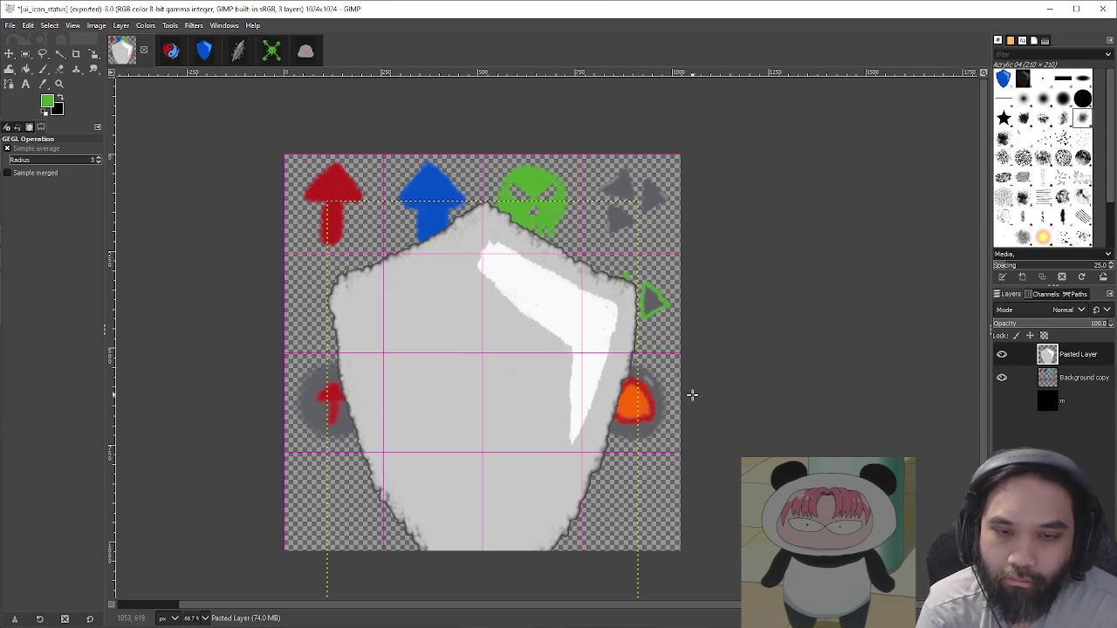
Step: Shrink the shield layer to icon size with the Scale tool, sized in percent
key(shift+s)
click(703, 519)
mouse_move(703, 518)
mouse_down()
mouse_move(576, 367)
mouse_move(541, 441)
mouse_move(523, 424)
mouse_up()
click(927, 125)
click(927, 154)
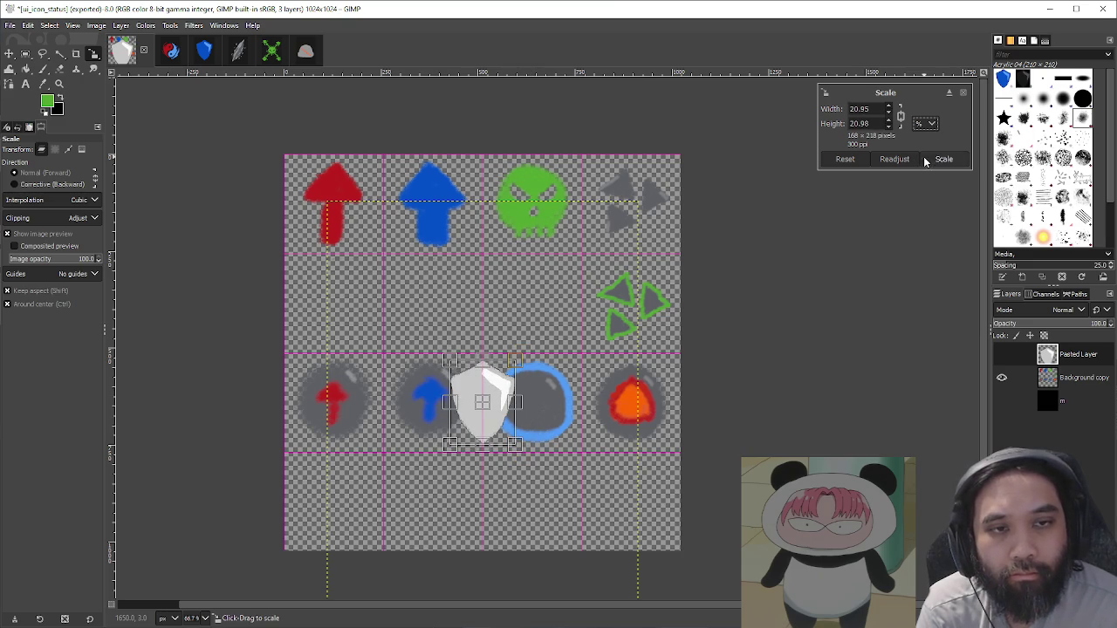
triple_click(880, 108)
text(20)
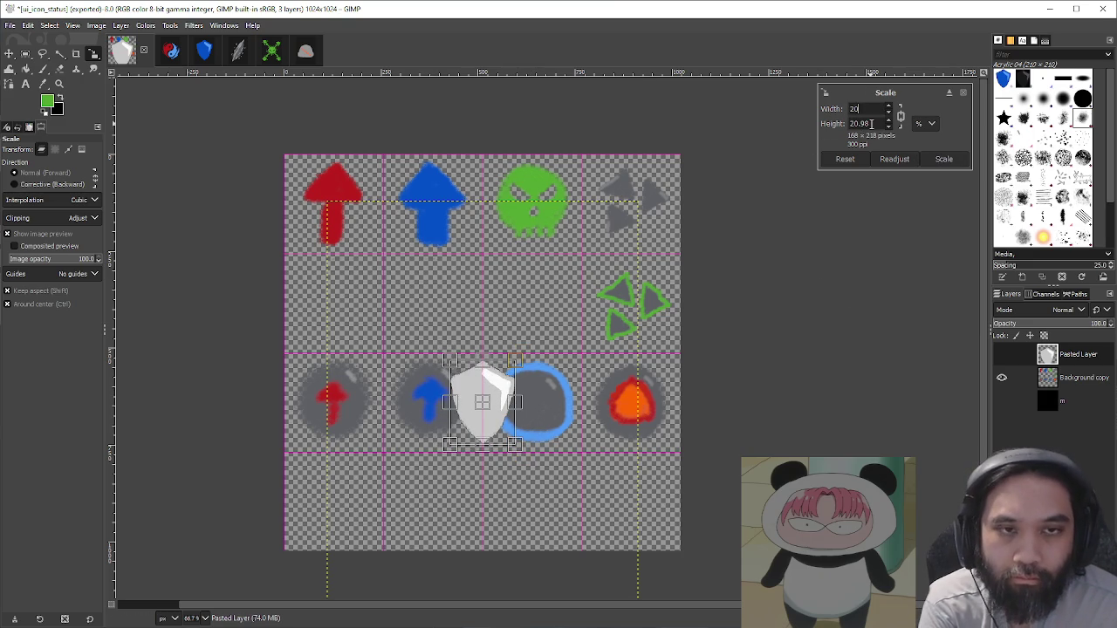
click(943, 159)
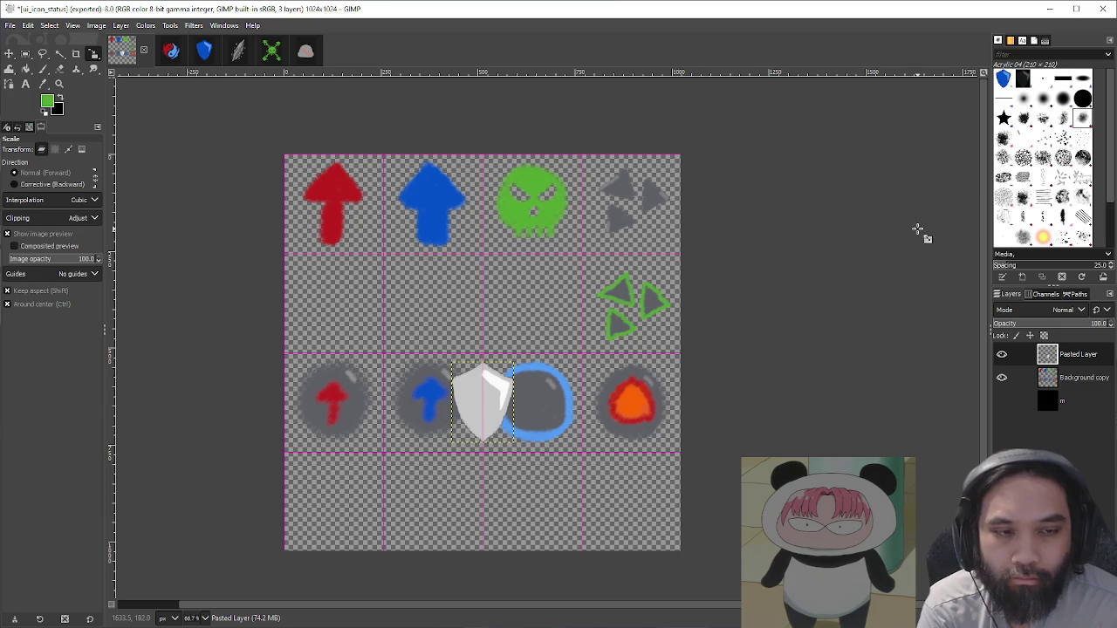
Step: Move the shield into the second row's left cell and nudge it into place
key(m)
mouse_move(488, 412)
mouse_down()
mouse_move(363, 310)
mouse_move(337, 307)
mouse_up()
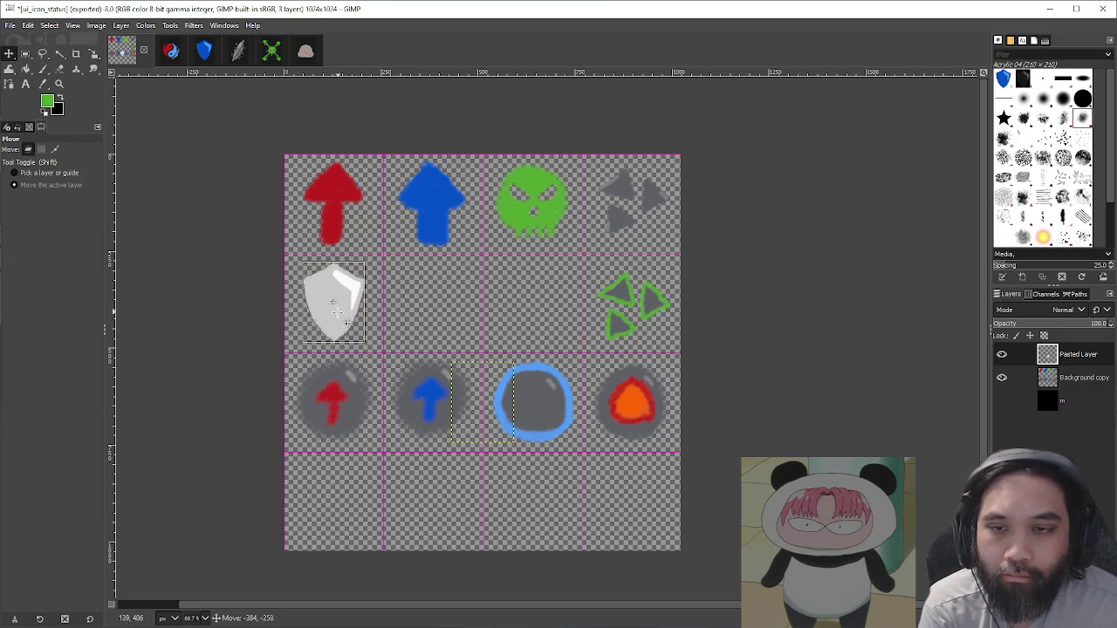
key(2)
drag(459, 320, 457, 311)
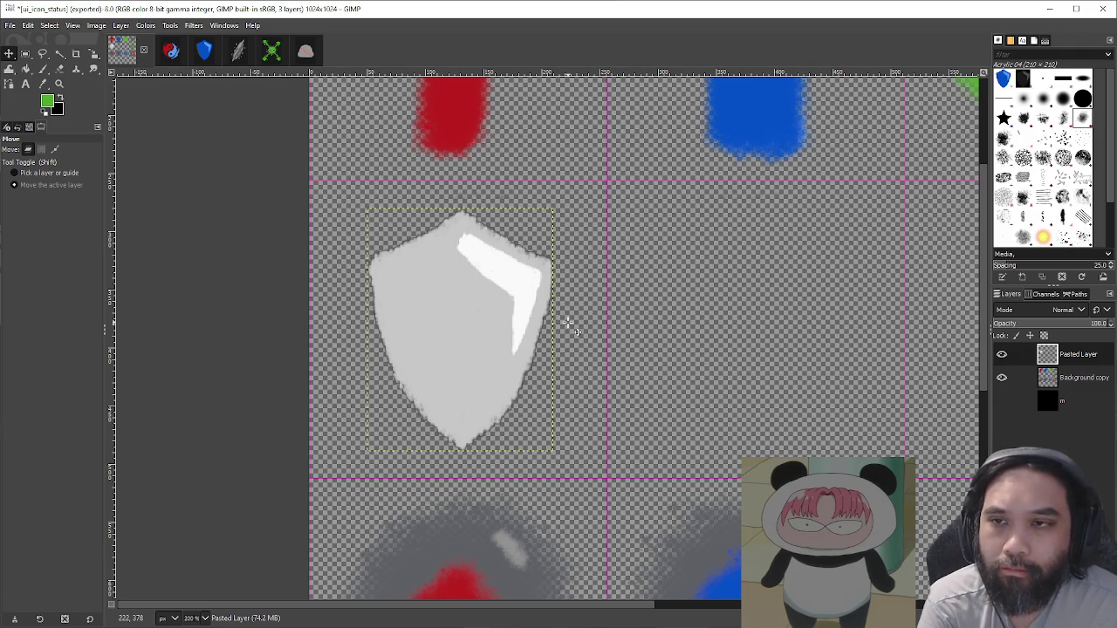
click(43, 54)
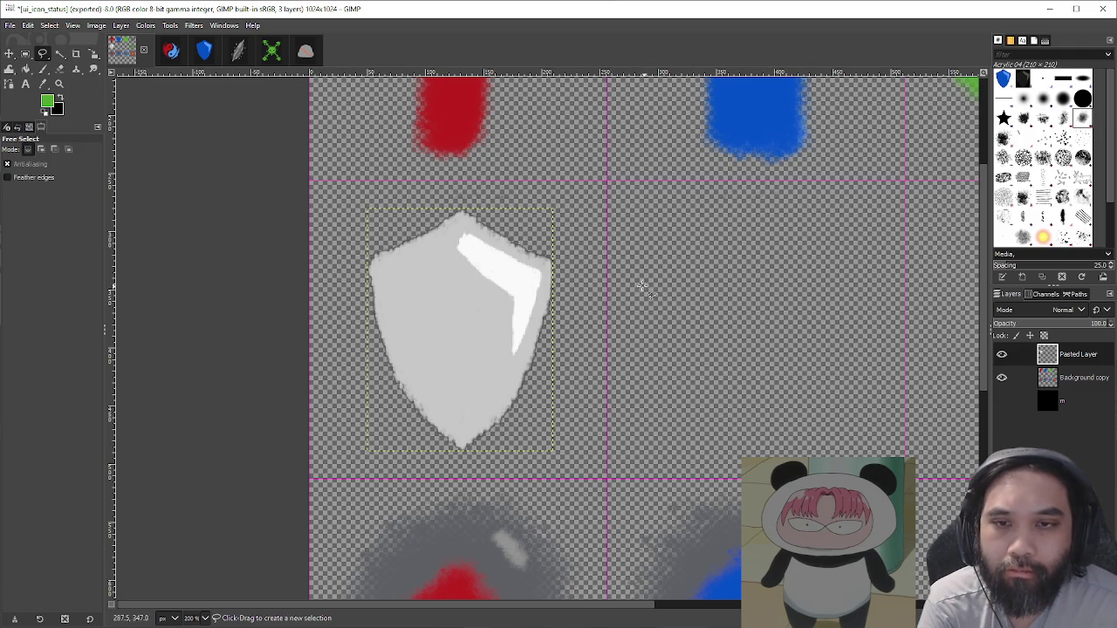
Step: Free-select the shield's right half along a zigzag crack from top to bottom tip
scroll(468, 220, up, 1)
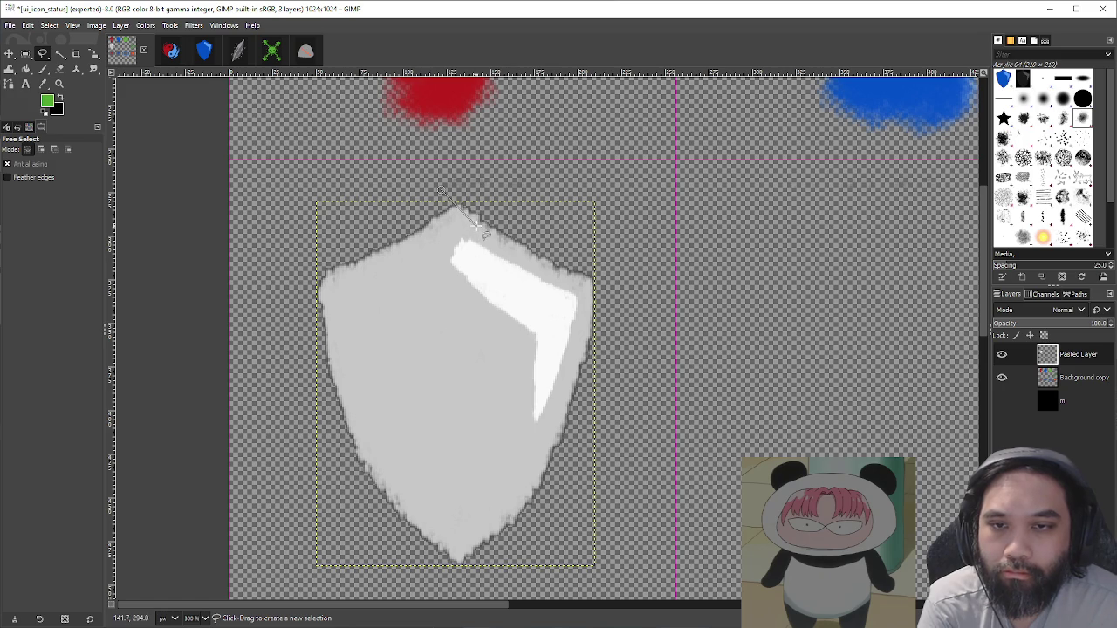
click(451, 186)
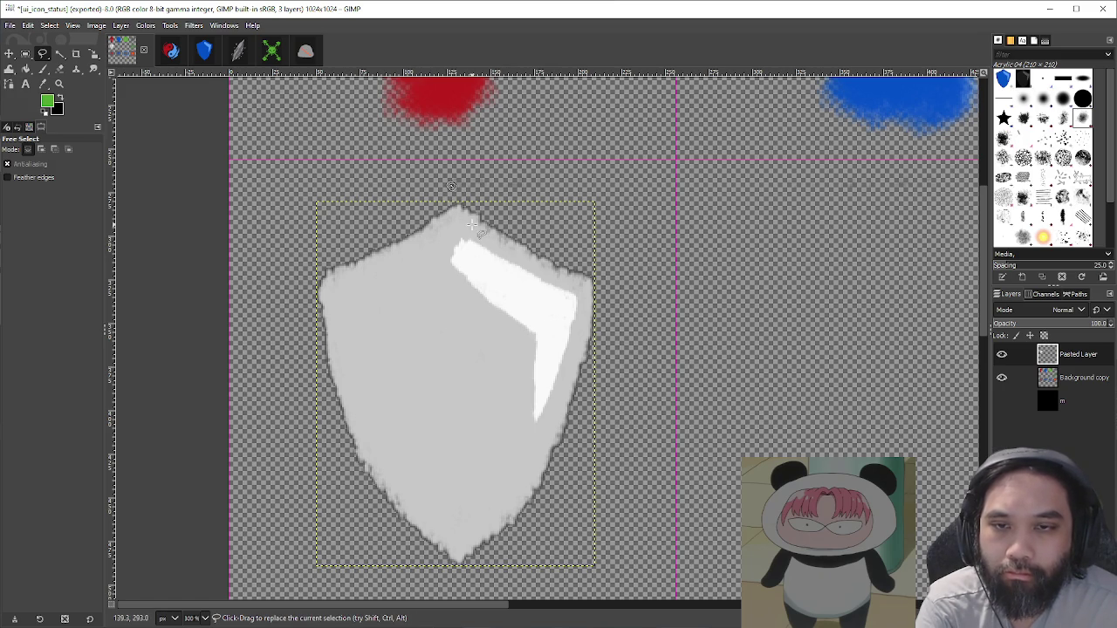
click(445, 186)
click(466, 226)
click(438, 265)
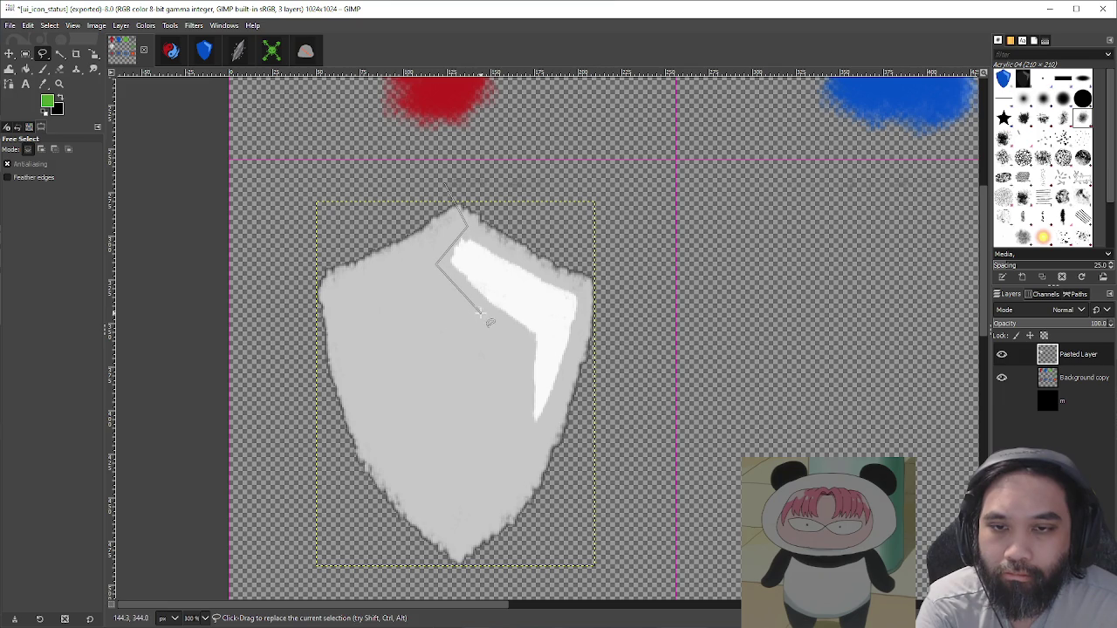
click(484, 314)
click(420, 383)
click(489, 449)
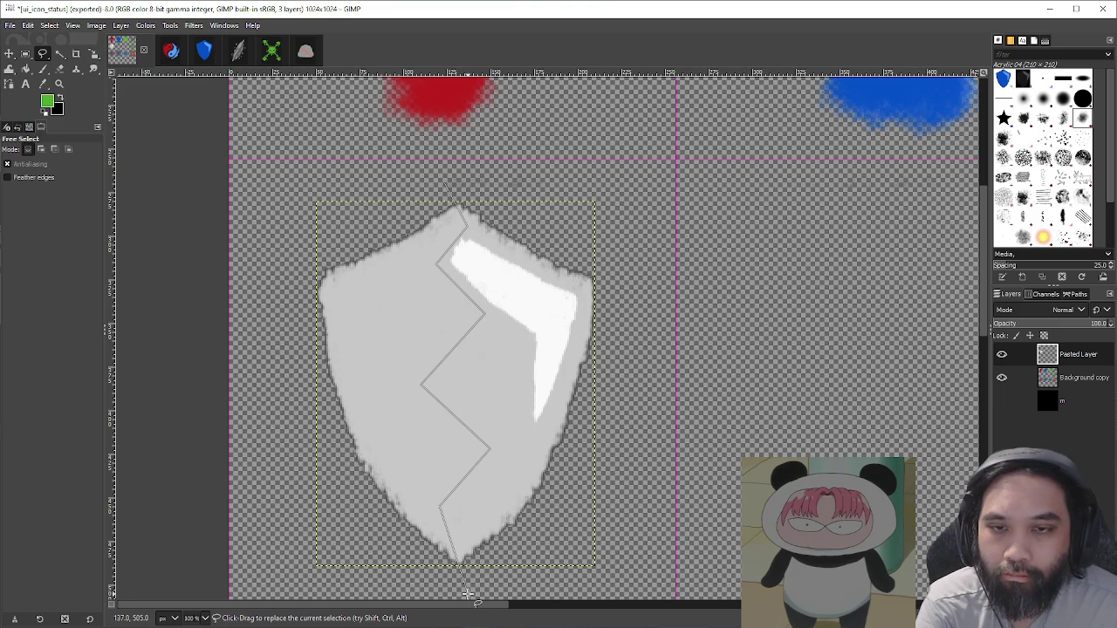
mouse_move(467, 594)
mouse_down()
mouse_move(655, 489)
mouse_move(662, 410)
mouse_move(611, 224)
mouse_move(512, 187)
mouse_up()
key(Return)
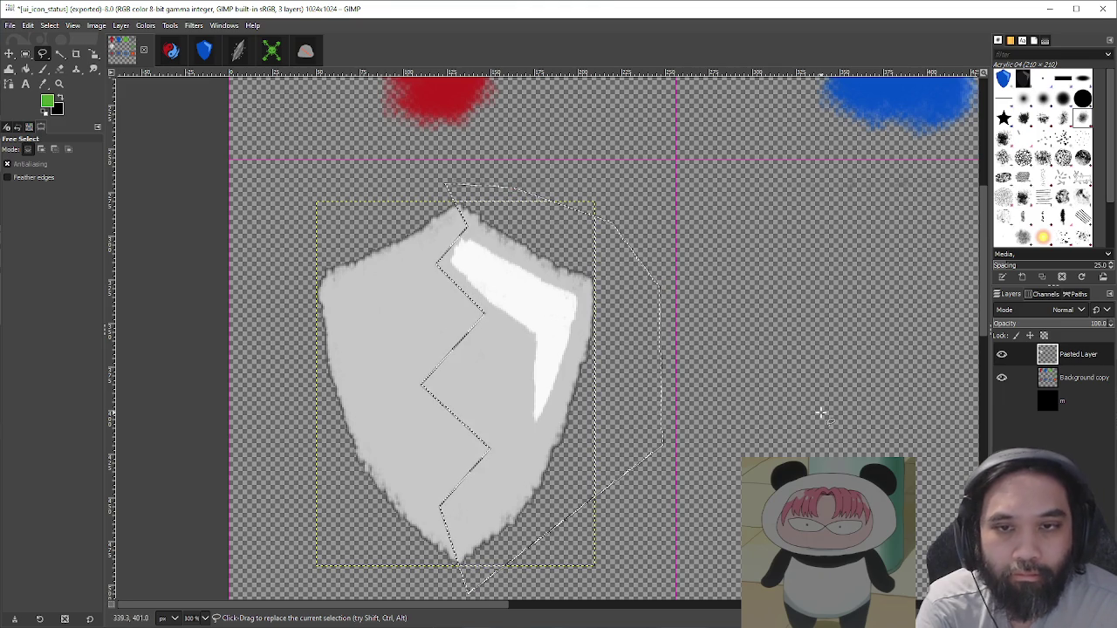
Step: Cut the right half into its own layer and push the two halves apart
key(ctrl+x)
key(ctrl+v)
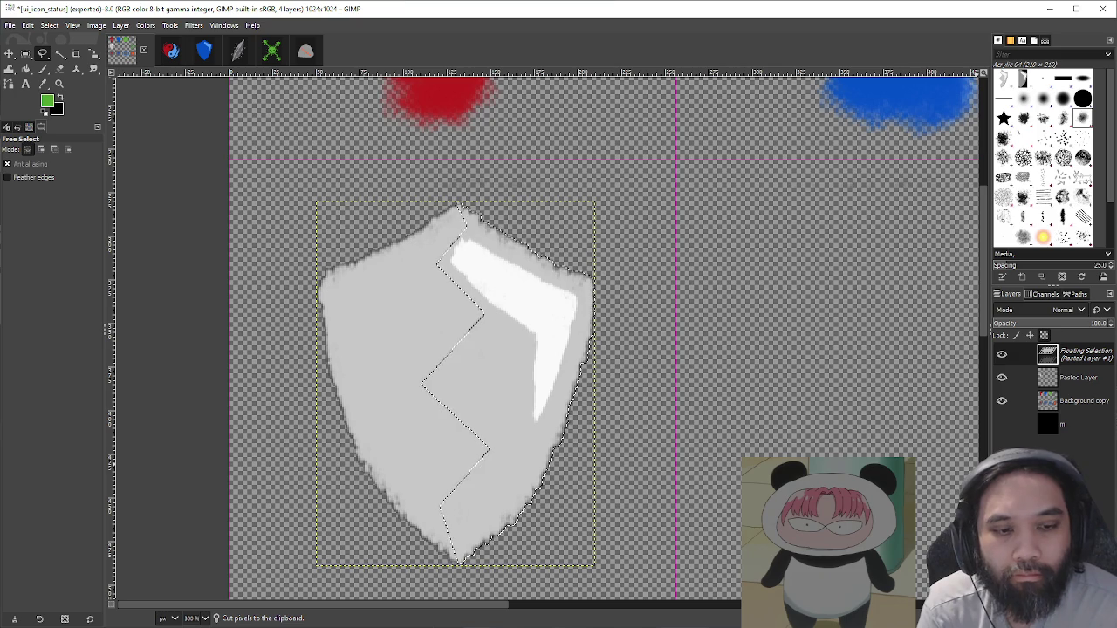
key(shift+ctrl+n)
key(m)
drag(611, 424, 622, 424)
key(Page_Down)
drag(744, 375, 733, 377)
Step: Nudge the left half 10 px further left and the right half 5 px right
scroll(777, 387, down, 4)
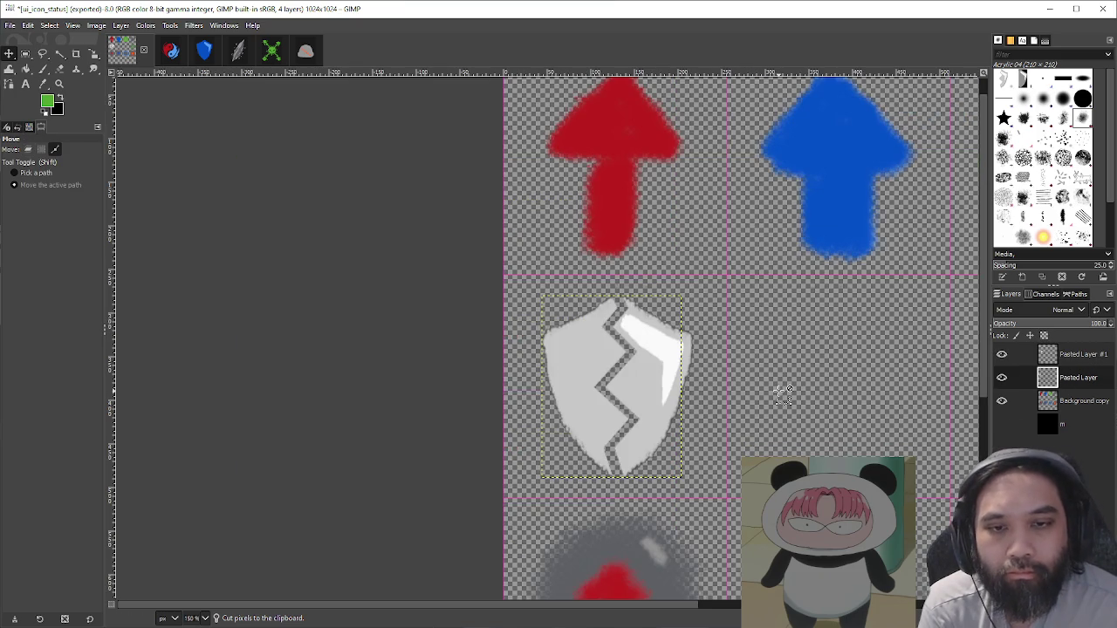
scroll(782, 392, up, 3)
drag(783, 392, 770, 392)
scroll(770, 392, down, 2)
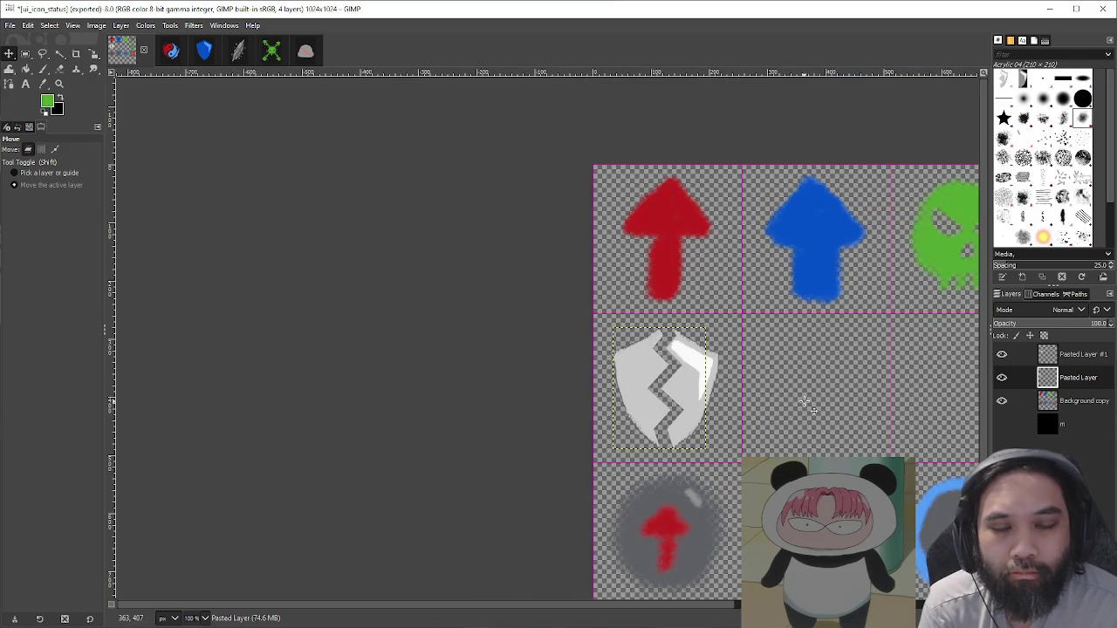
key(Page_Up)
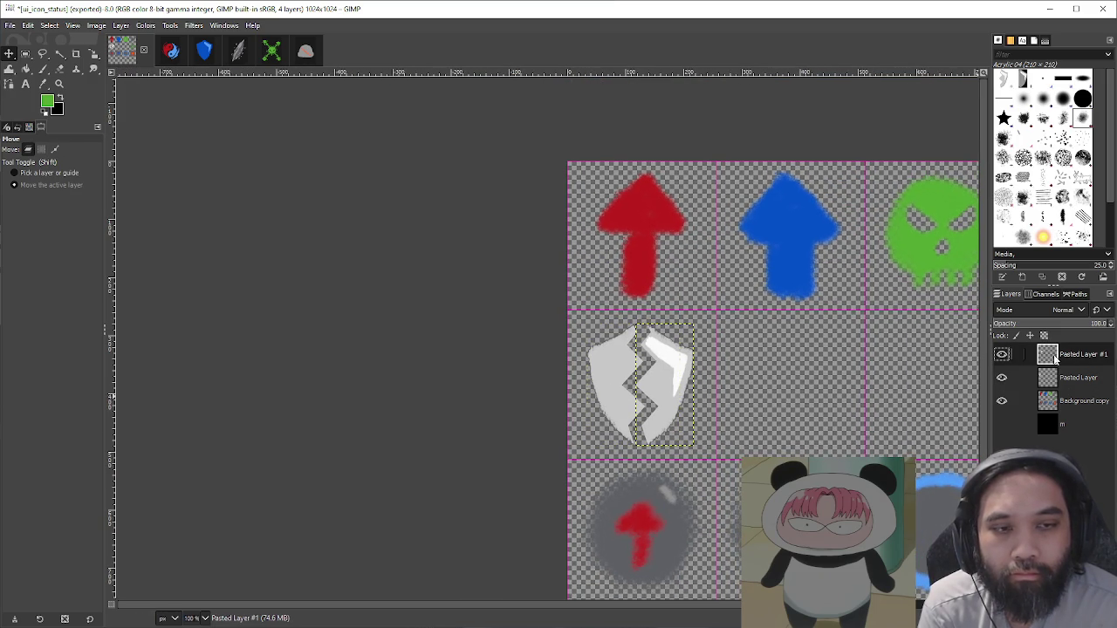
scroll(768, 381, up, 1)
drag(736, 394, 746, 392)
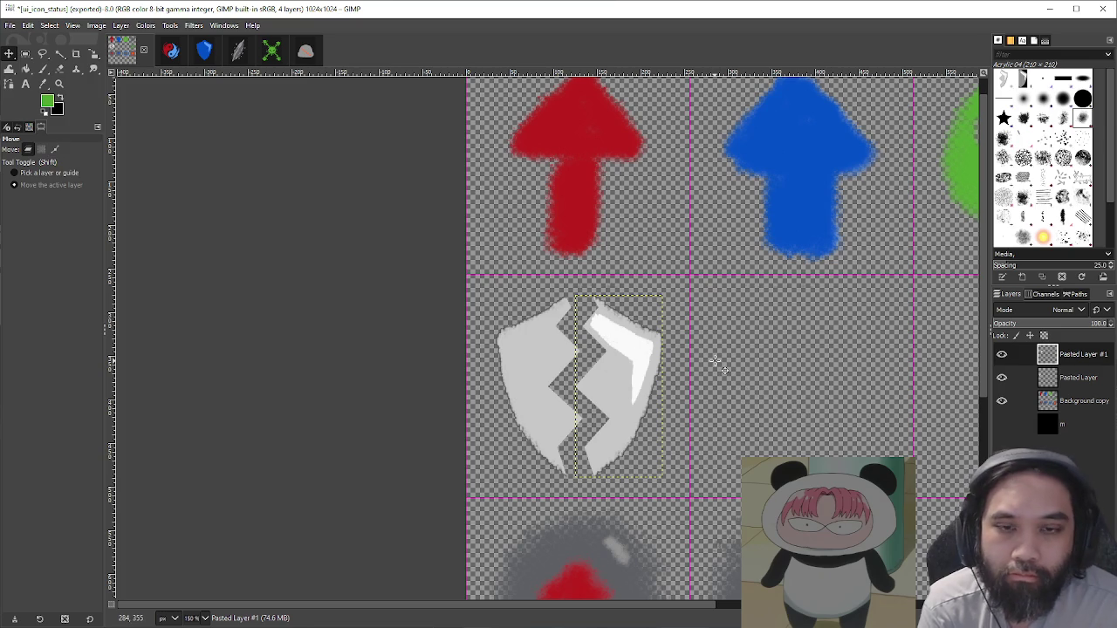
scroll(719, 361, down, 3)
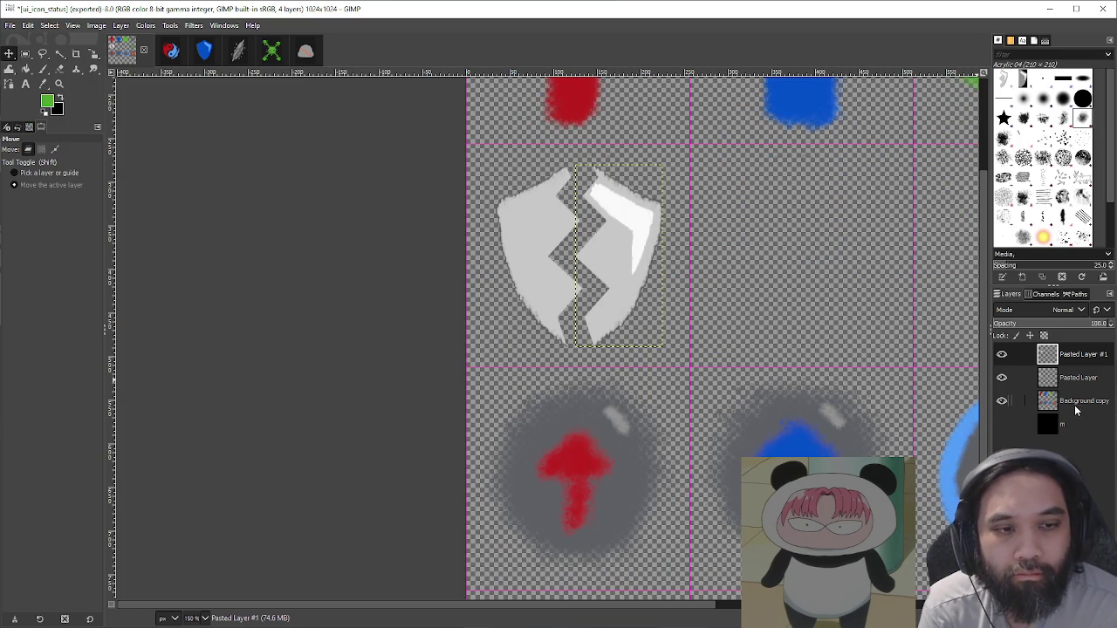
scroll(756, 289, down, 4)
ctrl+scroll(794, 282, down, 2)
right_click(1030, 367)
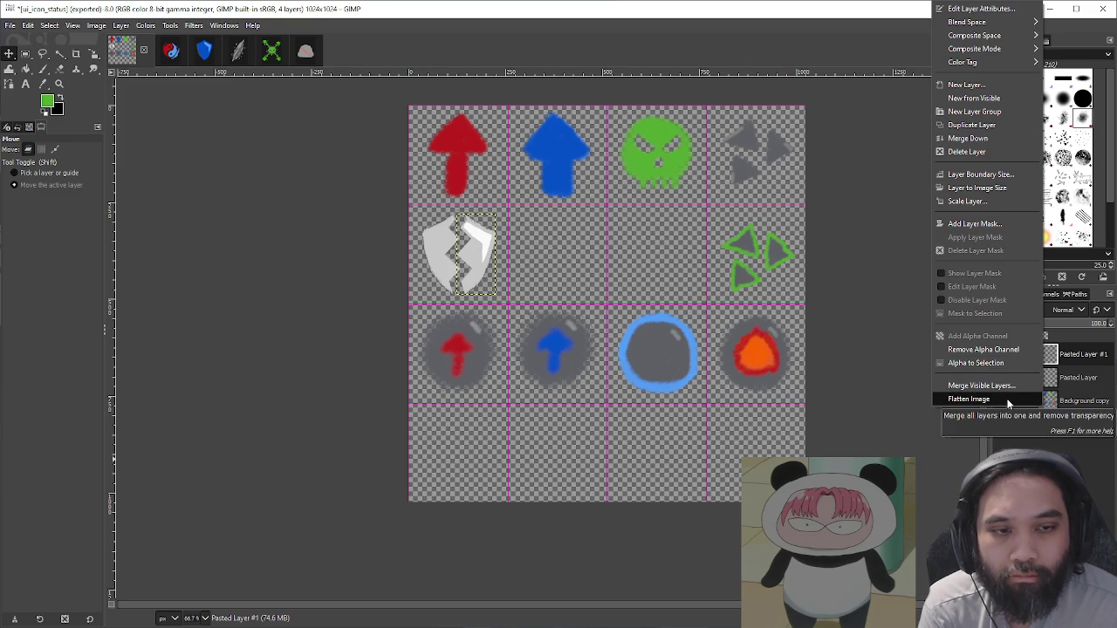
Step: Merge the visible layers and show the black background layer
click(981, 385)
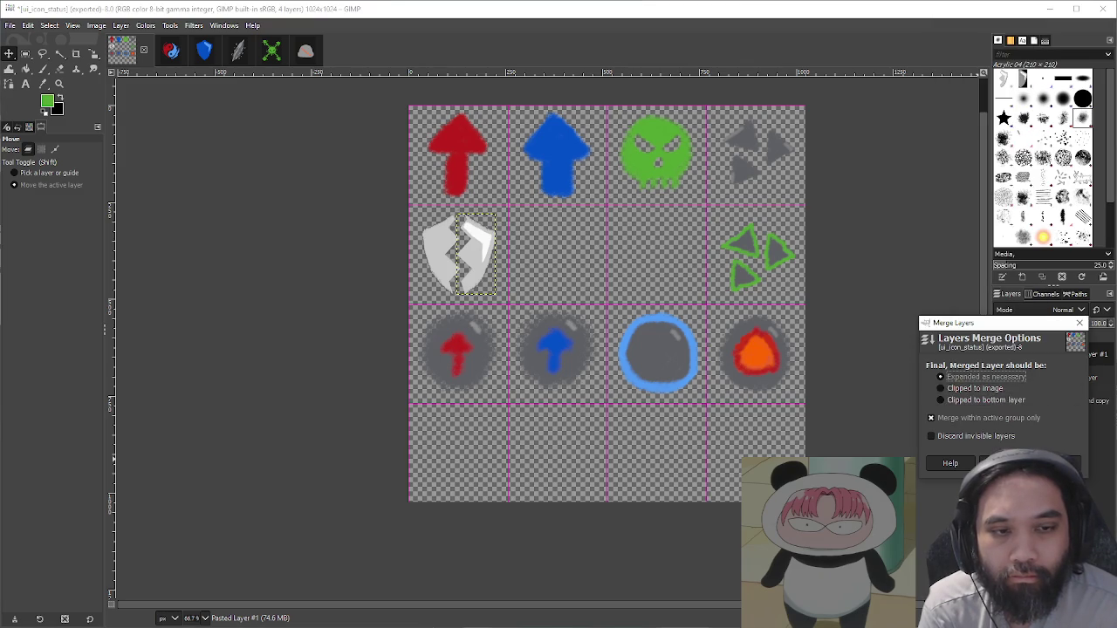
key(Return)
click(1002, 378)
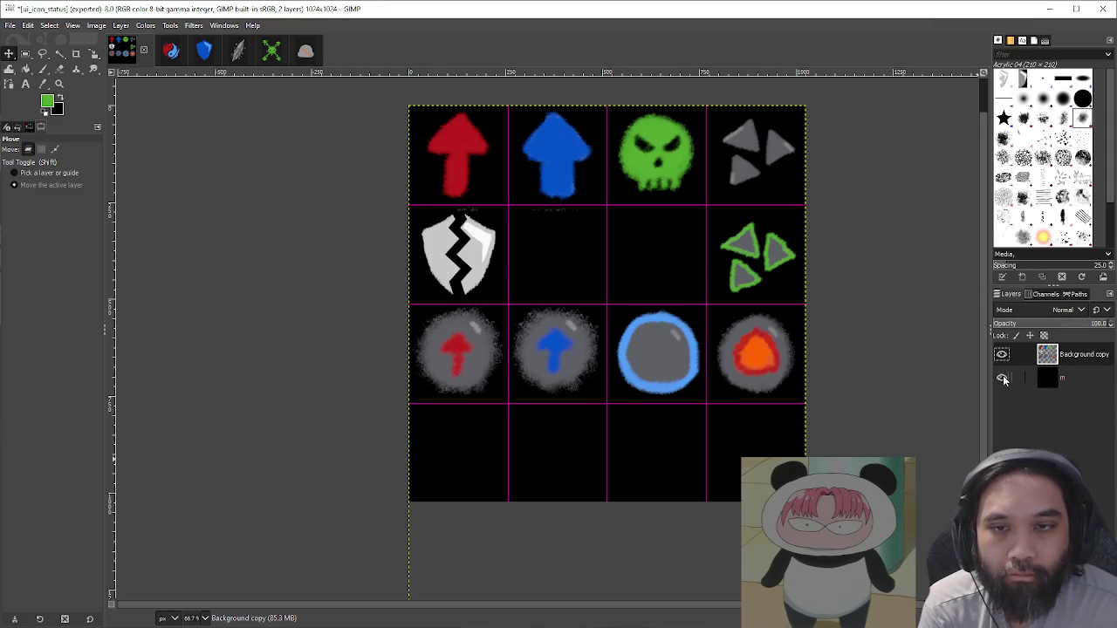
click(1002, 378)
click(1002, 378)
Step: Erase the faint grey specks above the shield, then begin the PNG export
ctrl+scroll(454, 259, up, 3)
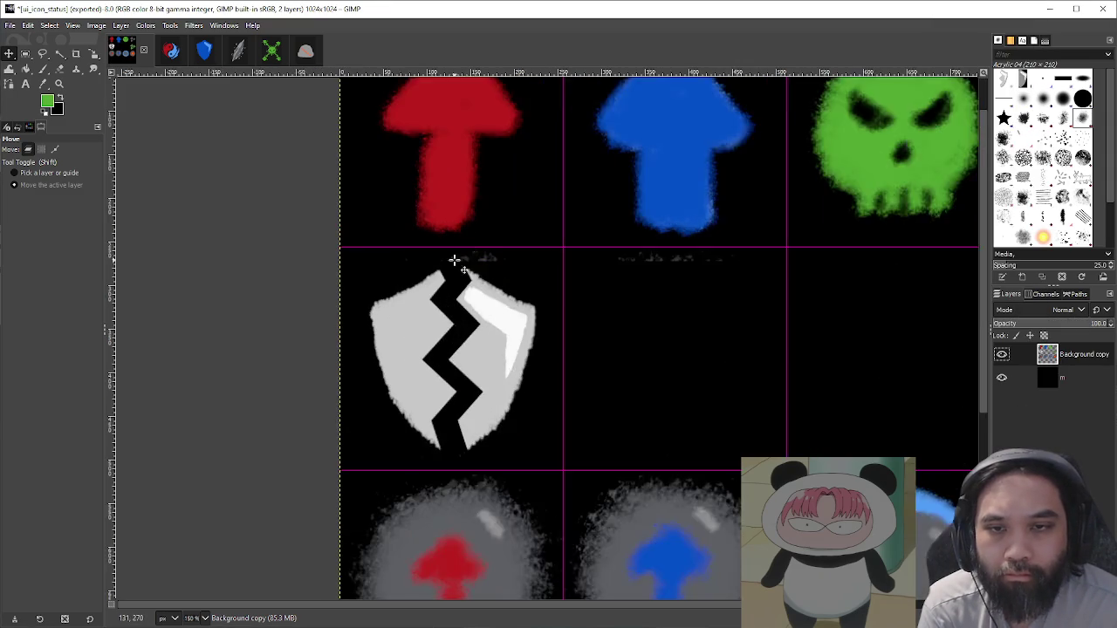
ctrl+scroll(522, 297, up, 2)
key(shift+e)
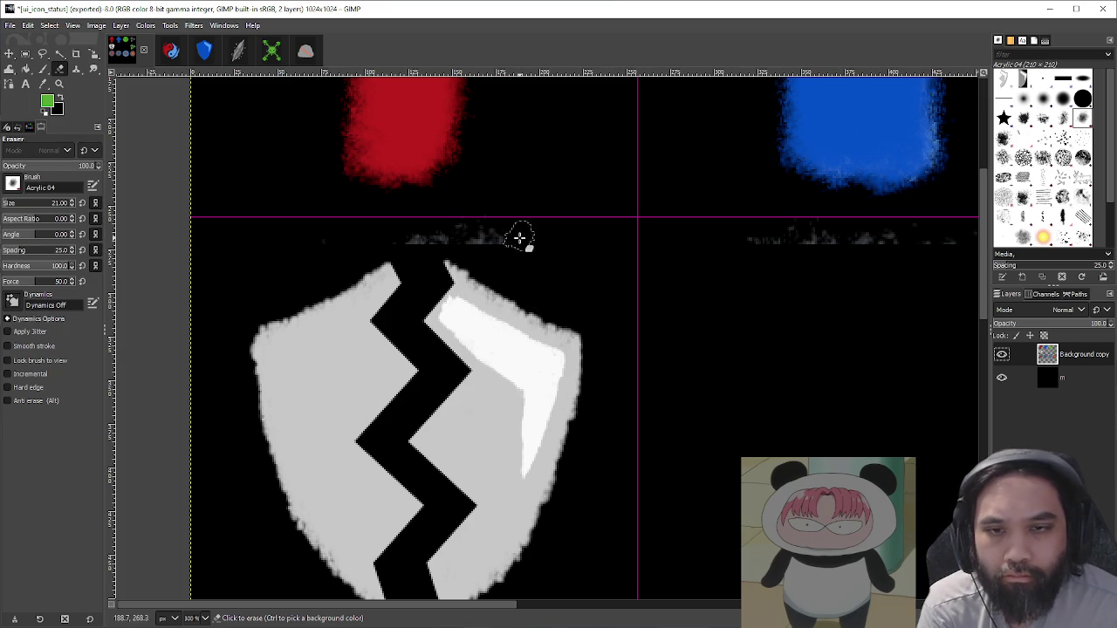
drag(431, 232, 414, 233)
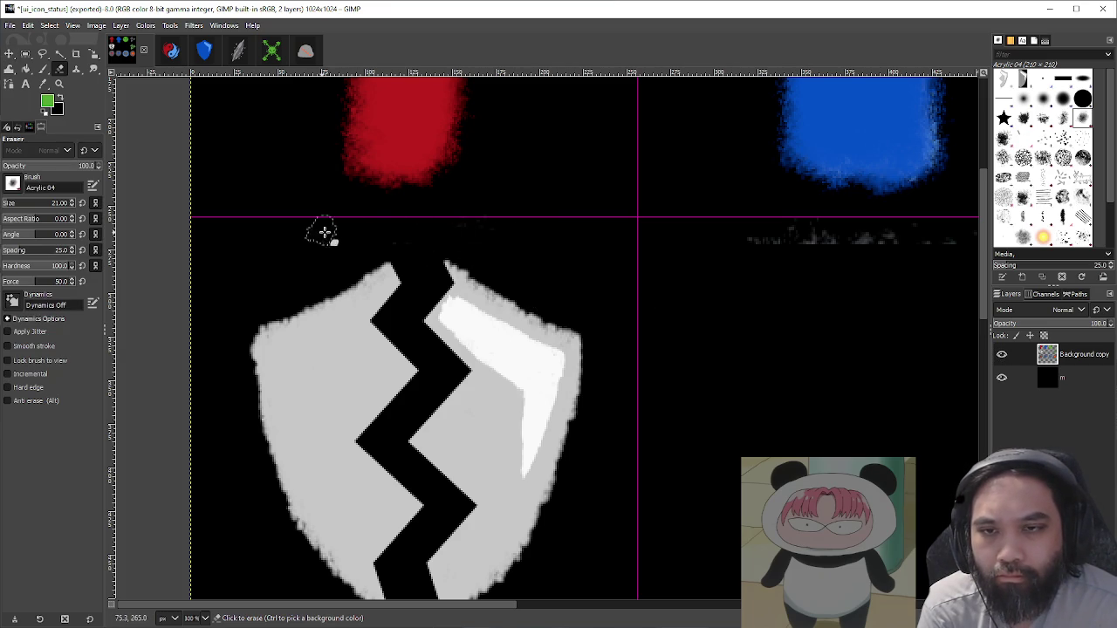
ctrl+scroll(468, 229, down, 3)
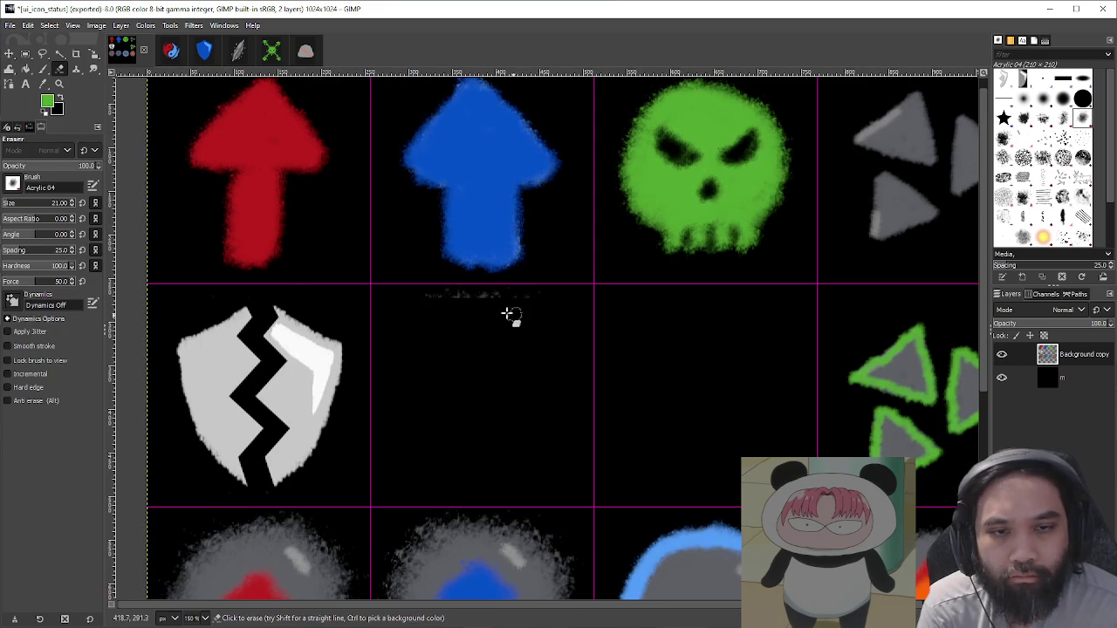
key(r)
drag(409, 286, 566, 320)
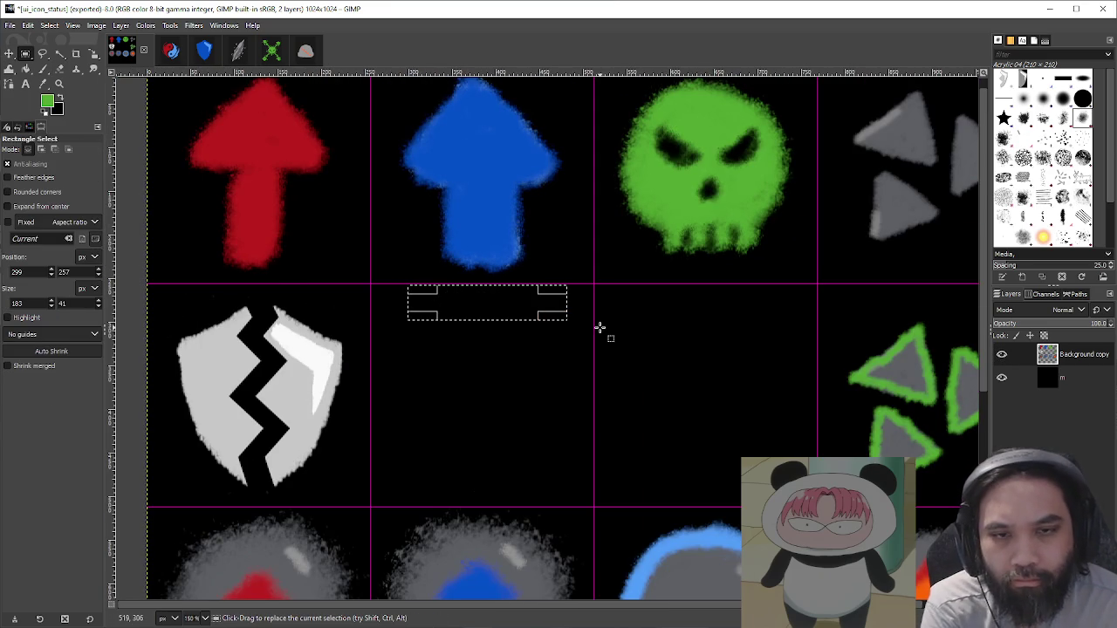
ctrl+scroll(600, 325, down, 2)
key(ctrl+a)
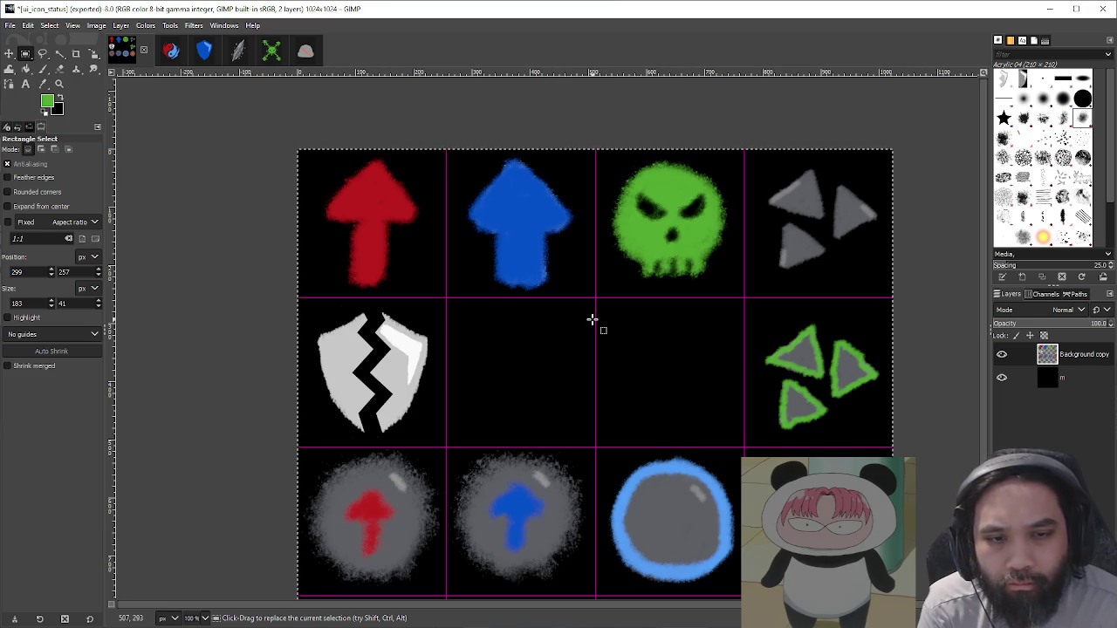
ctrl+scroll(593, 318, down, 2)
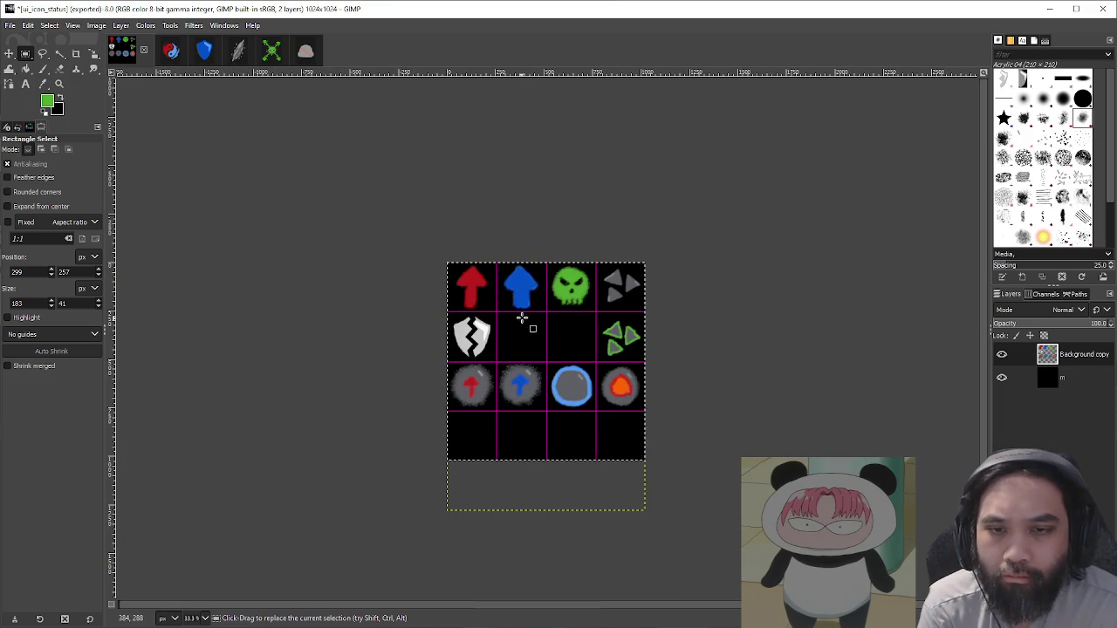
key(ctrl+shift+e)
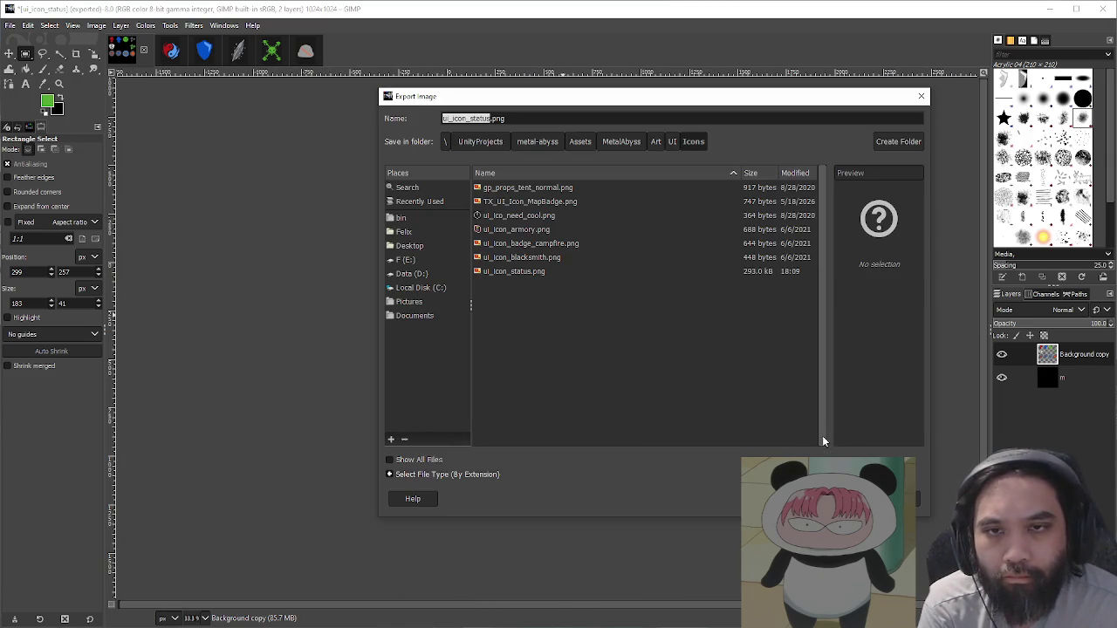
Step: Overwrite ui_icon_status.png with the exported sheet, minimize GIMP, and enlarge Unity's Project panel
key(Return)
click(689, 357)
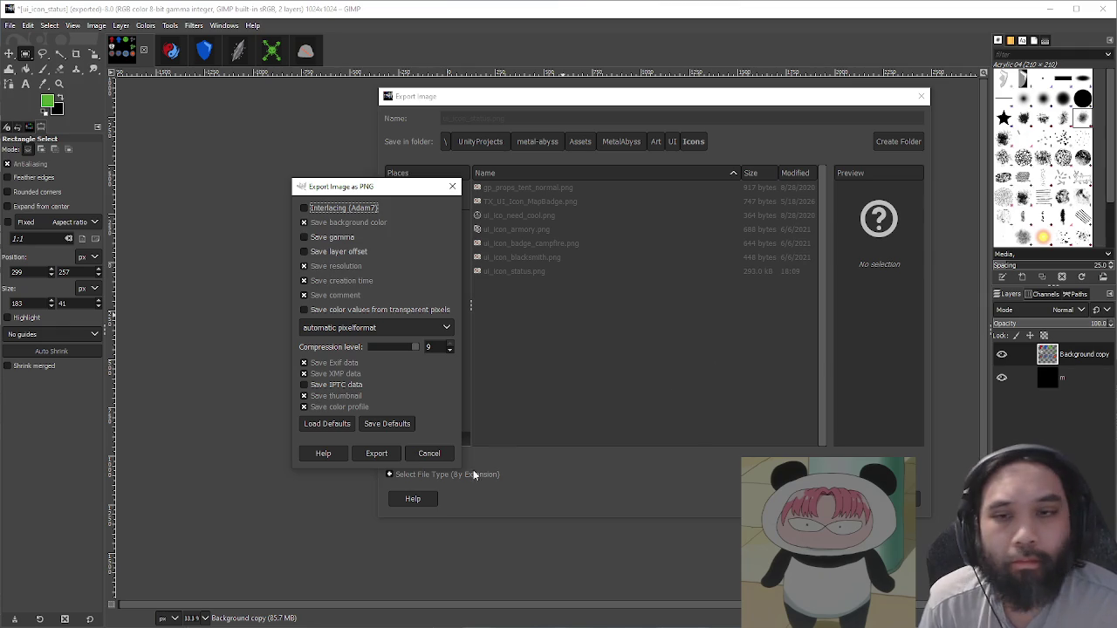
click(376, 453)
click(1051, 9)
drag(760, 479, 760, 418)
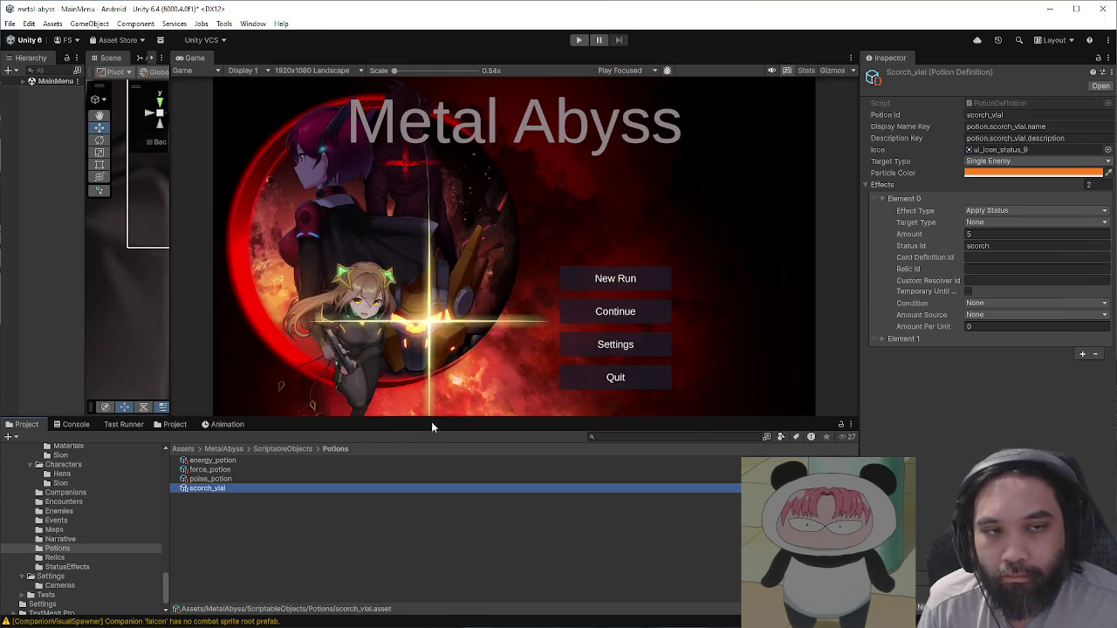
Step: In ScriptableObjects/StatusEffects, set Status_Breach's Icon to ui_icon_status_3, then return to GIMP
click(284, 449)
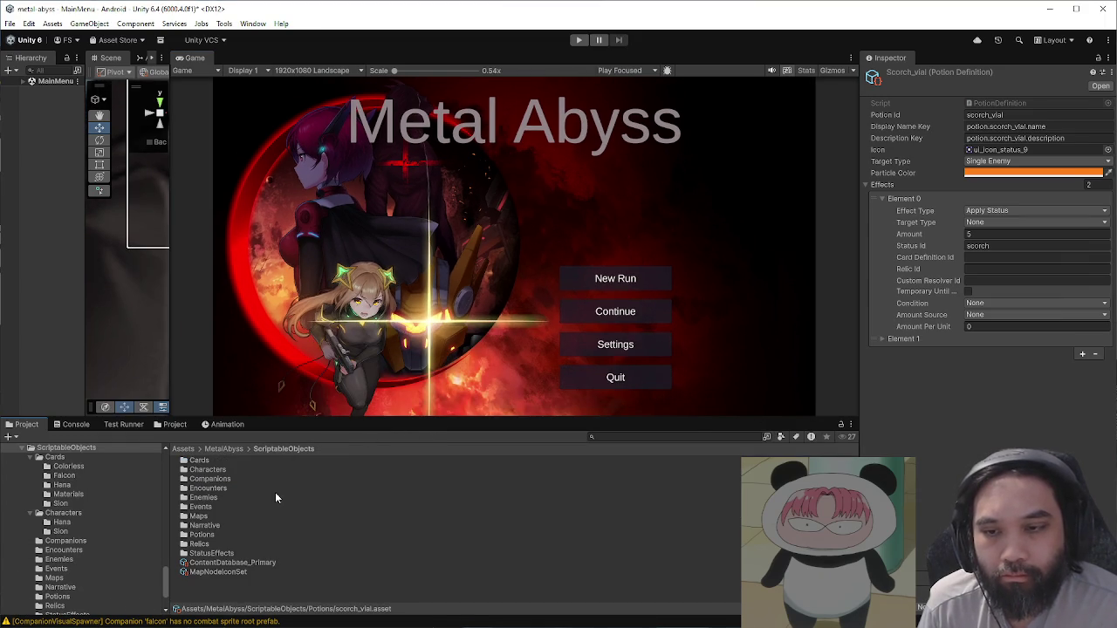
double_click(257, 552)
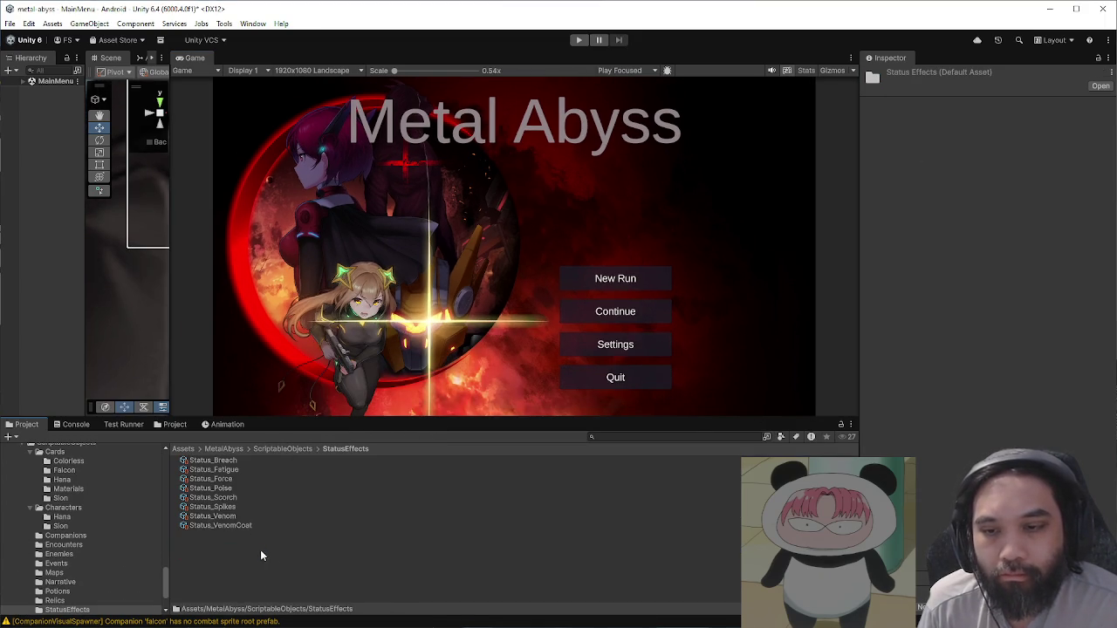
click(255, 462)
click(1105, 156)
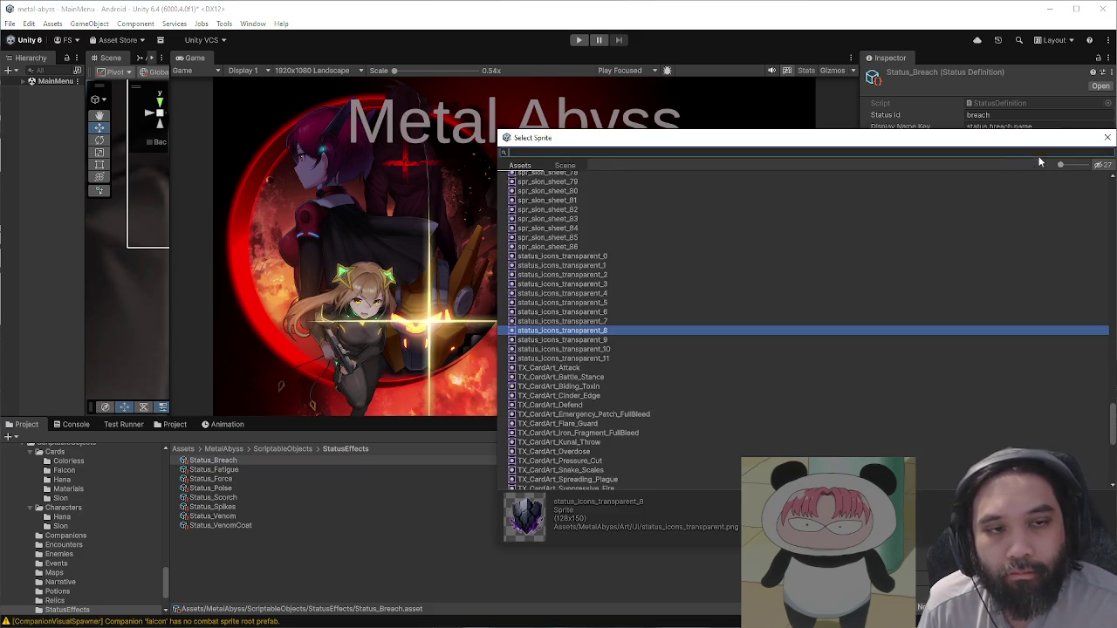
text(icon)
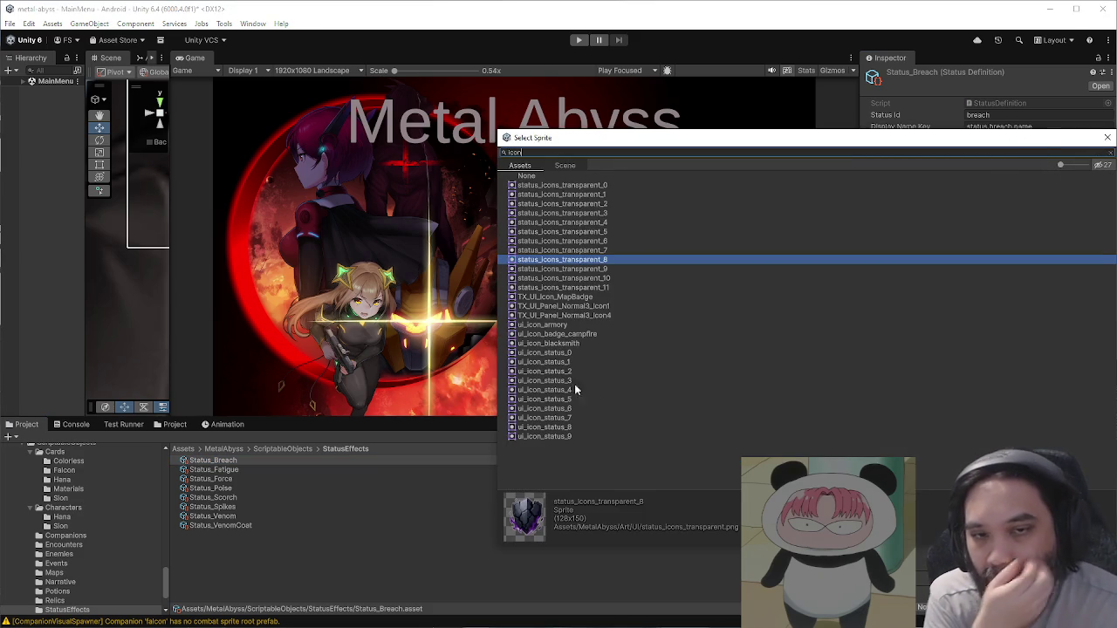
click(576, 353)
click(576, 361)
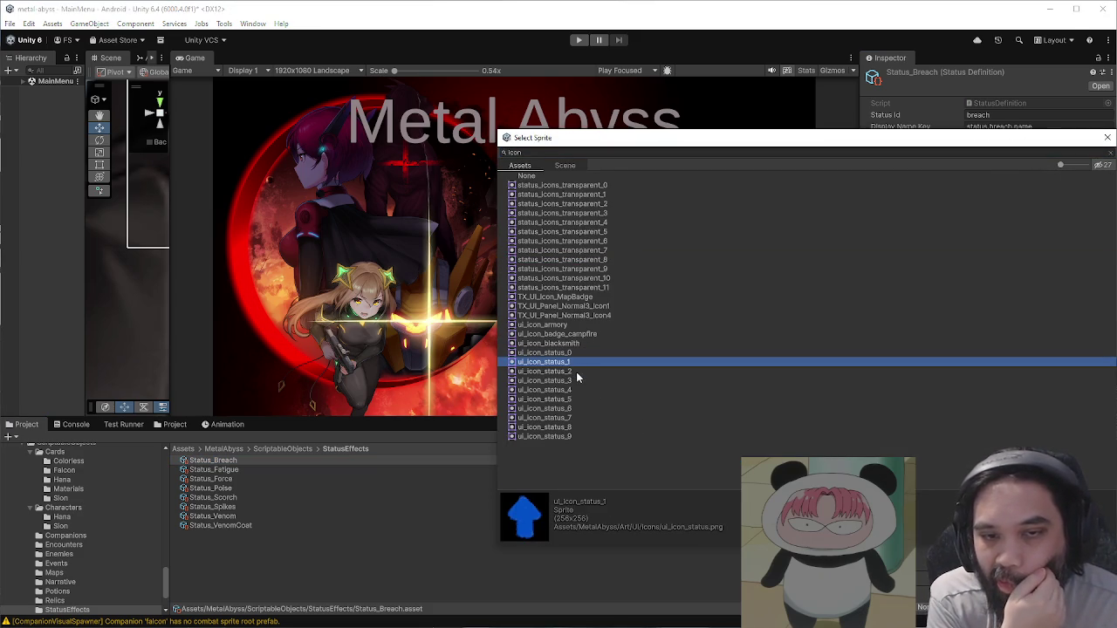
click(576, 372)
click(577, 378)
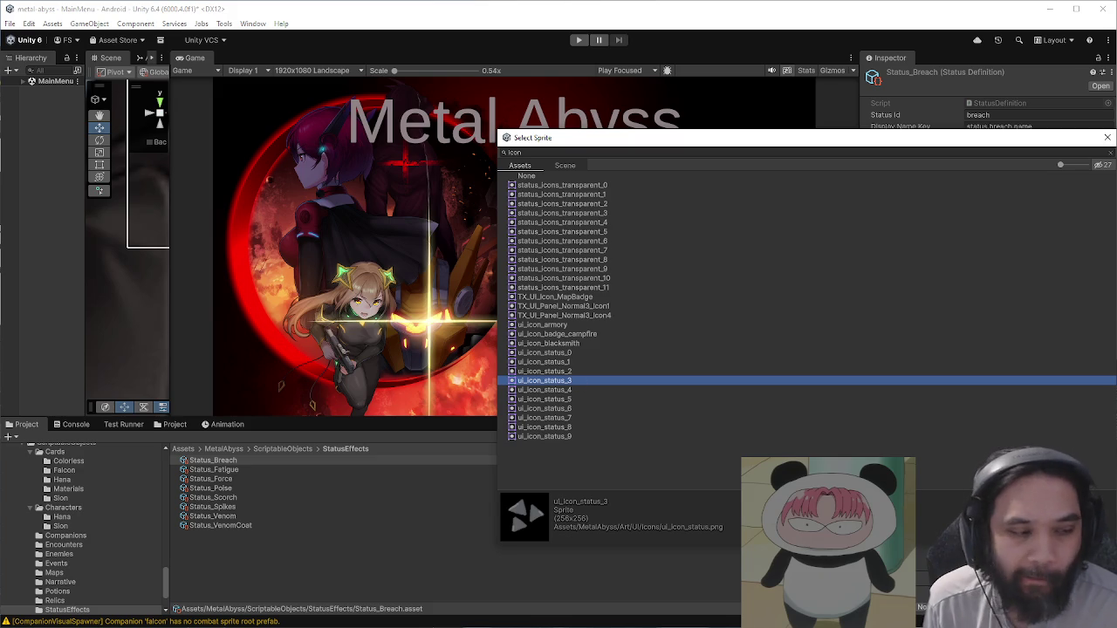
key(alt+Tab)
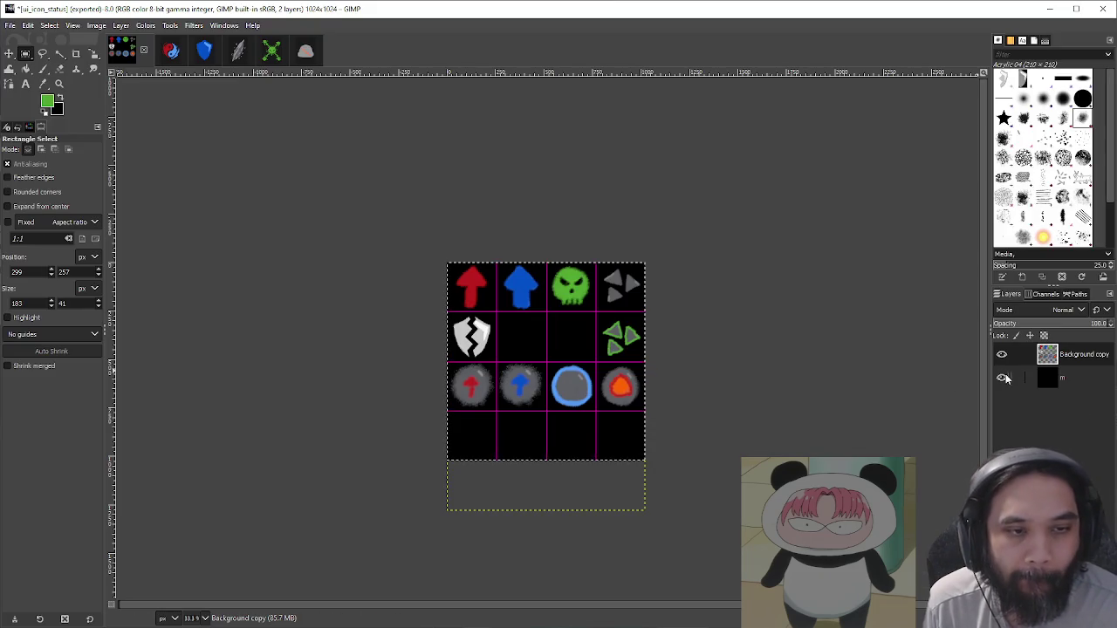
Step: Hide the black background layer and re-export the transparent sheet over ui_icon_status.png
click(1002, 377)
key(ctrl+shift+e)
key(Return)
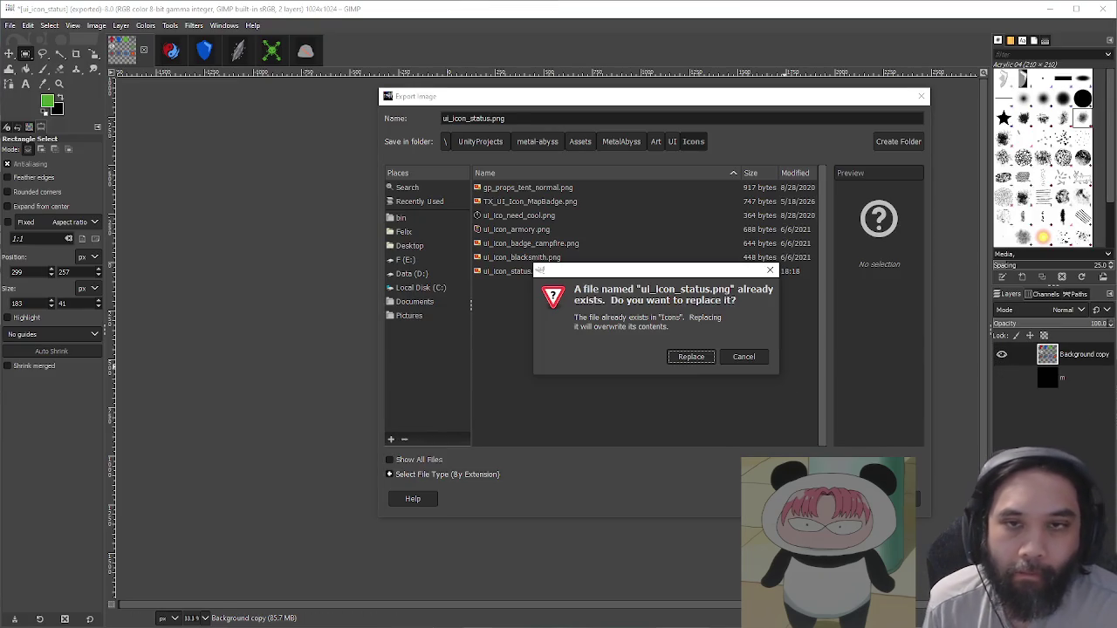
click(675, 353)
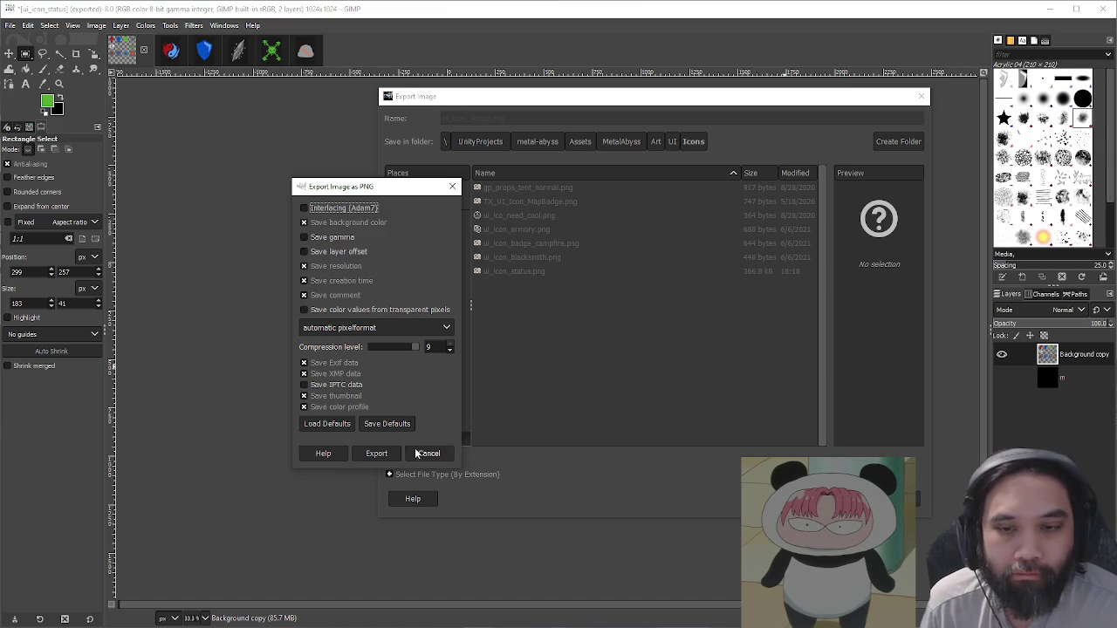
click(377, 453)
key(alt+Tab)
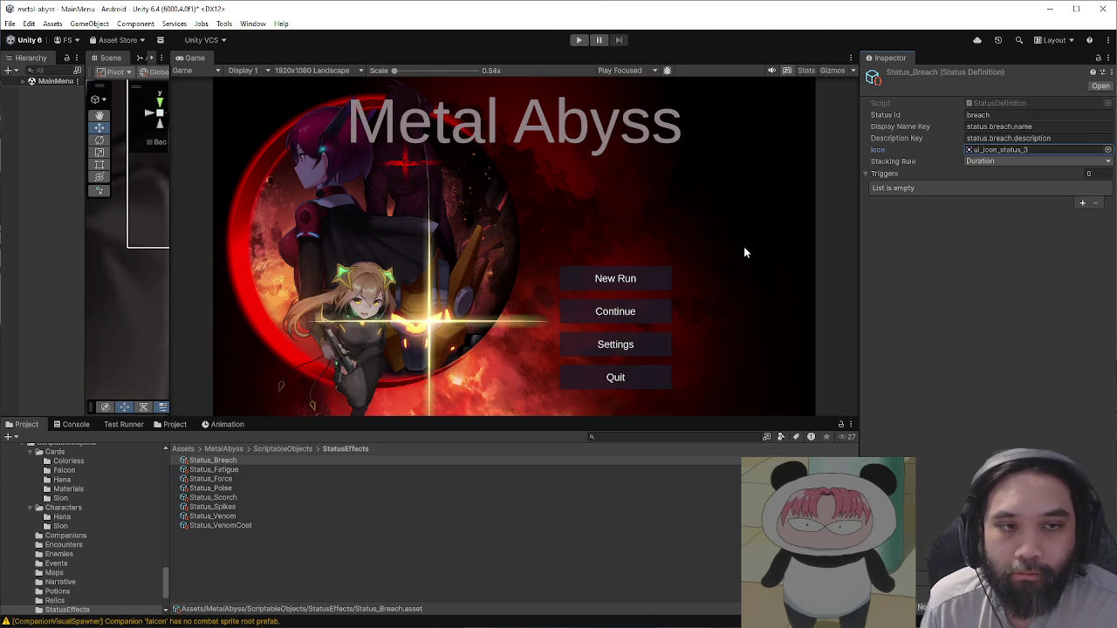
Step: Change the current status effect's icon to ui_icon_status_4 and close the sprite chooser
click(1108, 149)
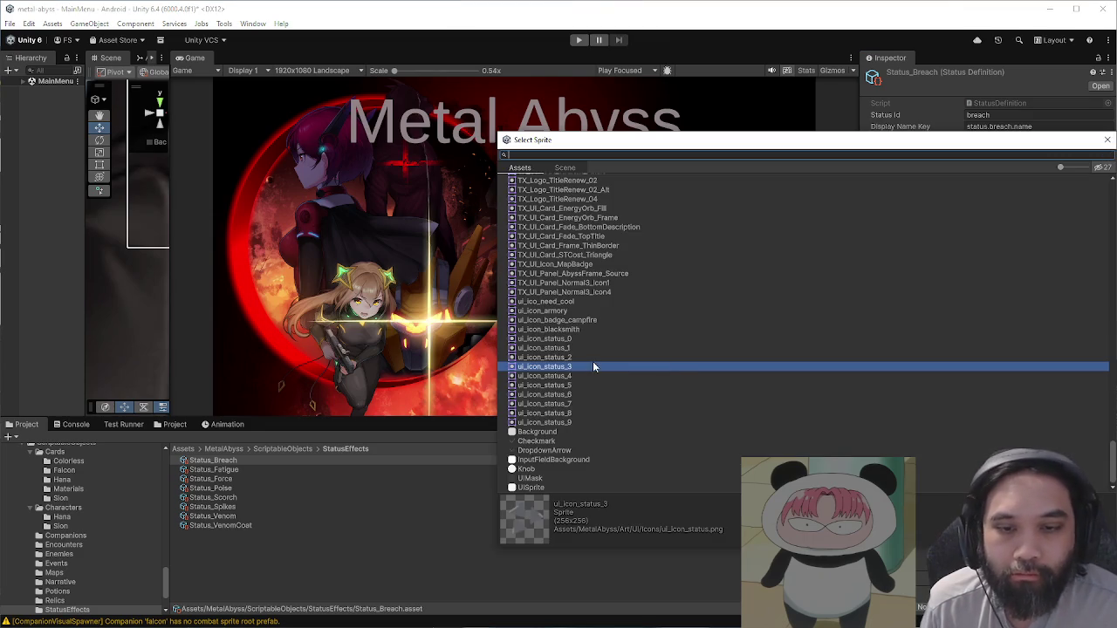
click(584, 358)
click(582, 376)
drag(784, 141, 446, 183)
click(768, 183)
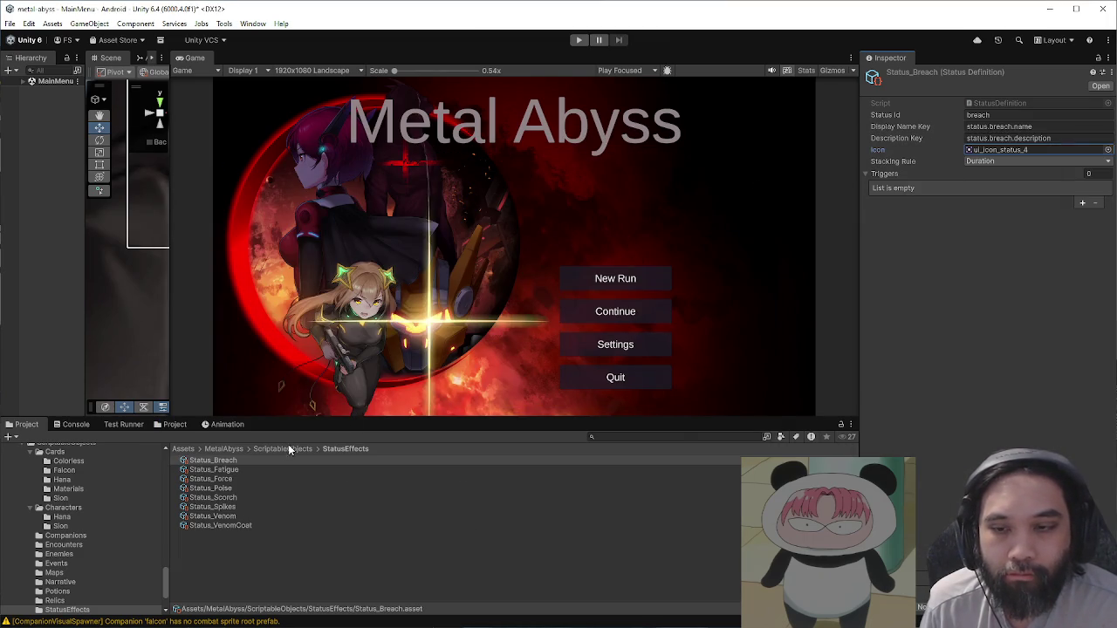
Step: Compare candidate sprites, set Status_VenomCoat's icon to ui_icon_status_5, and show Art/UI/Icons
click(227, 525)
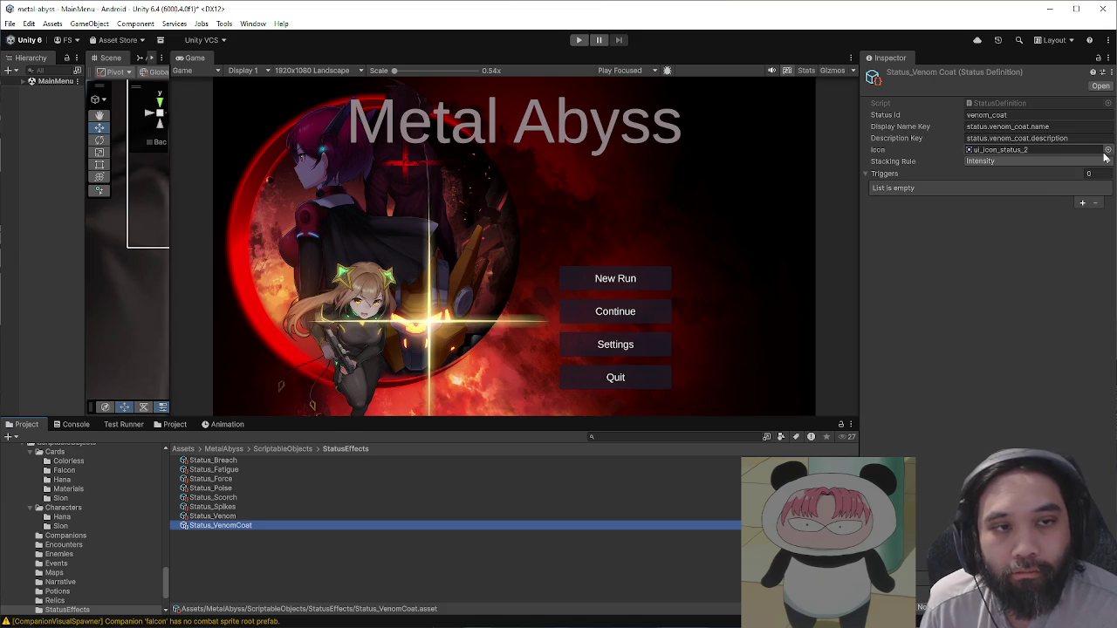
click(1108, 150)
click(582, 379)
click(583, 389)
click(579, 397)
click(579, 378)
click(576, 369)
click(576, 361)
click(576, 369)
click(577, 397)
click(577, 405)
click(577, 416)
click(576, 397)
click(575, 389)
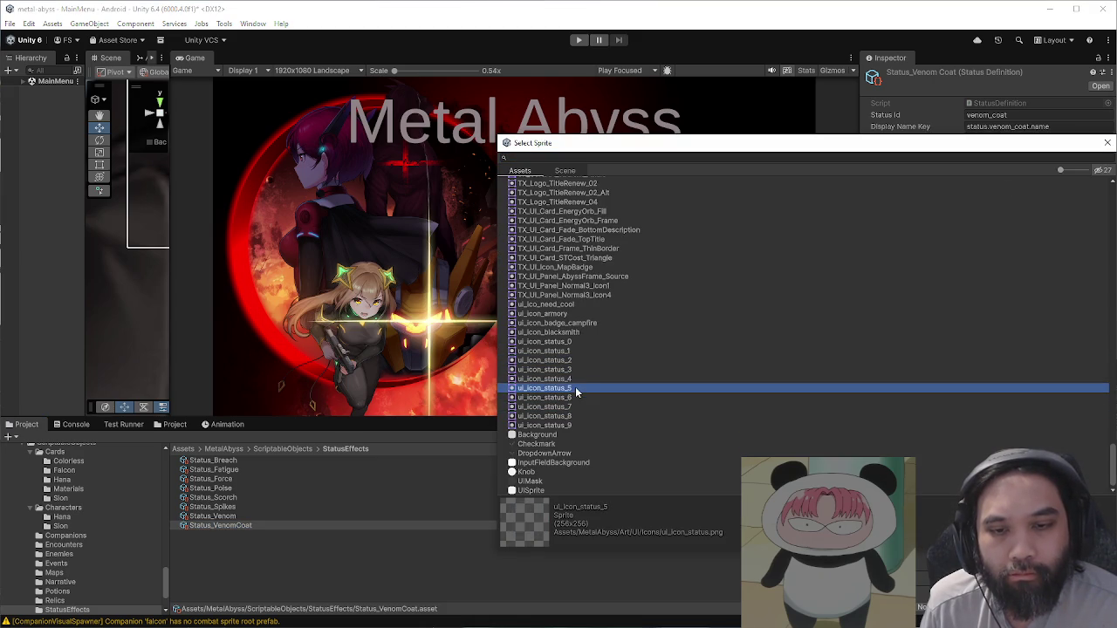
click(575, 379)
click(576, 389)
click(1107, 143)
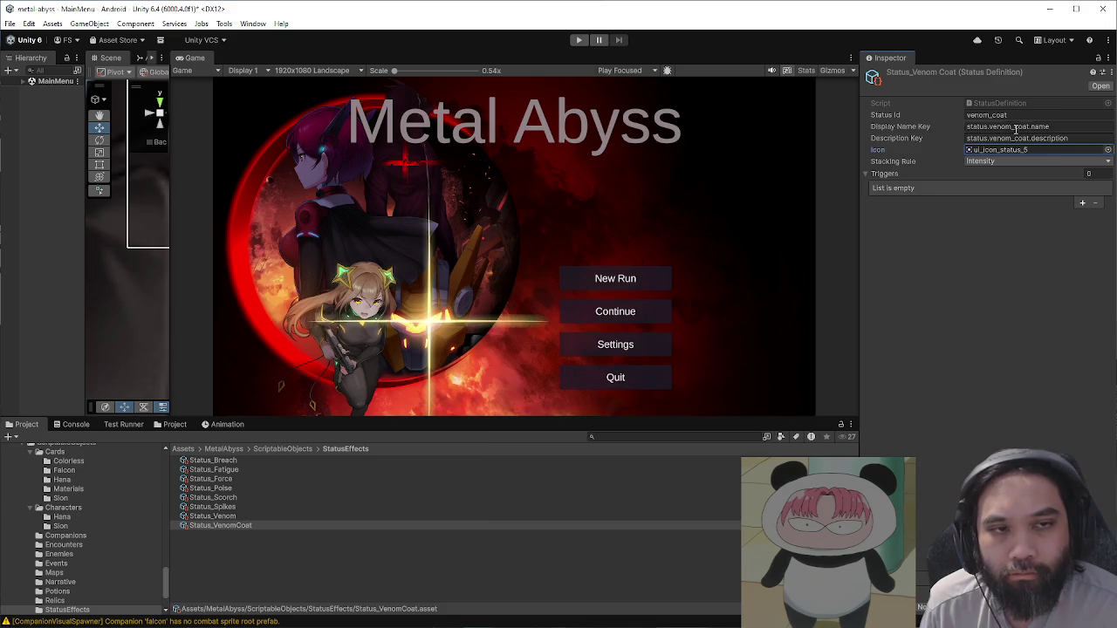
click(174, 426)
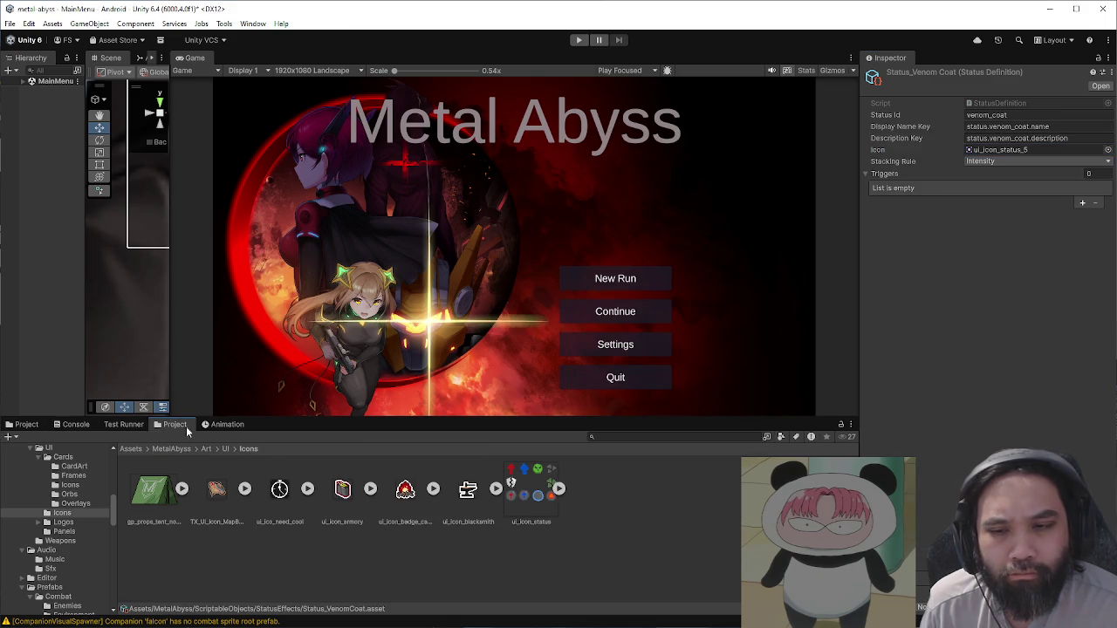
Step: Slice the ui_icon_status sheet in the Sprite Editor into a 4×4 grid by cell count
click(552, 495)
click(1025, 198)
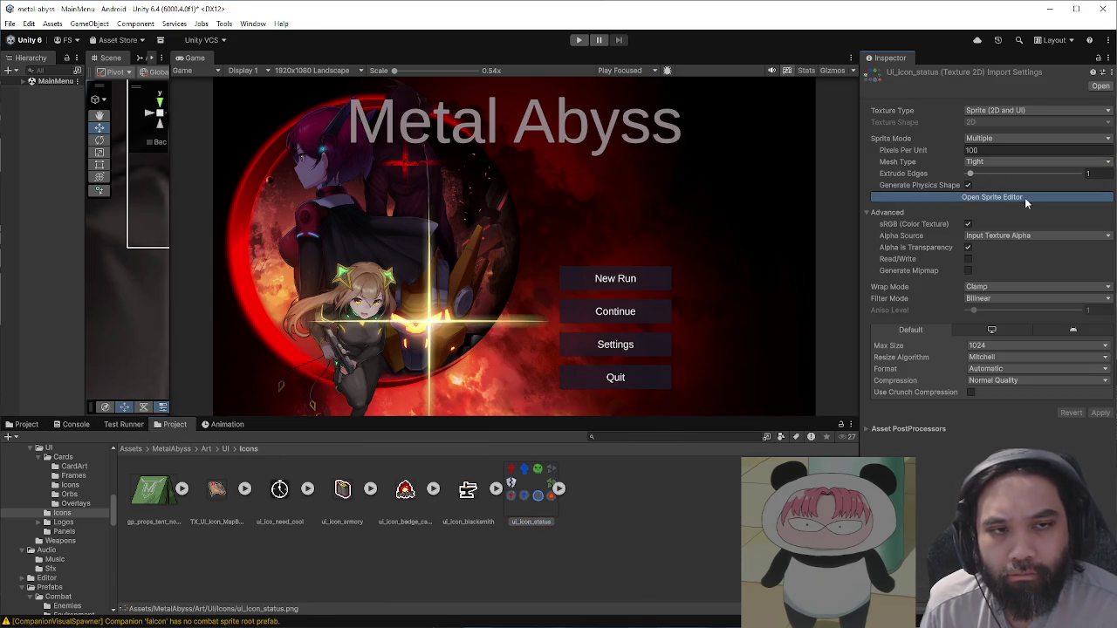
click(137, 133)
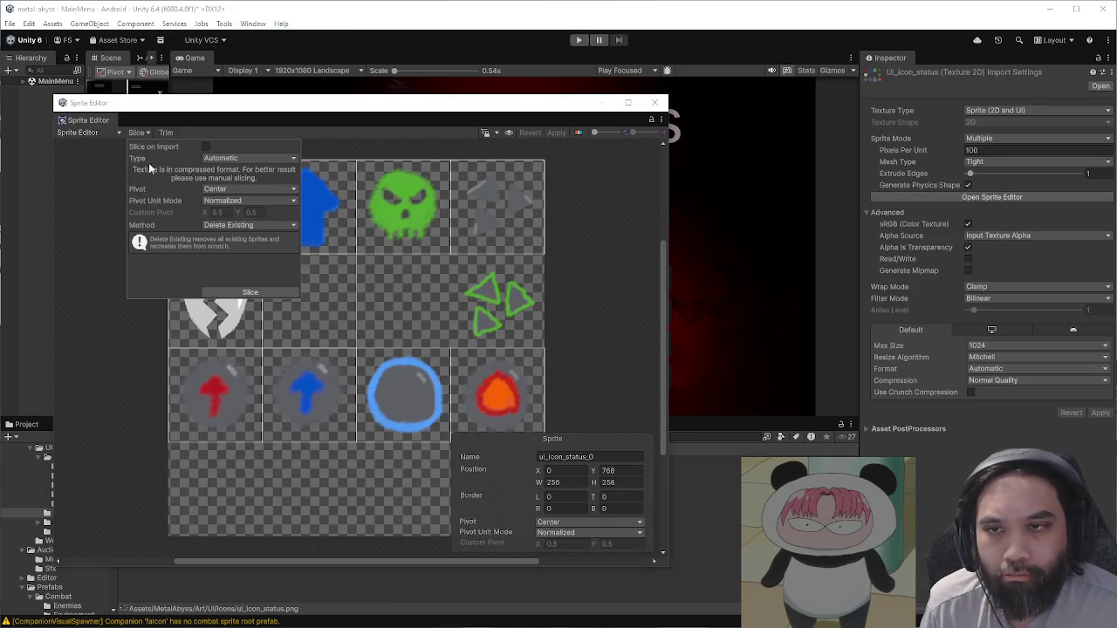
click(223, 159)
click(248, 197)
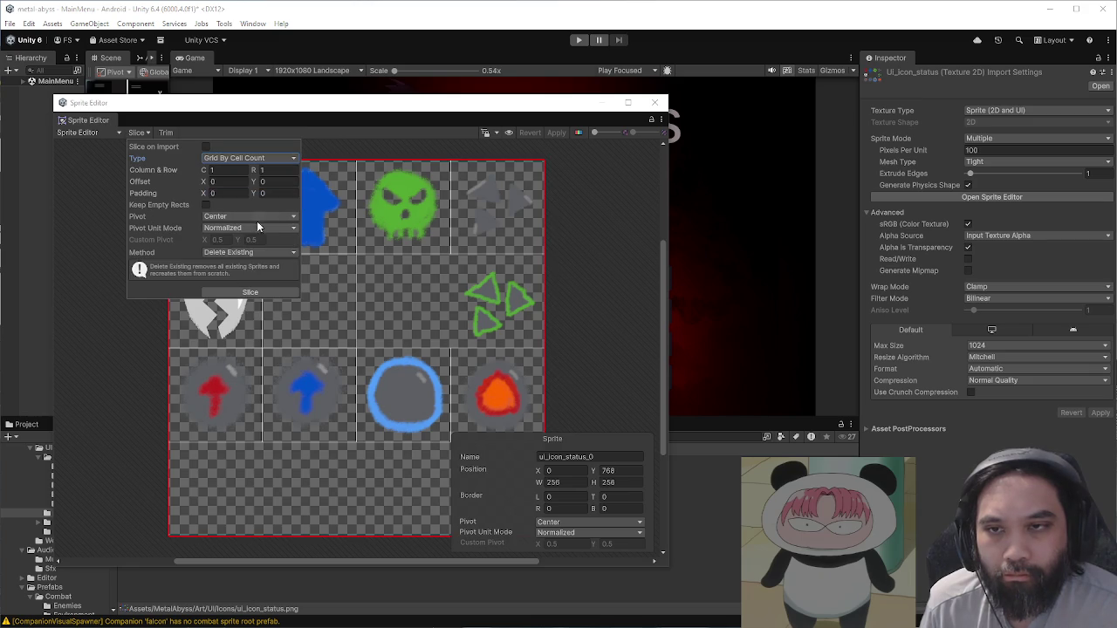
click(228, 170)
text(4)
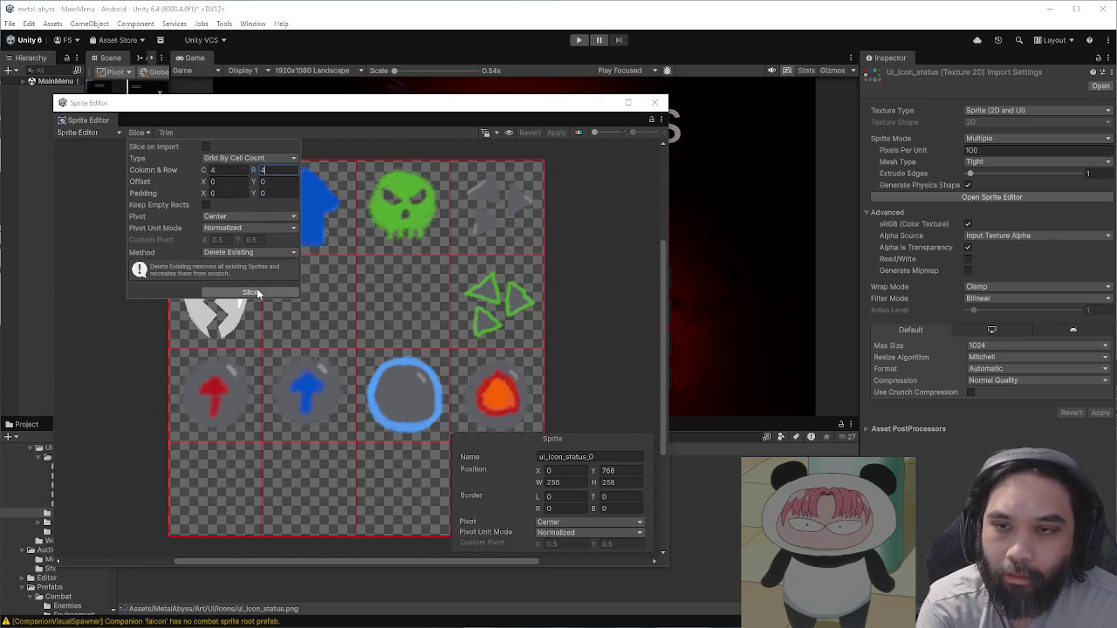
click(257, 293)
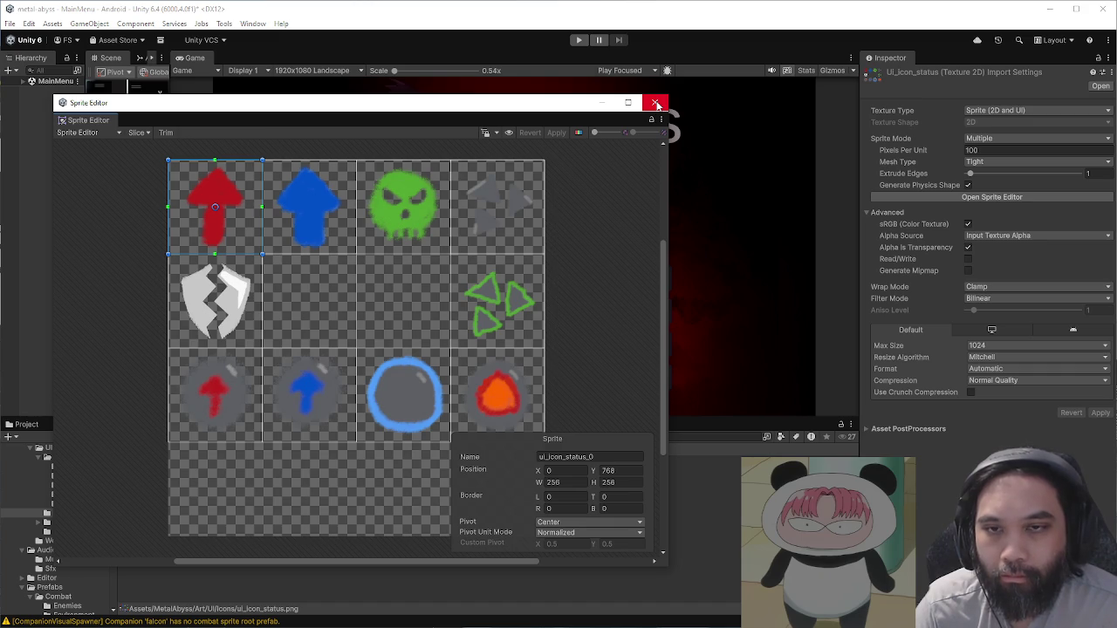
click(657, 105)
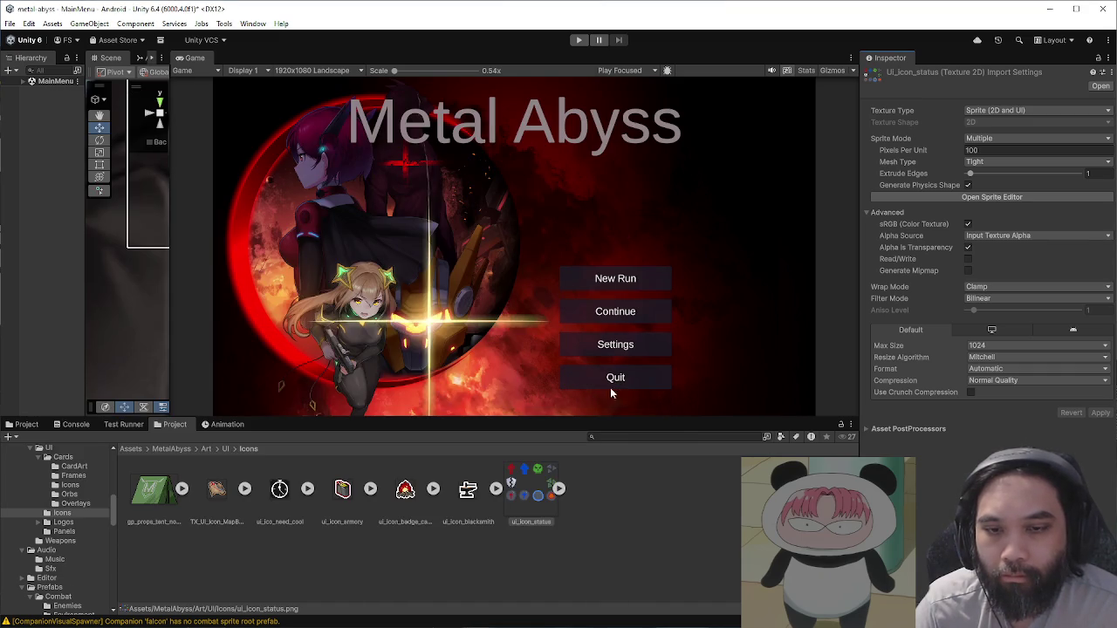
Step: Set Status_VenomCoat's icon to ui_icon_status_6 and save the scene
click(32, 428)
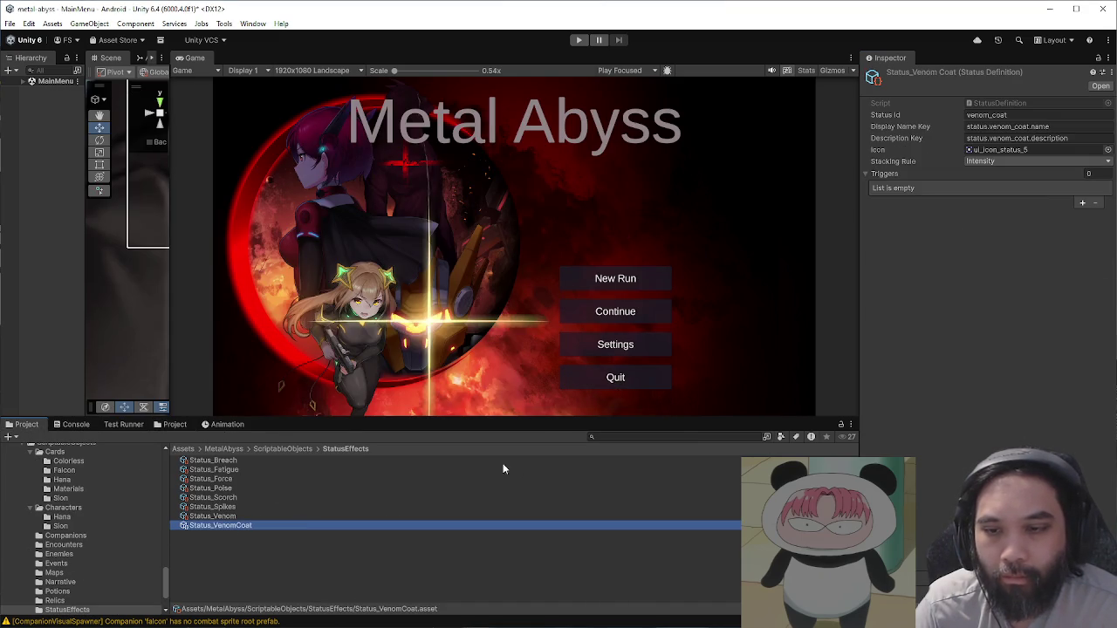
click(1108, 151)
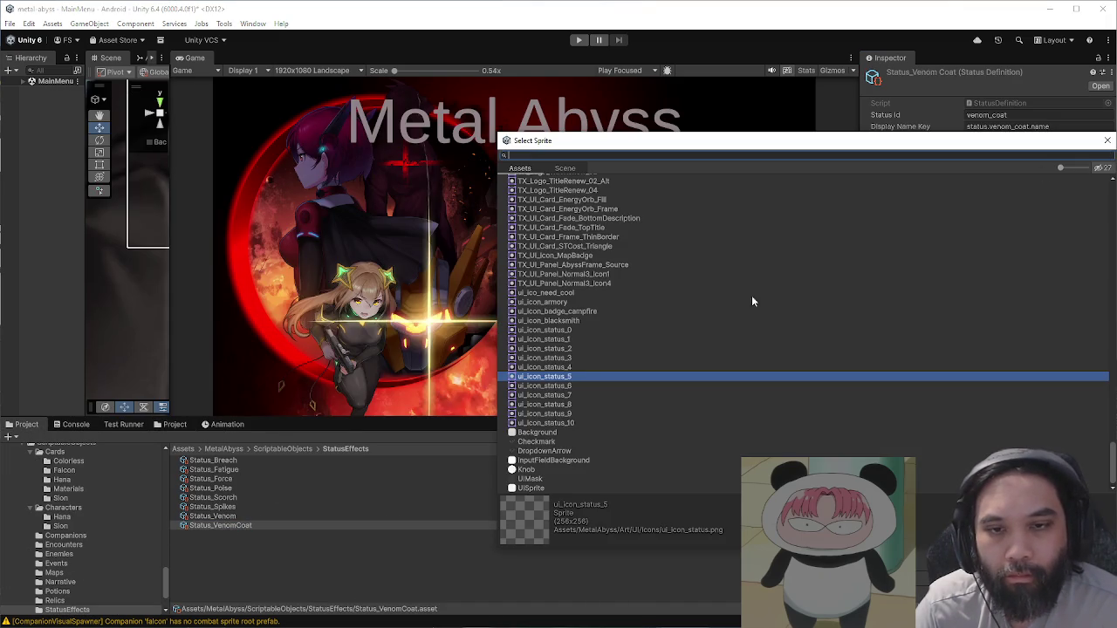
click(556, 386)
click(1106, 142)
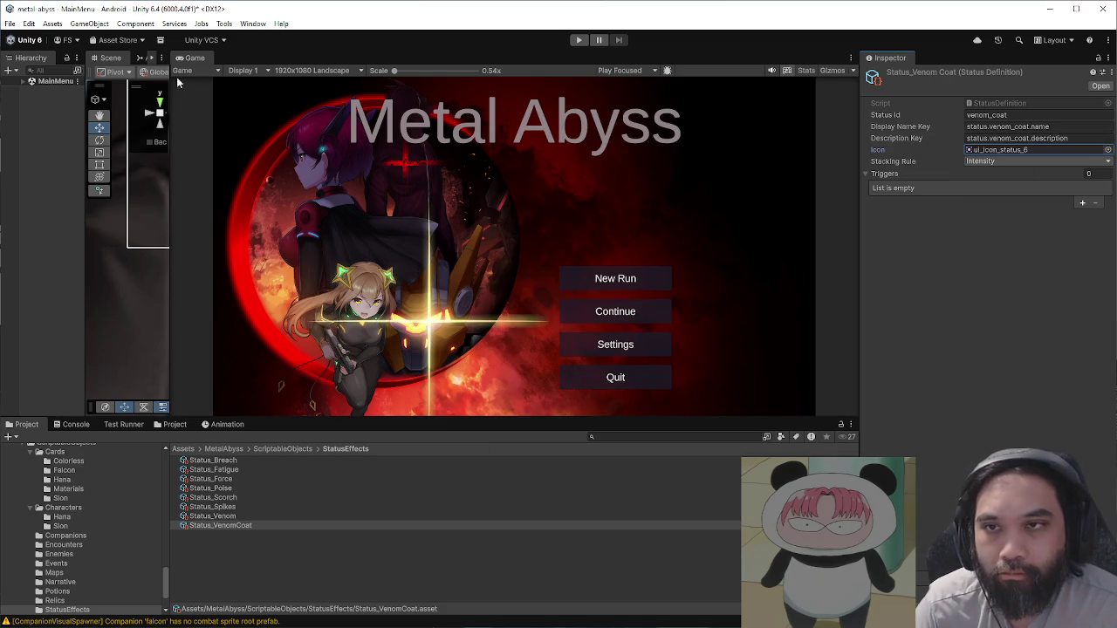
click(10, 24)
click(28, 79)
click(9, 24)
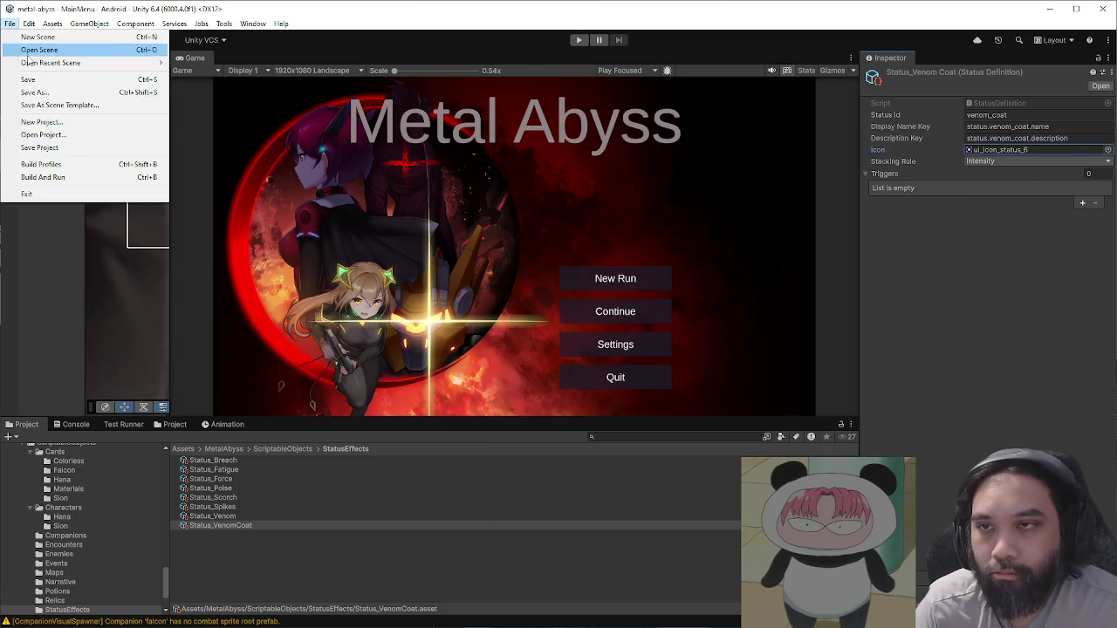
Step: Save the project, enter play mode, and start a new run with the chosen pilot
click(36, 148)
click(579, 40)
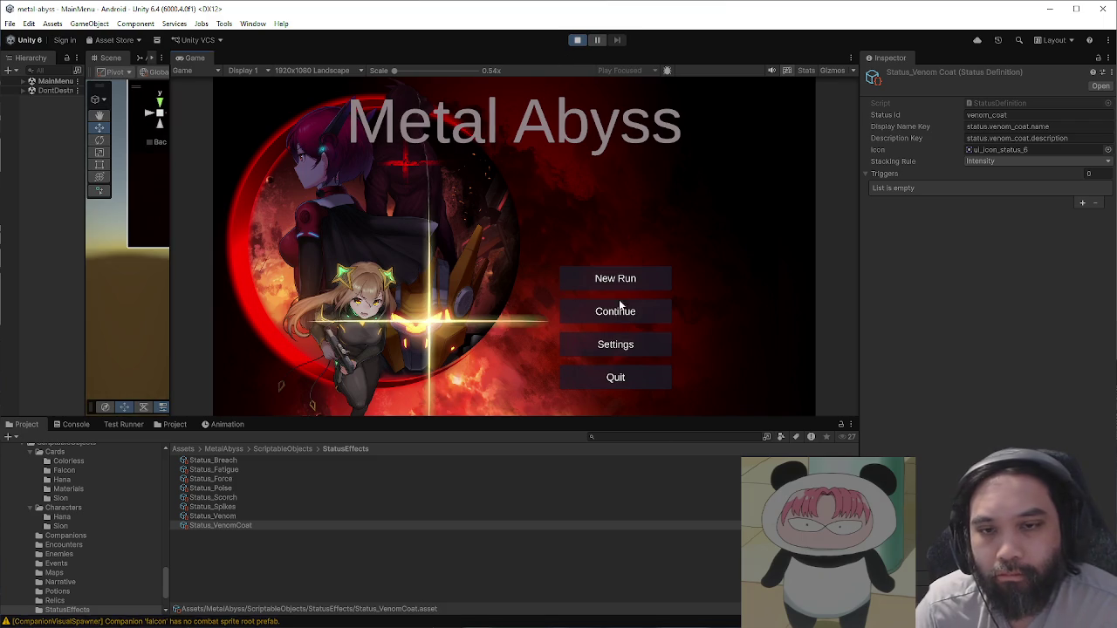
click(649, 284)
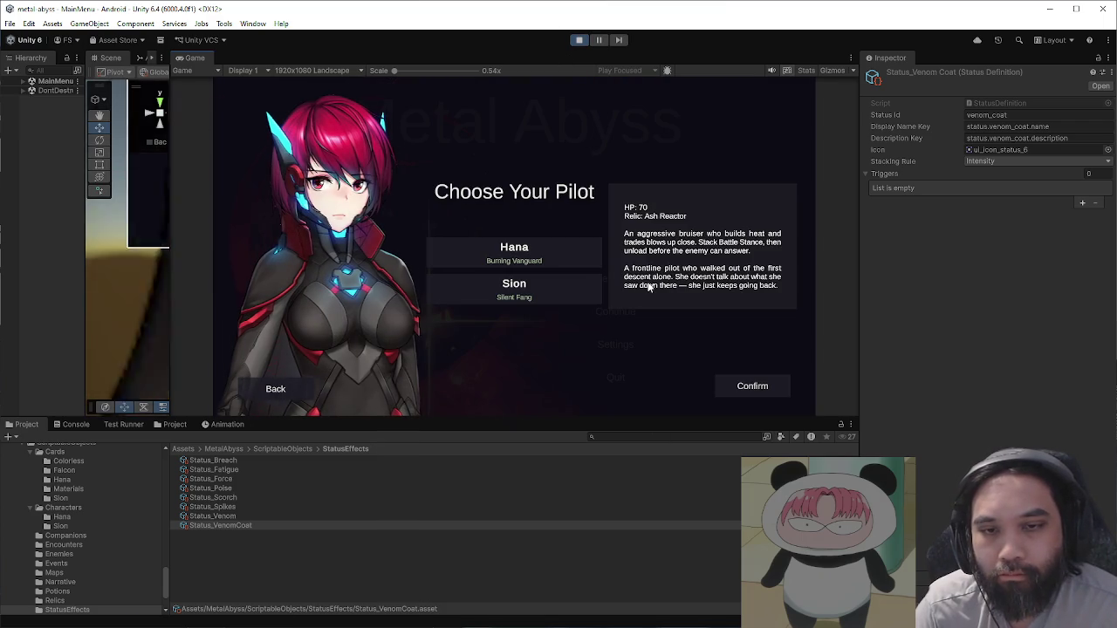
click(753, 385)
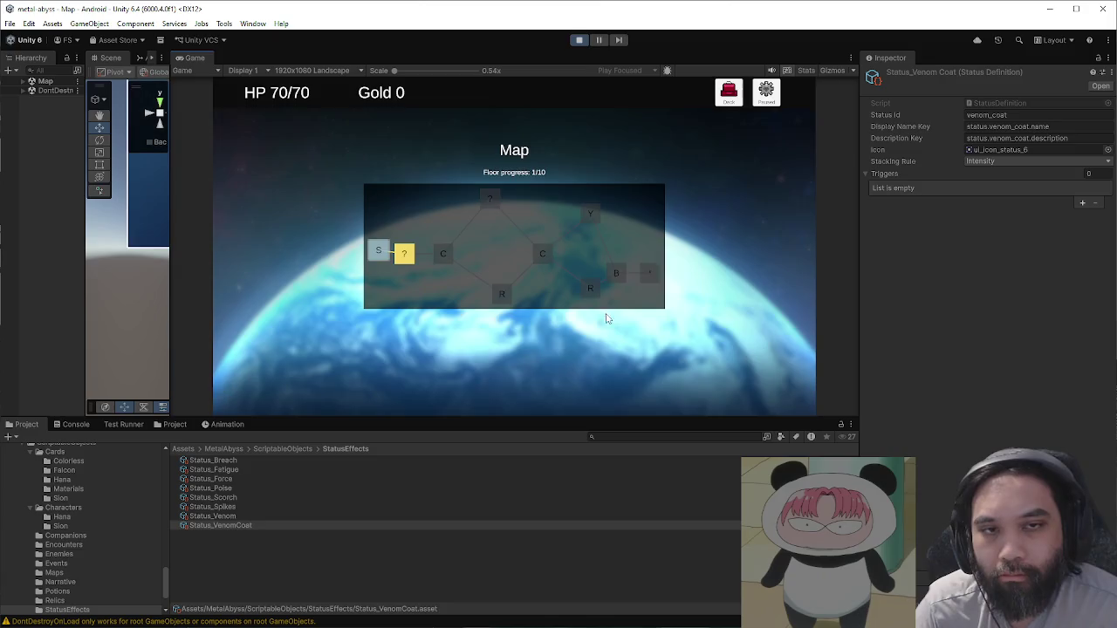
Step: Check the debug cards list, take the event's Train further option (HP 70/78), and enter combat
click(766, 92)
click(577, 356)
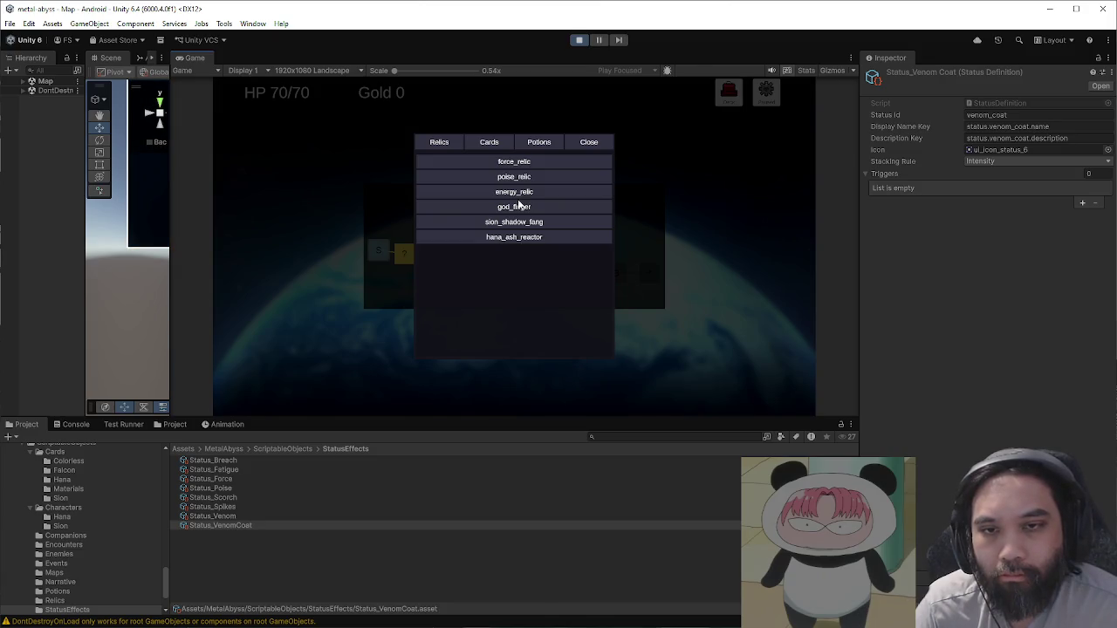
click(488, 143)
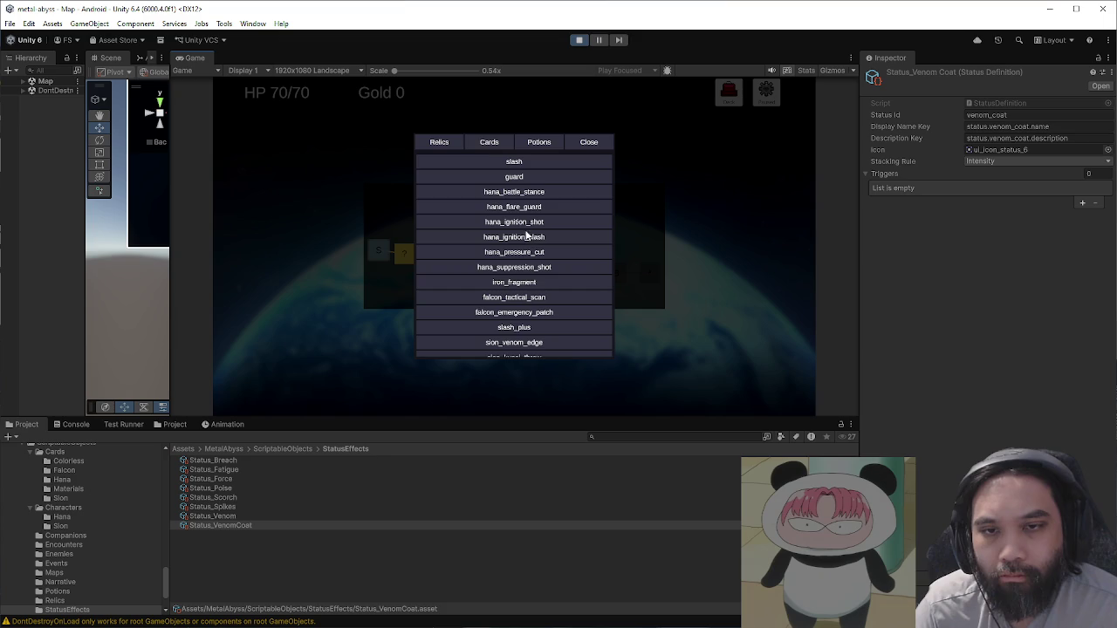
scroll(569, 279, down, 5)
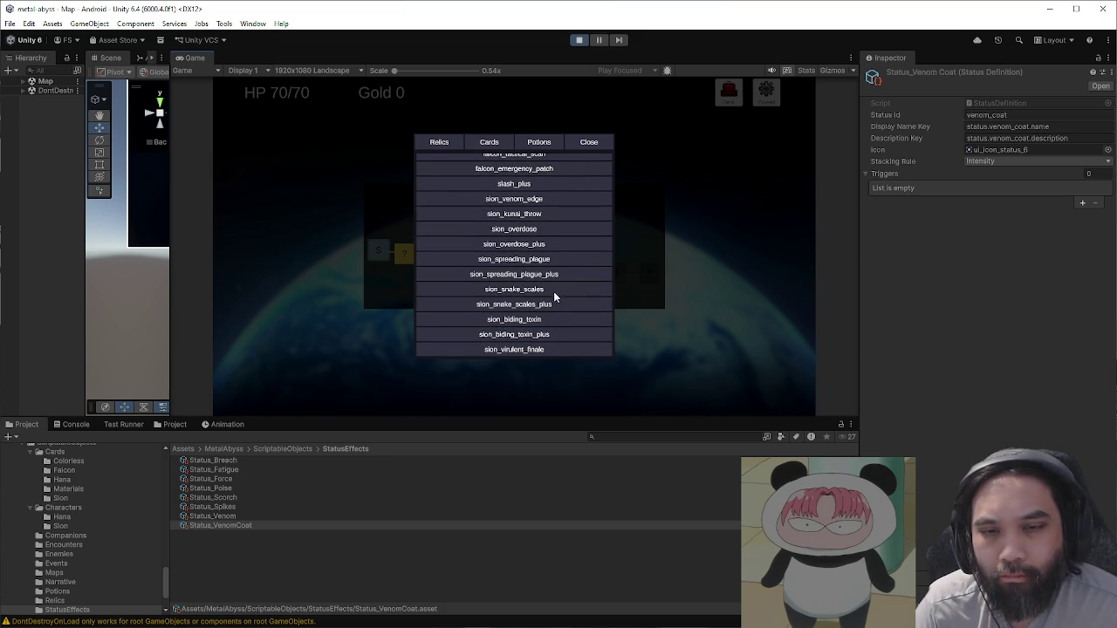
scroll(572, 310, down, 3)
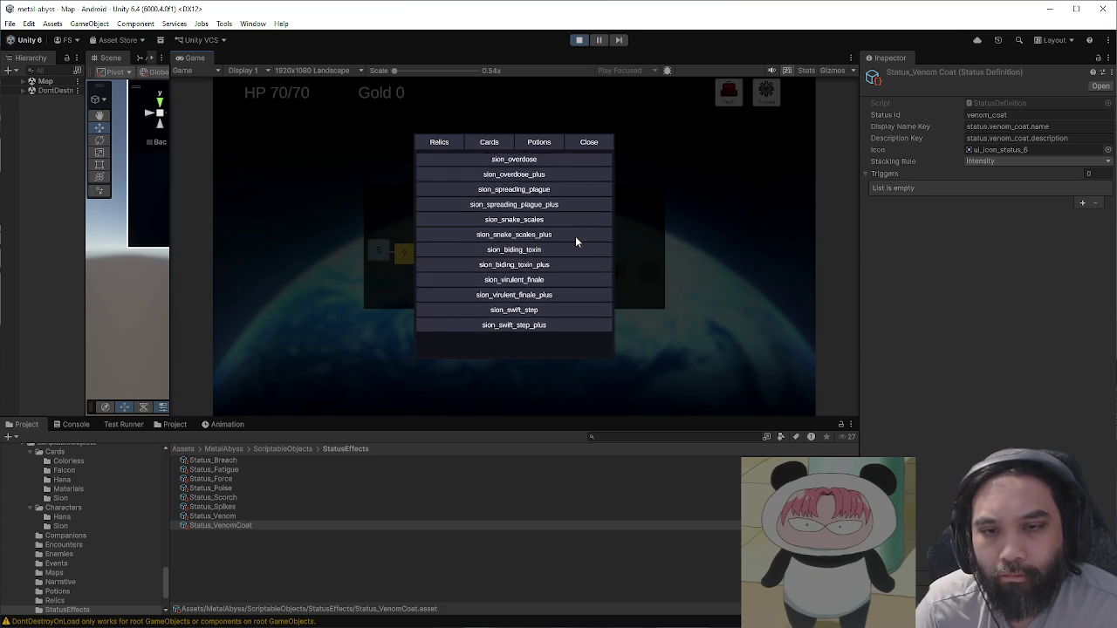
click(590, 143)
click(505, 283)
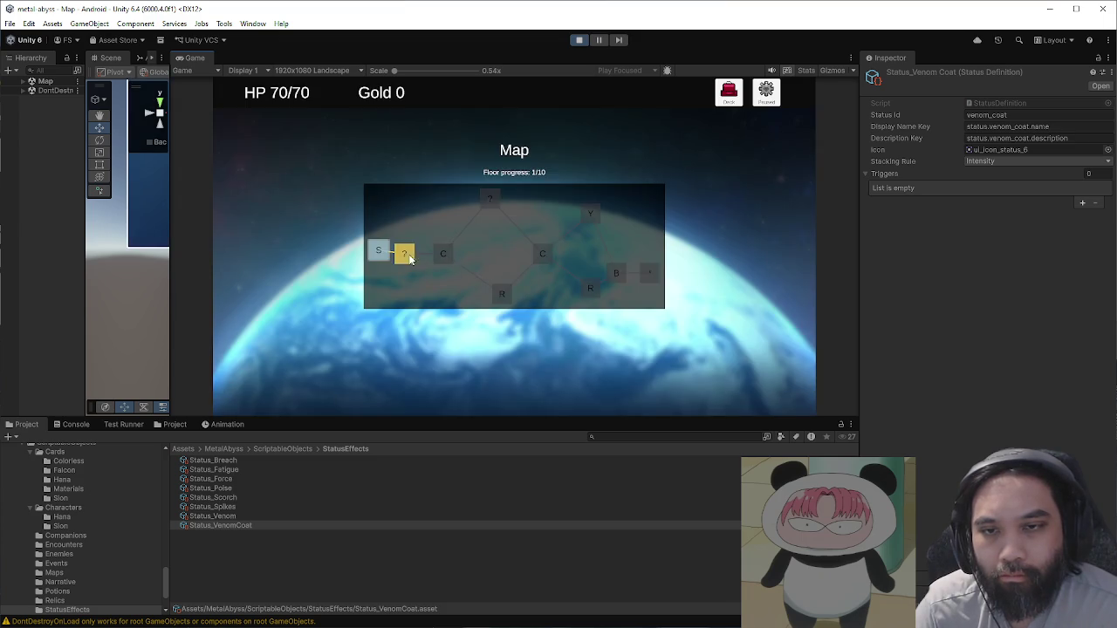
click(407, 255)
click(555, 356)
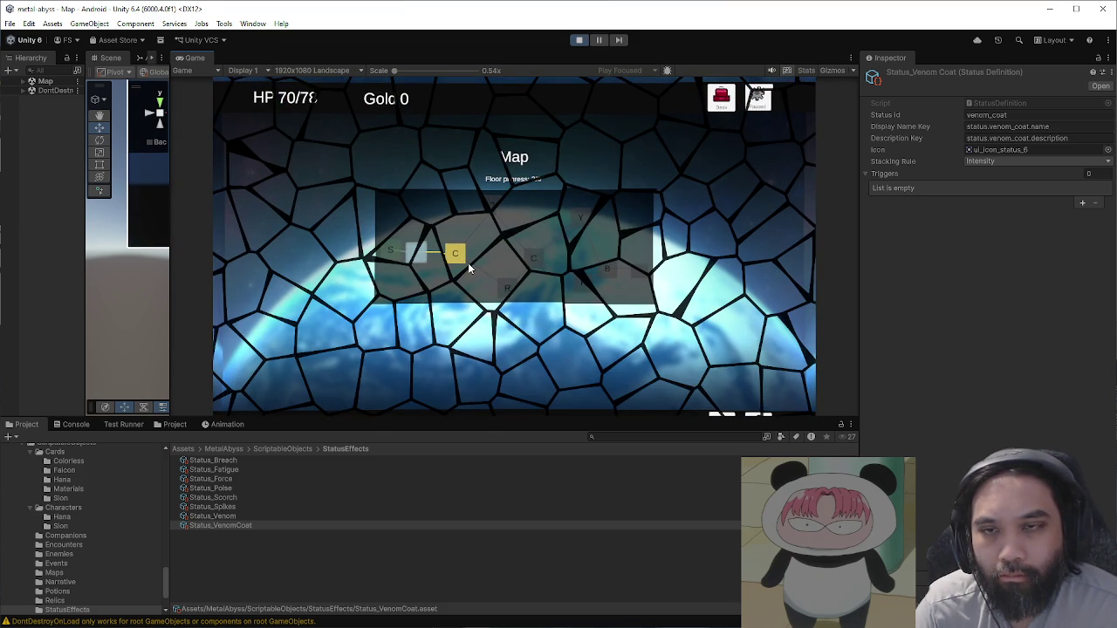
click(468, 263)
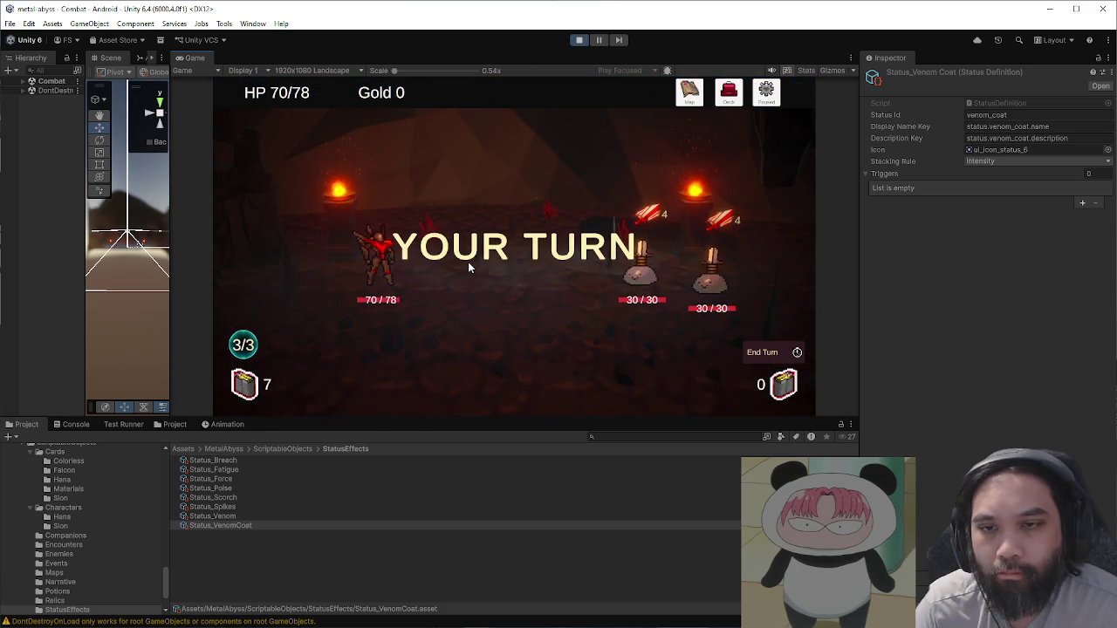
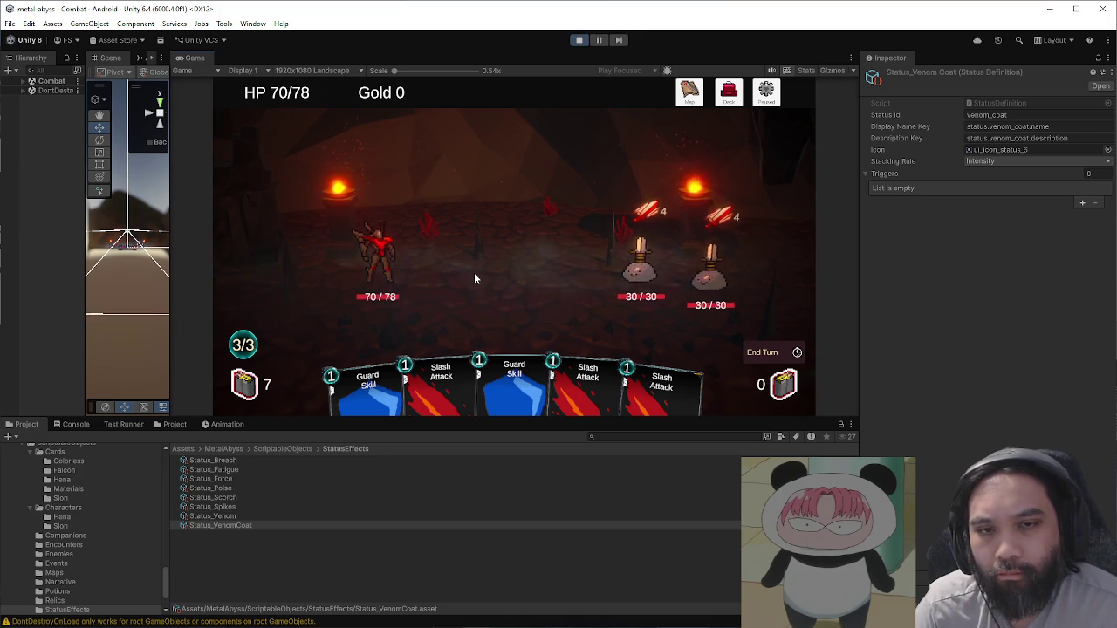
Step: Play two Guard cards for block, Slash the front enemy, and end the turn
click(540, 397)
click(397, 384)
drag(515, 384, 641, 262)
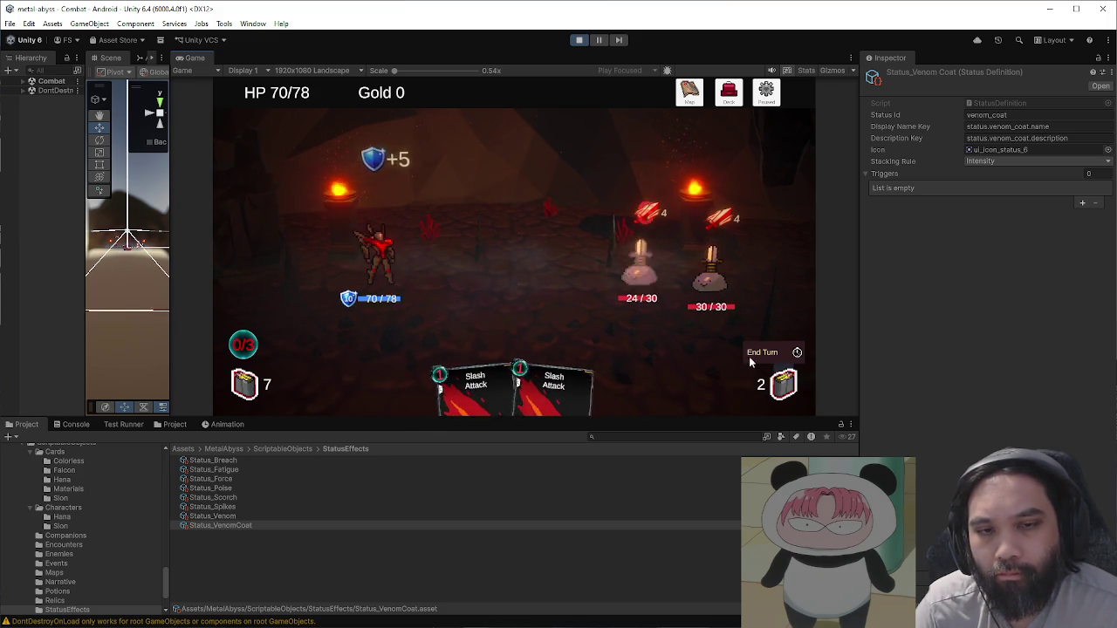
click(749, 354)
Step: Enlarge the Game view, play Flare Guard, Pressure Cut the front enemy, and end the turn
click(699, 452)
drag(699, 420, 699, 479)
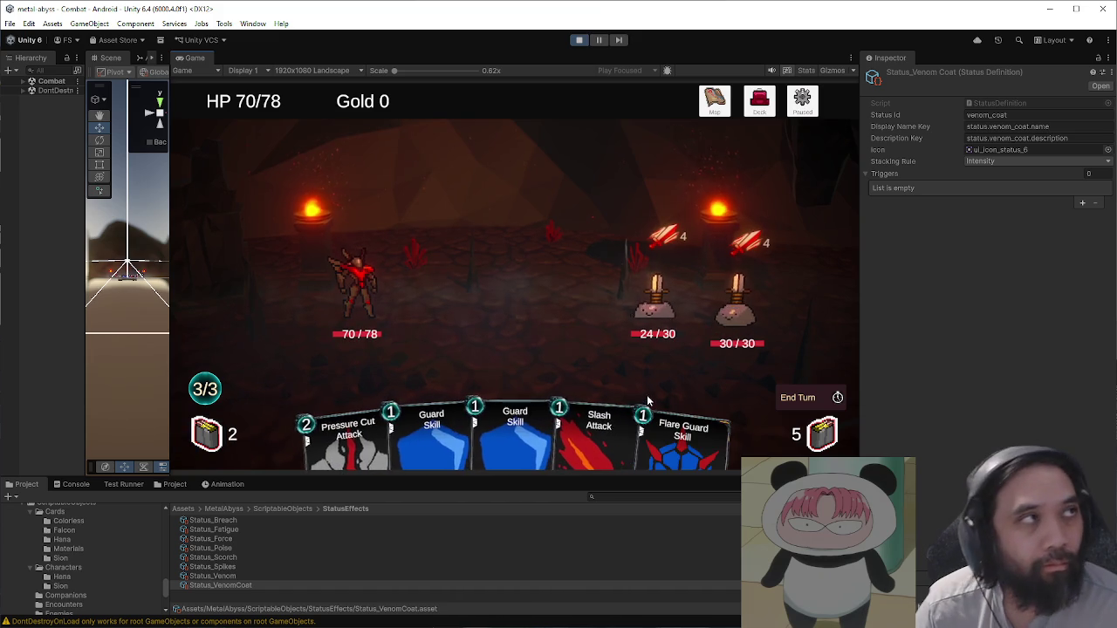
click(663, 417)
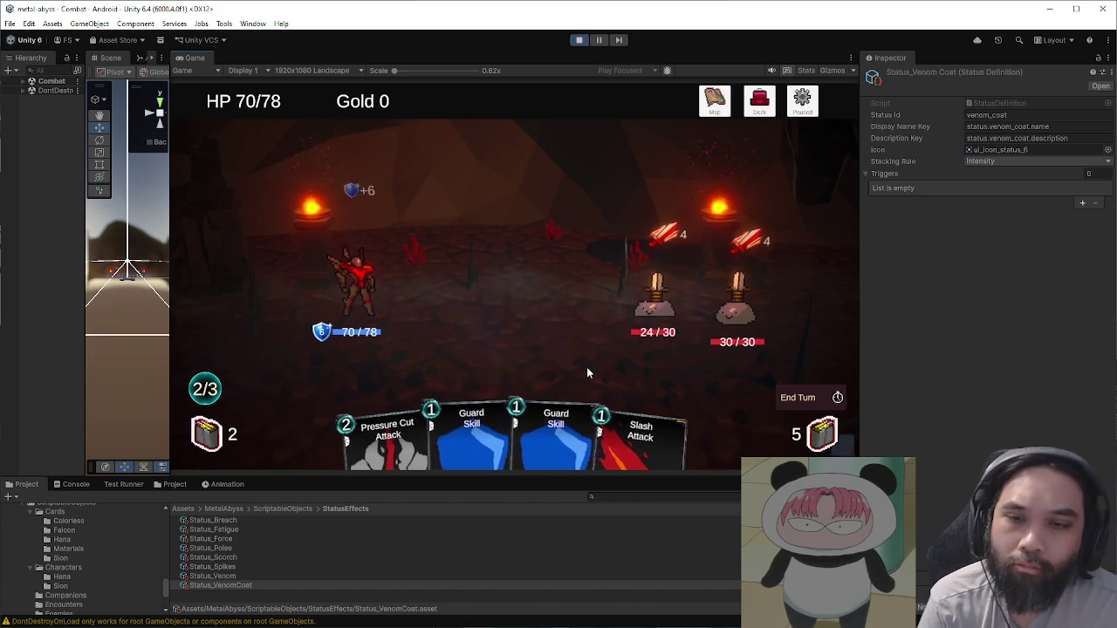
drag(388, 432, 611, 318)
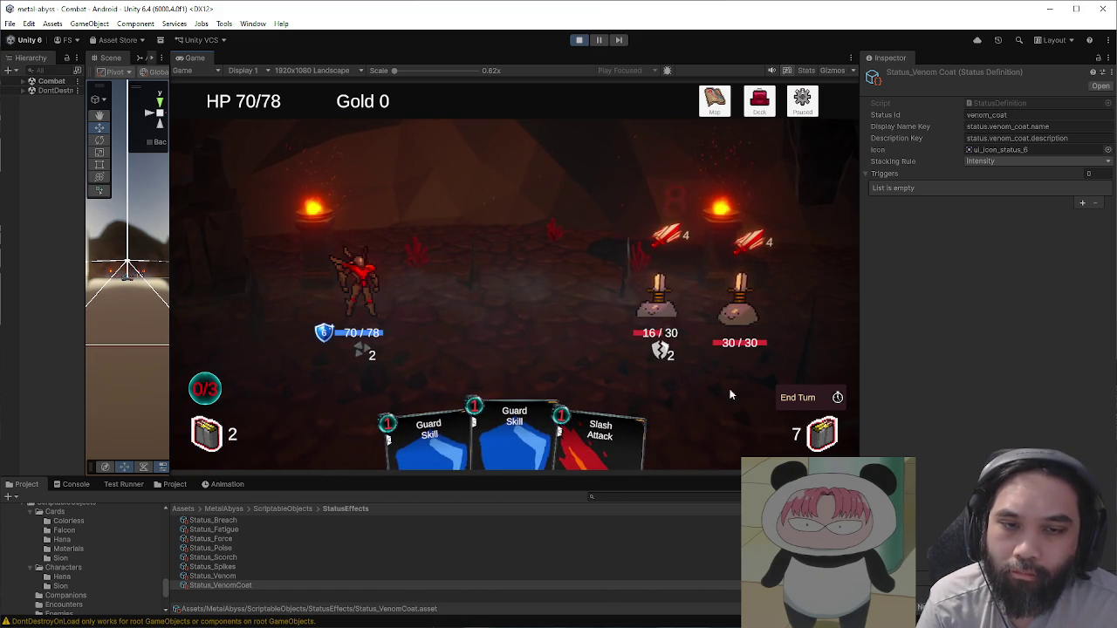
click(796, 398)
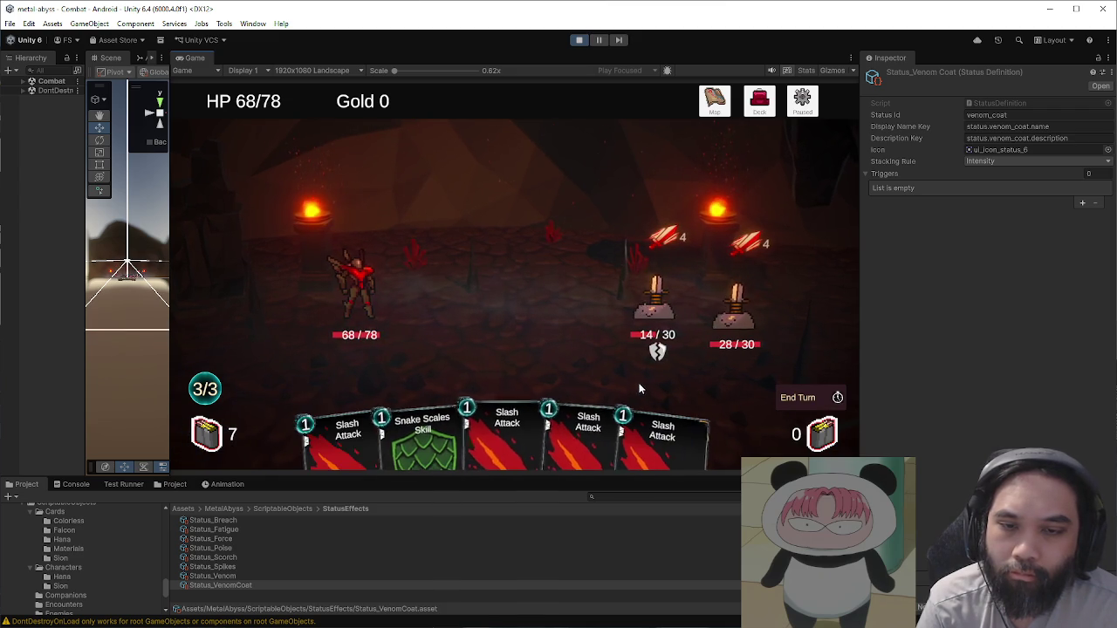
Step: Block with Snake Scales, finish the front enemy with two Slashes, then Flare Guard and Pressure Cut the other
click(419, 426)
mouse_move(514, 419)
mouse_down()
mouse_move(656, 297)
mouse_move(601, 343)
mouse_up()
drag(600, 432, 656, 297)
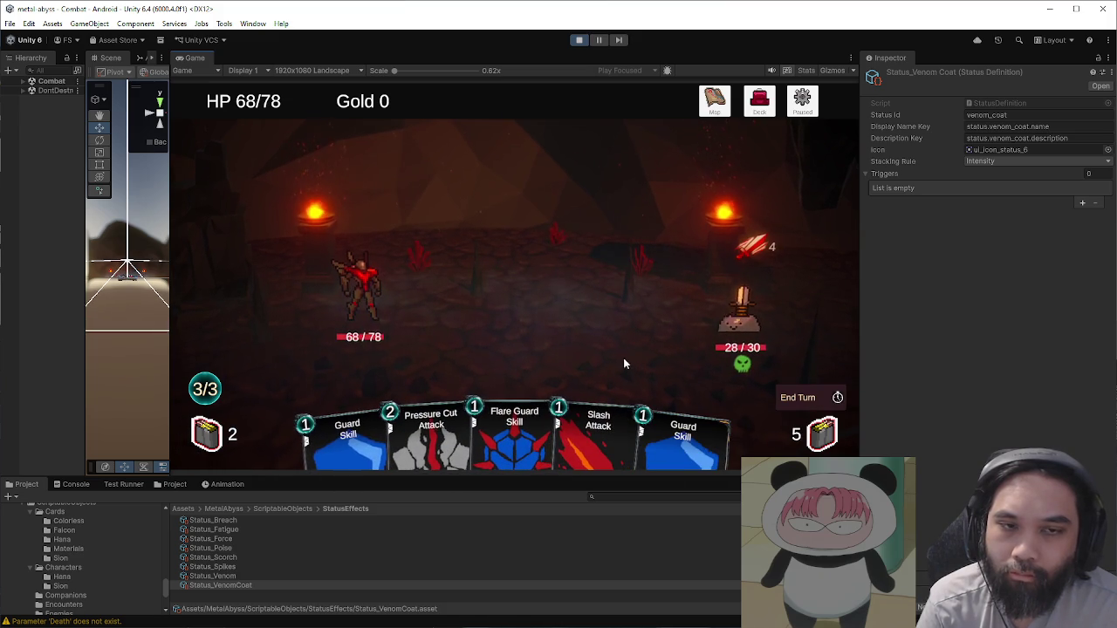
drag(515, 430, 520, 335)
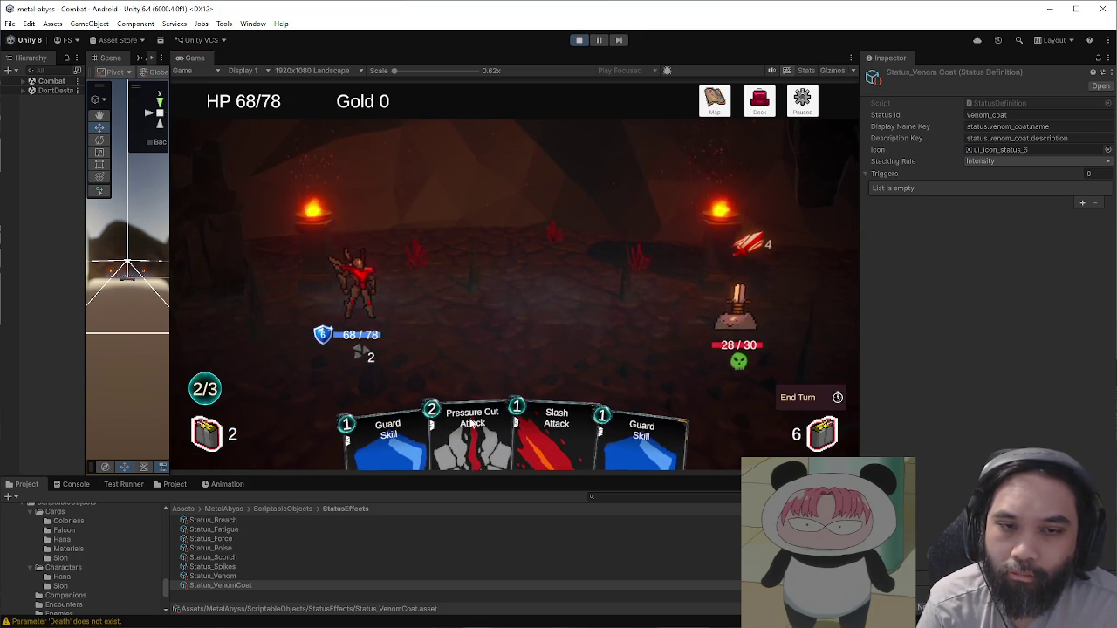
drag(430, 428, 737, 361)
click(779, 399)
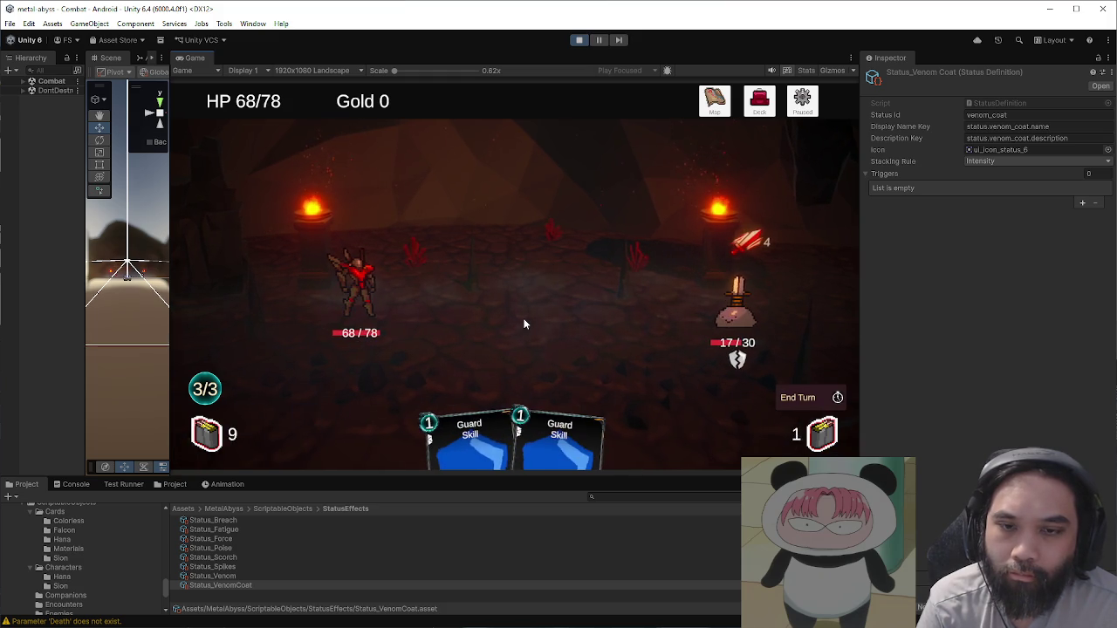
Step: Play Snake Scales, Guard and Slash, end the turn, then finish the last enemy with Pressure Cut
click(537, 437)
click(485, 410)
click(615, 446)
click(795, 400)
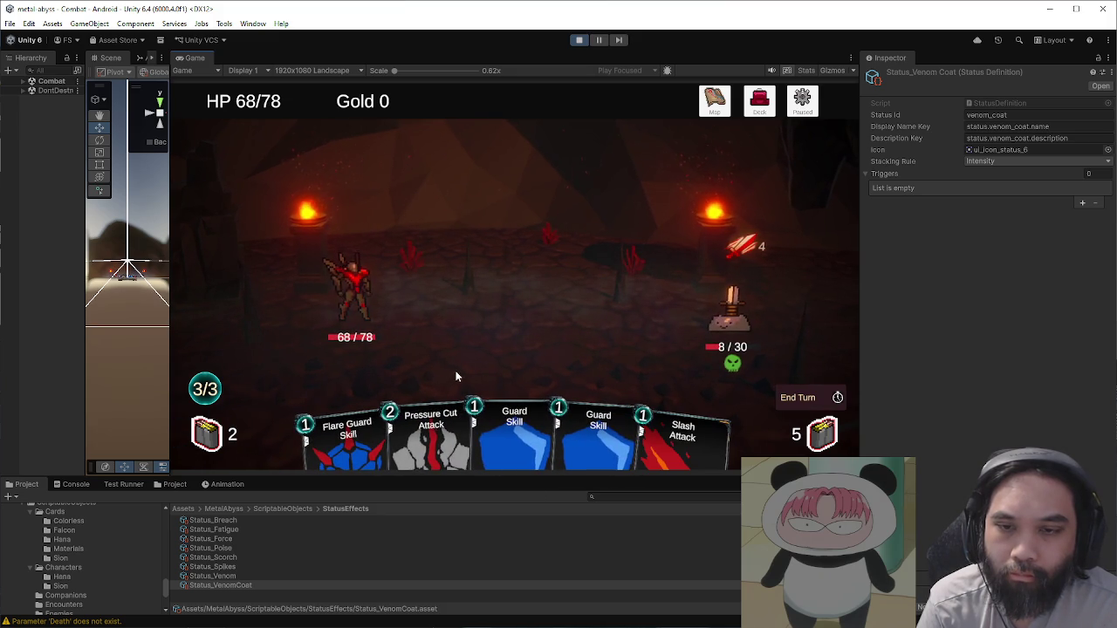
drag(430, 432, 672, 354)
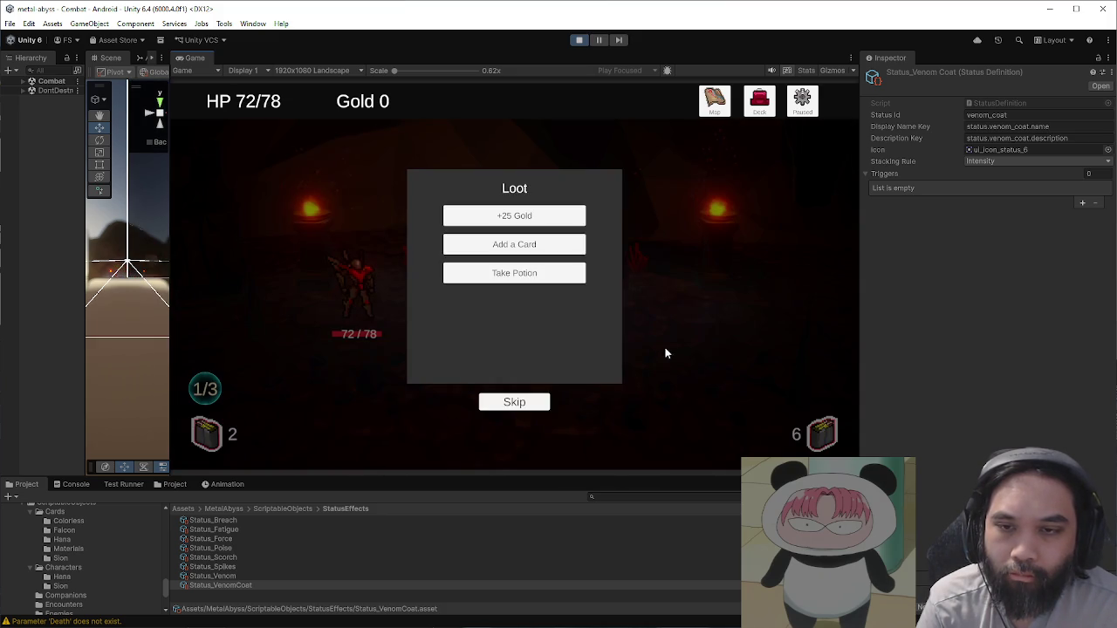
Step: Collect the gold, add Battle Stance to the deck, take the potion, and leave for the map
click(538, 216)
click(537, 215)
click(627, 254)
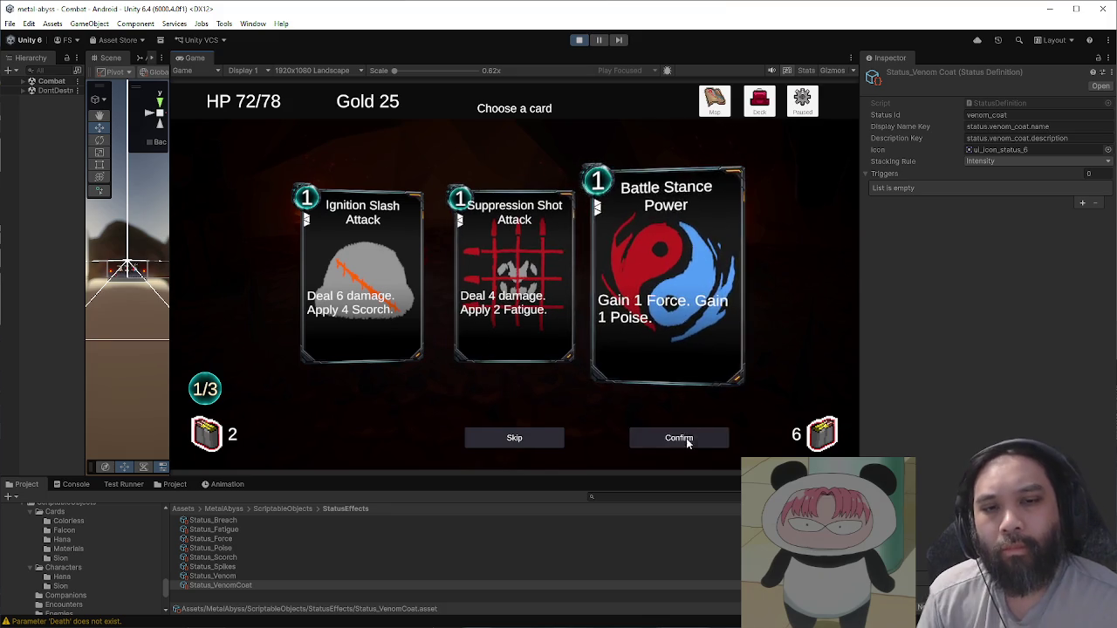
click(678, 437)
click(553, 217)
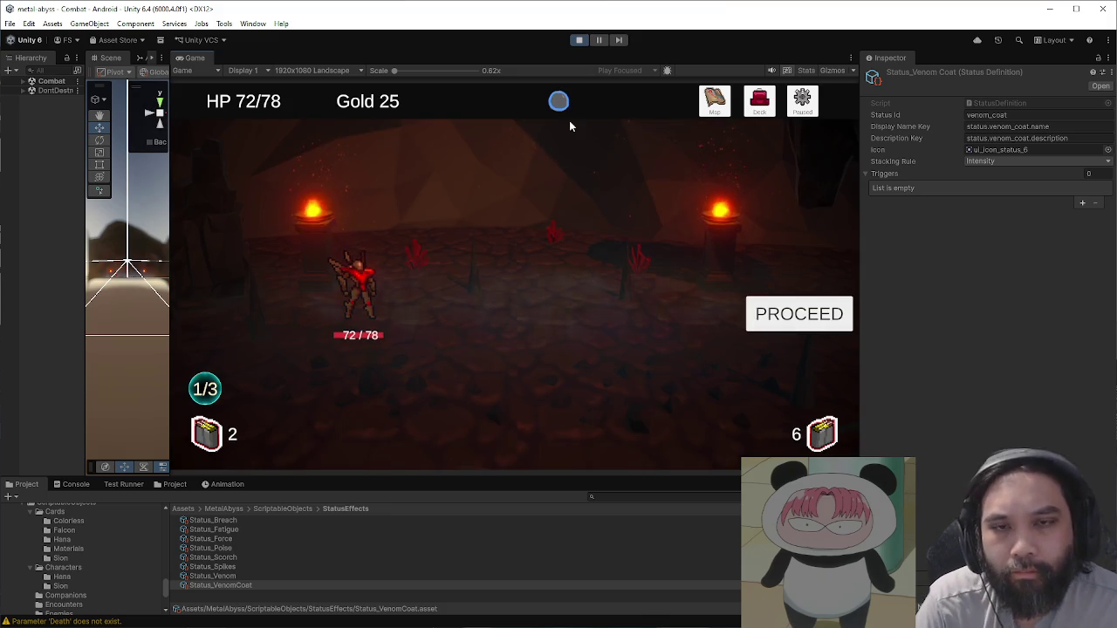
click(779, 321)
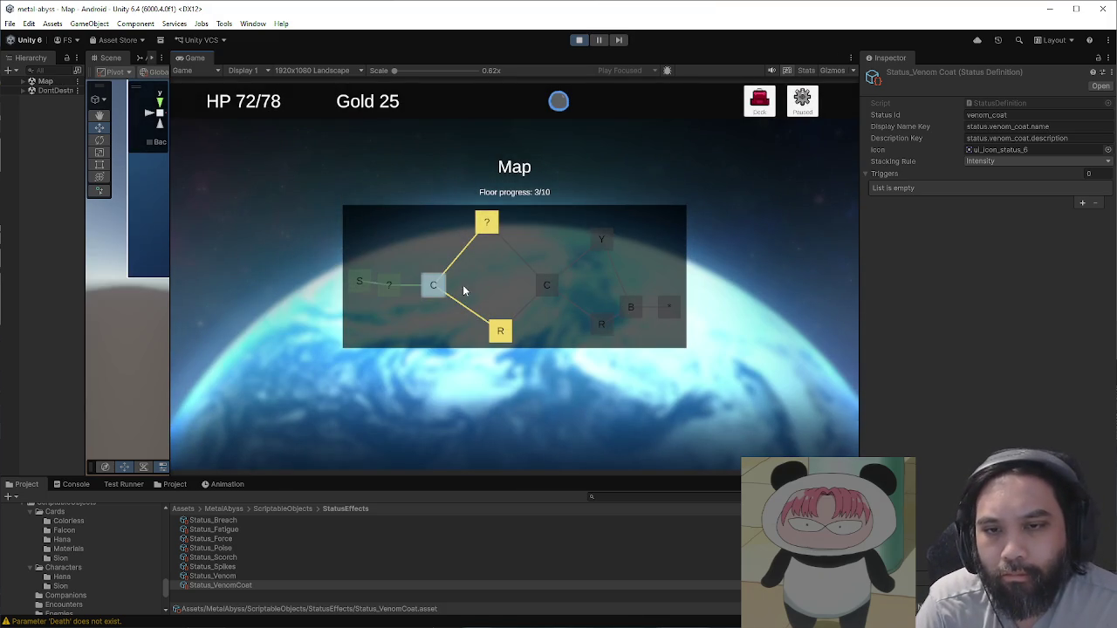
Step: Travel via Falcon's dialogue to the R node and play Battle Stance, Tactical Scan, Flare Guard and Slash
click(491, 230)
click(600, 382)
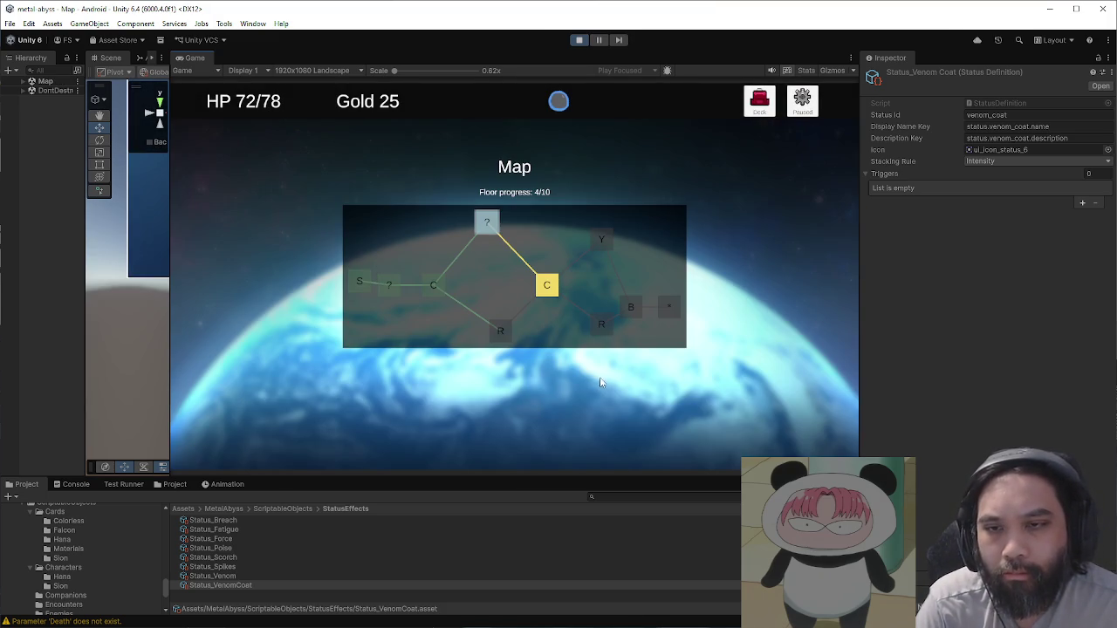
click(608, 322)
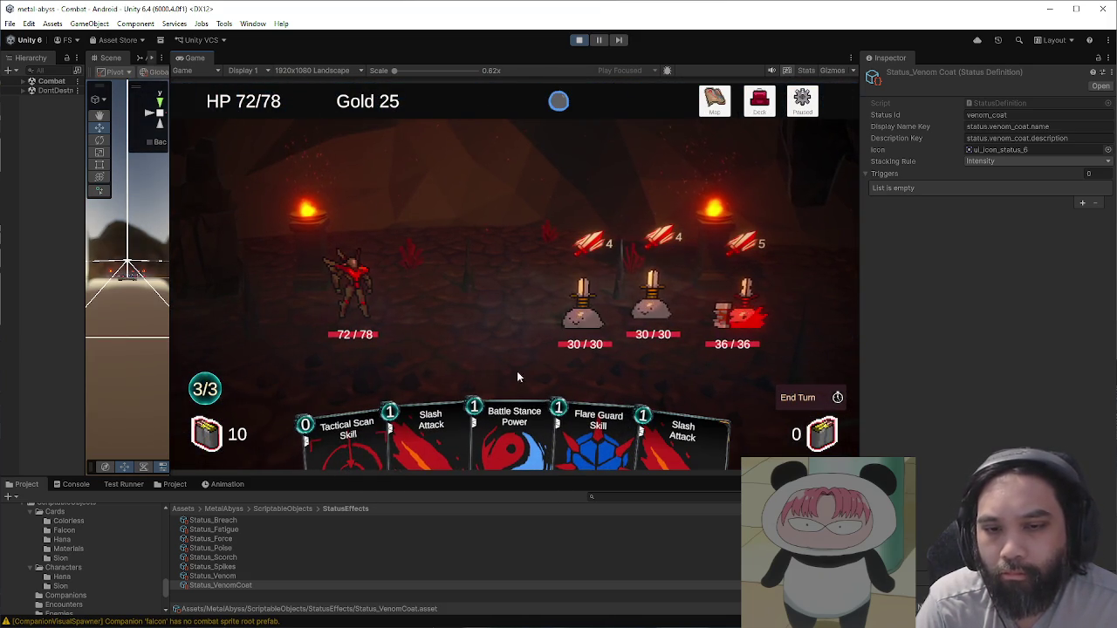
drag(515, 423, 514, 352)
drag(399, 435, 583, 314)
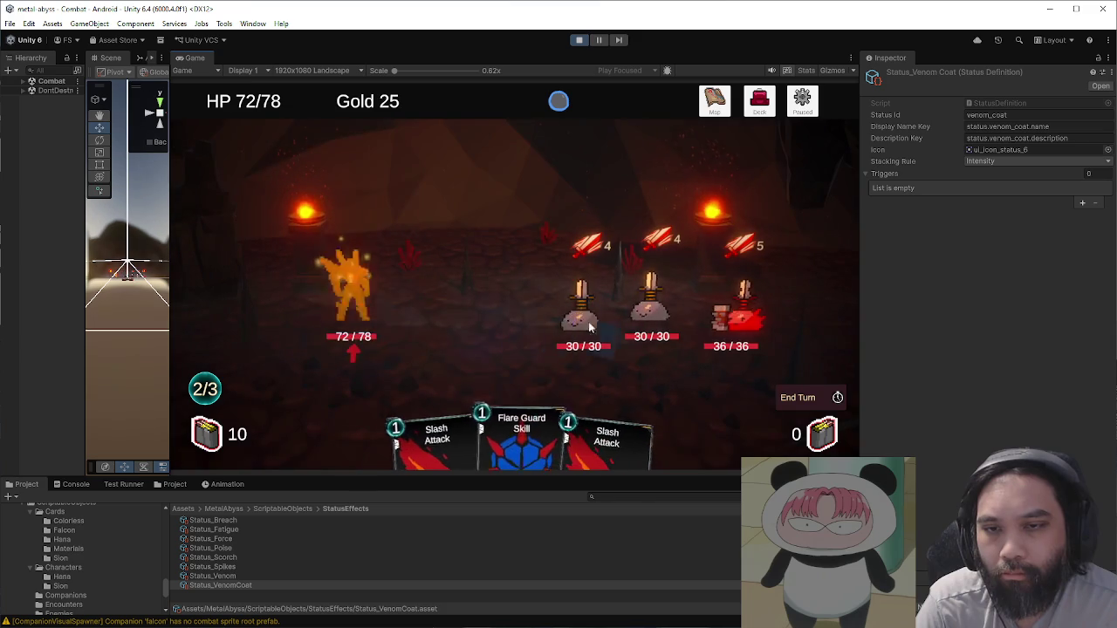
drag(514, 419, 529, 332)
drag(547, 395, 583, 319)
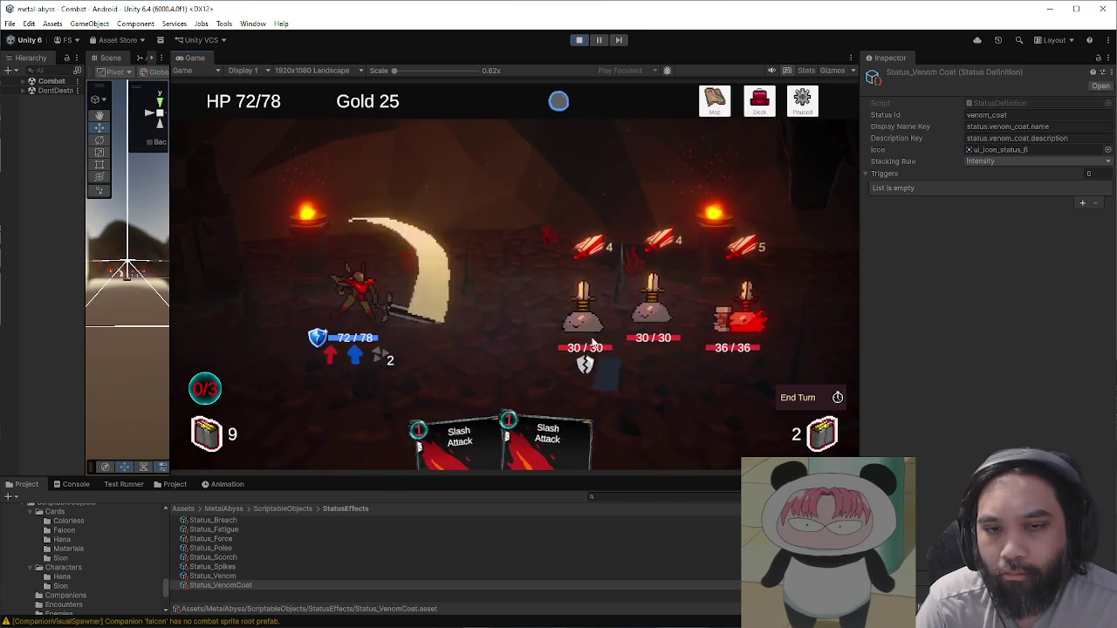
click(797, 397)
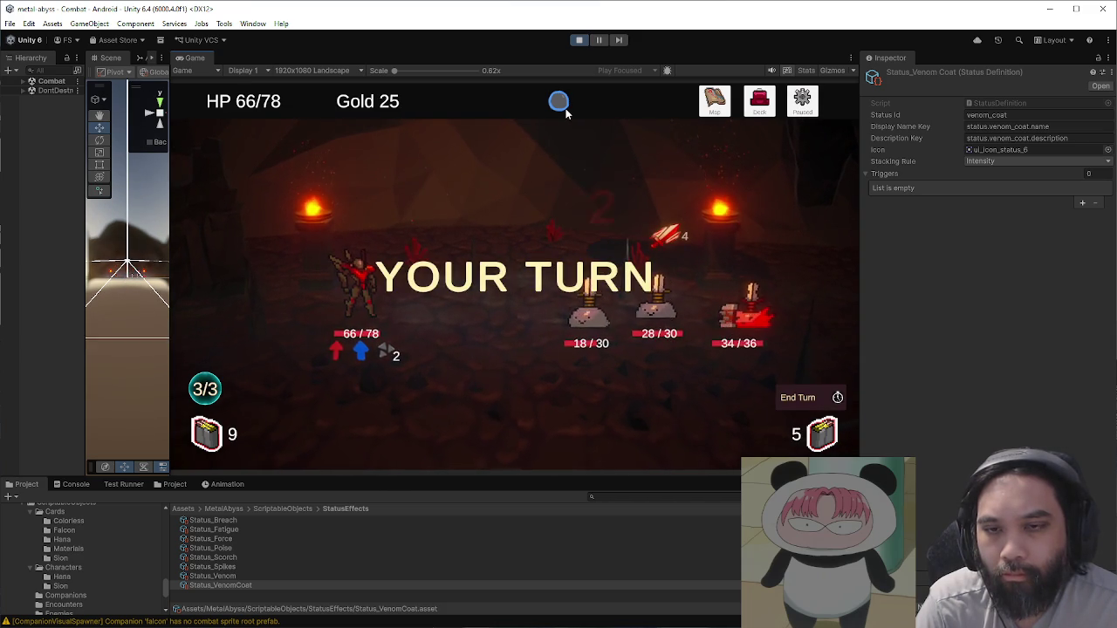
Step: Try using the potion on an enemy, then stop Play mode and go up to ScriptableObjects
mouse_move(566, 111)
mouse_down()
mouse_move(524, 212)
mouse_move(575, 224)
mouse_up()
mouse_move(558, 103)
mouse_down()
mouse_move(536, 162)
mouse_move(543, 155)
mouse_move(570, 297)
mouse_up()
click(579, 40)
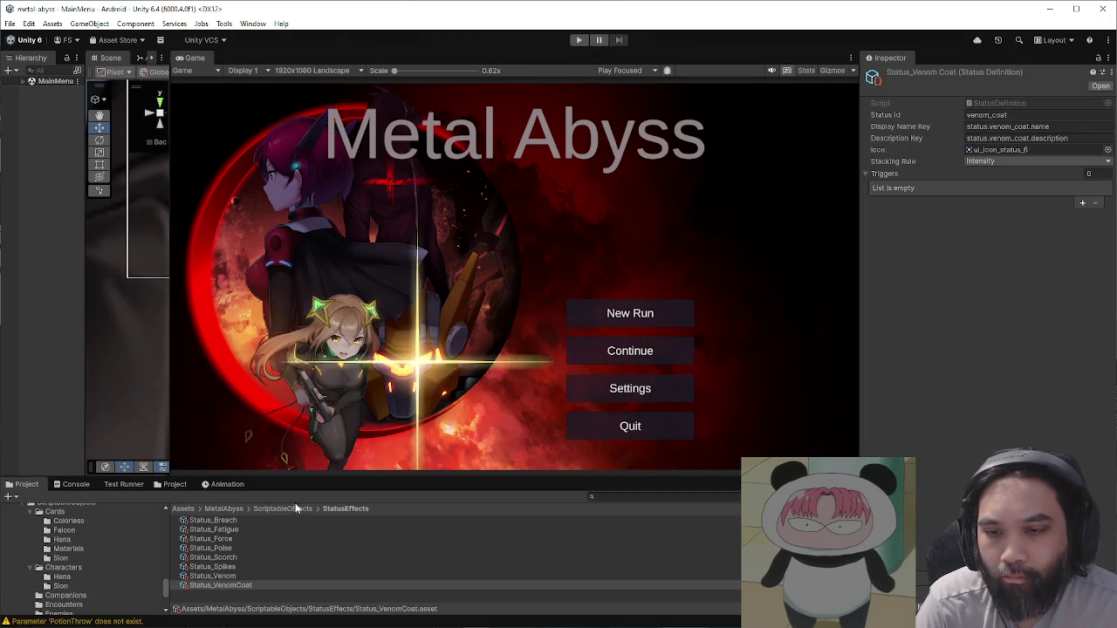
click(295, 506)
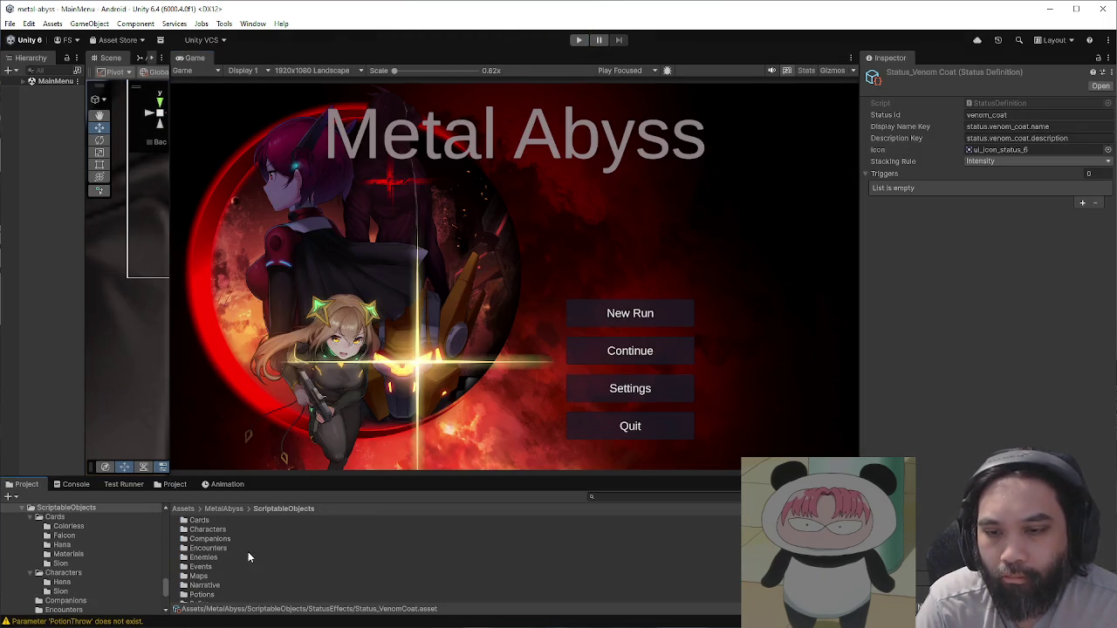
Step: Open the Potions folder and set scorch_vial's icon to ui_icon_status_10
click(241, 562)
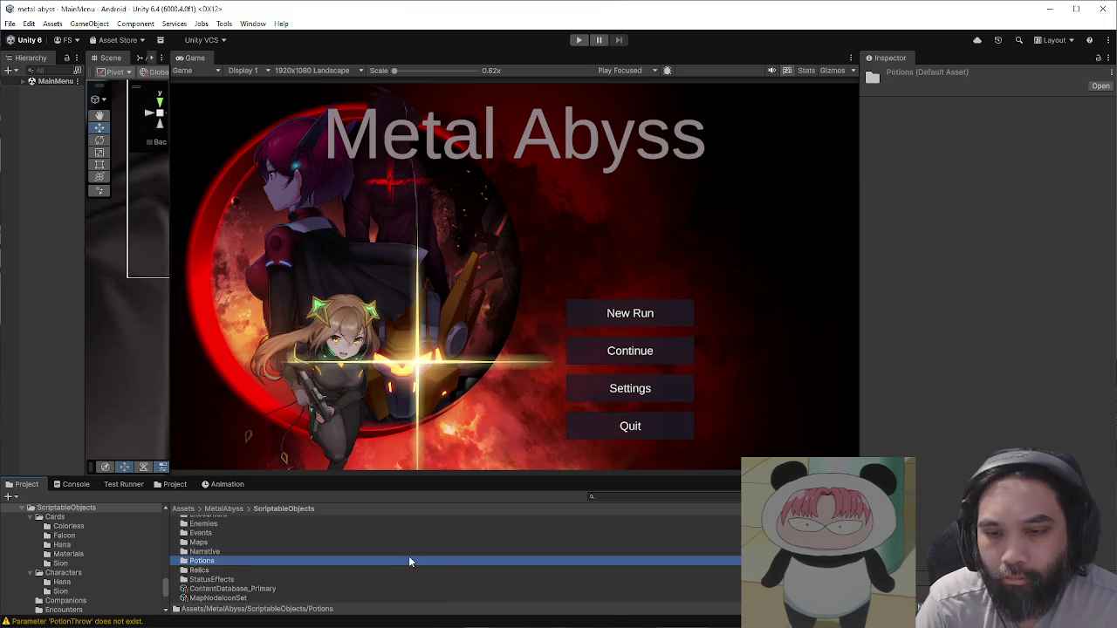
double_click(242, 561)
click(274, 548)
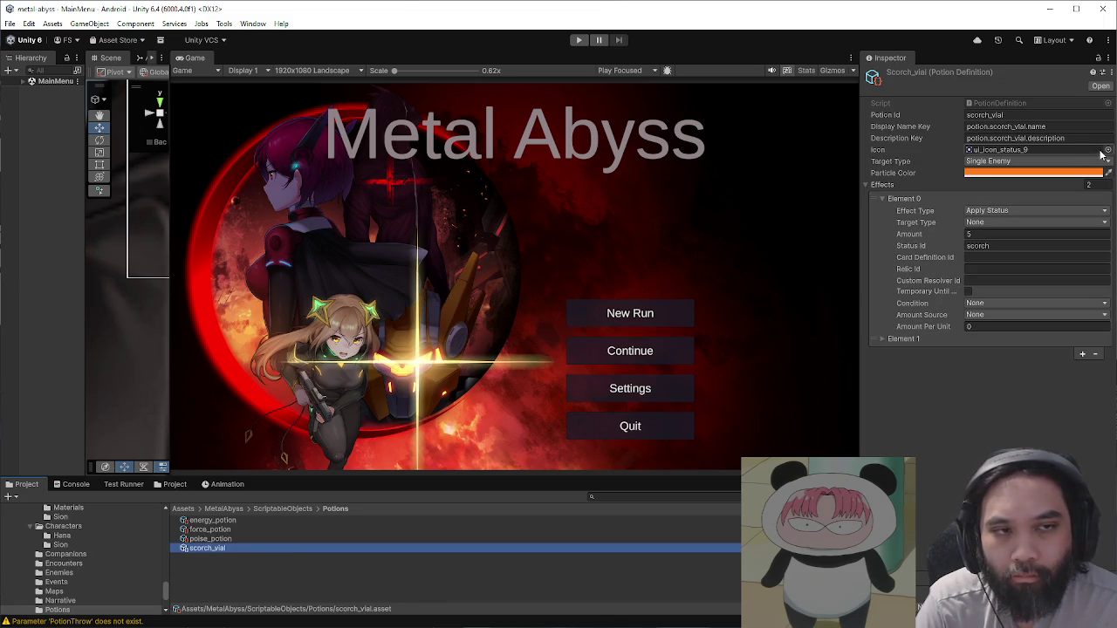
click(1107, 149)
click(545, 424)
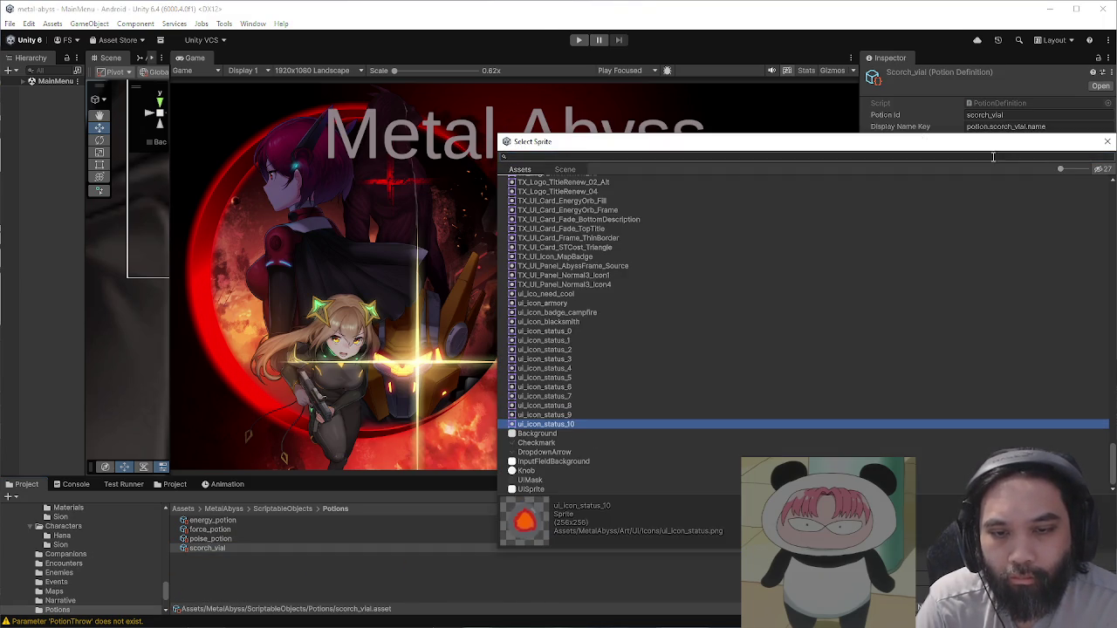
key(Return)
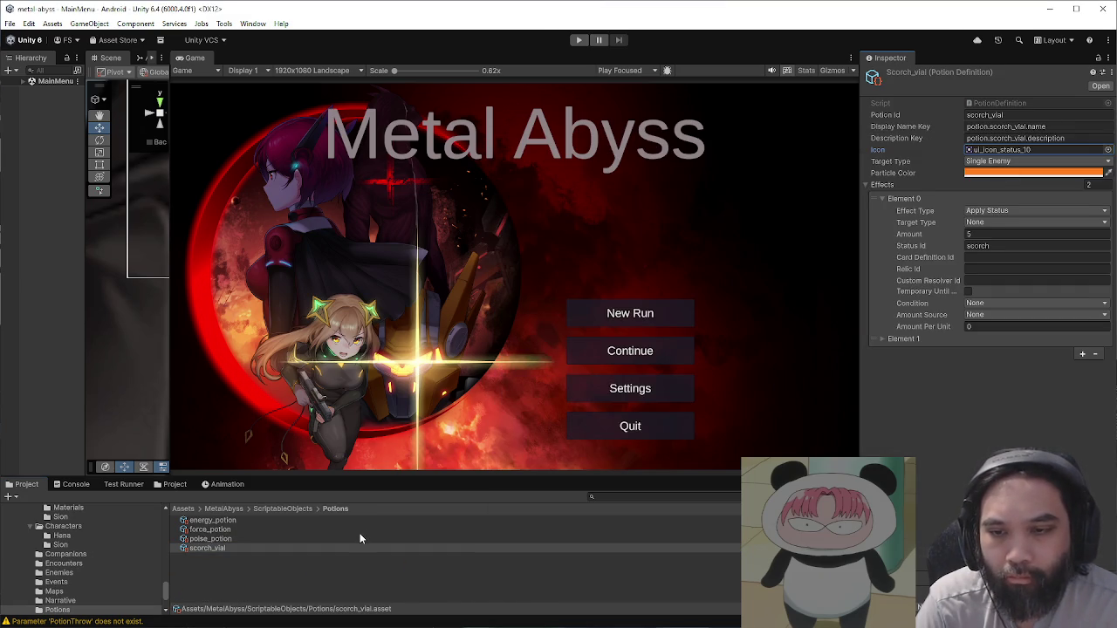
Step: Preview several status icons and set force_potion's icon to ui_icon_status_7
click(360, 530)
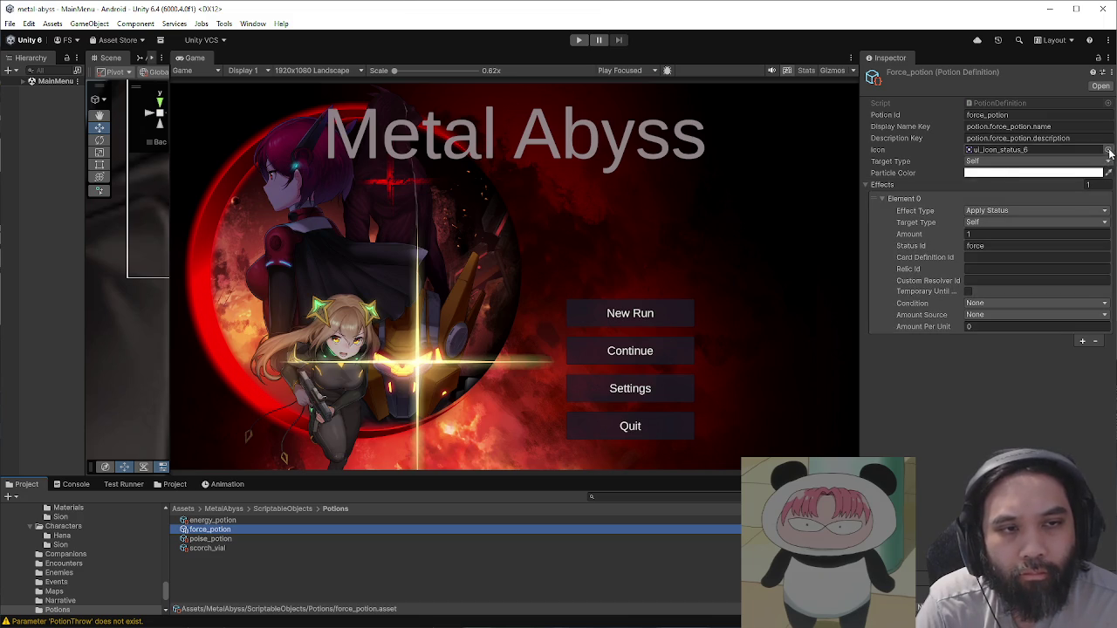
click(1108, 150)
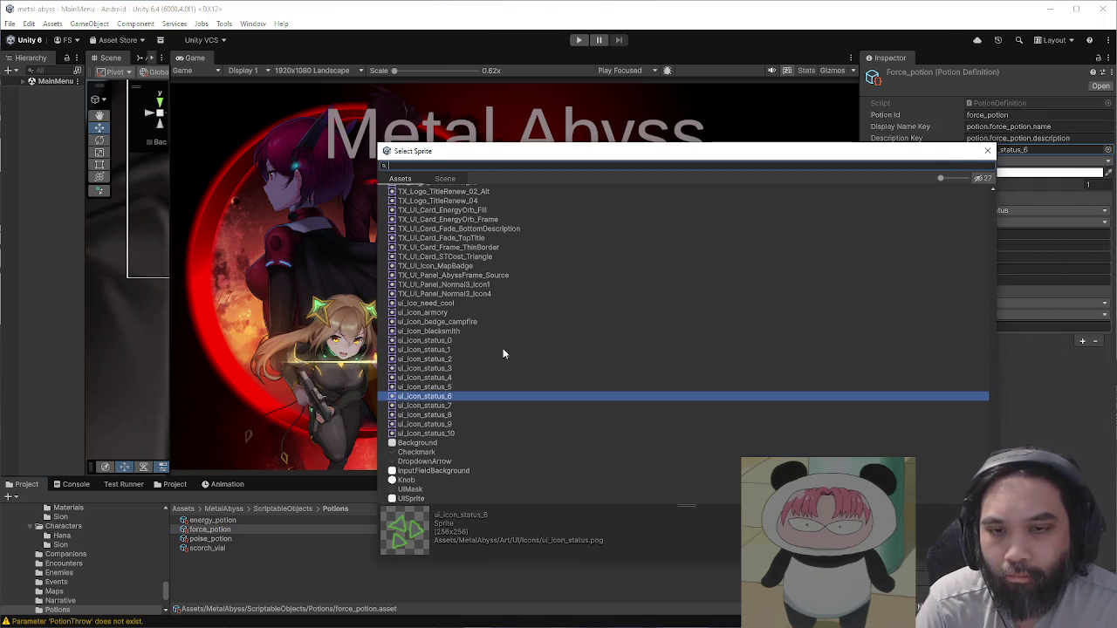
click(451, 386)
click(458, 368)
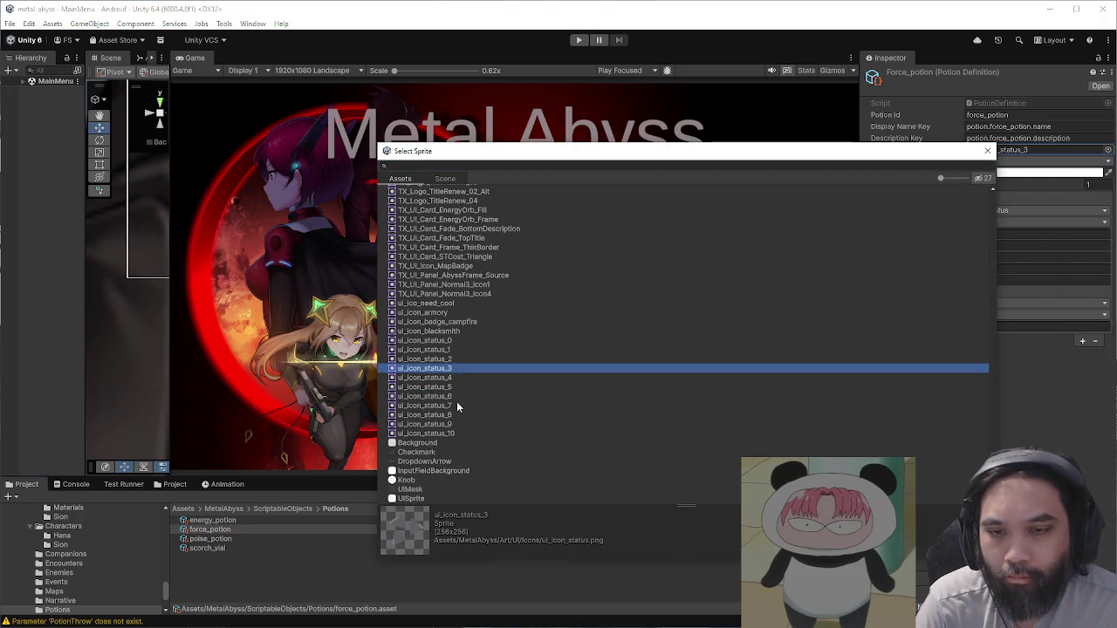
click(456, 405)
click(457, 397)
click(454, 415)
click(455, 424)
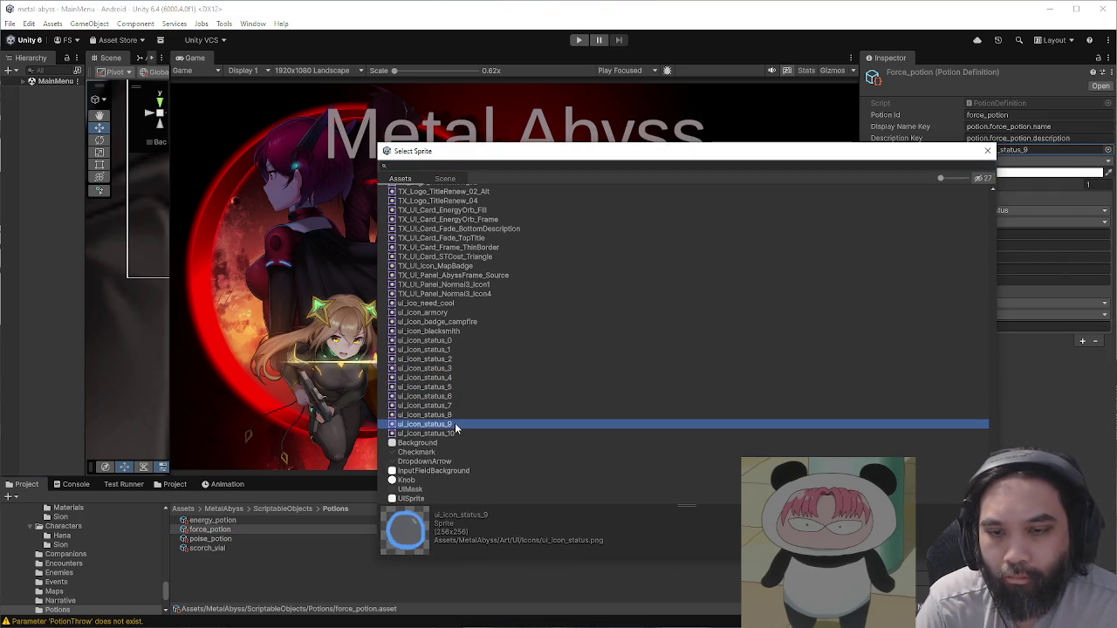
click(452, 406)
click(989, 153)
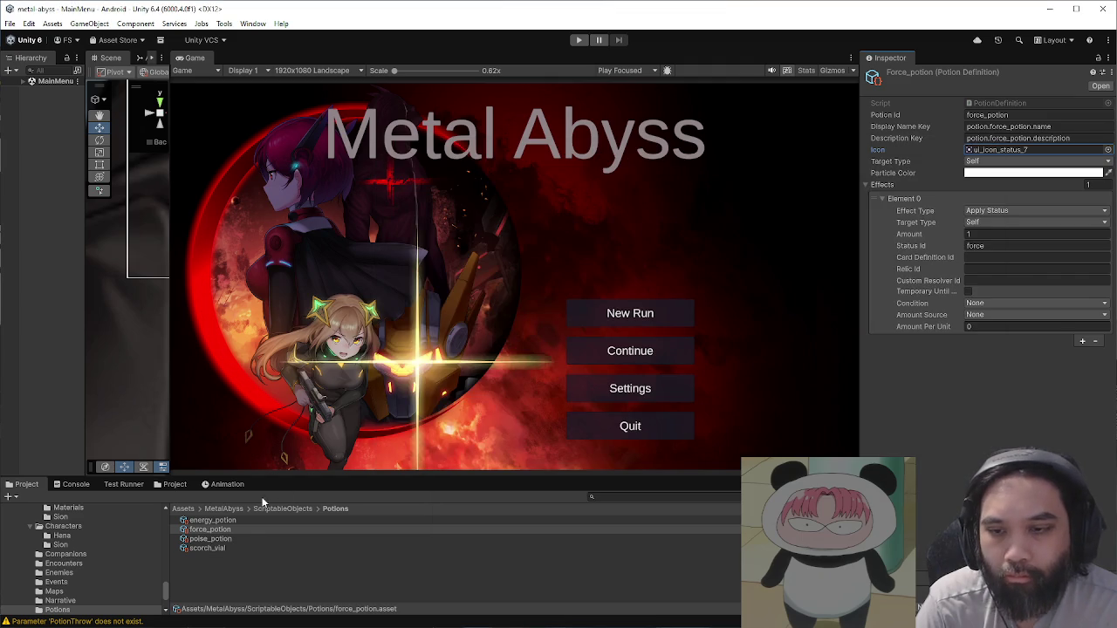
Step: Set energy_potion's icon to ui_icon_status_9 and poise_potion's icon to ui_icon_status_8
key(Up)
click(1109, 151)
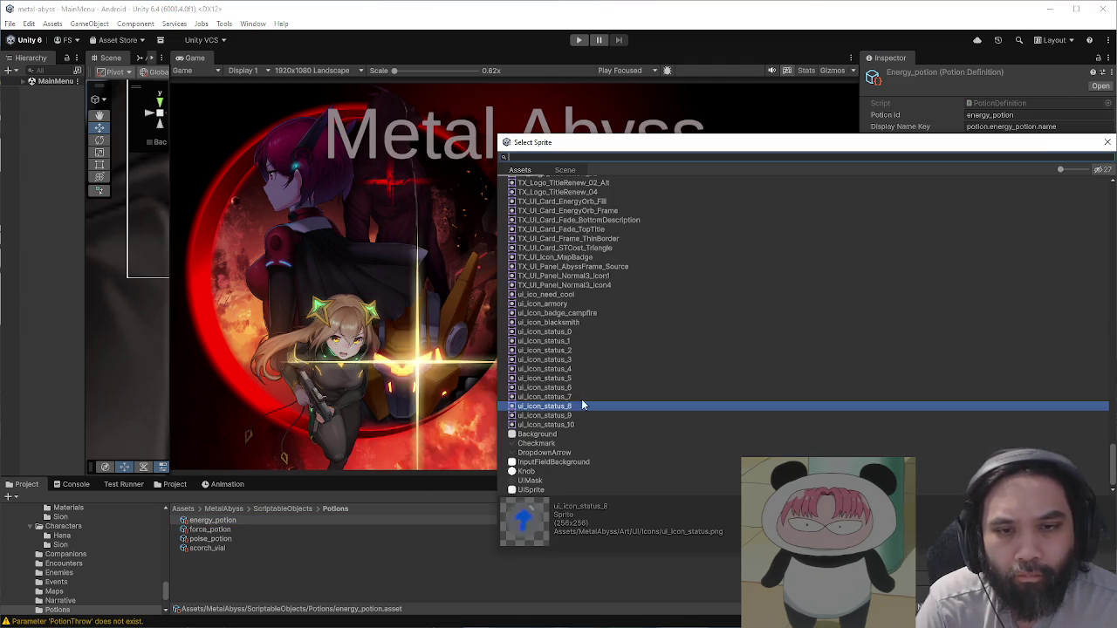
click(567, 417)
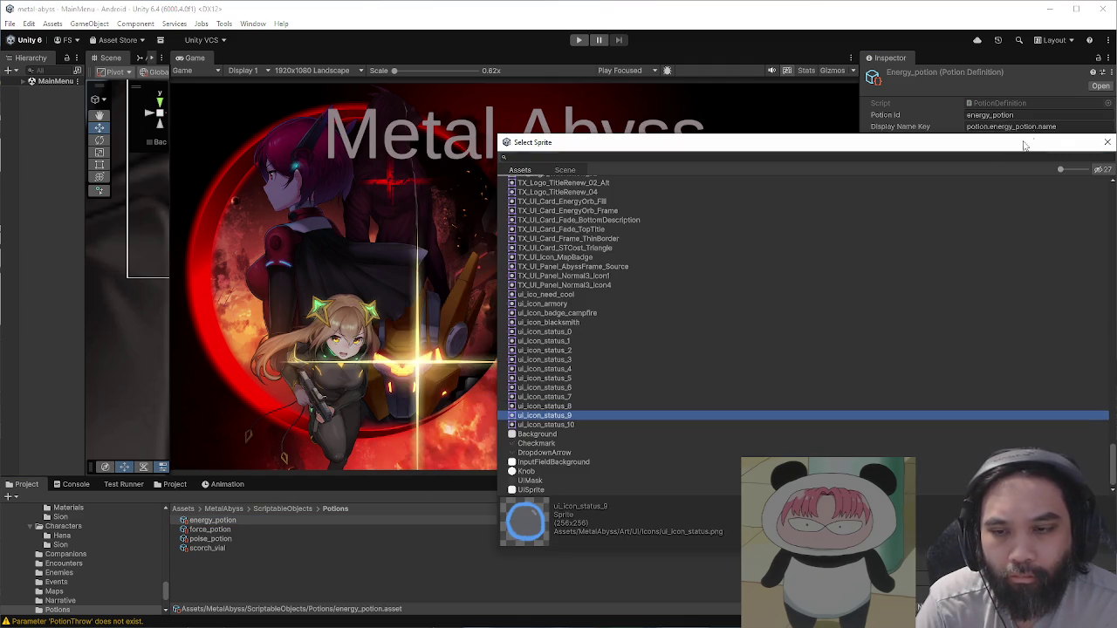
click(1095, 126)
click(245, 540)
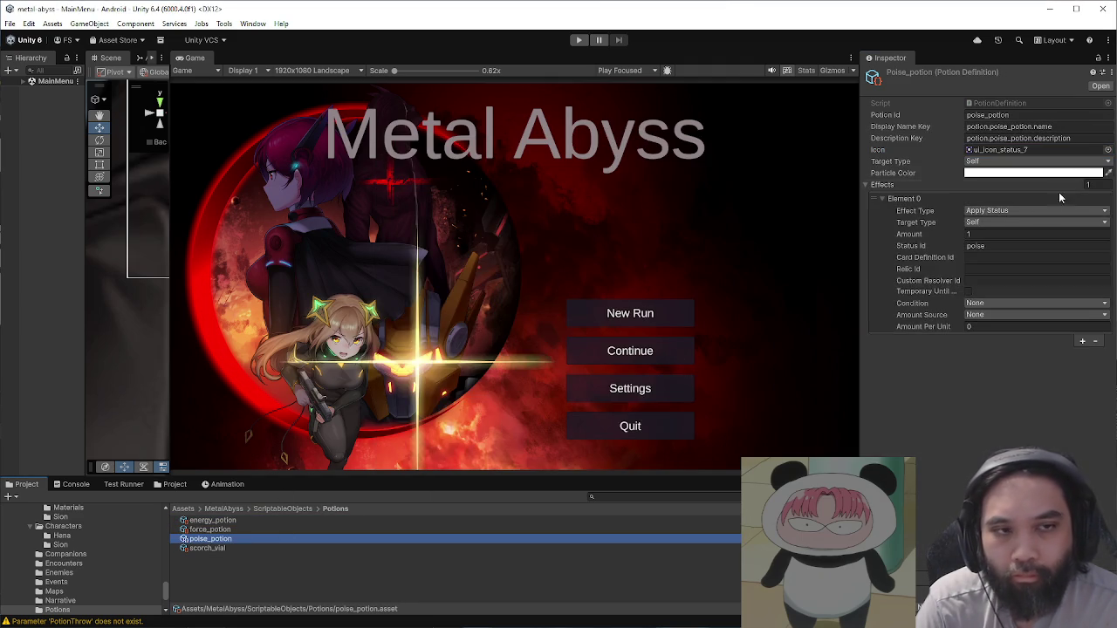
click(1108, 150)
click(559, 408)
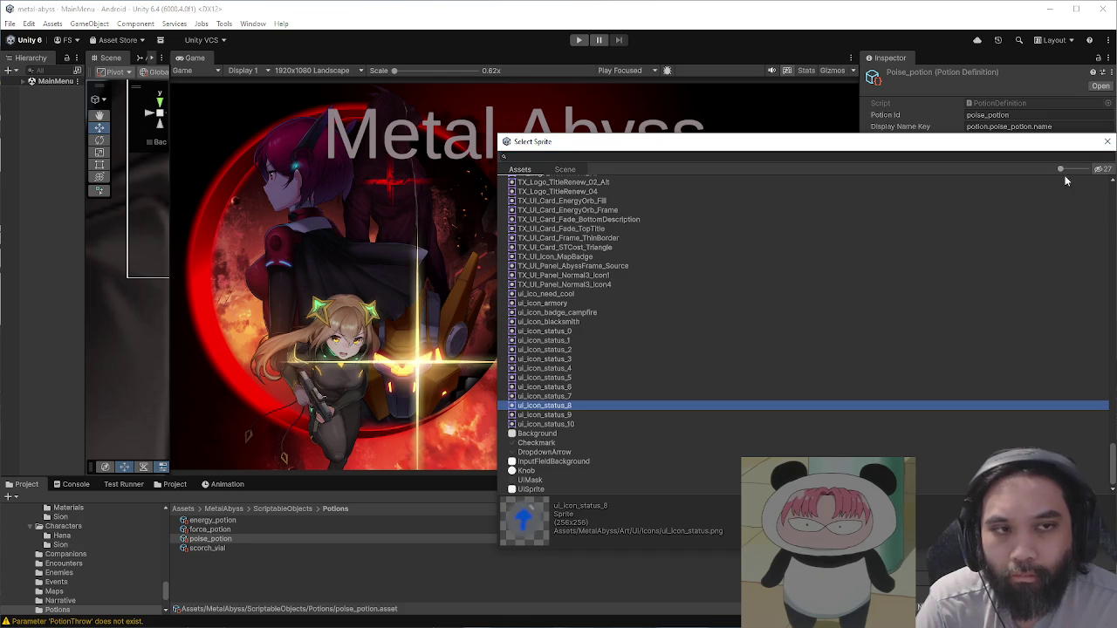
key(Return)
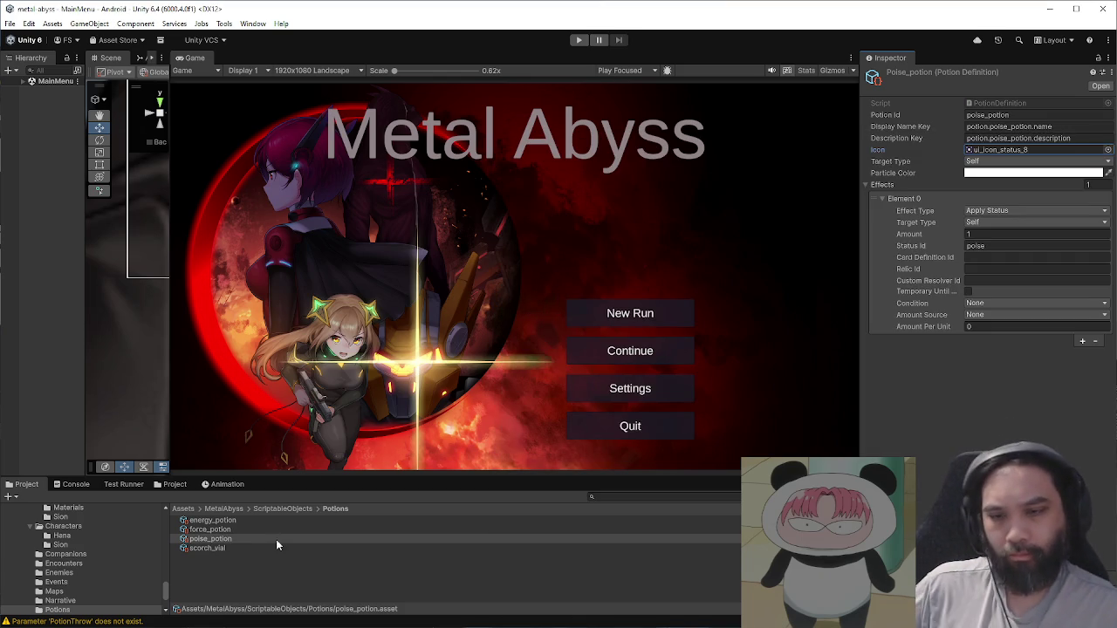
Step: Go up to ScriptableObjects, make the project file area taller, and select the Relics folder
click(297, 509)
drag(349, 476, 332, 437)
click(218, 559)
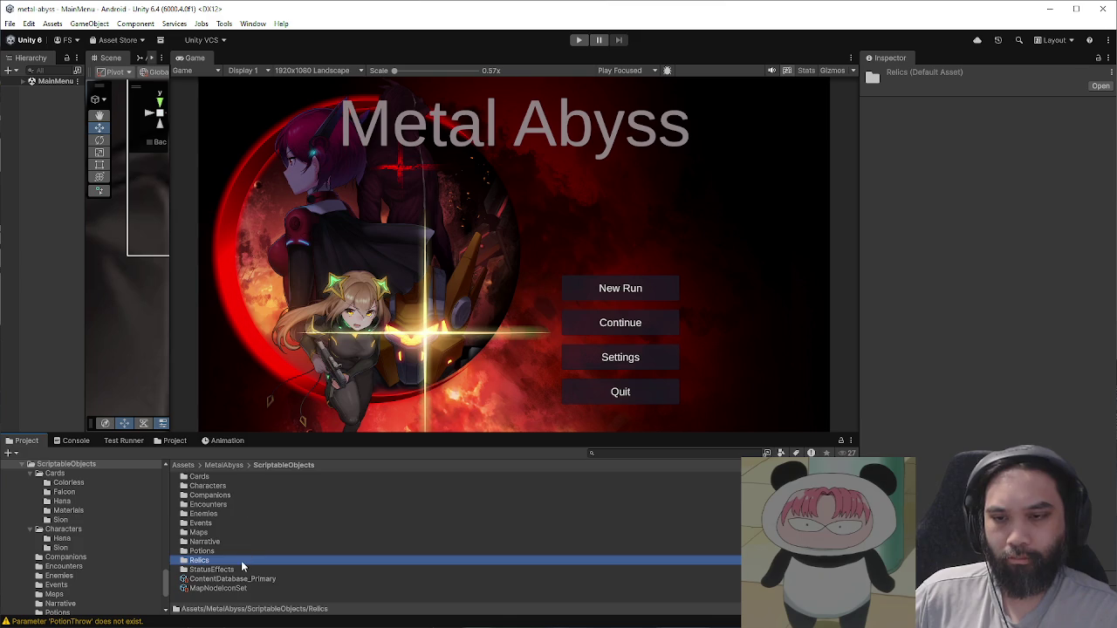
Step: Open the Relics folder and browse the relic definitions, ending on energy_relic
double_click(243, 563)
click(224, 479)
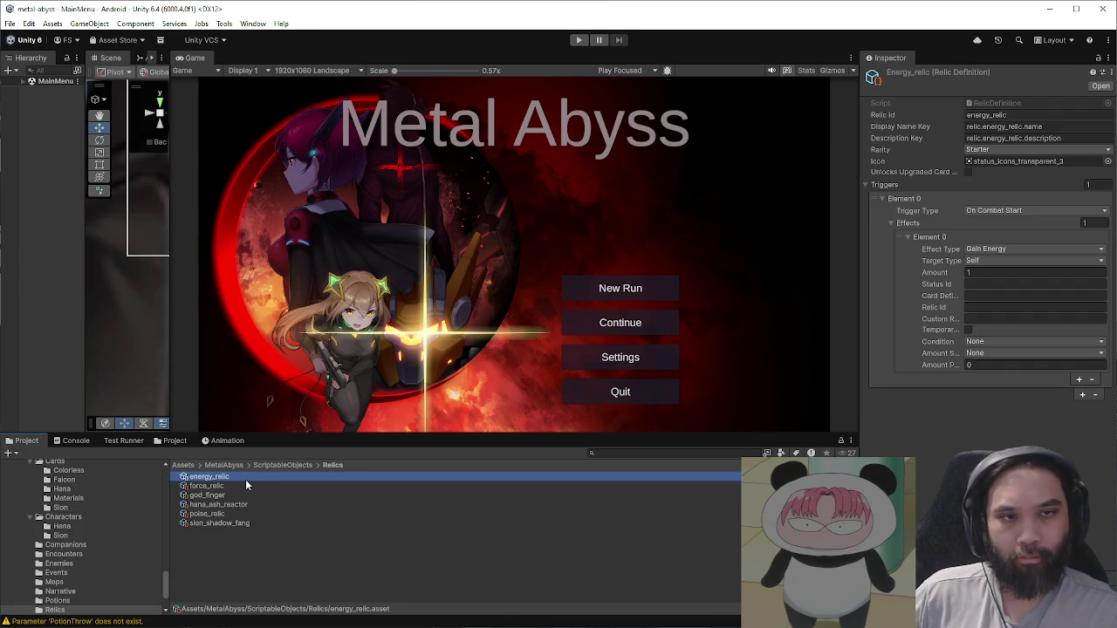
key(Down)
key(Down)
key(Down)
key(Up)
key(Up)
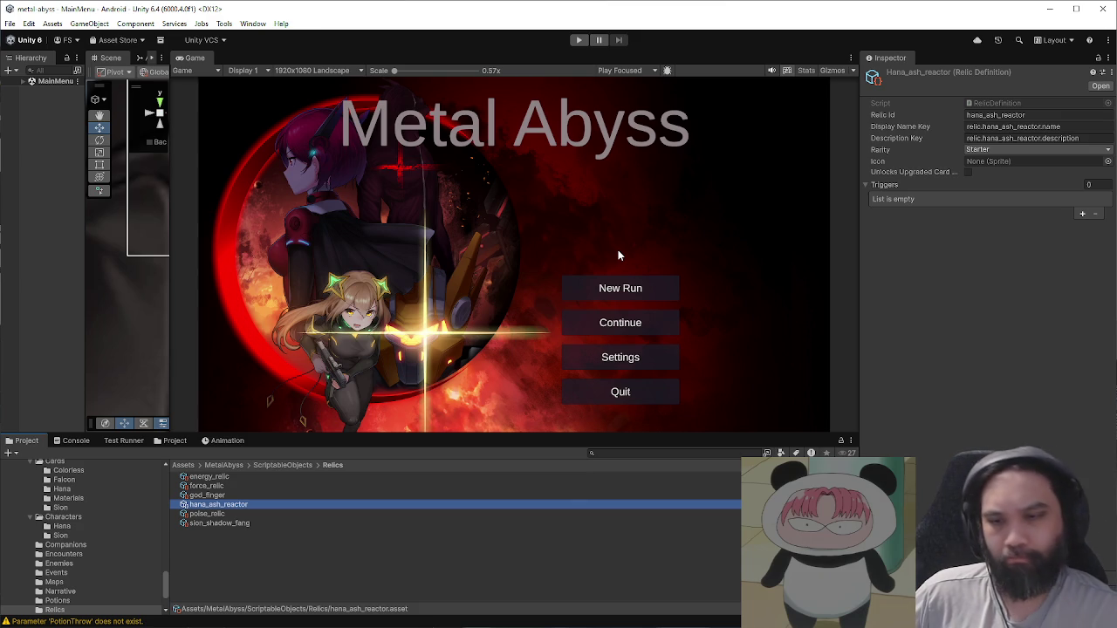
click(207, 514)
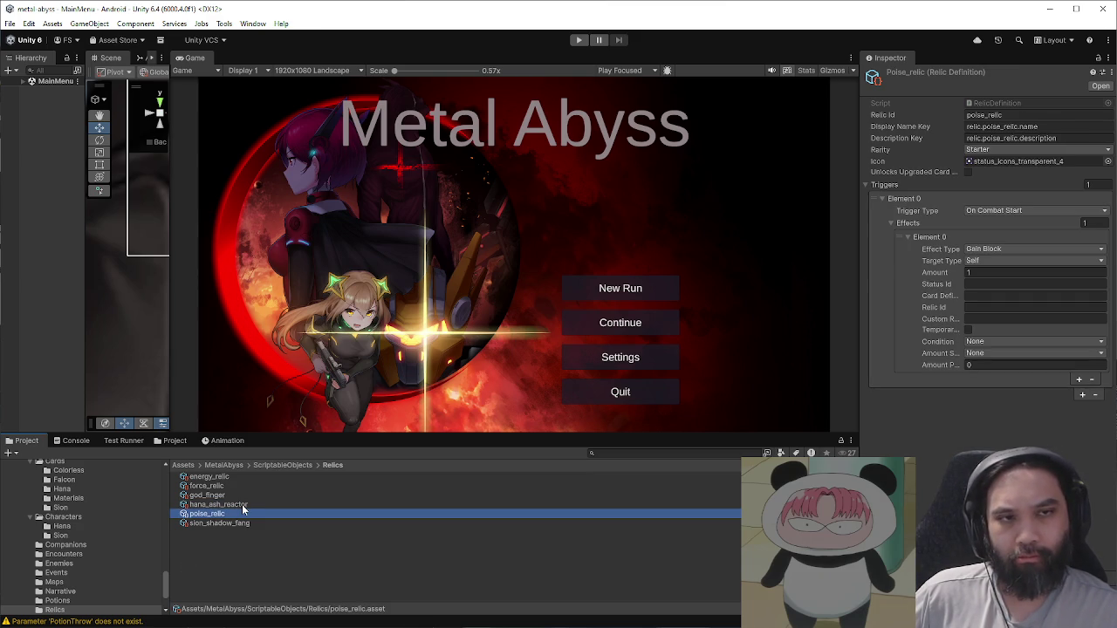
key(Up)
key(Up)
key(Up)
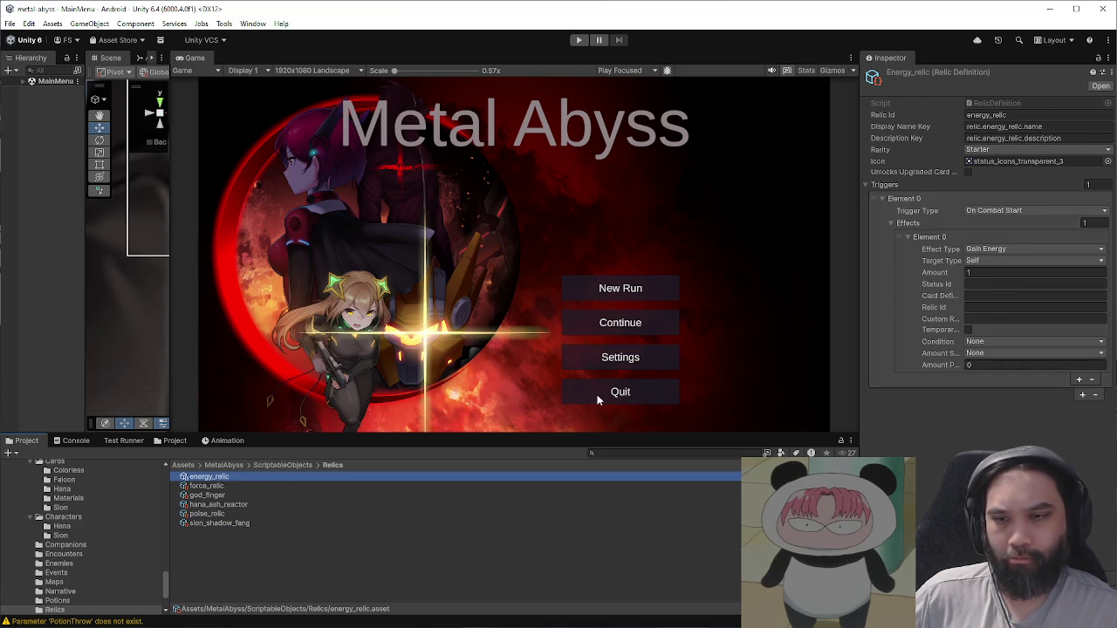
Step: Set energy_relic's icon to ui_icon_status_9
click(1107, 161)
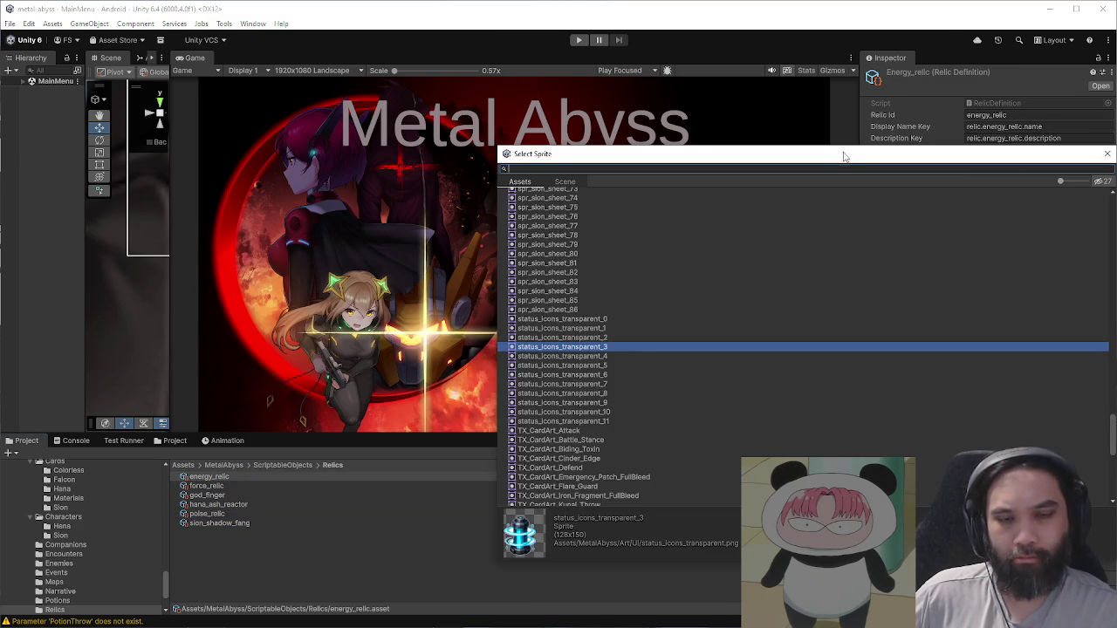
drag(843, 156, 716, 177)
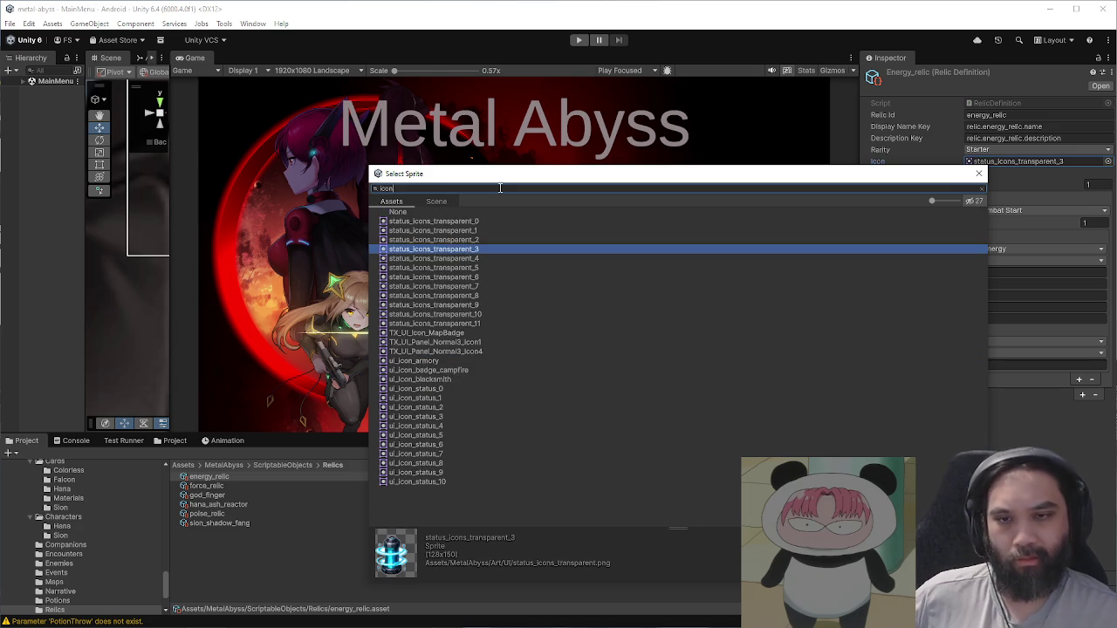
click(533, 462)
key(Down)
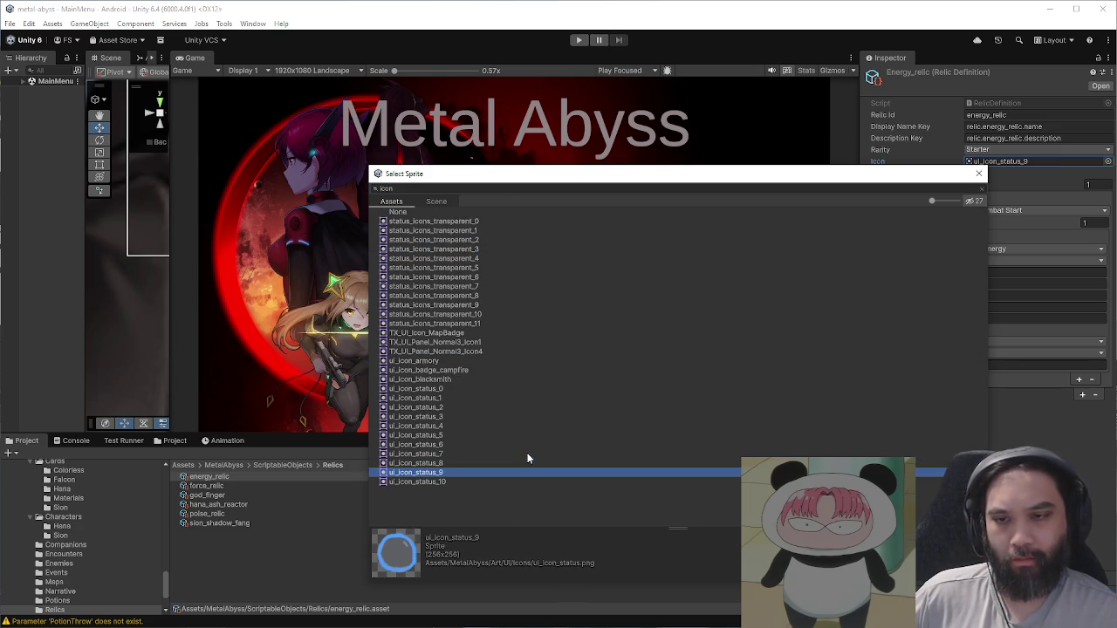
click(979, 177)
Step: Set force_relic's icon to ui_icon_status_7, the red arrow
click(207, 487)
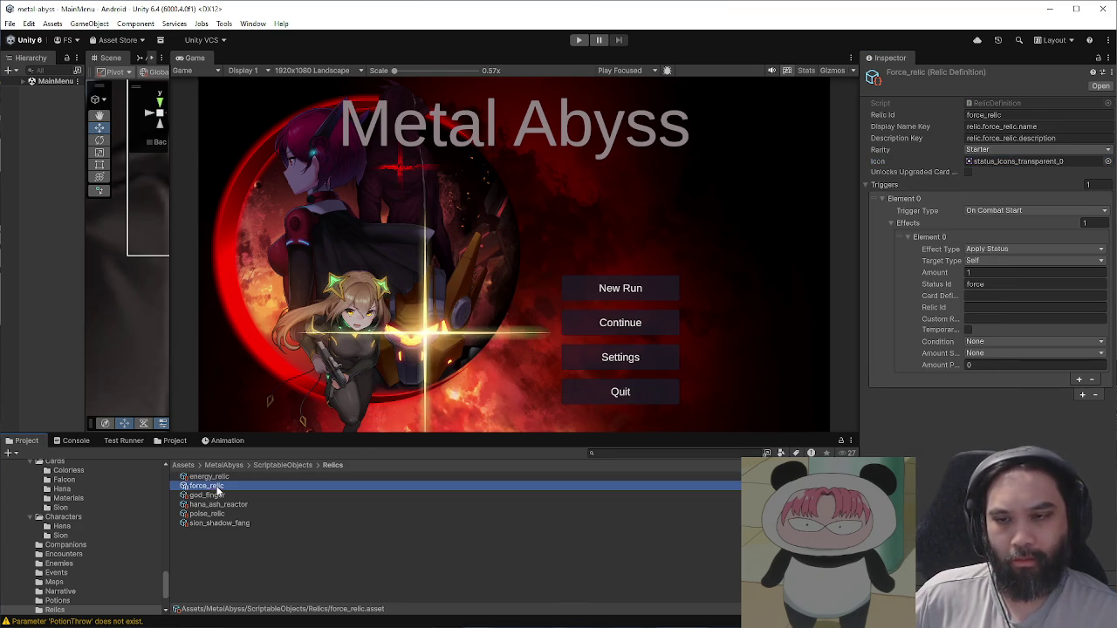
click(1108, 162)
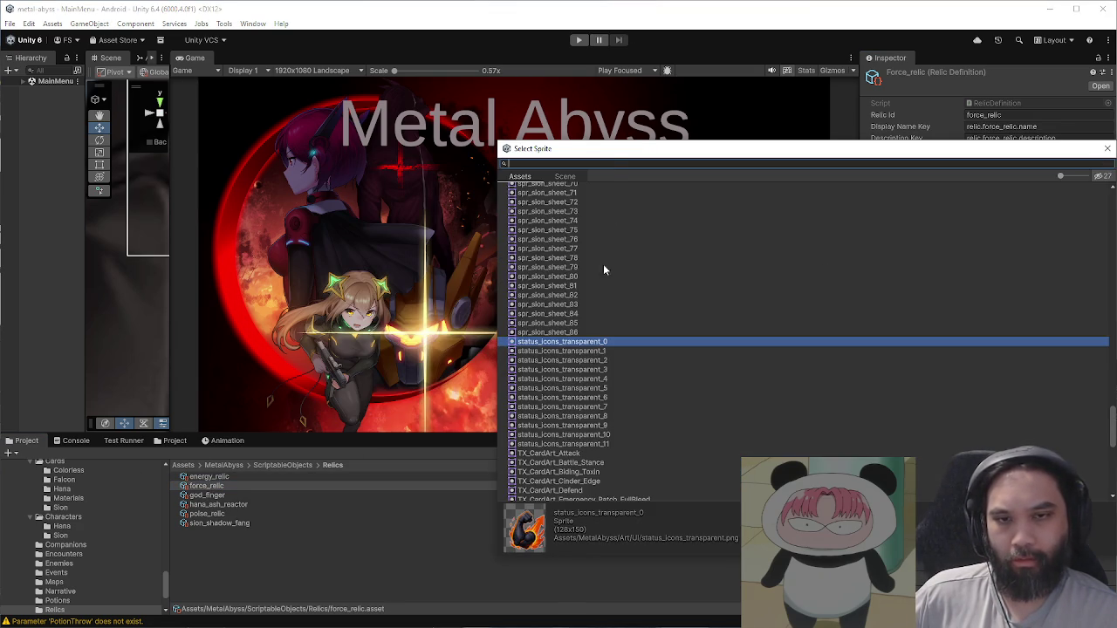
text(icon)
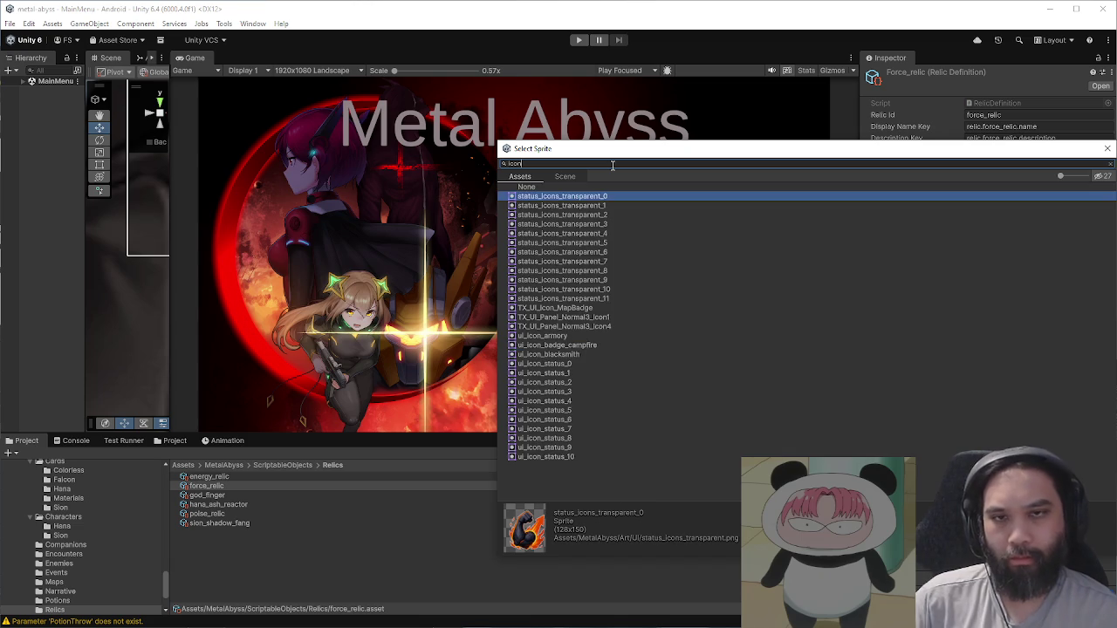
click(574, 373)
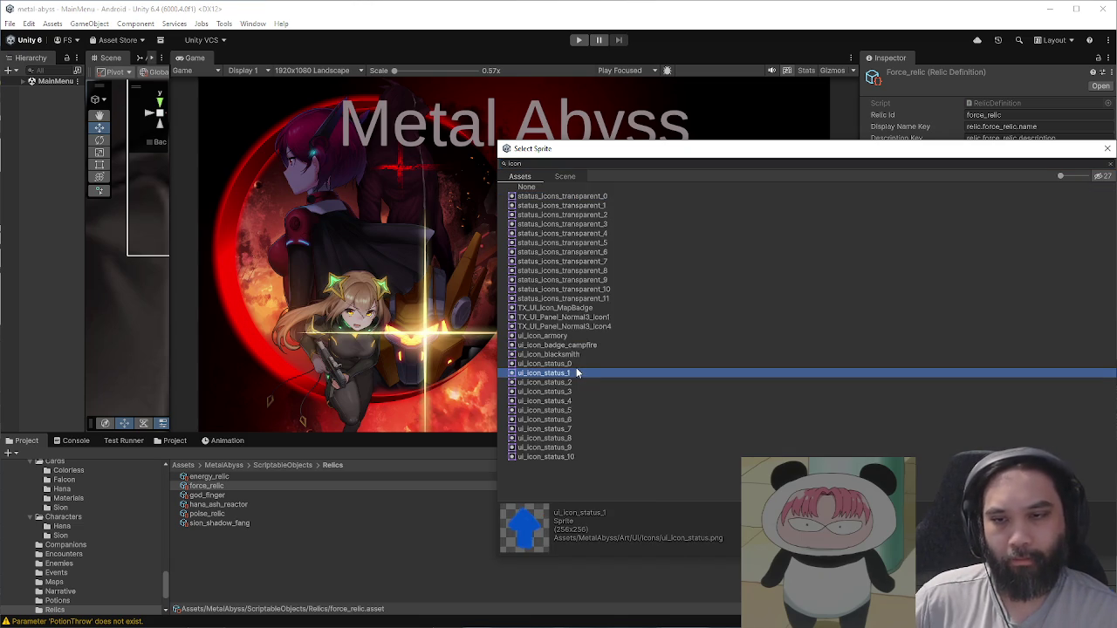
drag(577, 373, 599, 434)
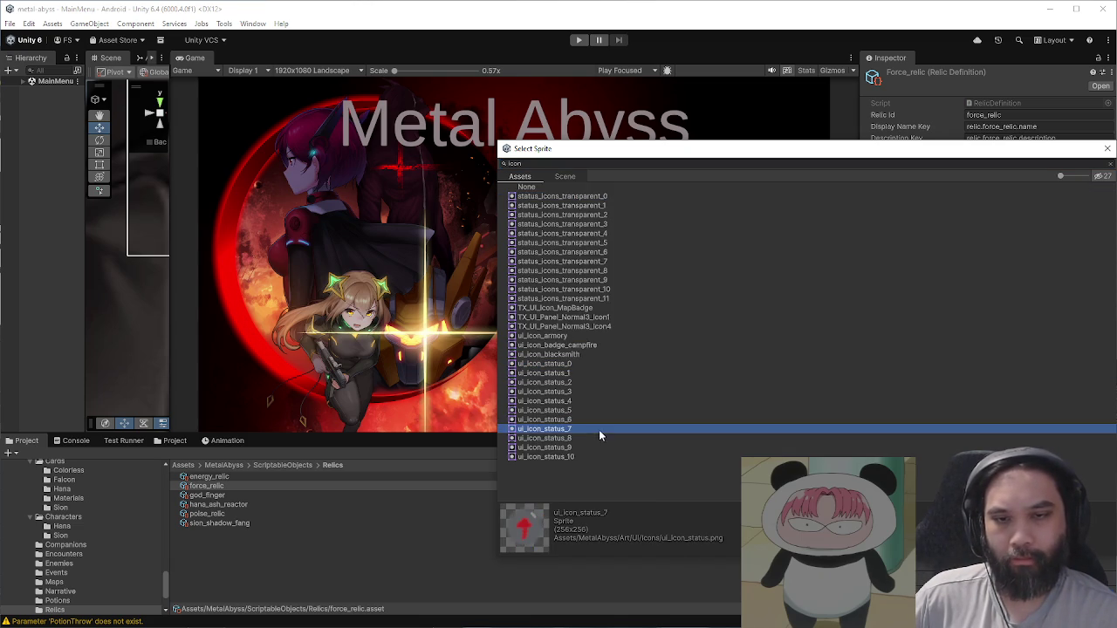
drag(862, 153, 706, 184)
click(755, 199)
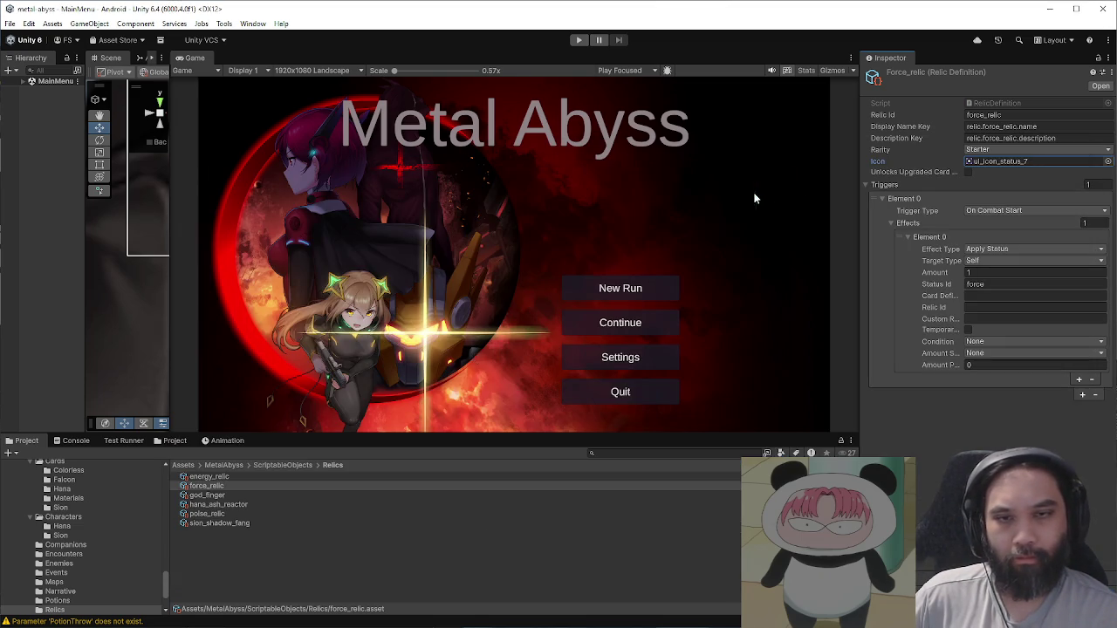
Step: Set poise_relic's icon to ui_icon_status_8, filtering the sprite list by 'icon'
click(210, 495)
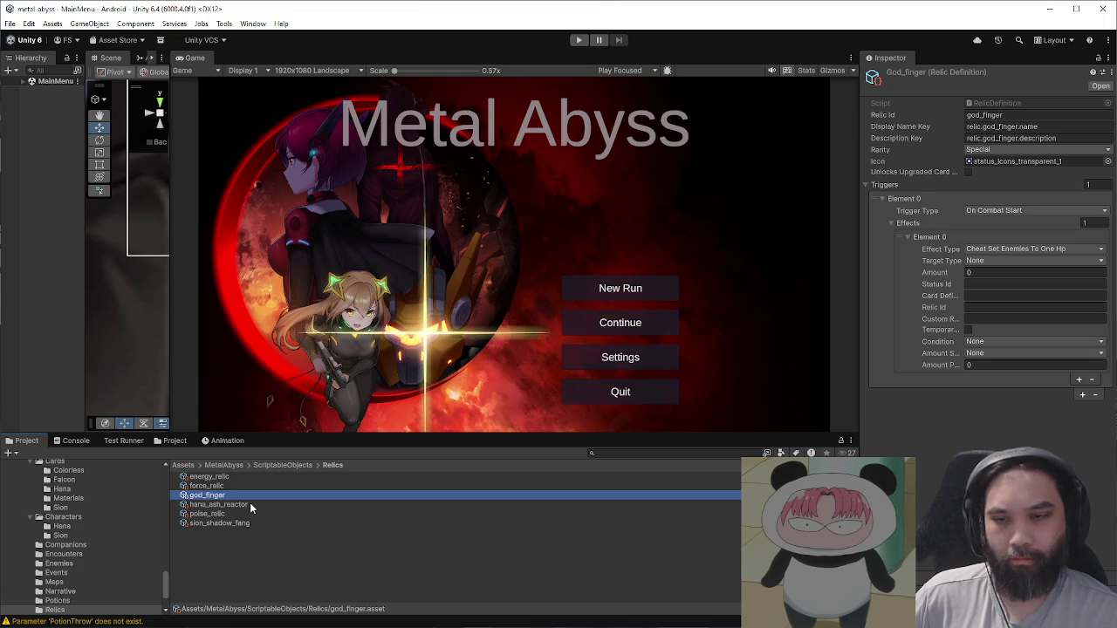
click(250, 503)
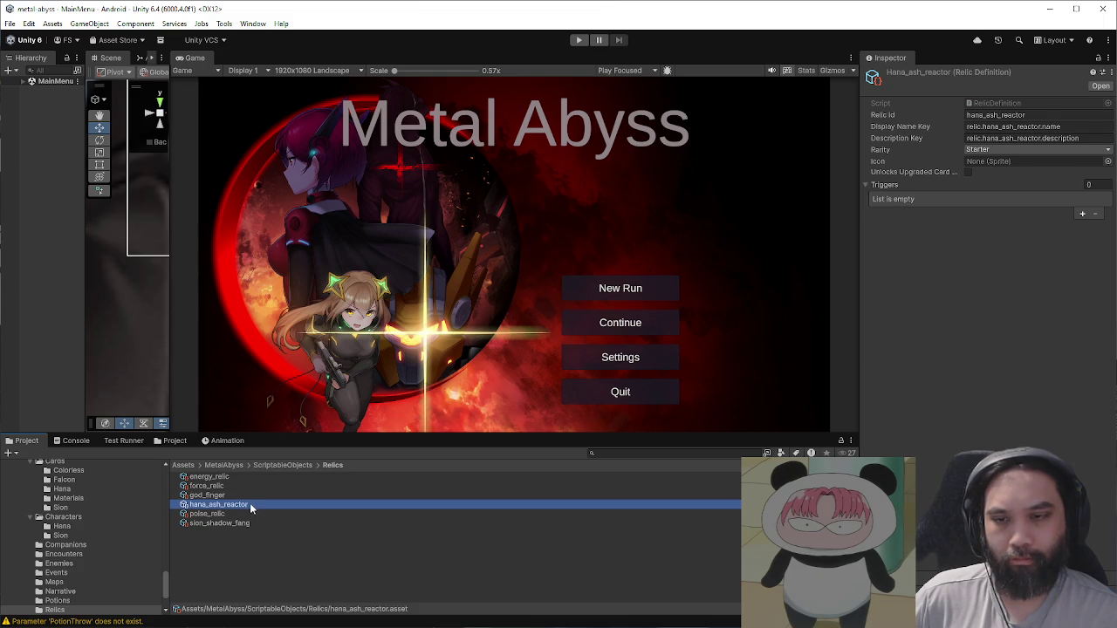
click(250, 513)
click(1108, 161)
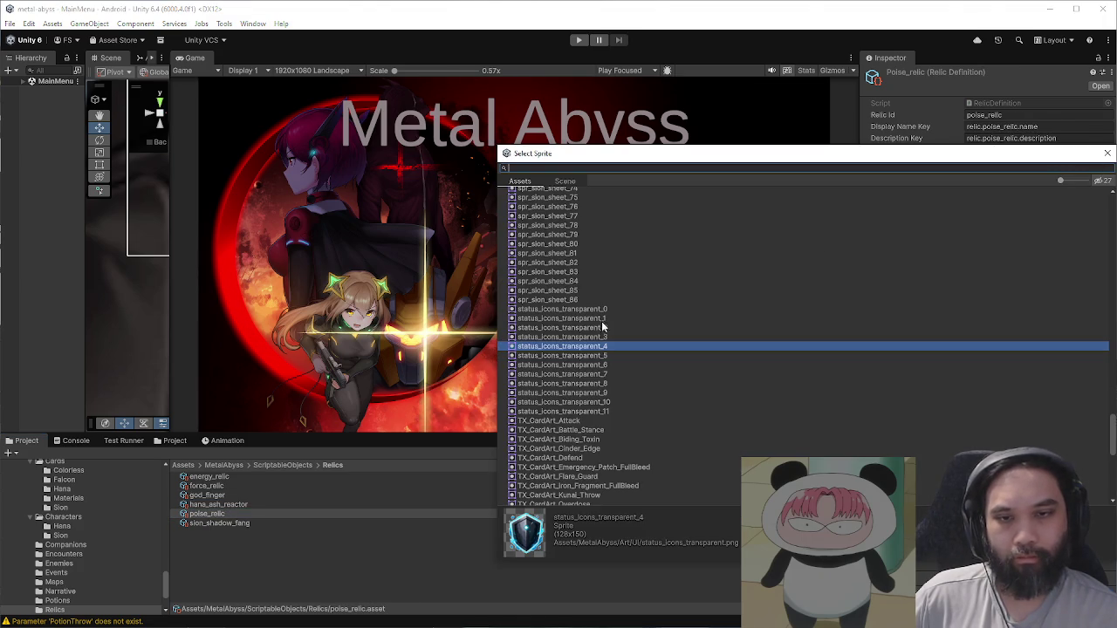
text(icon)
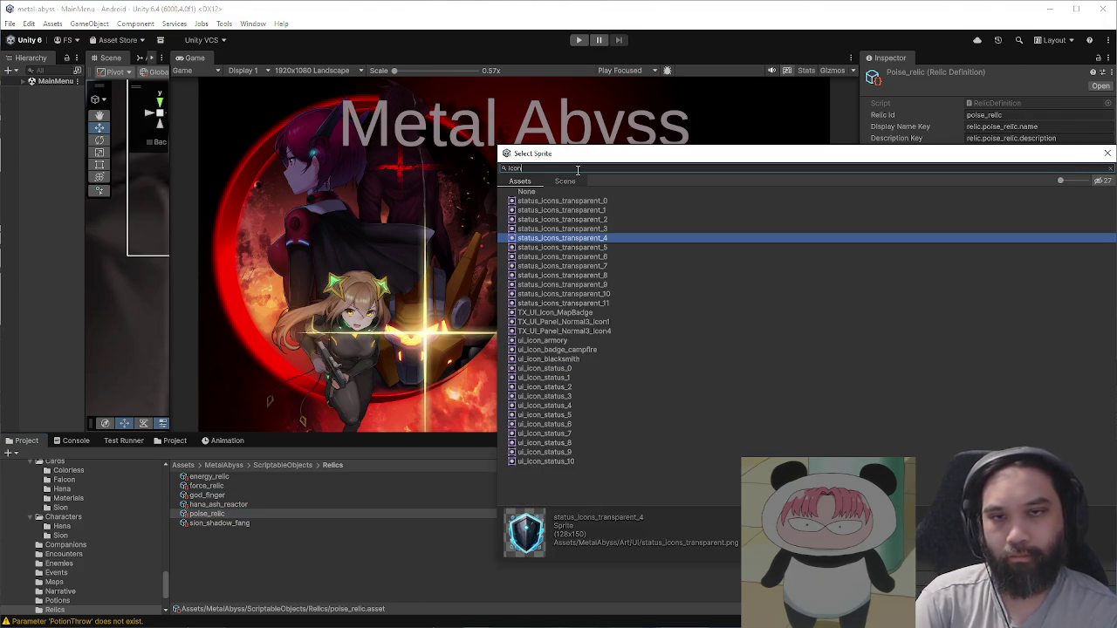
click(580, 403)
key(Down)
key(Up)
key(Up)
key(Up)
key(Down)
key(Down)
key(Down)
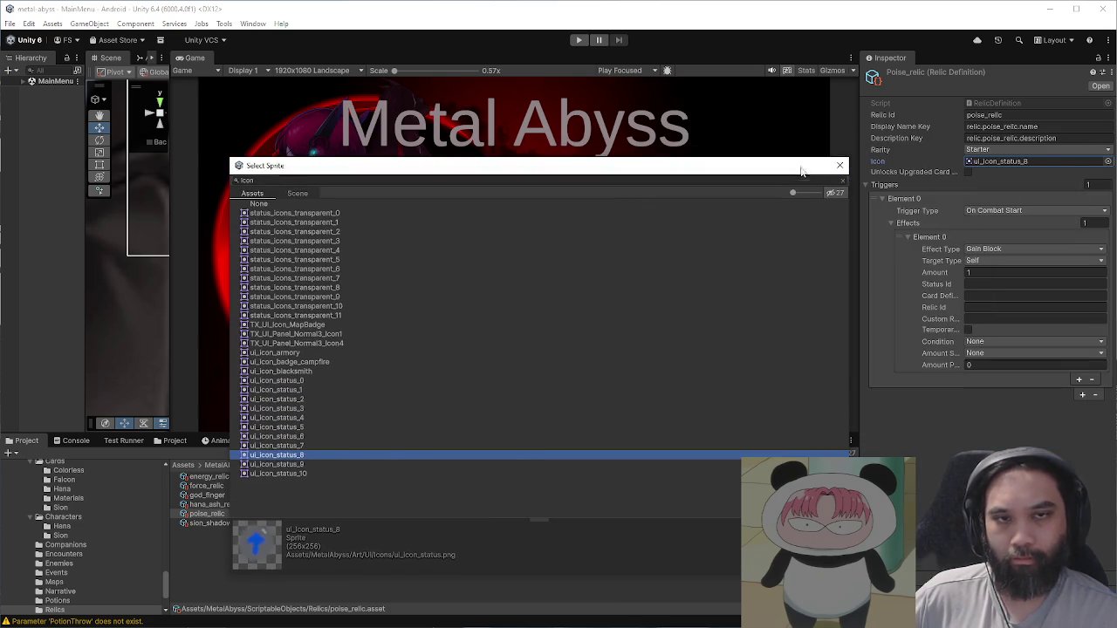
click(842, 166)
Step: Review sion_shadow_fang and hana_ash_reactor, which still lacks an icon, then switch to GIMP
click(260, 522)
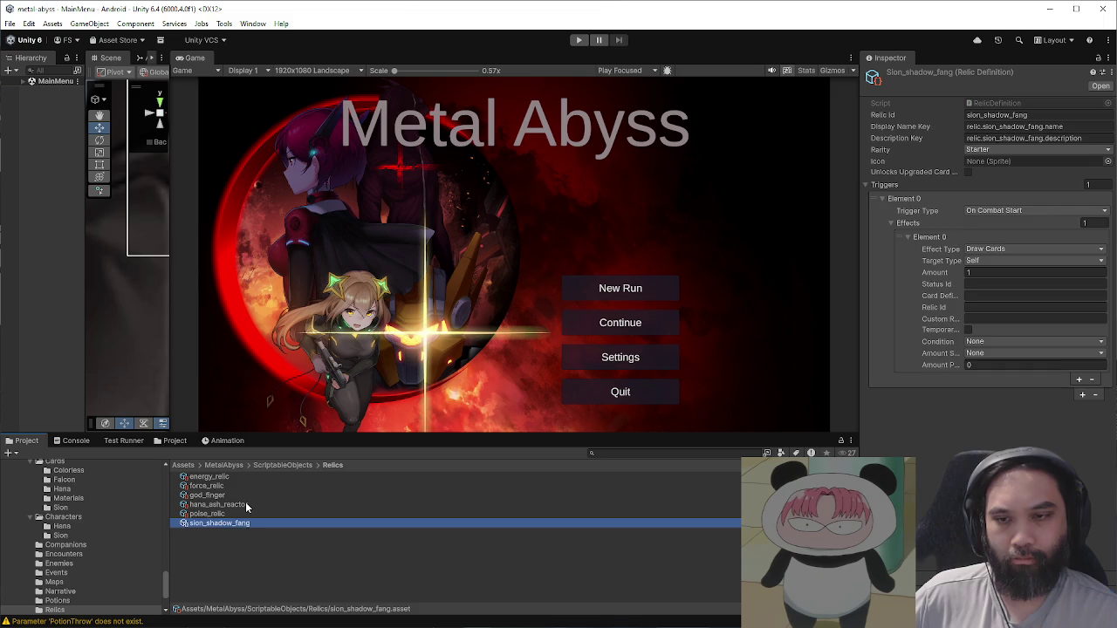
click(247, 506)
click(269, 524)
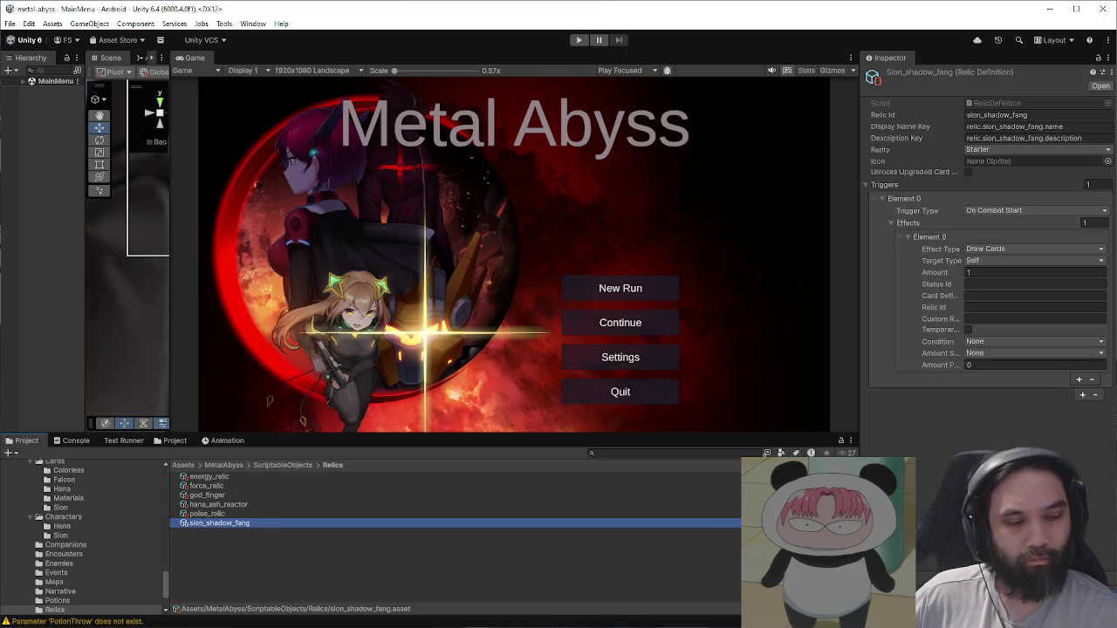
key(alt+Tab)
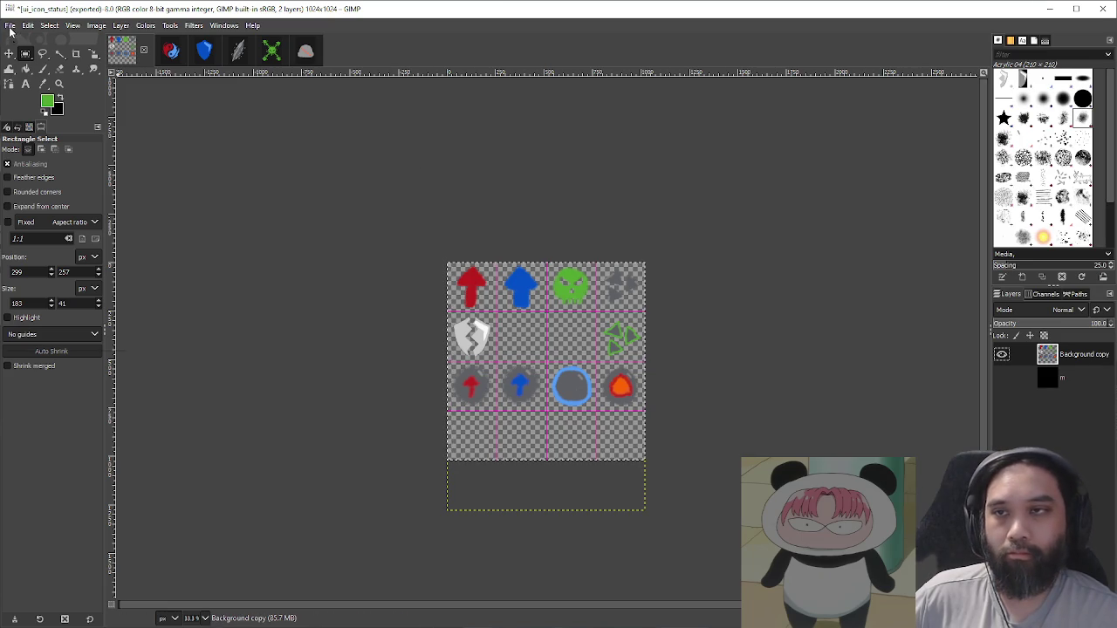
Step: Create a new 1024×1024 image filled with transparency
click(10, 25)
click(22, 42)
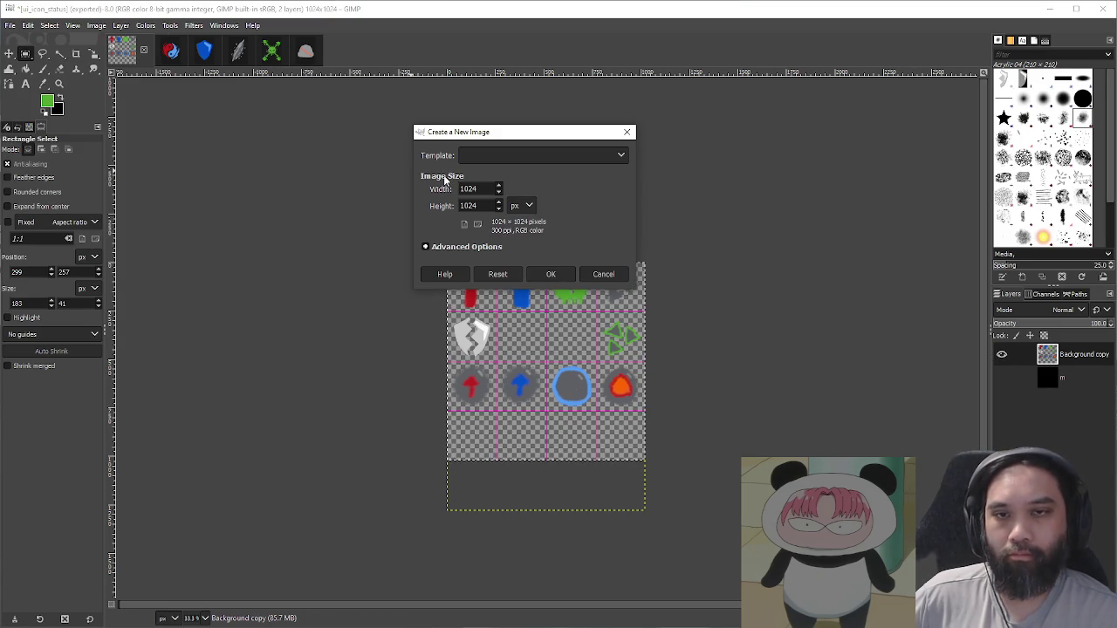
click(495, 249)
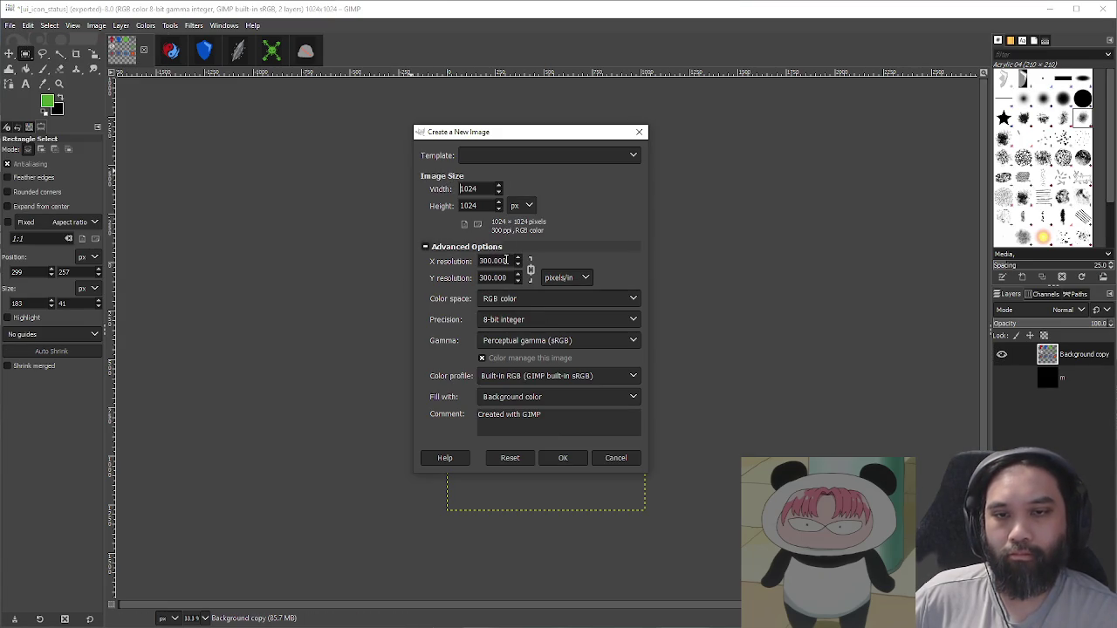
click(549, 402)
click(547, 455)
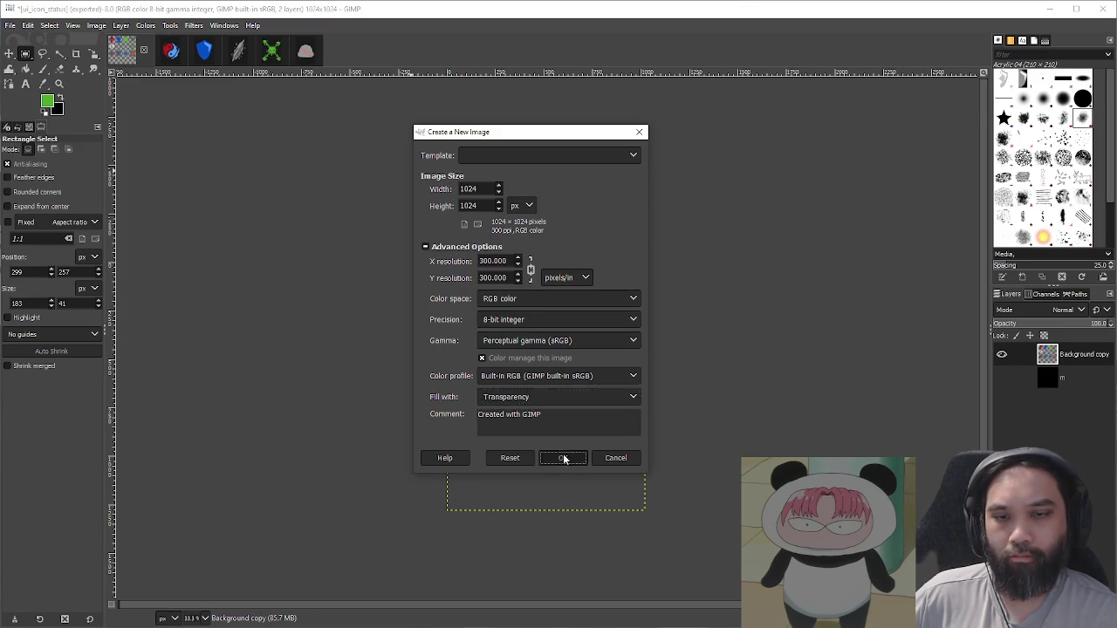
click(564, 457)
Step: Set the image grid spacing to 256 px in Configure Grid
click(148, 30)
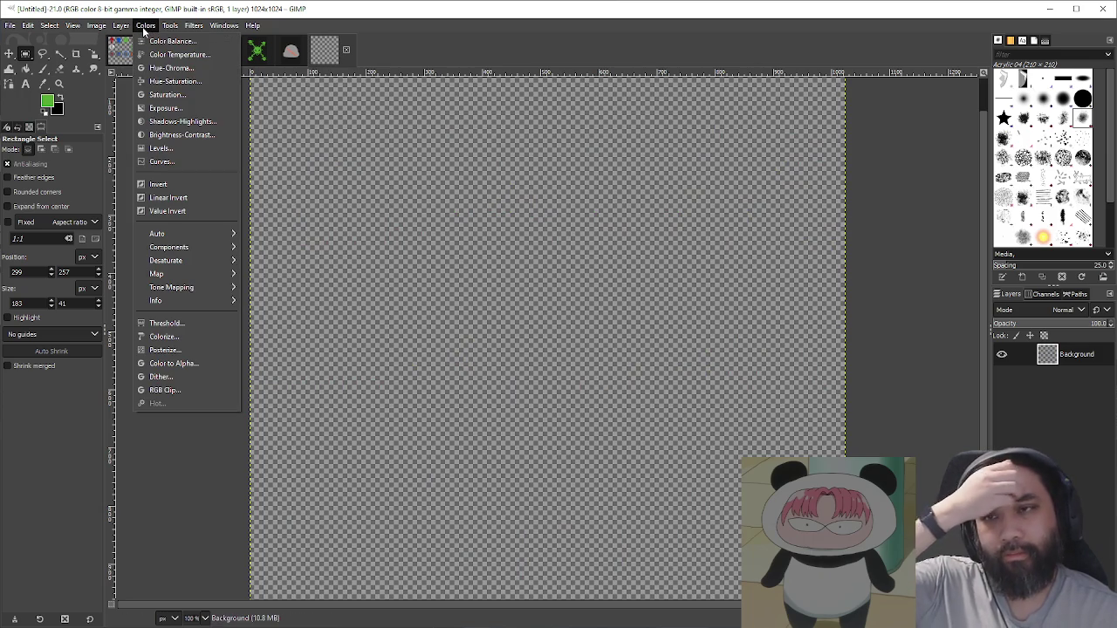
mouse_move(97, 30)
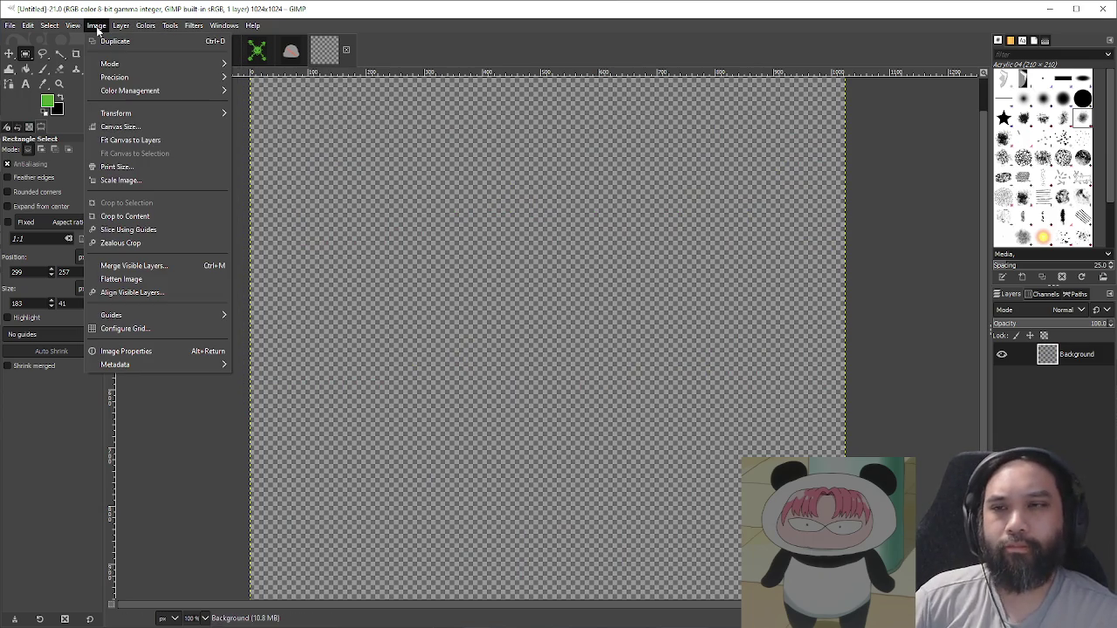
click(179, 328)
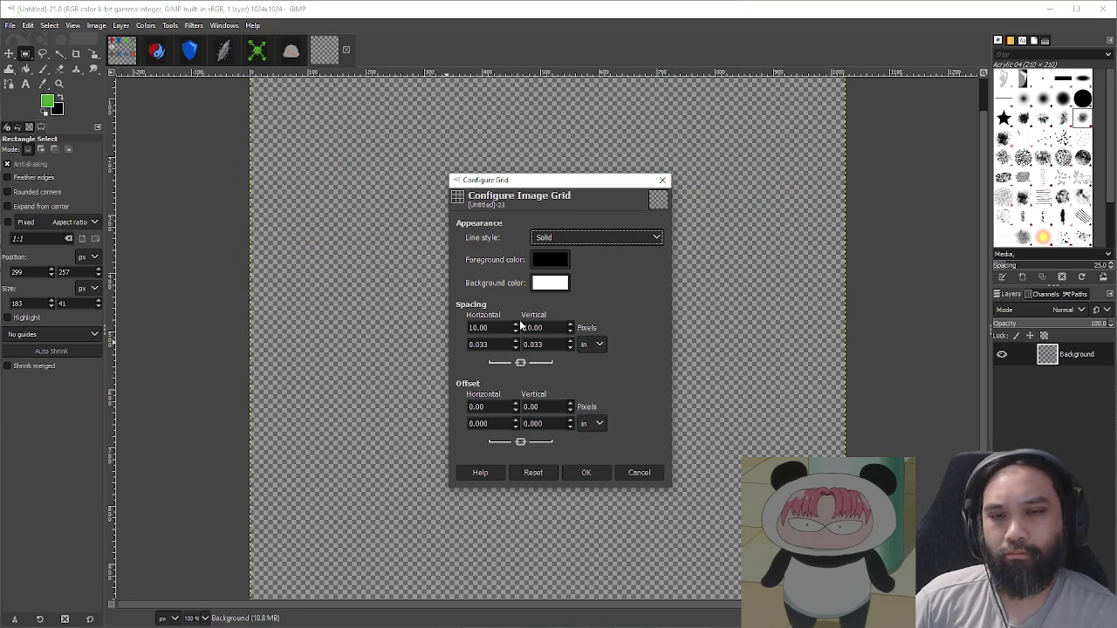
triple_click(489, 327)
text(256)
key(Tab)
click(549, 328)
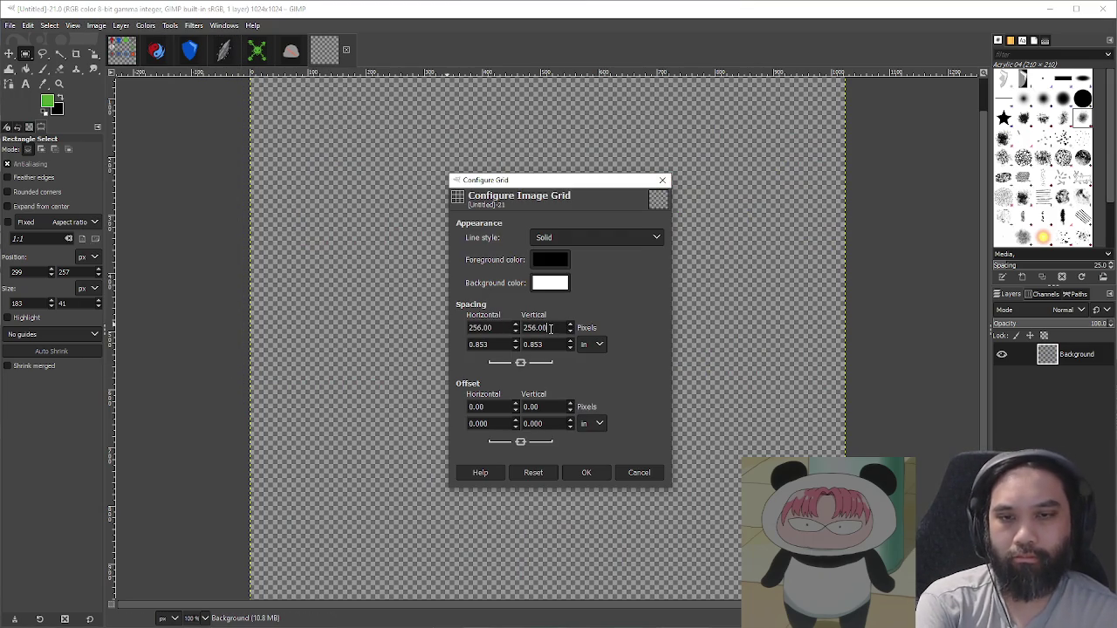
click(595, 472)
Step: Turn on View > Show Grid for the canvas
click(170, 26)
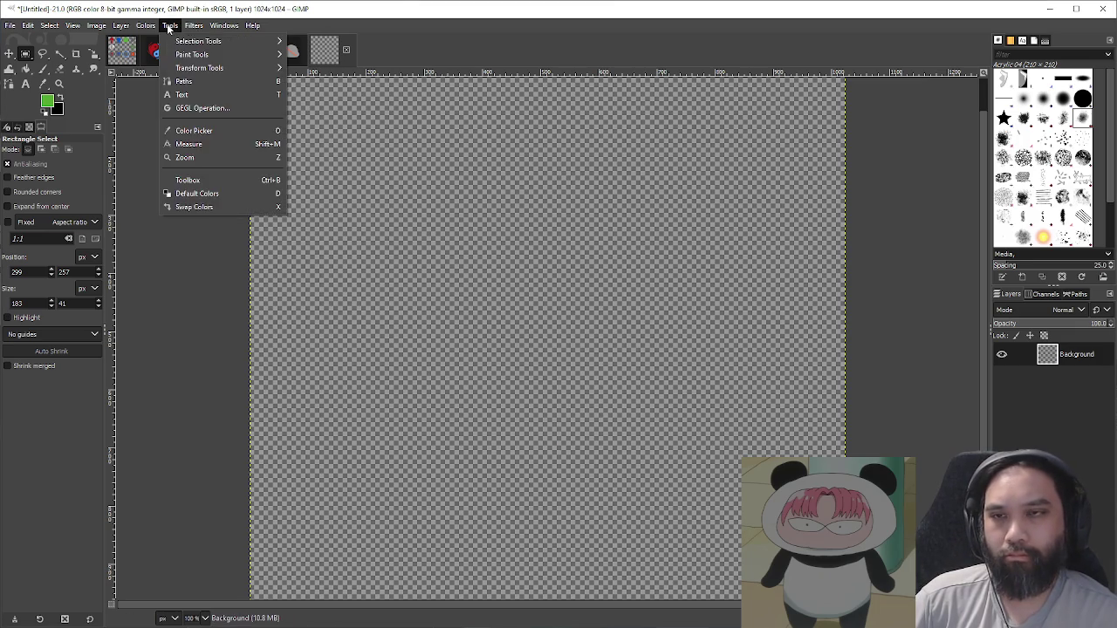
mouse_move(96, 27)
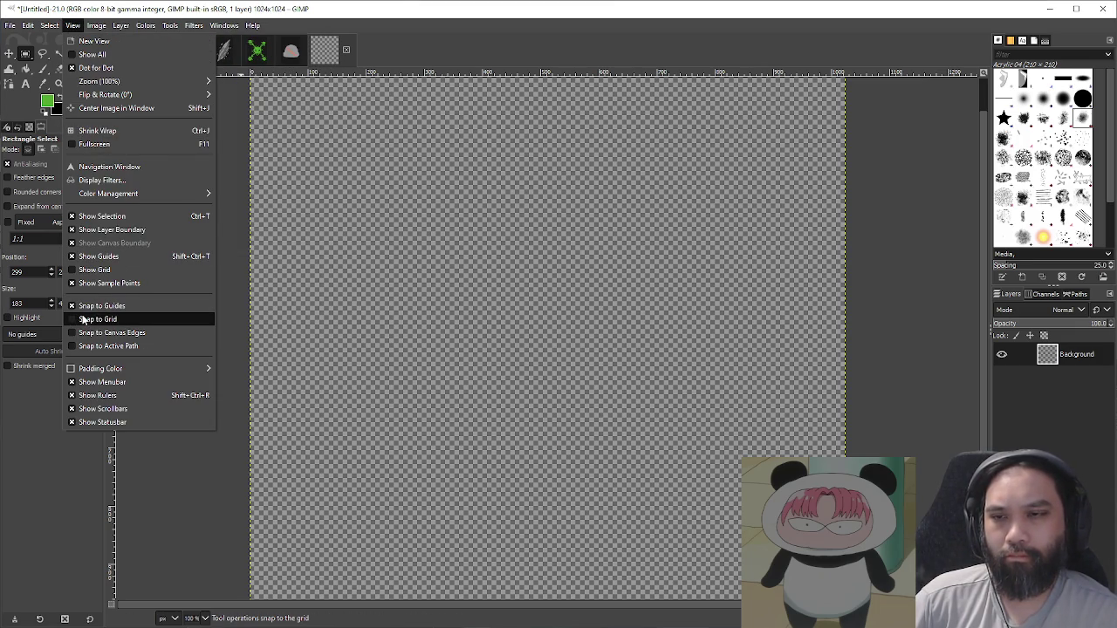
click(94, 269)
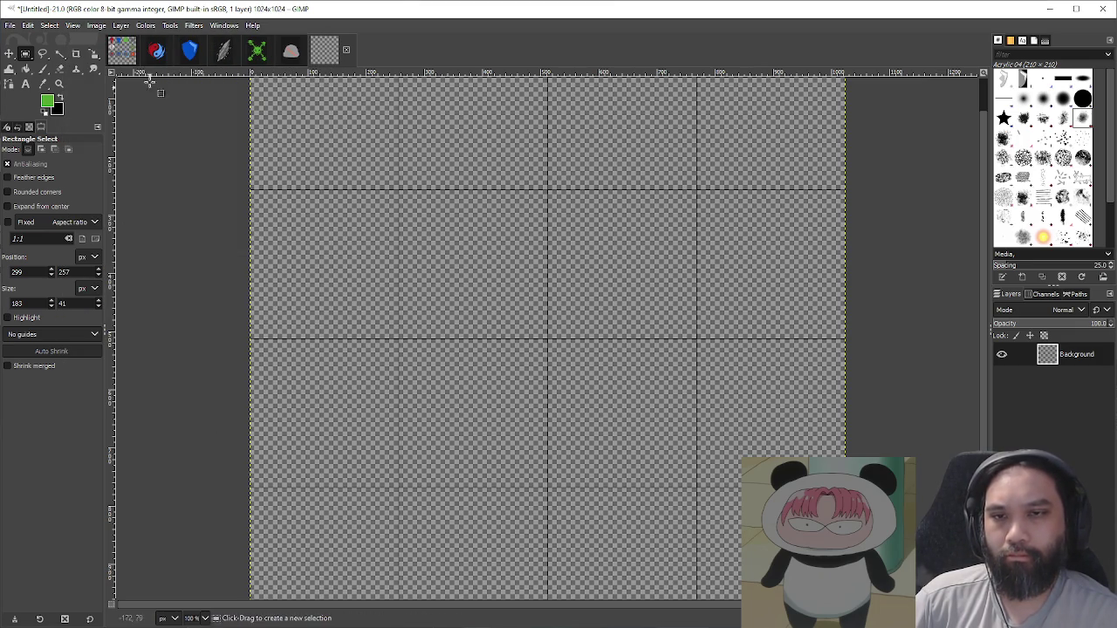
Step: Recolour the grid lines magenta and bring the top-left grid cells into view
click(90, 26)
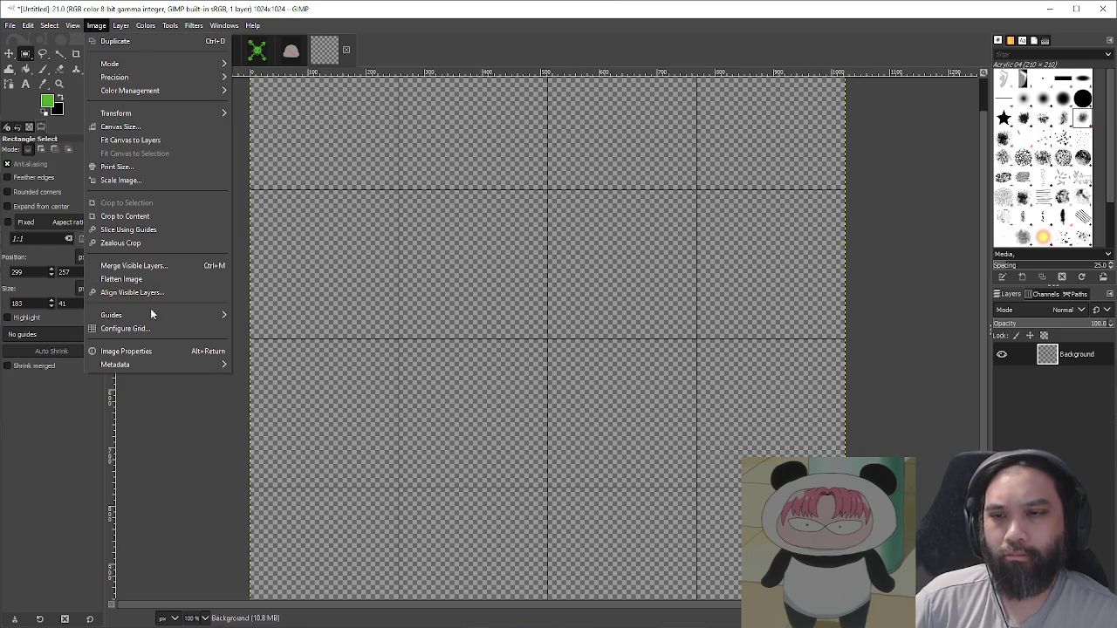
click(125, 328)
click(548, 264)
mouse_move(571, 271)
mouse_down()
mouse_move(600, 277)
mouse_move(594, 271)
mouse_up()
click(585, 361)
click(587, 472)
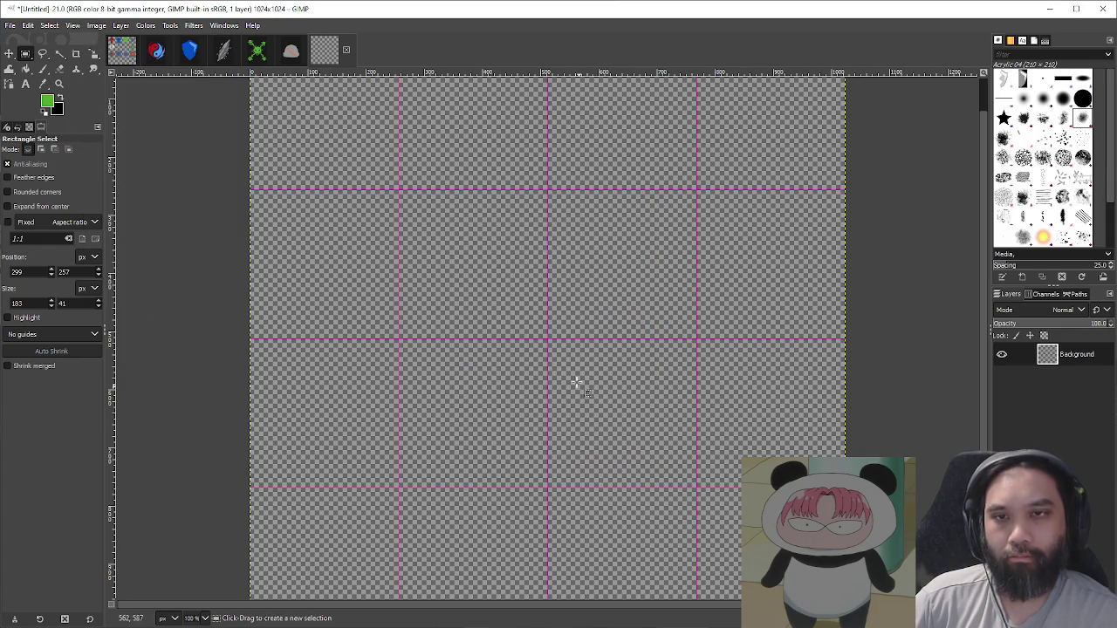
scroll(361, 131, up, 2)
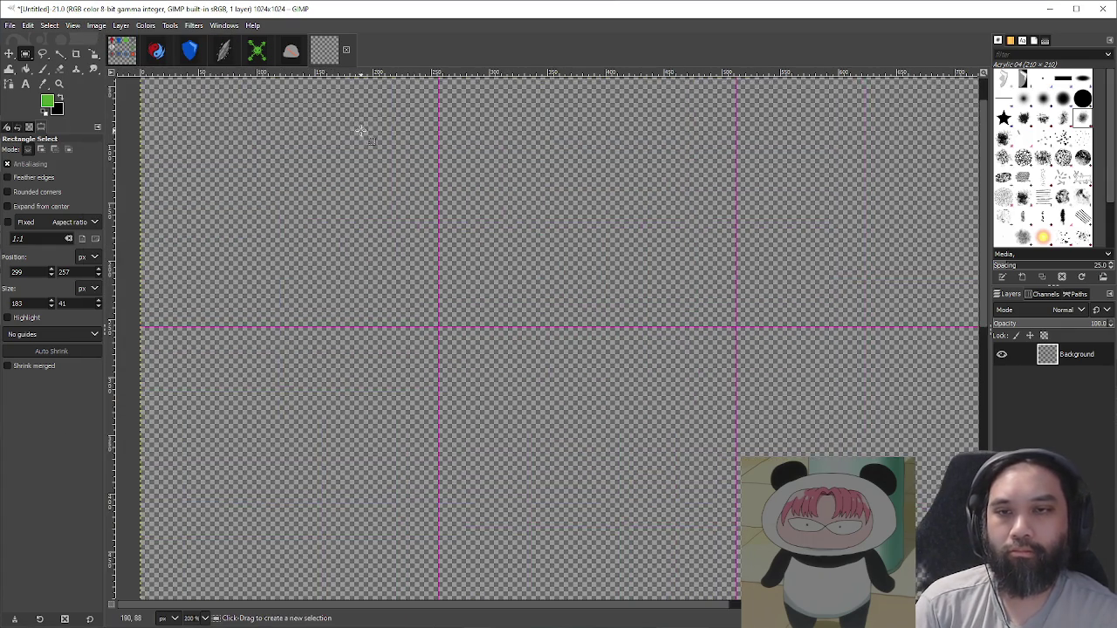
drag(361, 131, 466, 292)
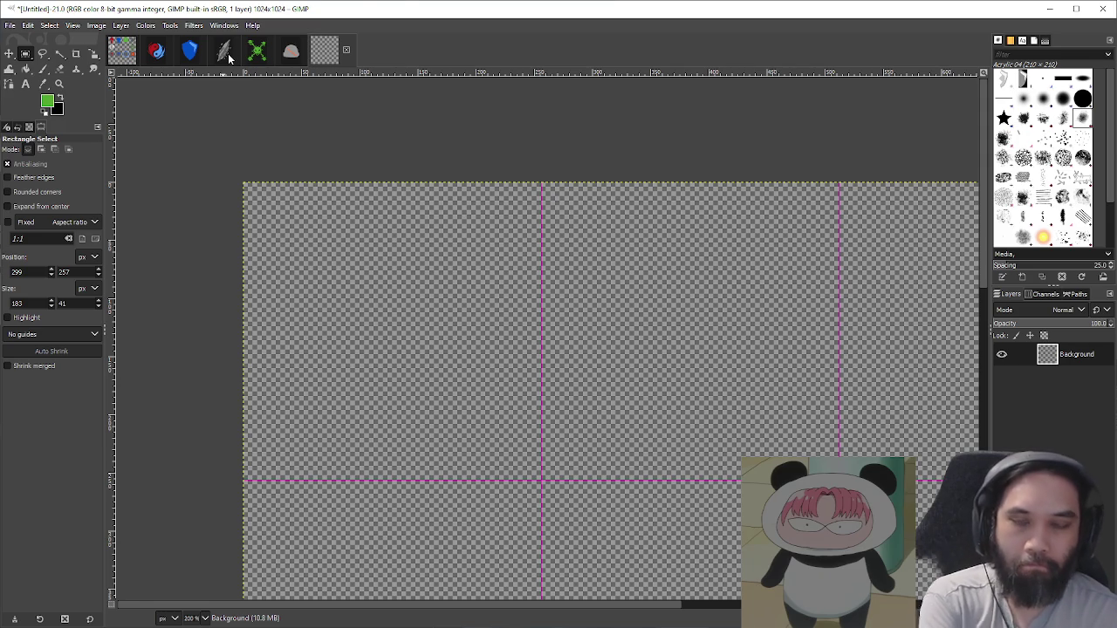
Step: Try and undo a few Paintbrush test strokes in the grid image's top-left cell
click(223, 51)
key(o)
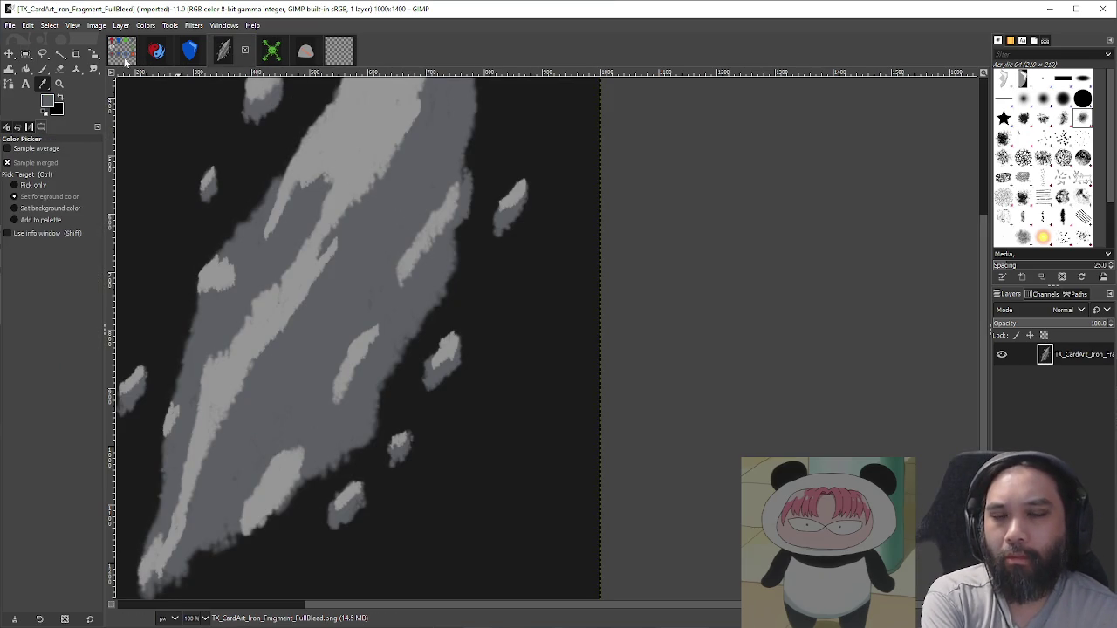
click(340, 49)
key(p)
drag(361, 218, 481, 379)
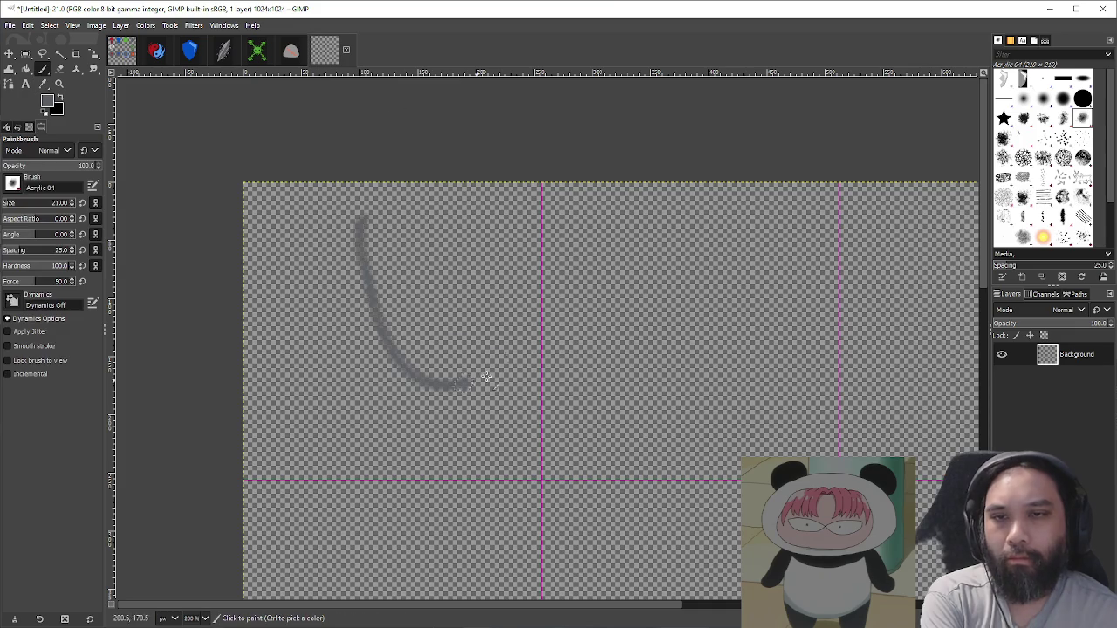
drag(276, 325, 534, 297)
key(ctrl+z)
key(ctrl+z)
key(bracketright)
key(bracketright)
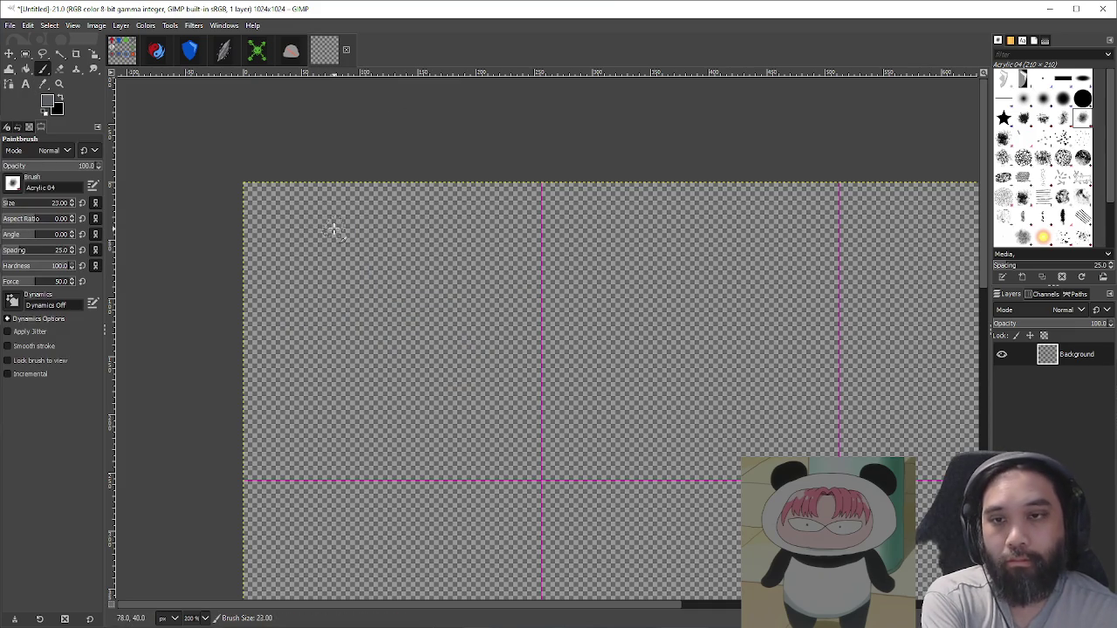
drag(361, 244, 301, 351)
scroll(428, 324, left, 2)
key(ctrl+z)
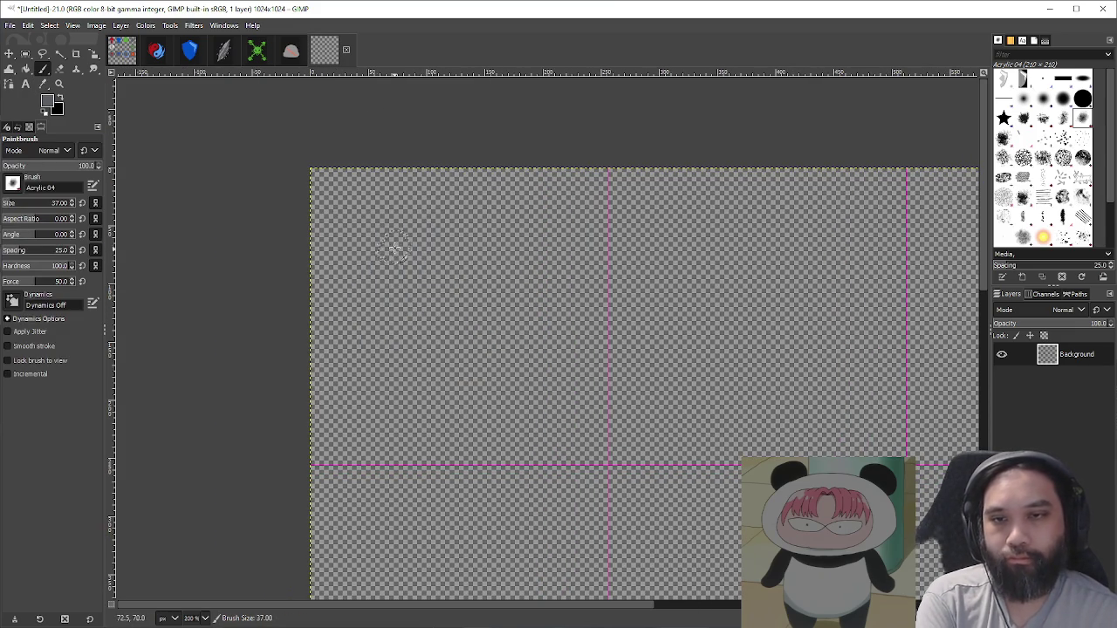
Step: Paint a grey box outline in the top-left cell and fill it using a larger brush
mouse_move(380, 258)
mouse_down()
mouse_move(379, 399)
mouse_move(567, 395)
mouse_up()
mouse_move(379, 255)
mouse_down()
mouse_move(541, 218)
mouse_move(555, 260)
mouse_move(376, 260)
mouse_up()
mouse_move(565, 219)
mouse_down()
mouse_move(576, 349)
mouse_move(557, 386)
mouse_up()
mouse_move(536, 262)
mouse_down()
mouse_move(532, 345)
mouse_move(551, 406)
mouse_up()
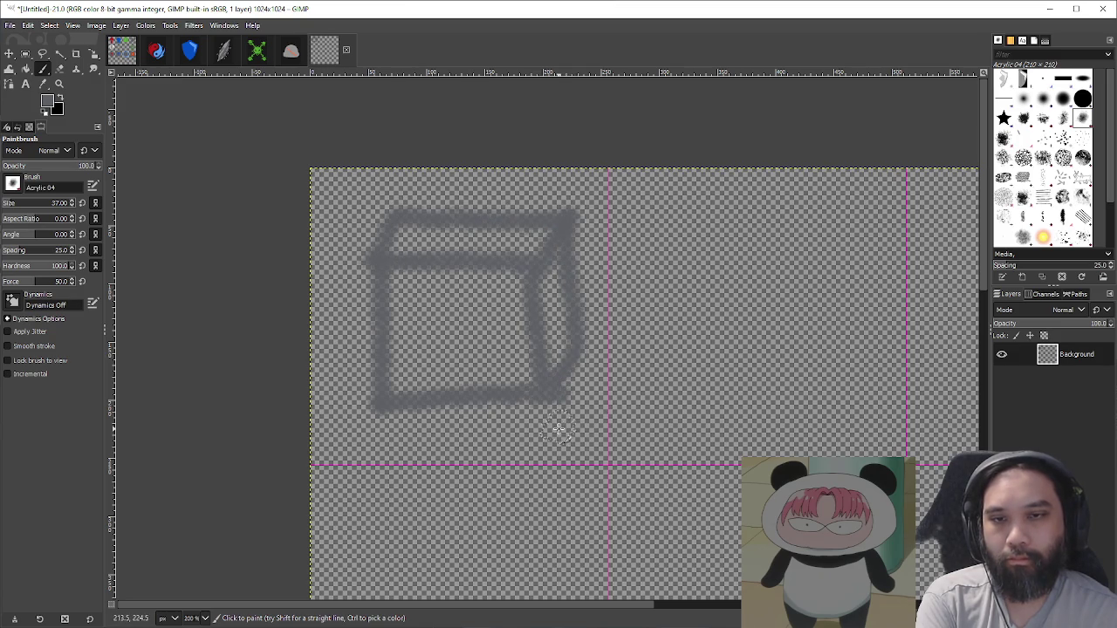
key(bracketright)
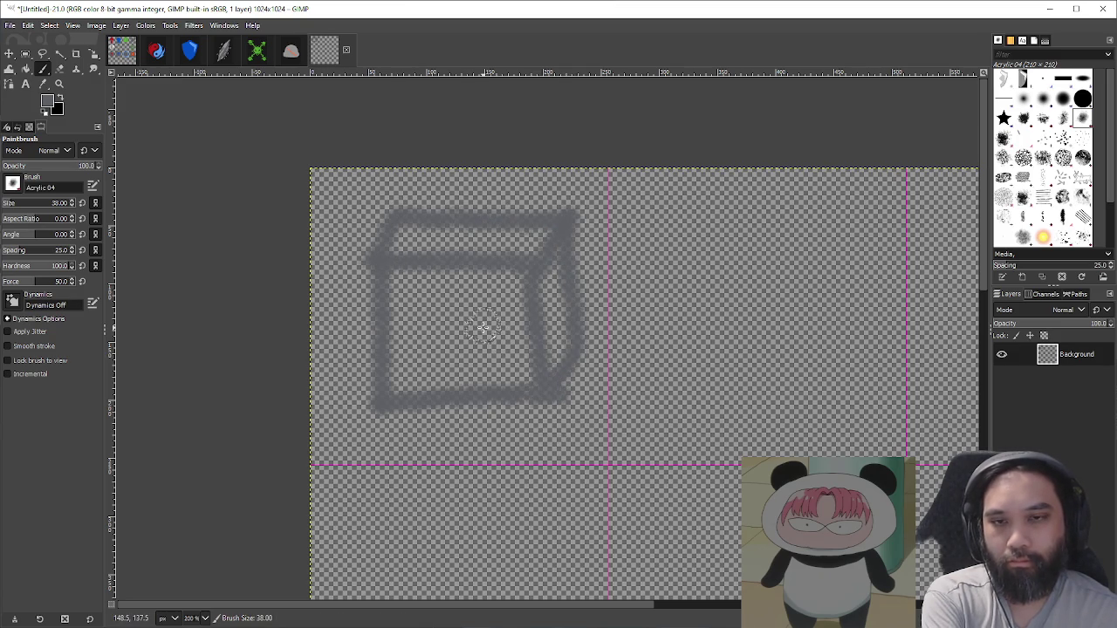
key(bracketright)
key(bracketright)
key(bracketright)
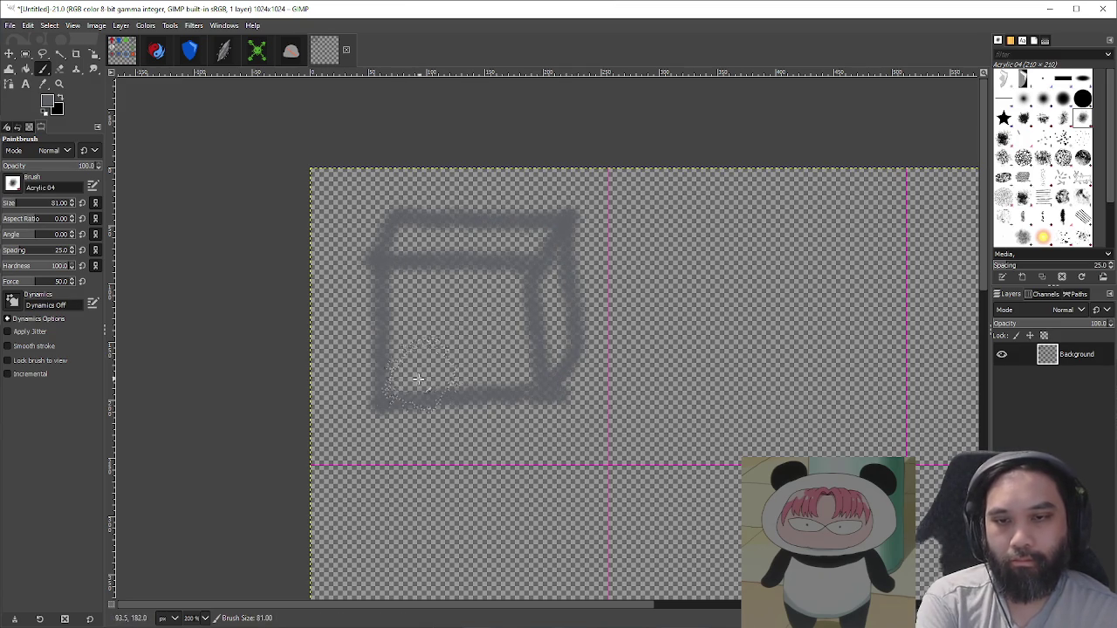
mouse_move(419, 384)
mouse_down()
mouse_move(526, 379)
mouse_move(414, 376)
mouse_move(399, 300)
mouse_move(464, 242)
mouse_move(419, 244)
mouse_move(458, 341)
mouse_move(514, 270)
mouse_move(546, 267)
mouse_move(556, 355)
mouse_move(498, 344)
mouse_move(444, 267)
mouse_up()
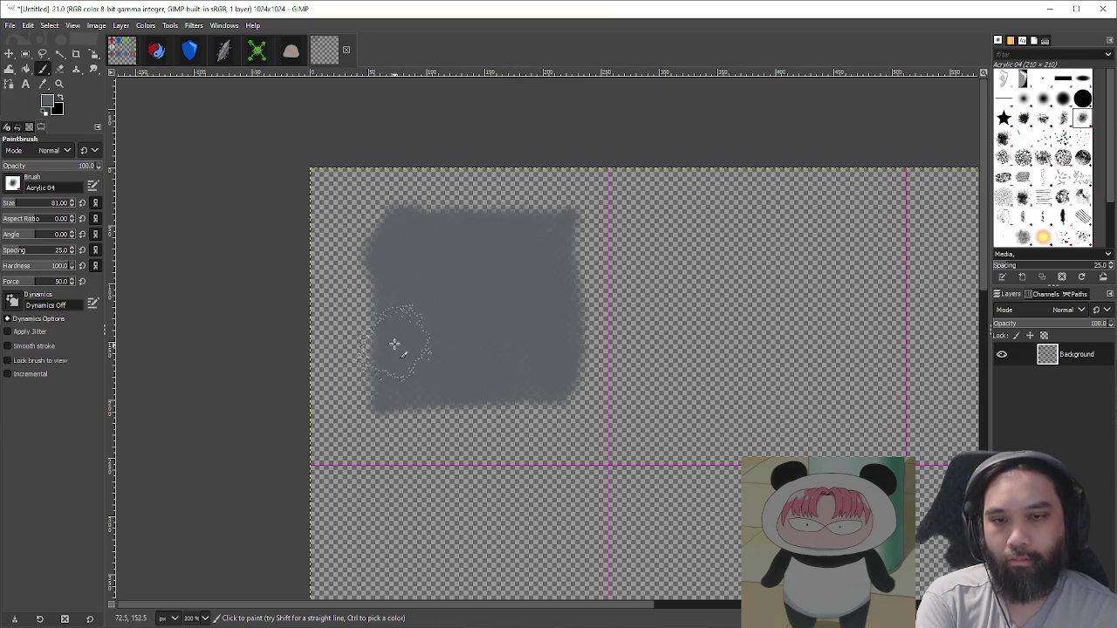
Step: Glance at the iron fragment card art and status sheet, then return to the box drawing, keeping it open
click(228, 52)
key(o)
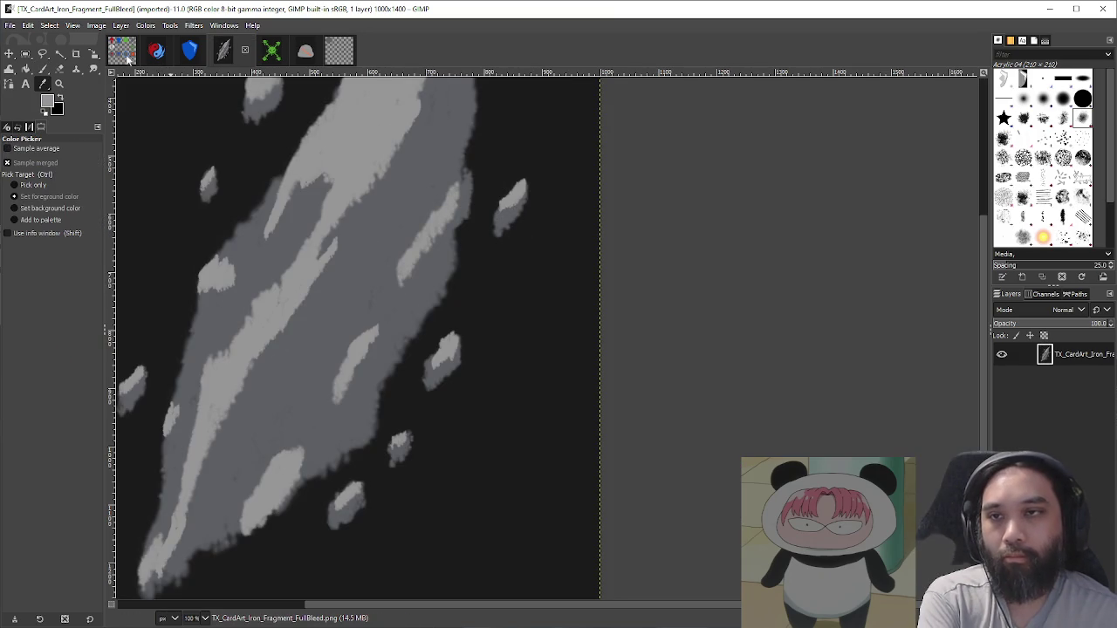
click(128, 58)
click(340, 50)
click(345, 50)
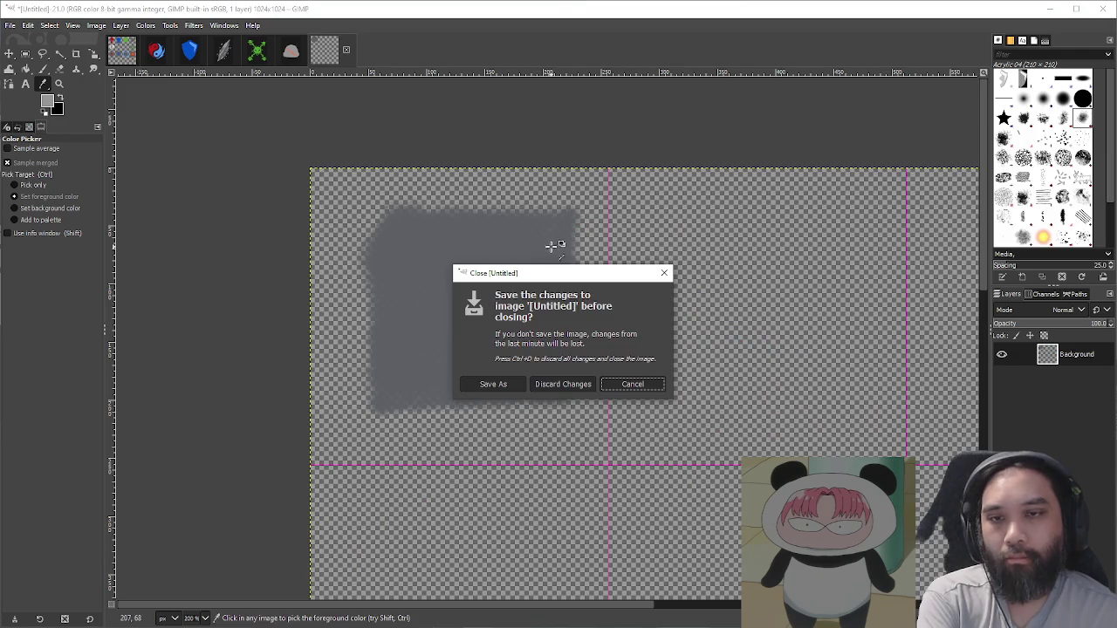
click(636, 385)
key(p)
Step: Add a lighter grey rim around the square with a smaller brush and start a new layer named m
drag(384, 279, 585, 288)
key(ctrl+z)
key(bracketleft)
key(bracketleft)
key(bracketleft)
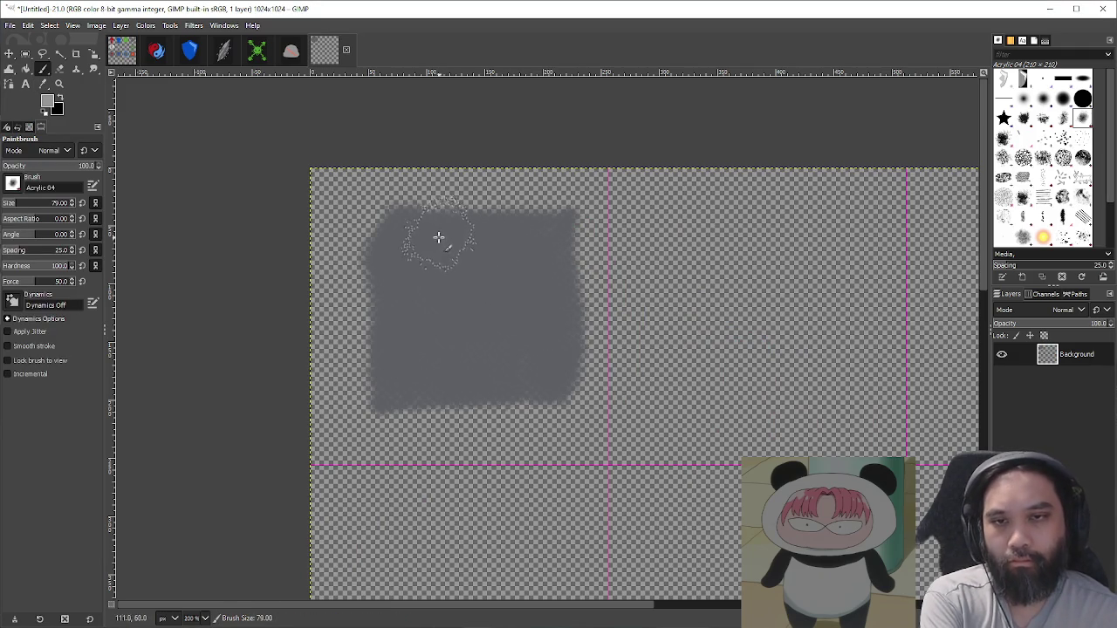
key(bracketleft)
key(bracketleft)
key(bracketleft)
mouse_move(369, 249)
mouse_down()
mouse_move(390, 212)
mouse_move(556, 213)
mouse_move(578, 236)
mouse_move(580, 363)
mouse_move(557, 406)
mouse_move(371, 409)
mouse_up()
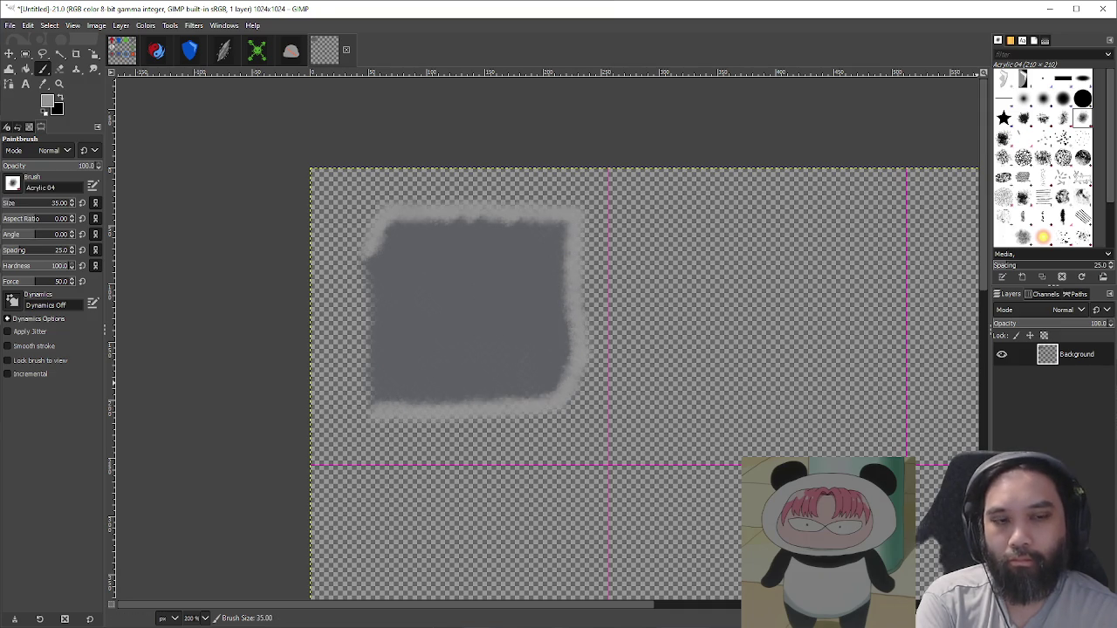
key(ctrl+shift+n)
text(m)
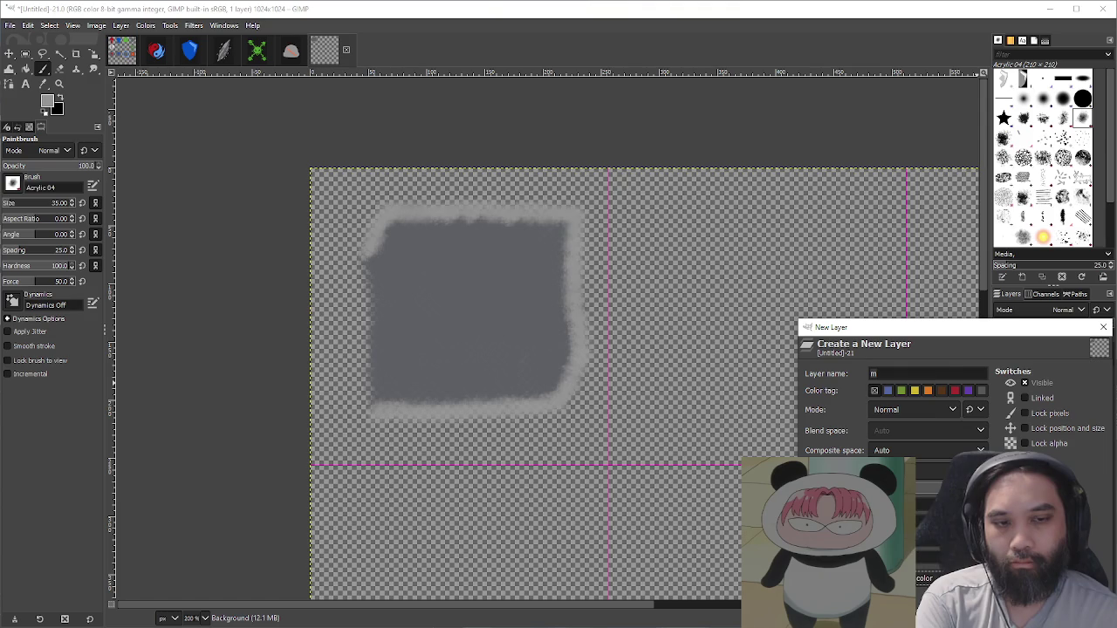
Step: Create black layer m beneath Background and paint the cube's lighter top and side edges
key(Return)
drag(1047, 378, 1047, 351)
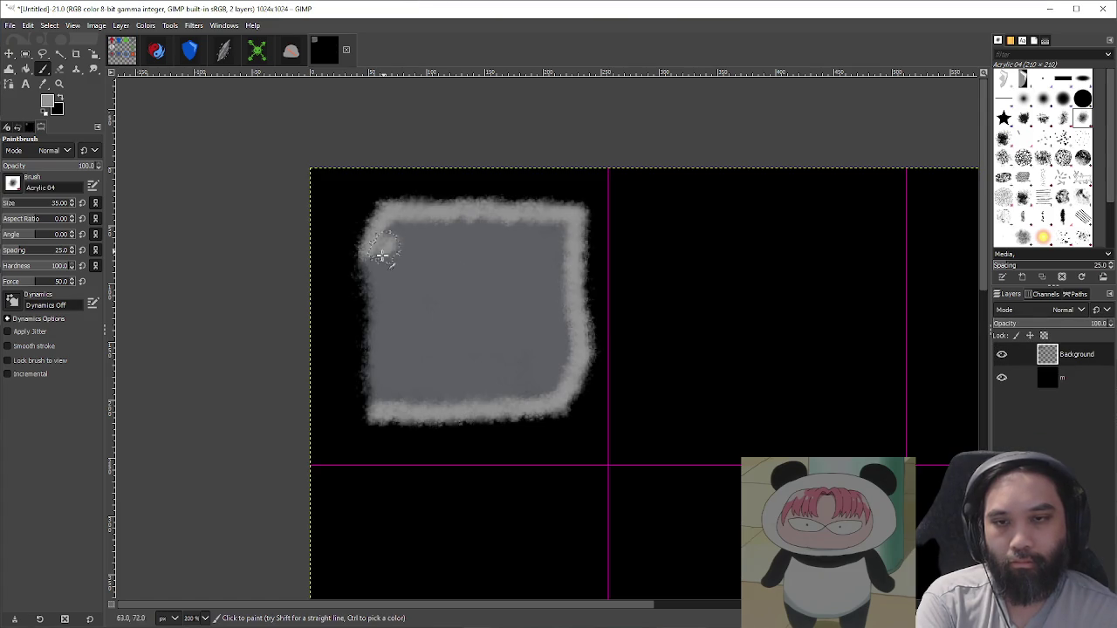
mouse_move(382, 263)
mouse_down()
mouse_move(367, 257)
mouse_move(375, 417)
mouse_up()
mouse_move(361, 261)
mouse_down()
mouse_move(532, 257)
mouse_move(589, 205)
mouse_up()
drag(532, 262, 564, 435)
key(ctrl+z)
drag(531, 252, 544, 410)
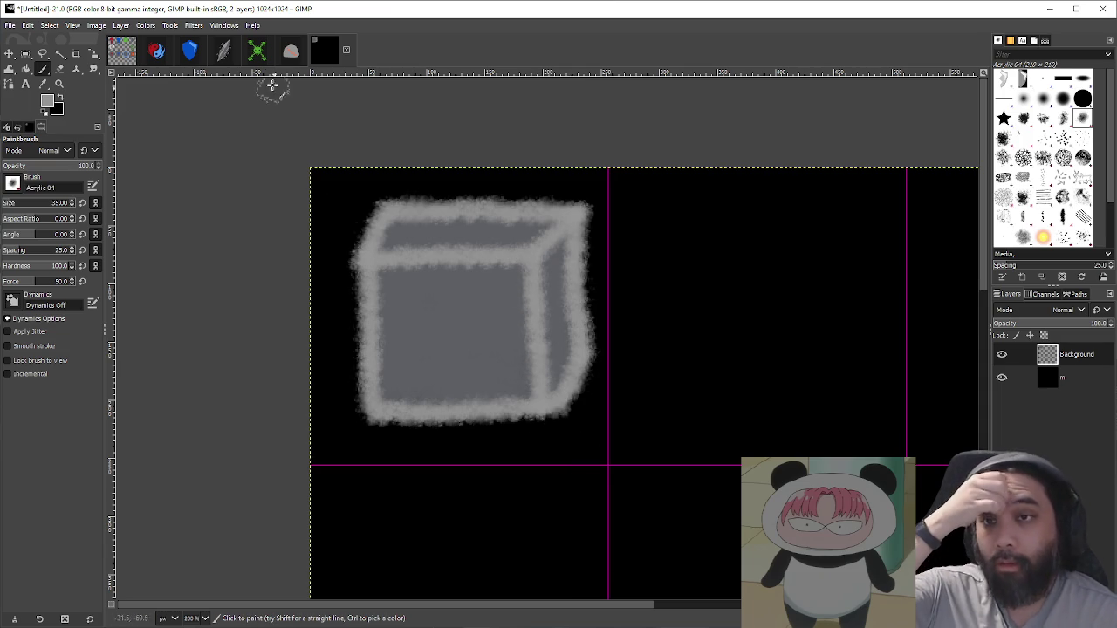
Step: Sample the plague card's green and paint a green plus sign on the cube
click(257, 53)
key(o)
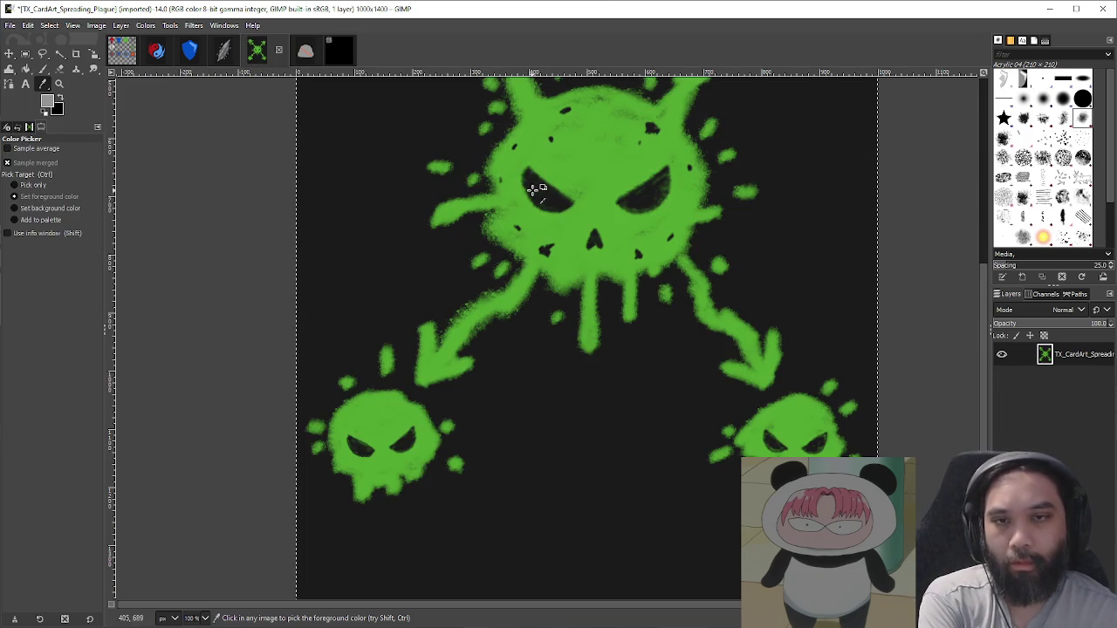
click(545, 142)
click(129, 52)
key(p)
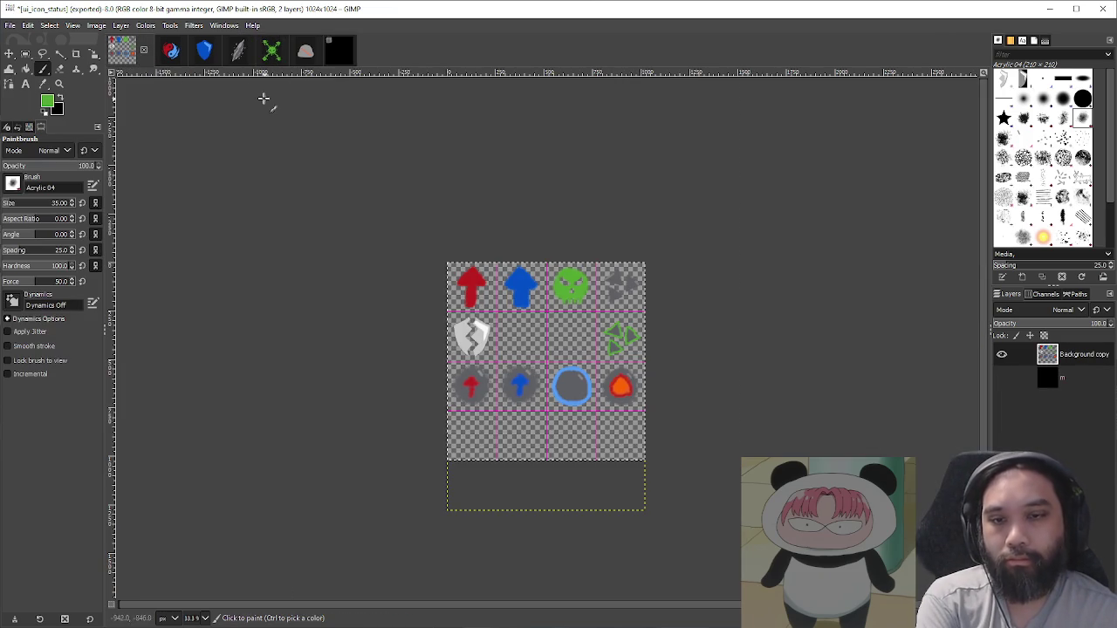
click(334, 54)
drag(402, 334, 501, 334)
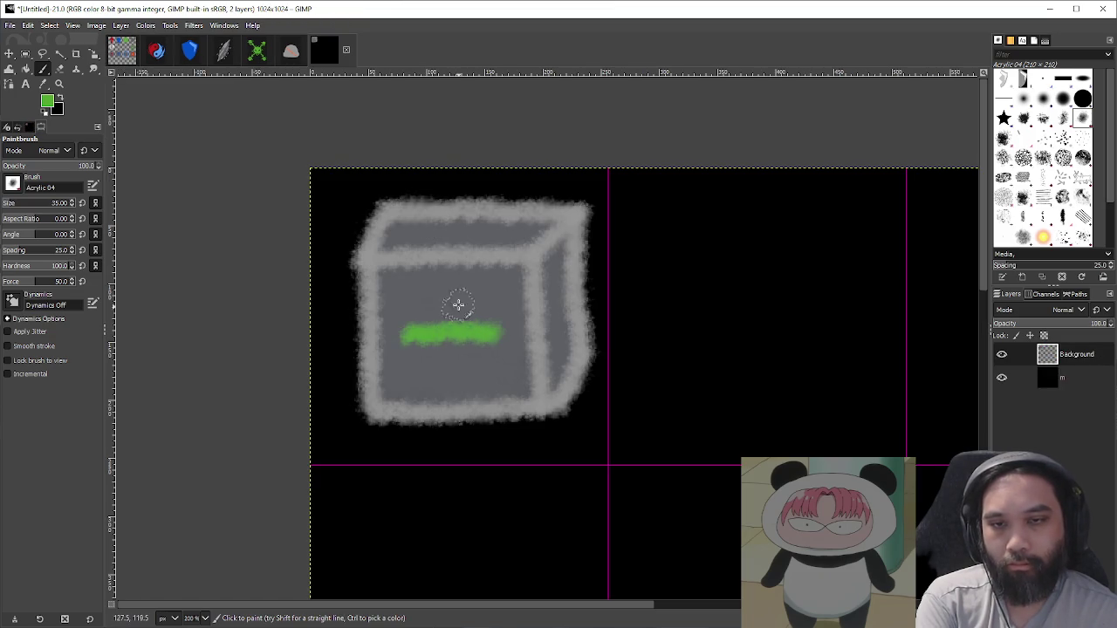
drag(453, 288, 454, 357)
Step: Nudge the cube layer left and expand it with Layer to Image Size
scroll(453, 374, down, 3)
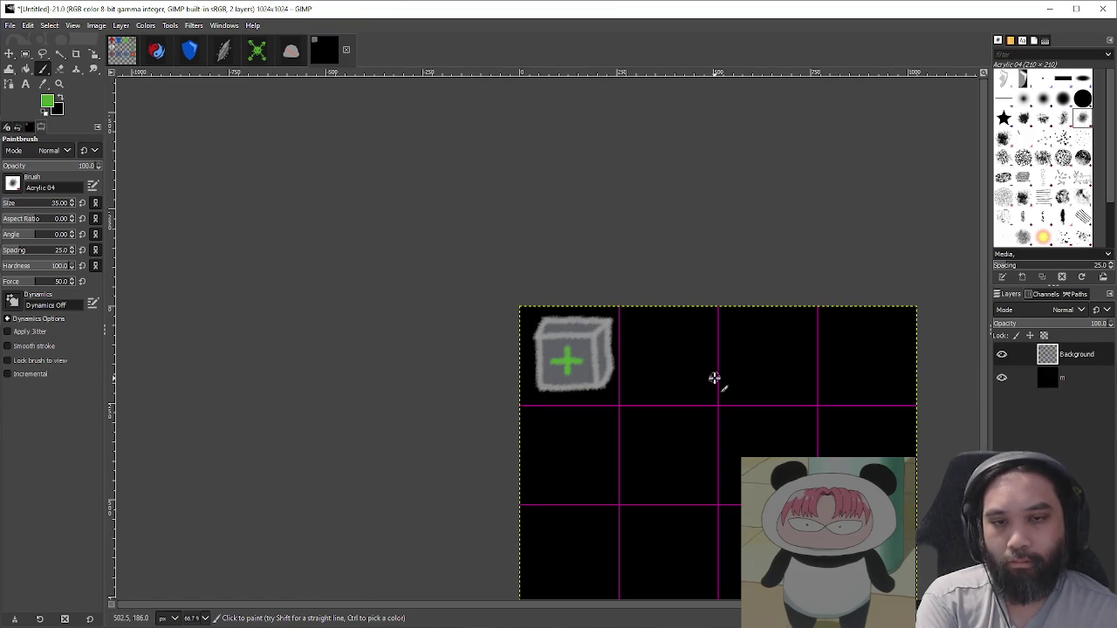
scroll(541, 364, up, 2)
key(m)
drag(517, 362, 498, 367)
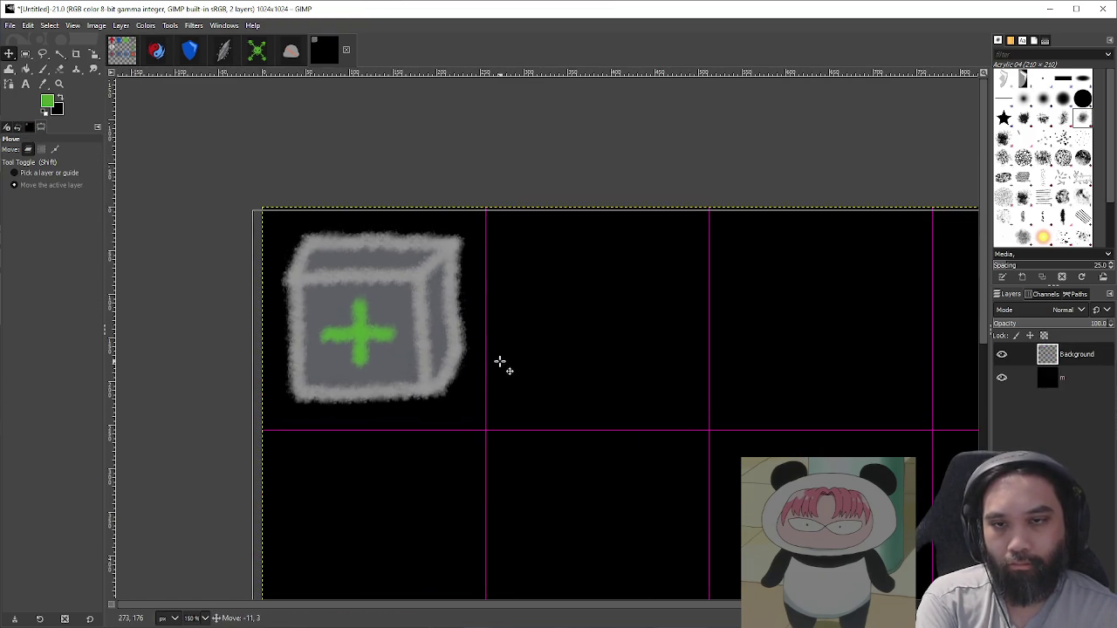
right_click(1062, 365)
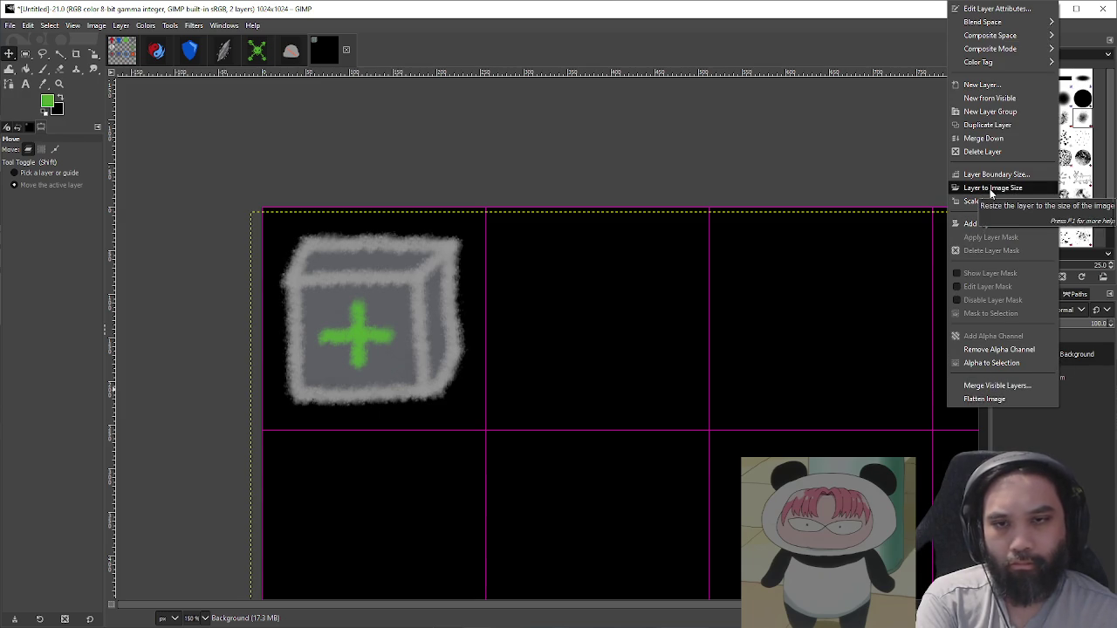
click(992, 192)
Step: Recentre the icon grid and browse the card art tabs before returning to the Untitled sheet
drag(712, 211, 650, 207)
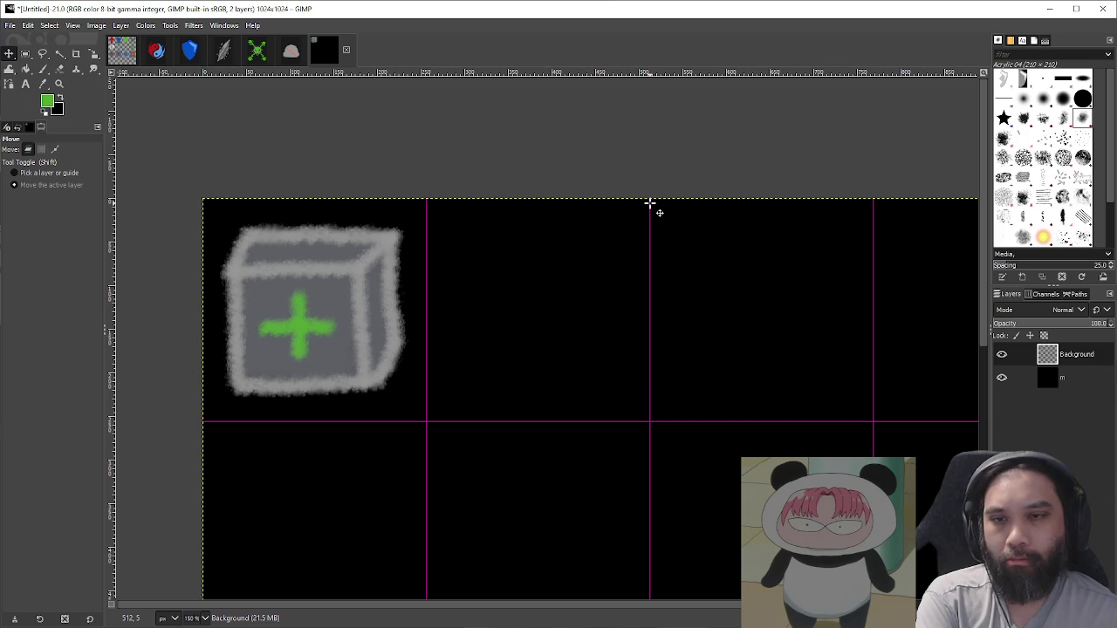
click(250, 57)
key(o)
click(122, 50)
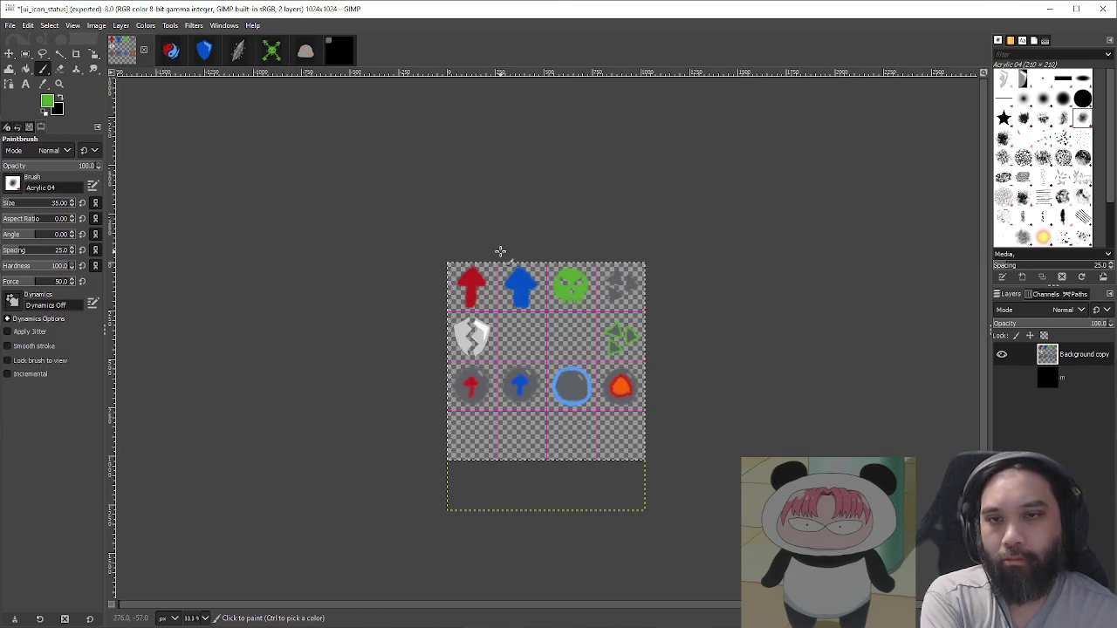
click(337, 56)
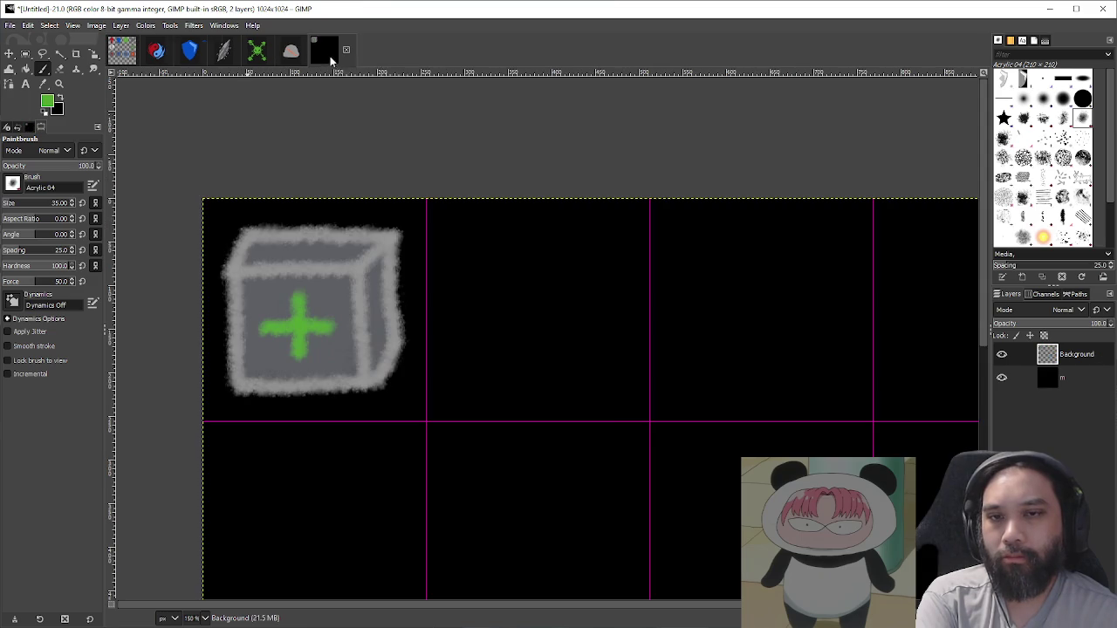
Step: Discard trial green strokes and sample the cube's grey as the paint colour
drag(572, 250, 460, 301)
key(ctrl+z)
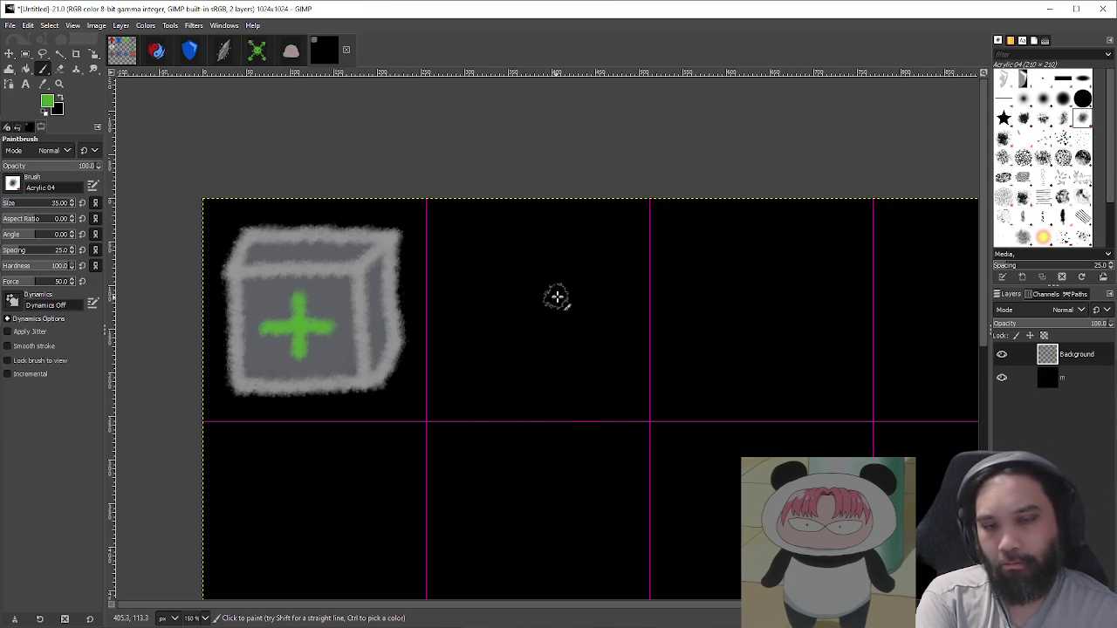
mouse_move(539, 249)
mouse_down()
mouse_move(424, 312)
mouse_move(544, 367)
mouse_up()
key(ctrl+z)
key(o)
click(337, 290)
key(p)
mouse_move(568, 218)
mouse_down()
mouse_move(506, 331)
mouse_move(564, 287)
mouse_up()
key(ctrl+z)
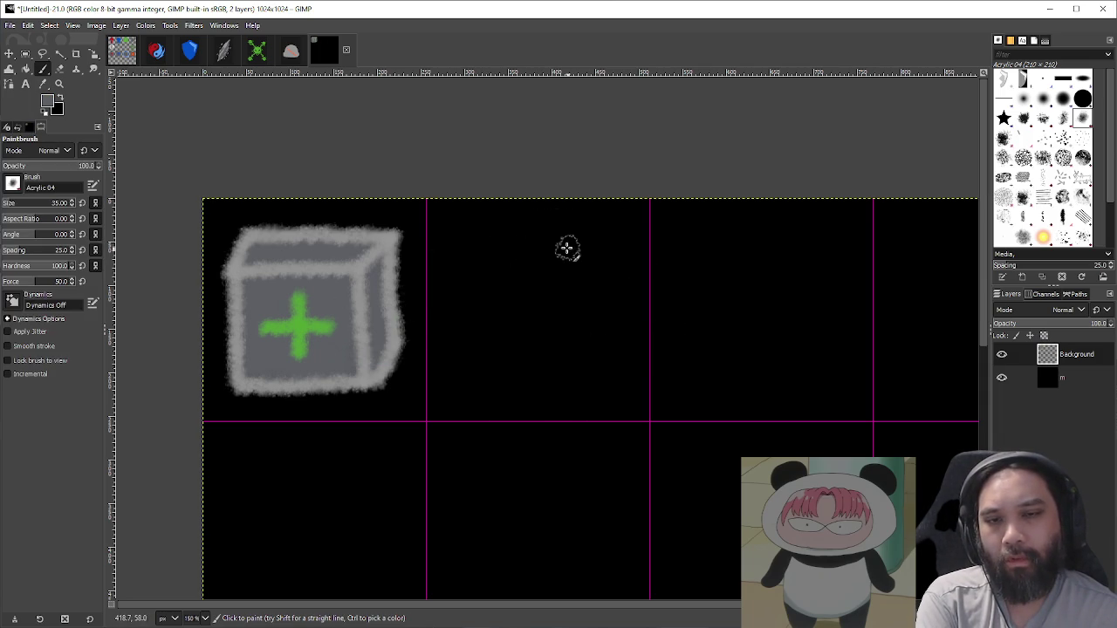
Step: Paint a curved grey cord across the top of the second grid cell
scroll(566, 246, up, 1)
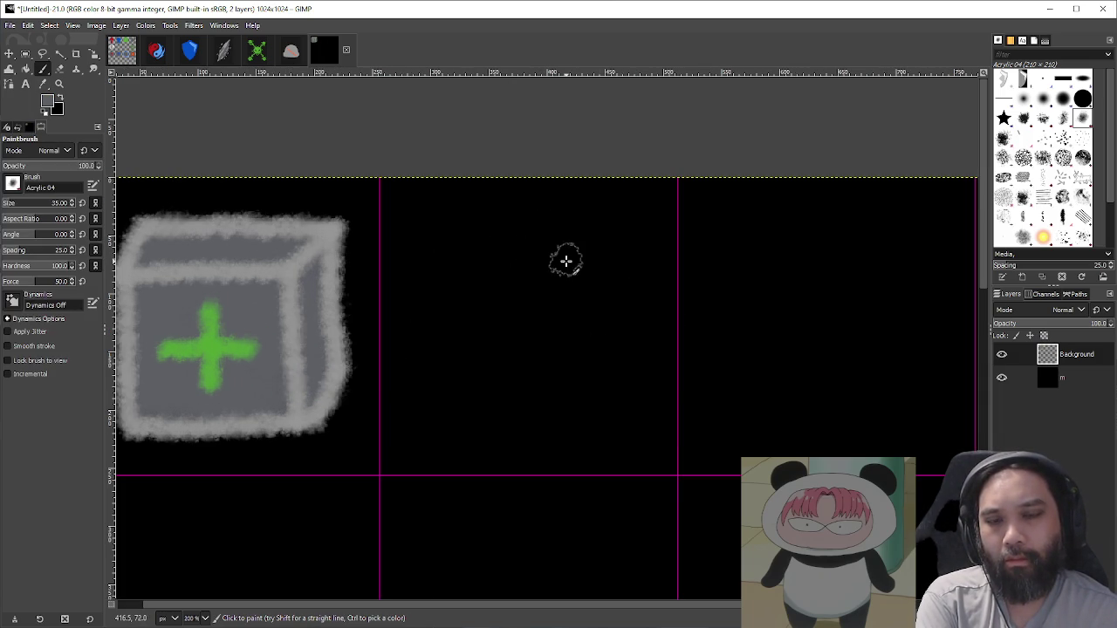
mouse_move(424, 284)
mouse_down()
mouse_move(568, 309)
mouse_move(642, 278)
mouse_up()
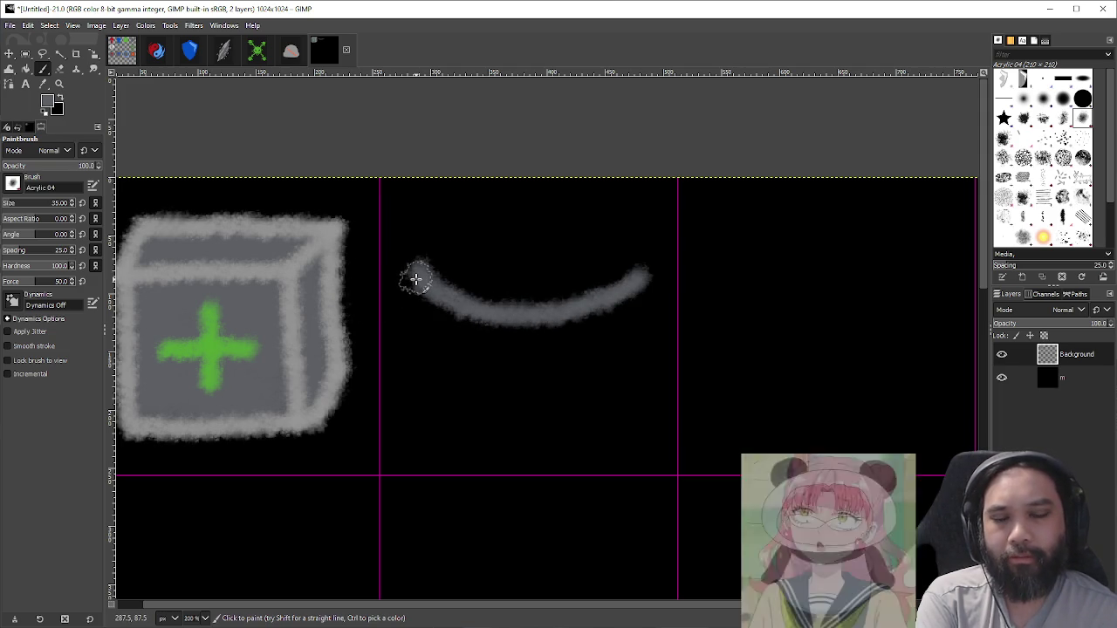
key(ctrl+z)
mouse_move(397, 297)
mouse_down()
mouse_move(491, 267)
mouse_move(655, 302)
mouse_up()
drag(449, 283, 446, 333)
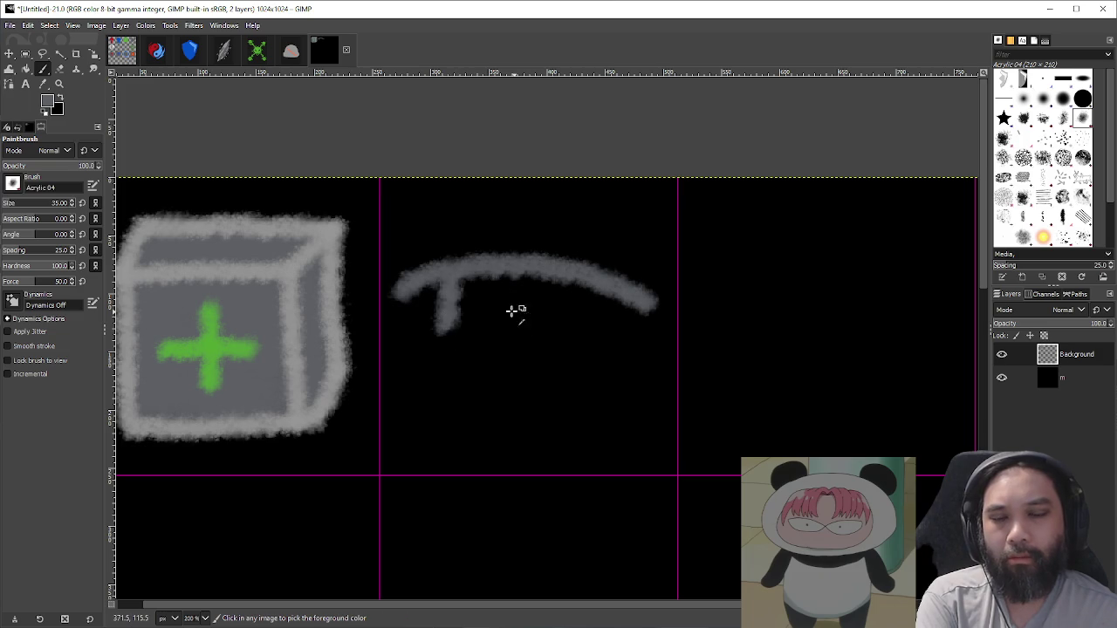
key(ctrl+z)
key(ctrl+z)
mouse_move(401, 266)
mouse_down()
mouse_move(419, 289)
mouse_move(557, 303)
mouse_move(641, 267)
mouse_move(661, 244)
mouse_up()
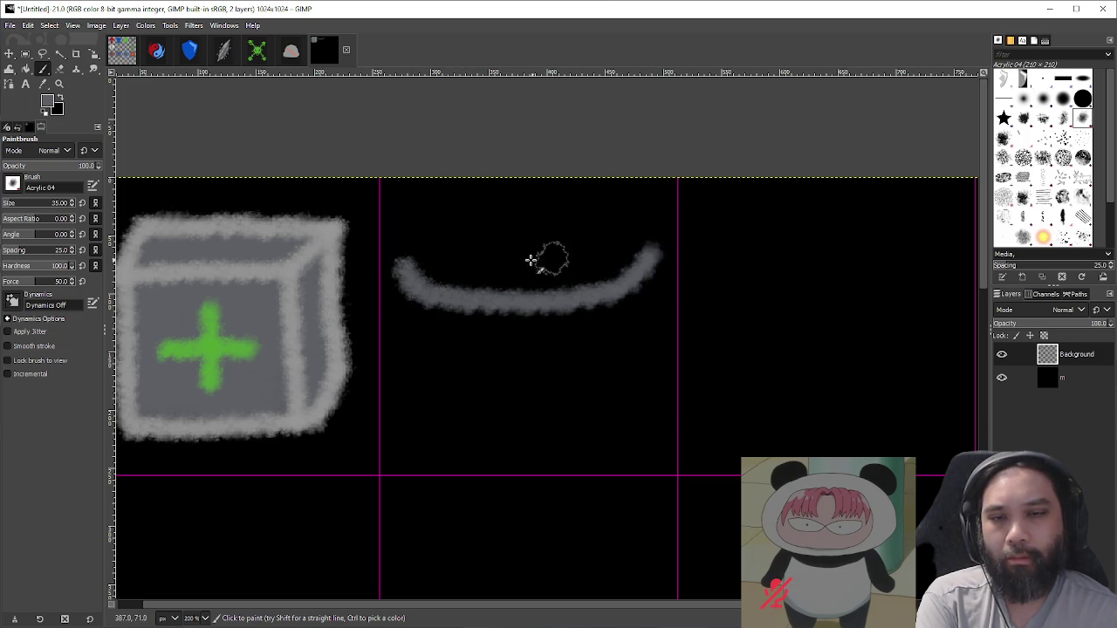
key(ctrl+z)
mouse_move(394, 250)
mouse_down()
mouse_move(534, 300)
mouse_move(650, 240)
mouse_up()
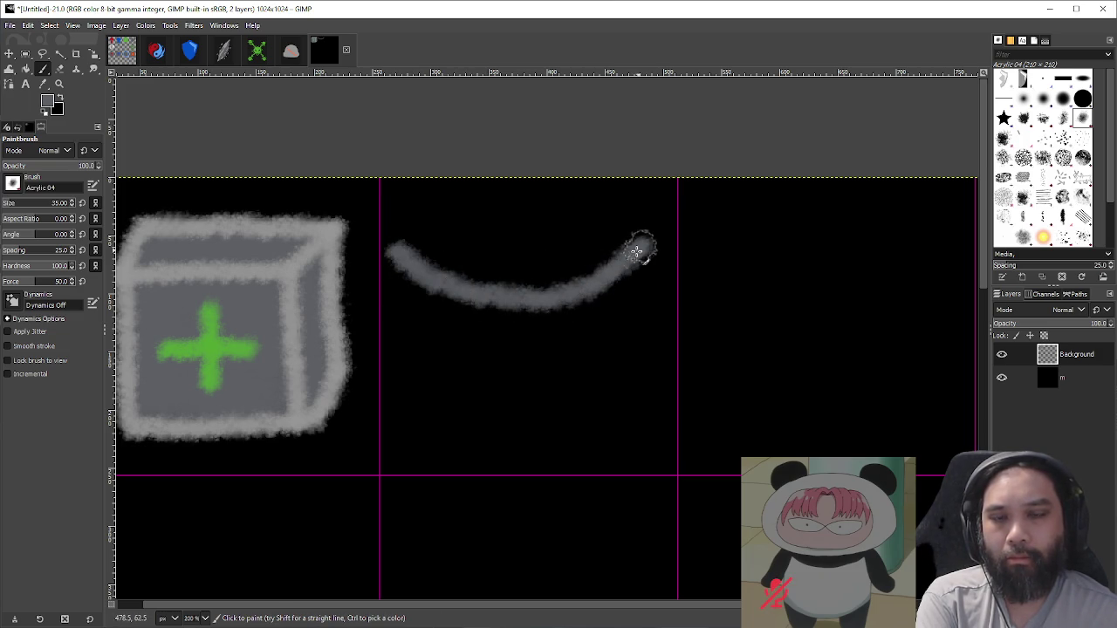
Step: Sample the plus sign's green and hang three green leaves from the cord
key(o)
click(207, 349)
key(p)
drag(486, 344, 391, 436)
key(ctrl+z)
mouse_move(431, 290)
mouse_down()
mouse_move(410, 338)
mouse_move(429, 394)
mouse_move(448, 336)
mouse_up()
key(ctrl+z)
mouse_move(506, 301)
mouse_down()
mouse_move(481, 344)
mouse_move(520, 426)
mouse_up()
key(ctrl+z)
mouse_move(514, 294)
mouse_down()
mouse_move(486, 369)
mouse_move(524, 436)
mouse_move(501, 324)
mouse_move(481, 382)
mouse_move(514, 411)
mouse_move(527, 362)
mouse_move(502, 375)
mouse_move(515, 357)
mouse_move(499, 396)
mouse_up()
key(ctrl+z)
mouse_move(591, 299)
mouse_down()
mouse_move(601, 381)
mouse_move(619, 363)
mouse_move(599, 302)
mouse_move(604, 354)
mouse_up()
mouse_move(441, 295)
mouse_down()
mouse_move(412, 329)
mouse_move(417, 361)
mouse_move(447, 356)
mouse_move(441, 304)
mouse_move(422, 330)
mouse_move(443, 300)
mouse_up()
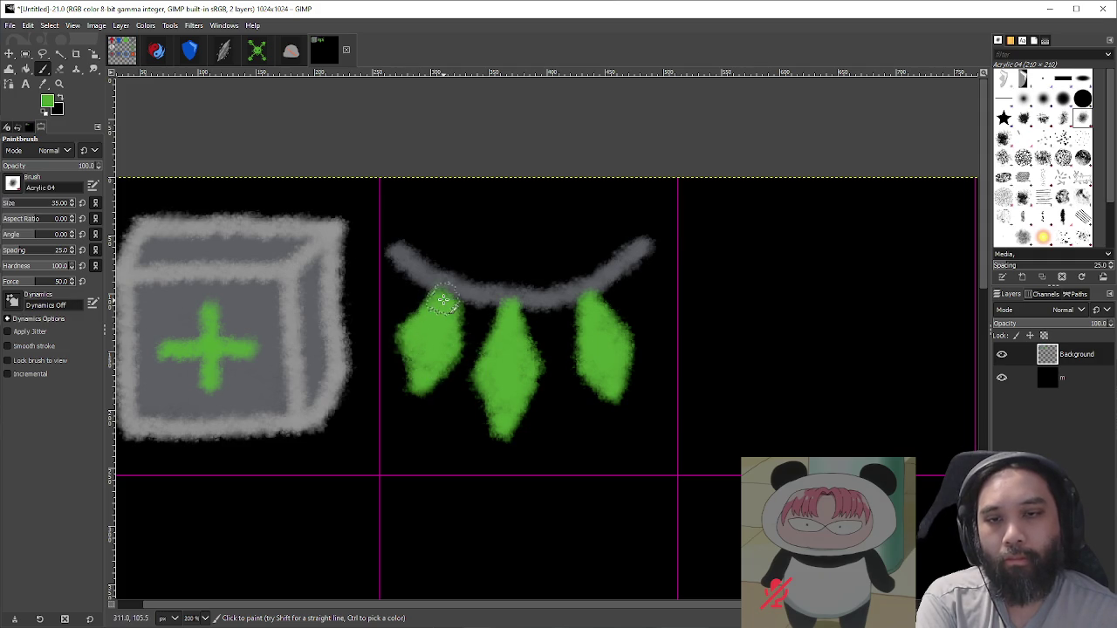
Step: Hide the black backdrop layer and unmaximise GIMP so it floats over Unity
scroll(637, 367, down, 3)
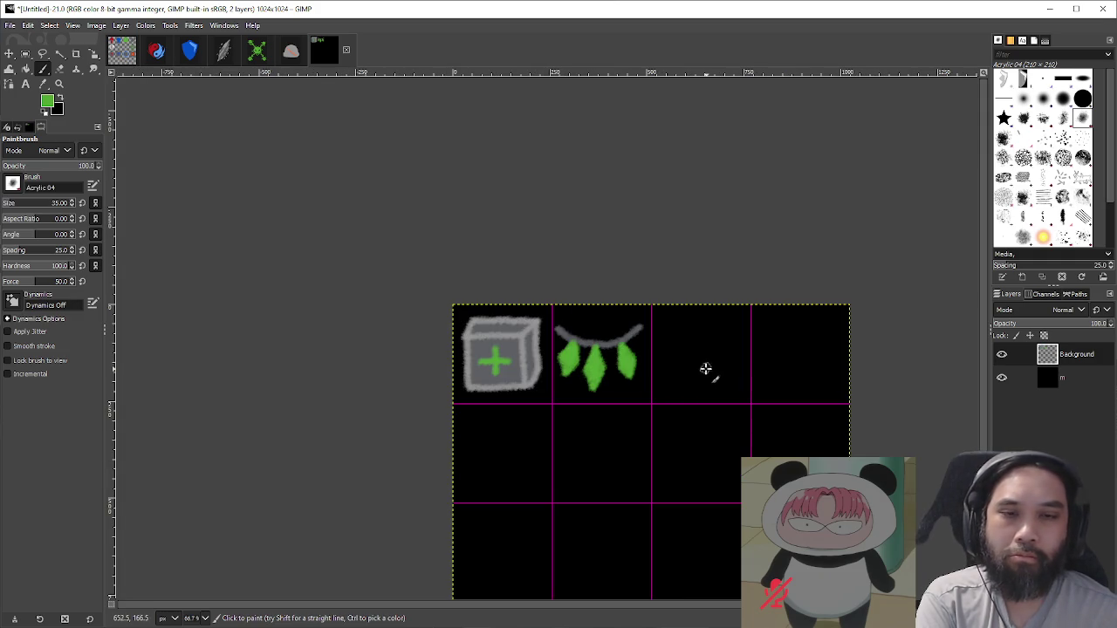
click(1002, 378)
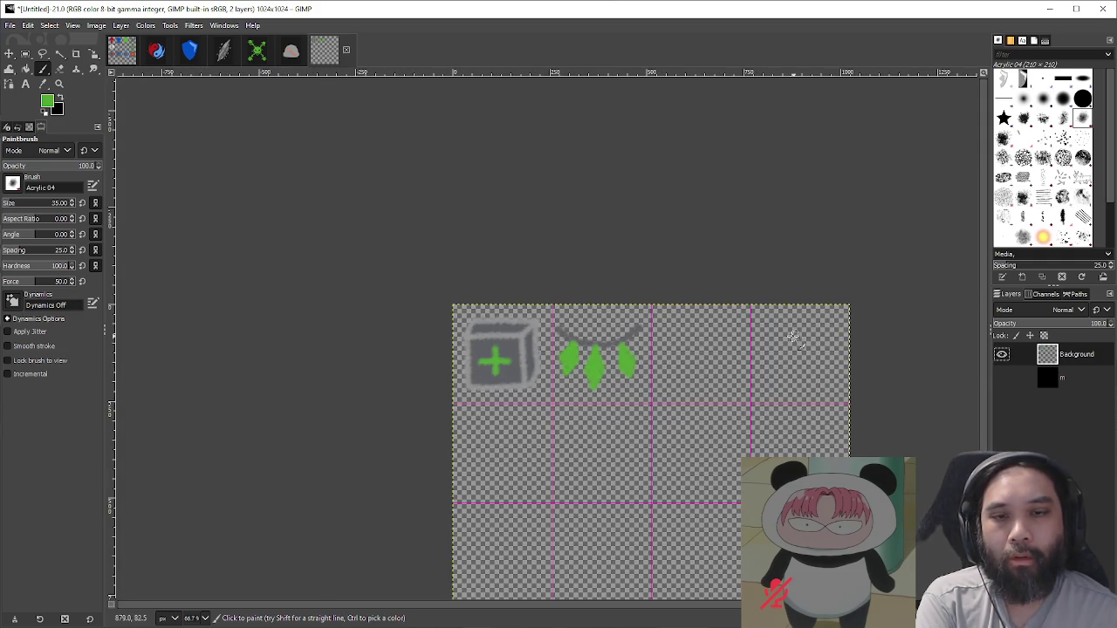
scroll(674, 337, right, 3)
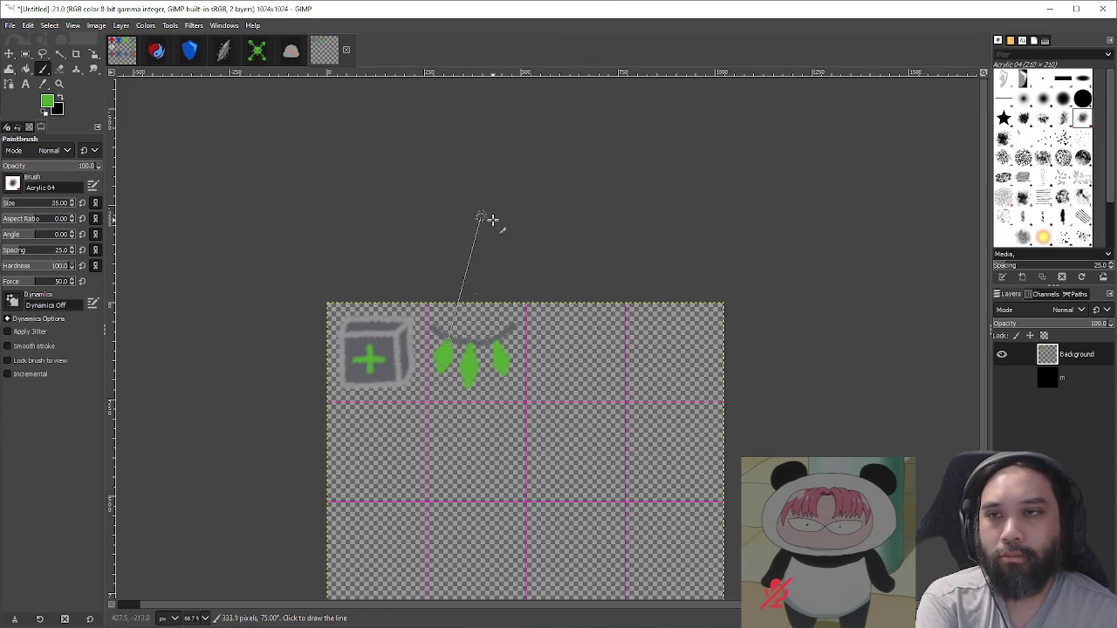
mouse_move(590, 7)
mouse_down()
mouse_move(542, 164)
mouse_move(783, 155)
mouse_move(785, 189)
mouse_up()
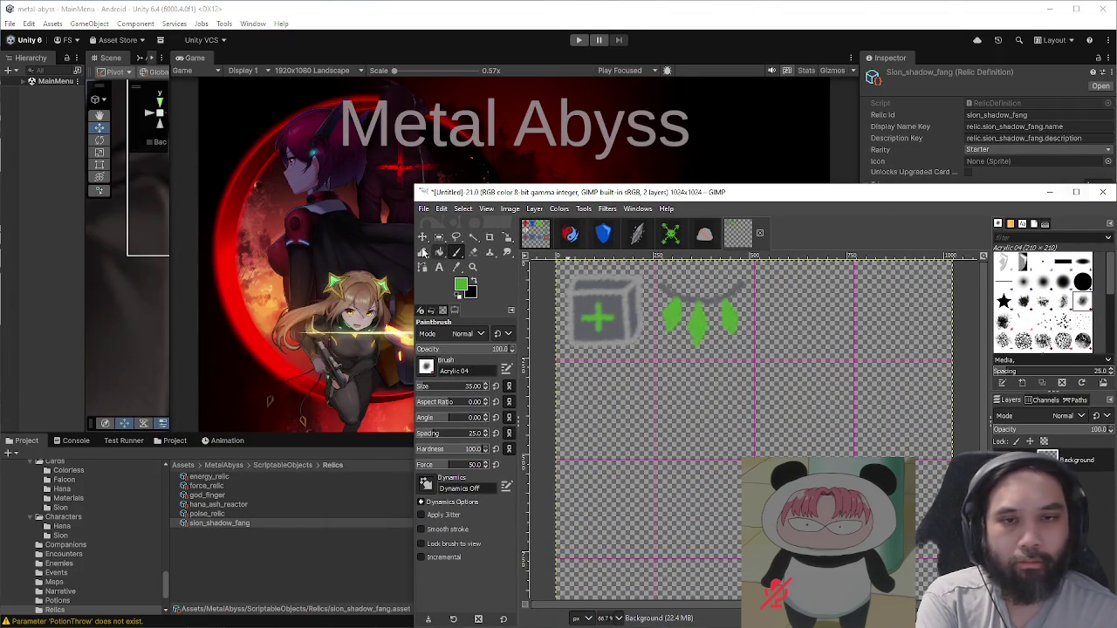
Step: Return to Unity with Alt+Tab and deselect the sion_shadow_fang relic in the Project panel
key(alt+Tab)
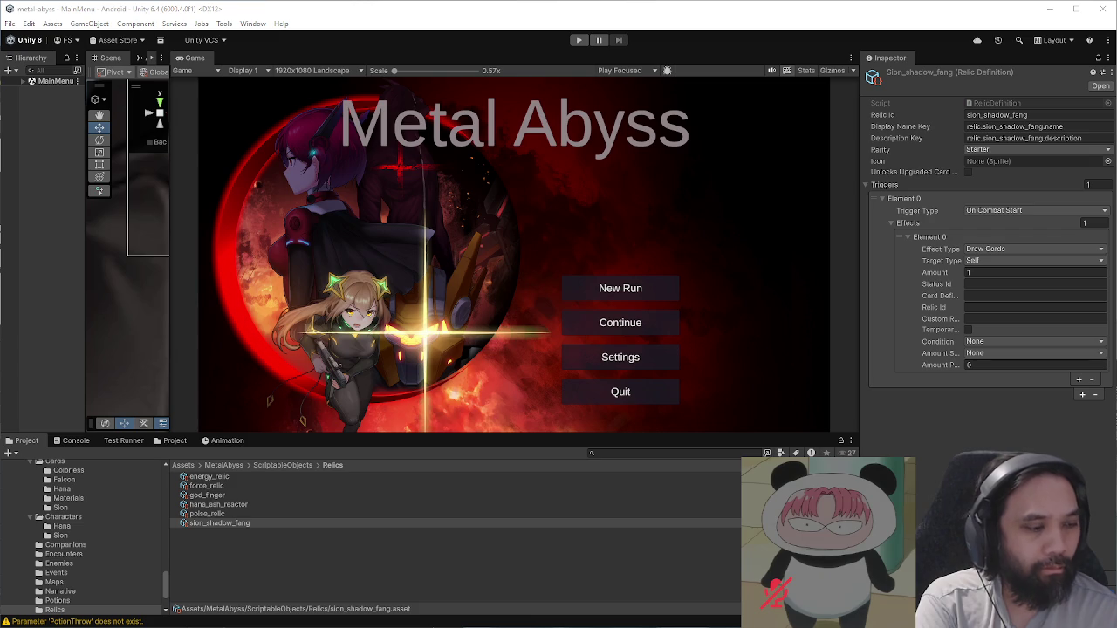
click(711, 569)
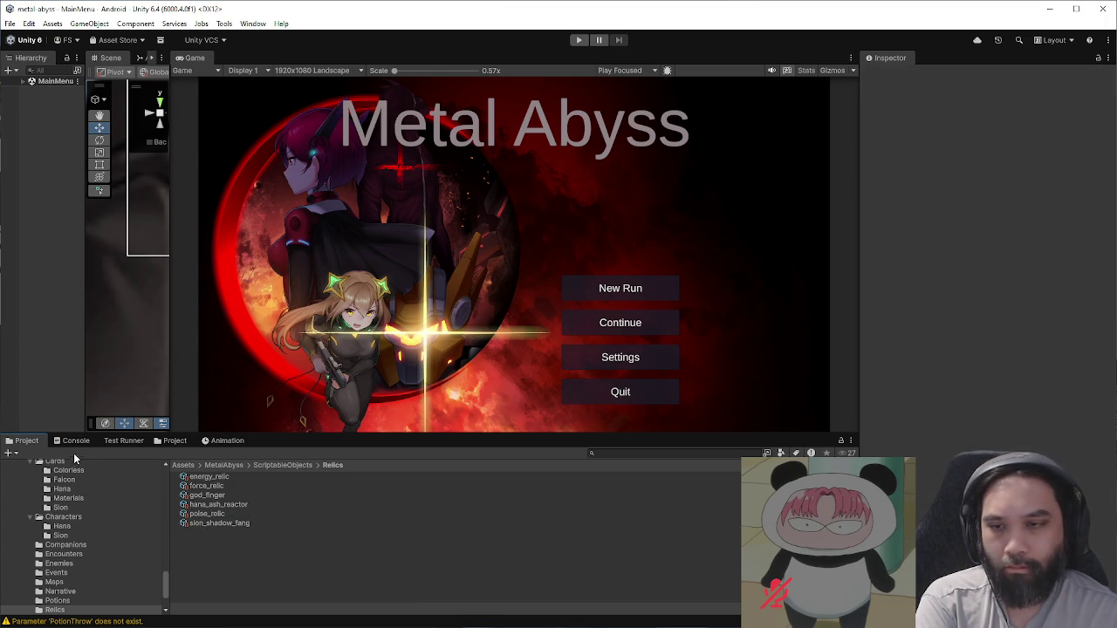
Step: Select ui_icon_relics in the UI Icons folder and set its Texture Type to Sprite (2D and UI)
click(176, 441)
click(556, 510)
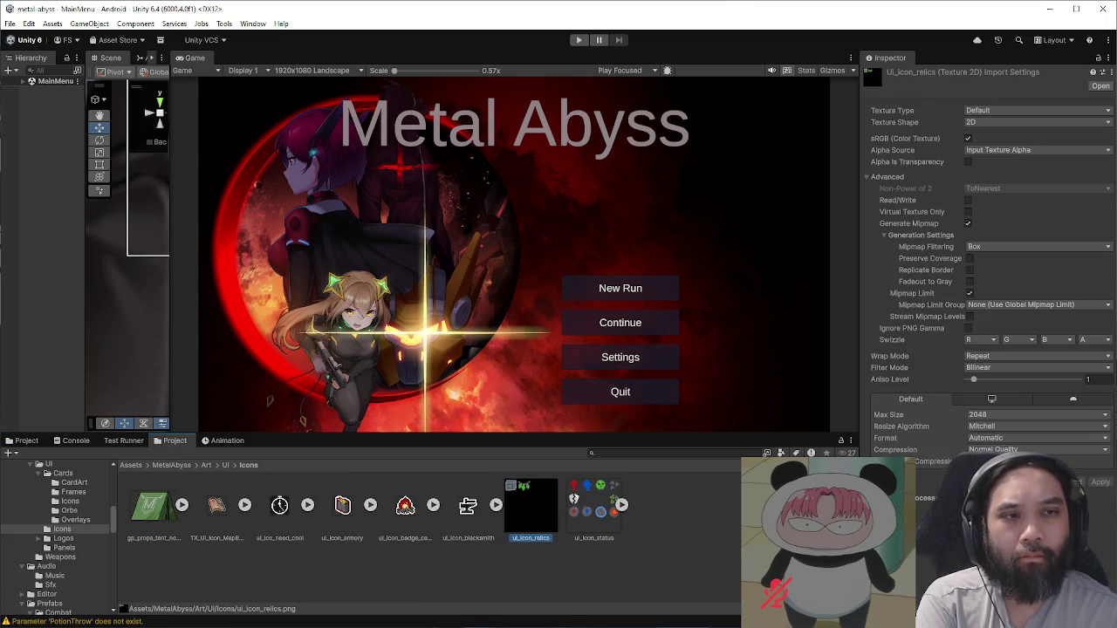
click(1006, 109)
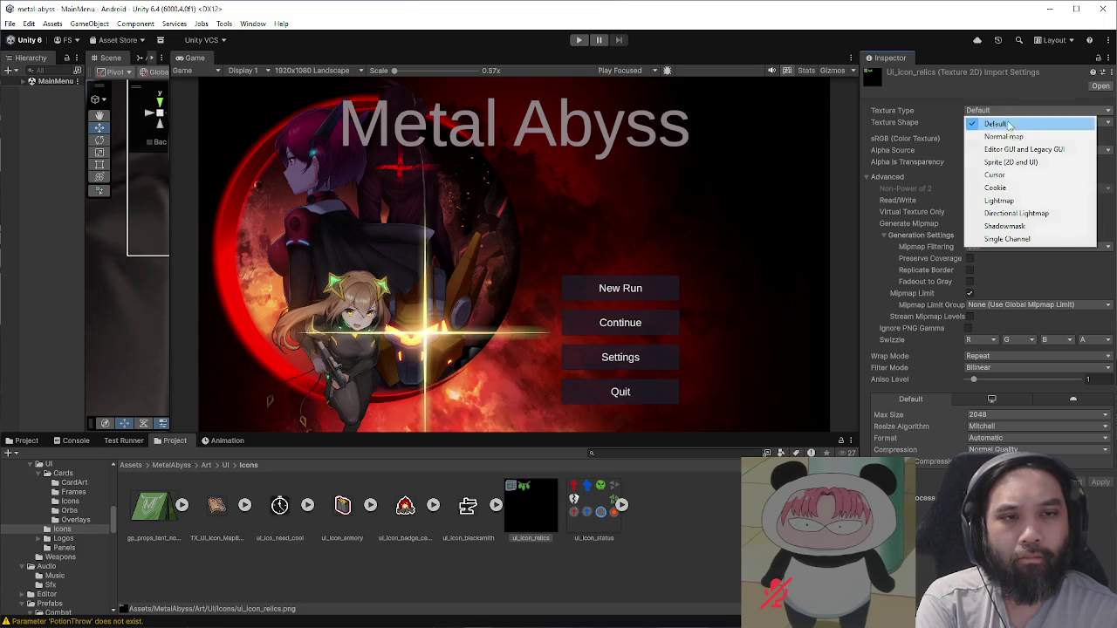
click(1020, 149)
click(995, 112)
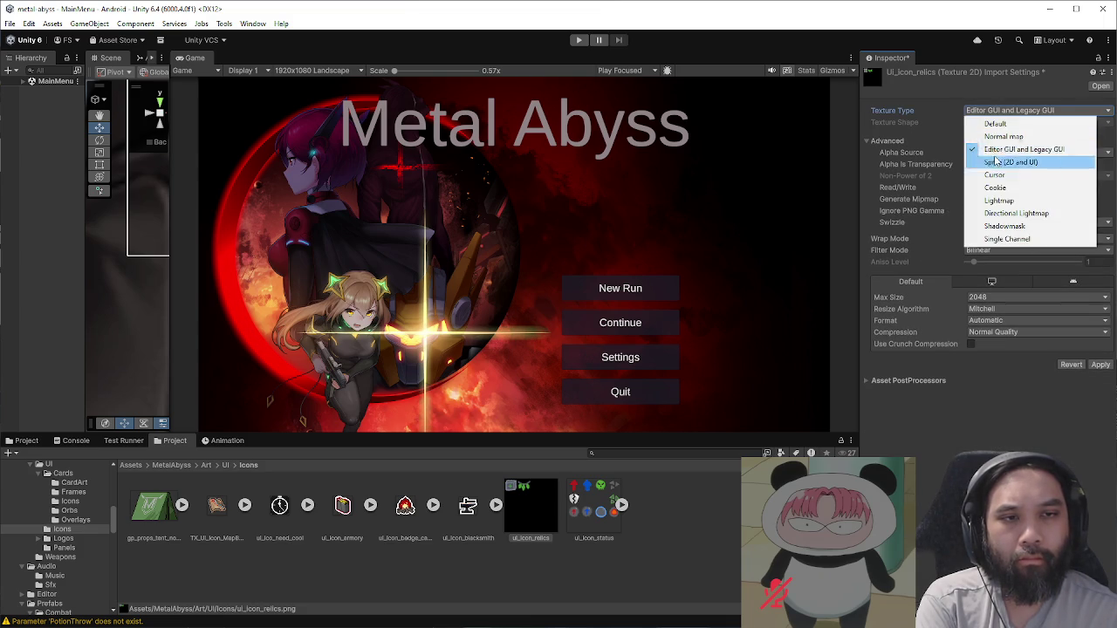
click(1011, 162)
Step: Set Sprite Mode to Multiple and Max Size to 1024, apply, and open the Sprite Editor
click(1003, 137)
click(999, 154)
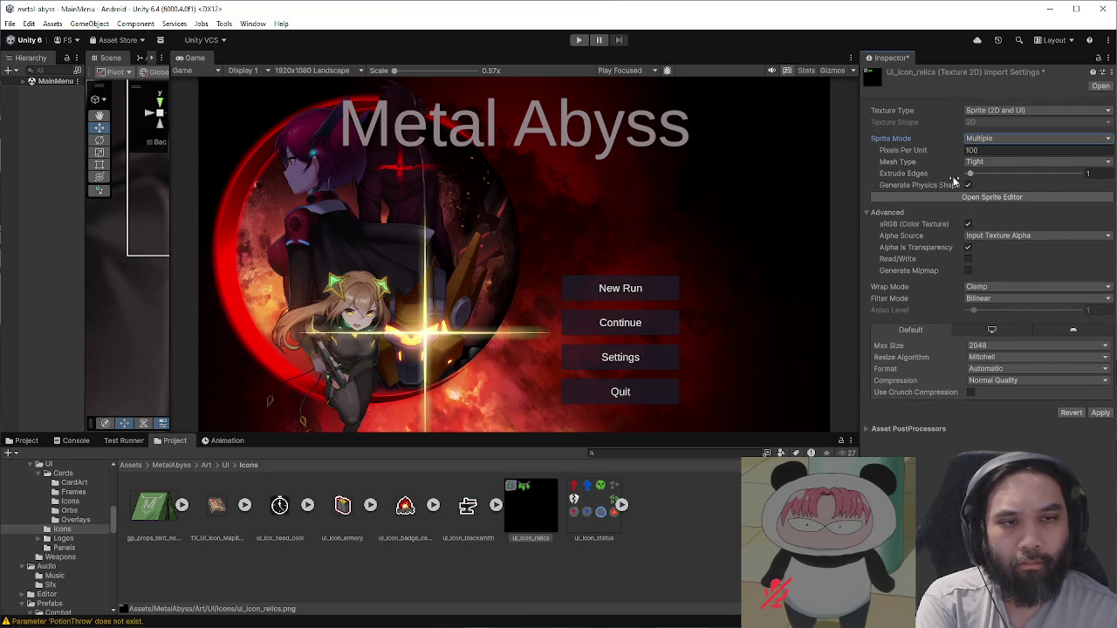
click(1038, 349)
click(992, 397)
click(995, 346)
click(996, 424)
click(1097, 413)
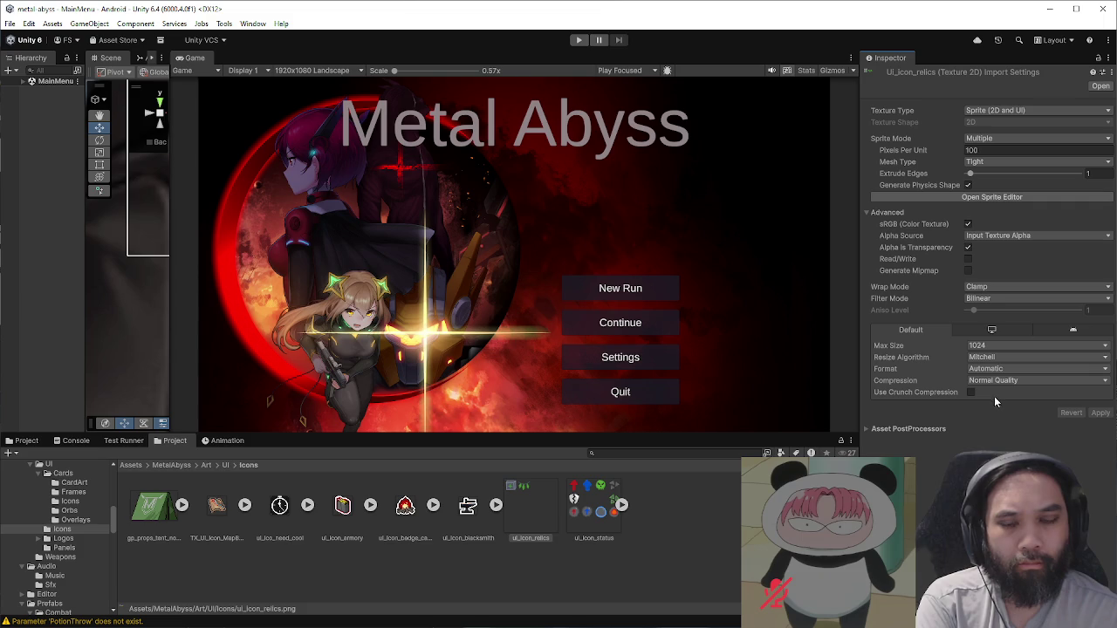
click(989, 198)
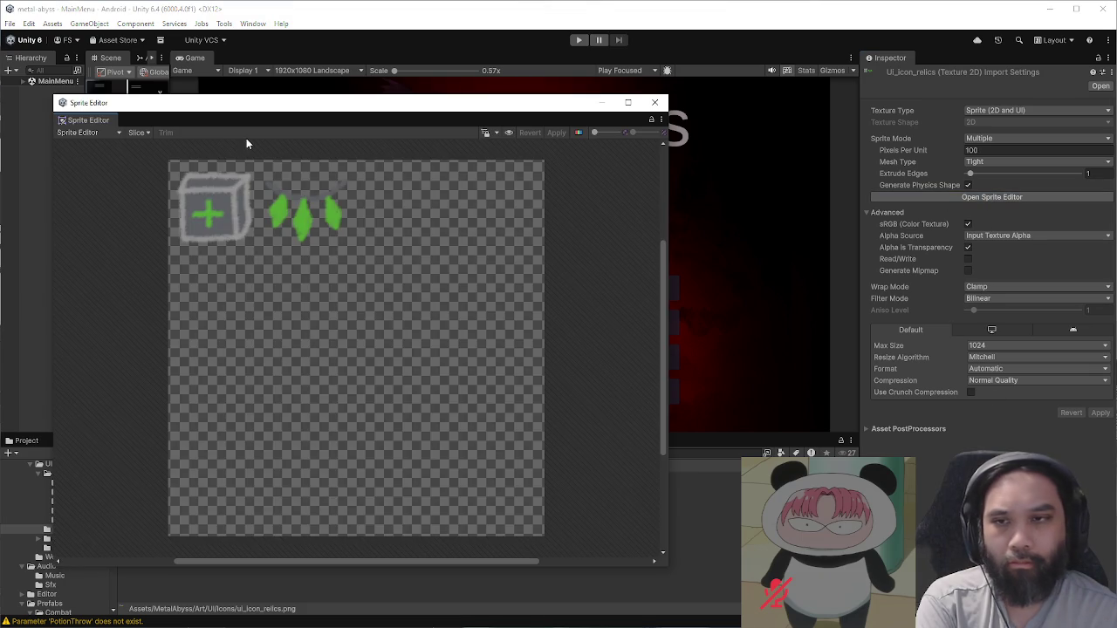
Step: Slice the sheet using Grid By Cell Count with 4 columns and 4 rows
click(138, 132)
click(106, 132)
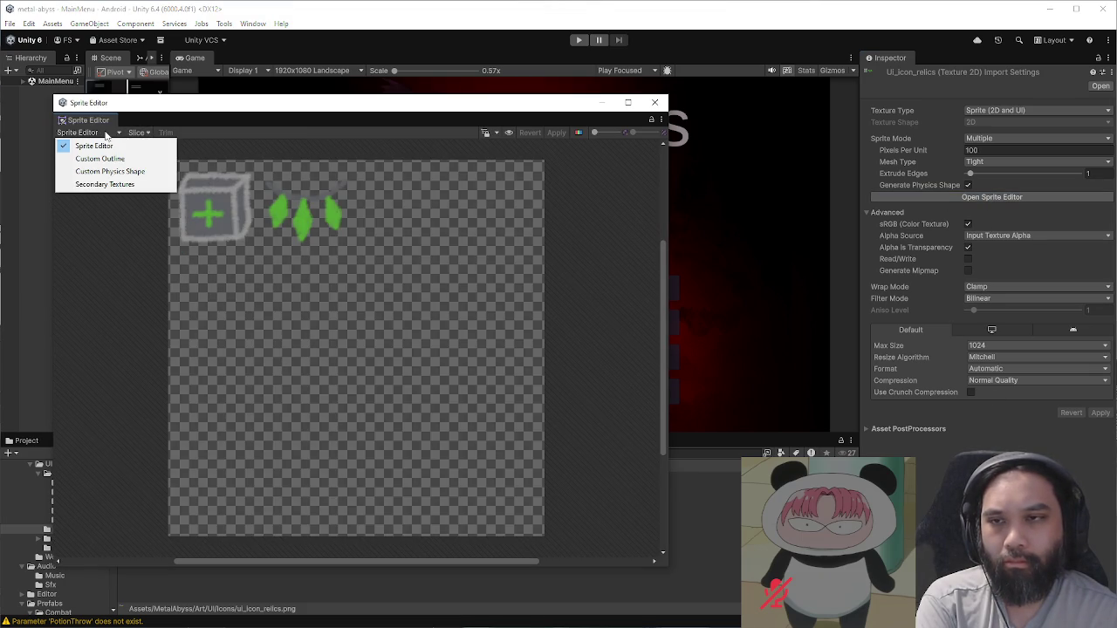
click(132, 133)
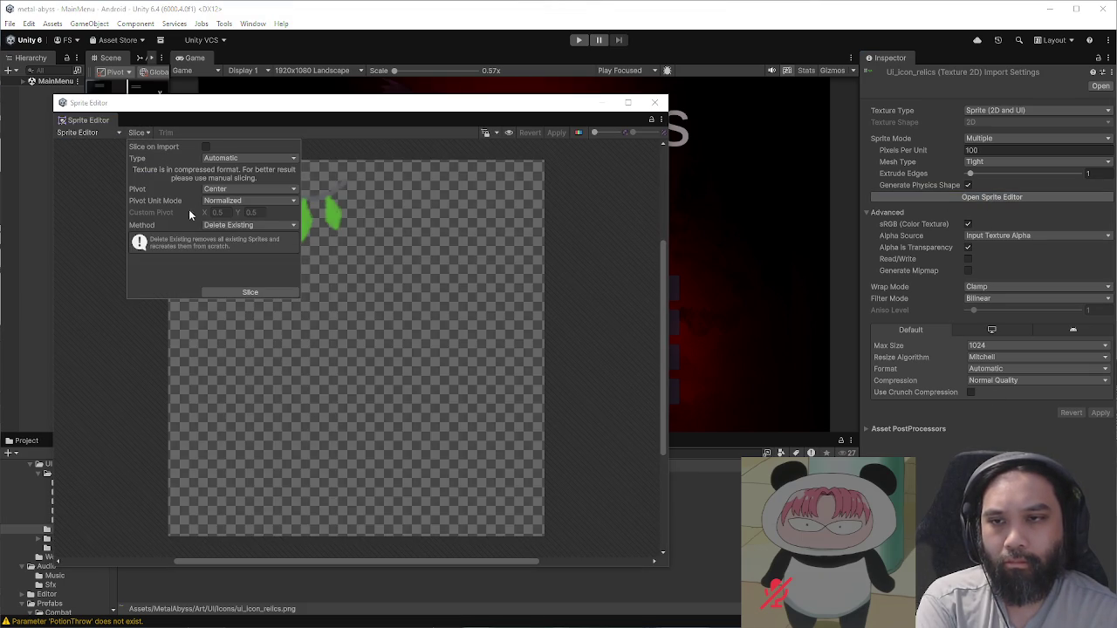
click(210, 160)
click(231, 195)
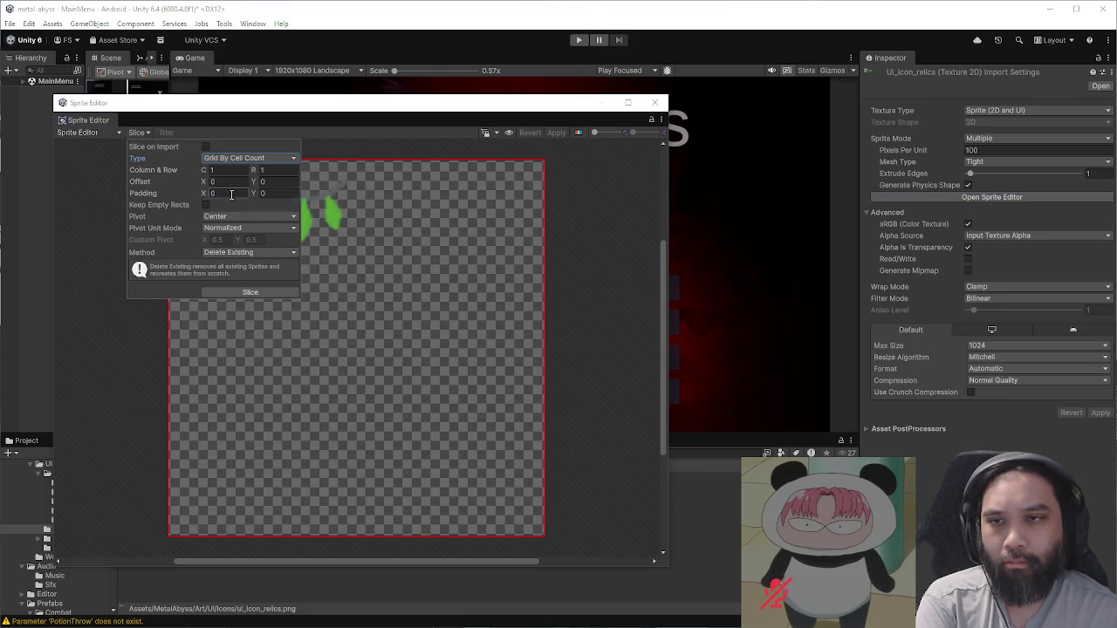
click(206, 158)
click(231, 196)
click(225, 169)
text(4)
key(Tab)
text(4)
click(282, 289)
Step: Apply the slices, close the Sprite Editor, and show the Relics folder again
click(557, 133)
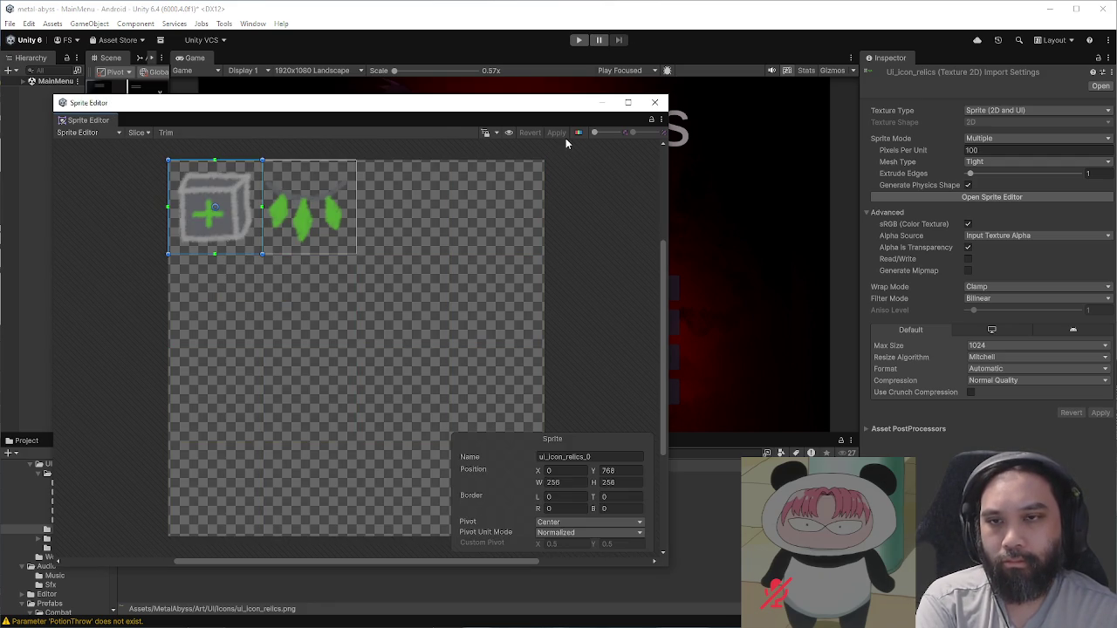
click(655, 102)
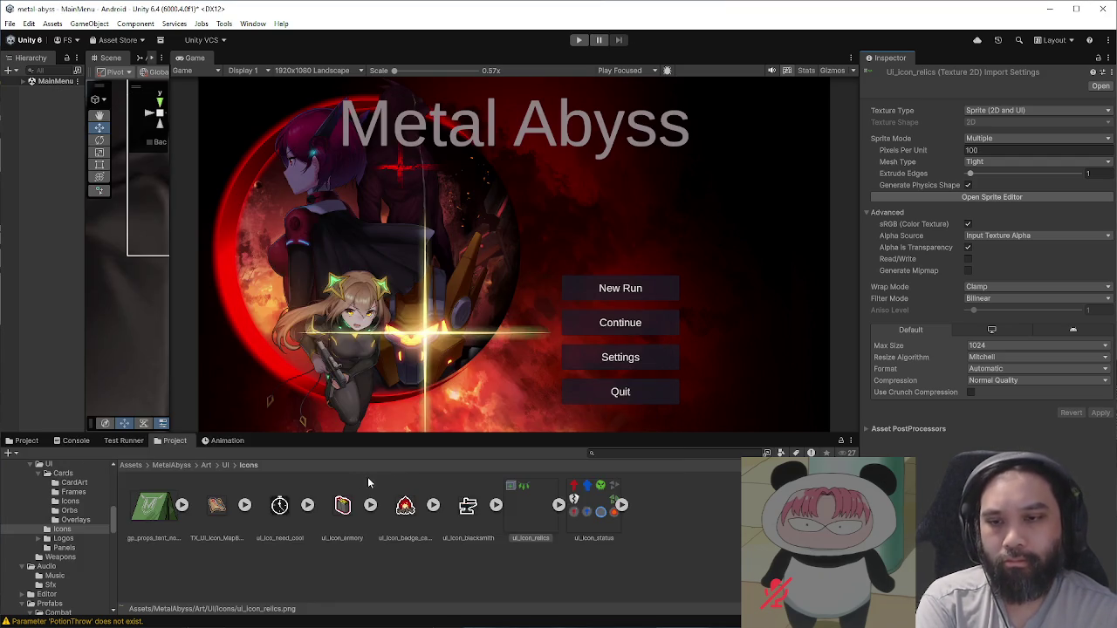
click(26, 440)
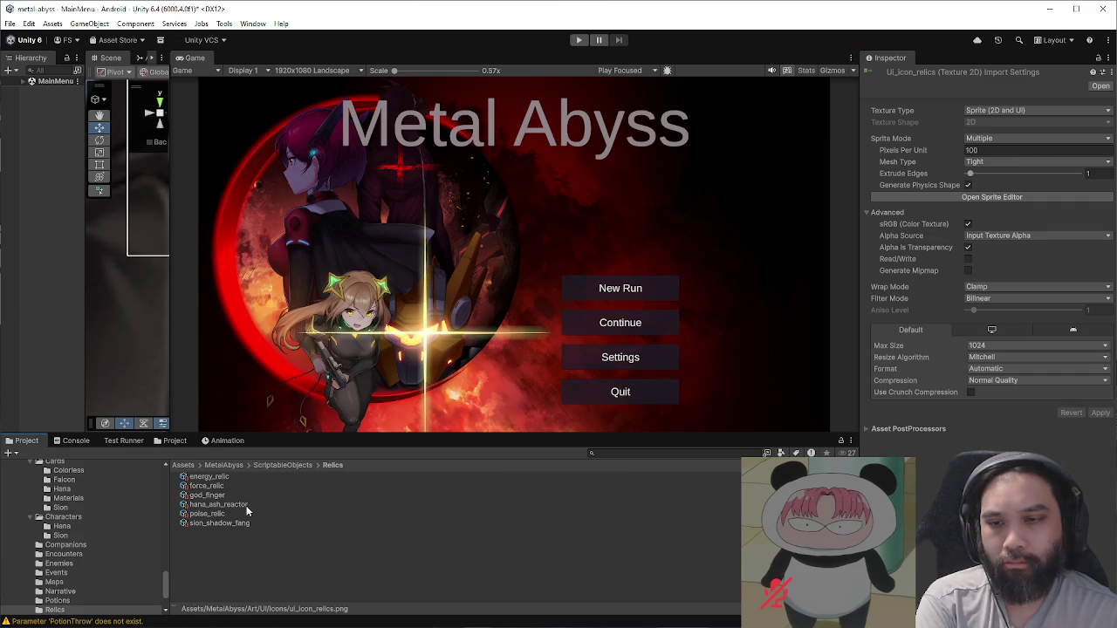
Step: Set the hana_ash_reactor relic's Icon to ui_icon_relics_0
click(245, 506)
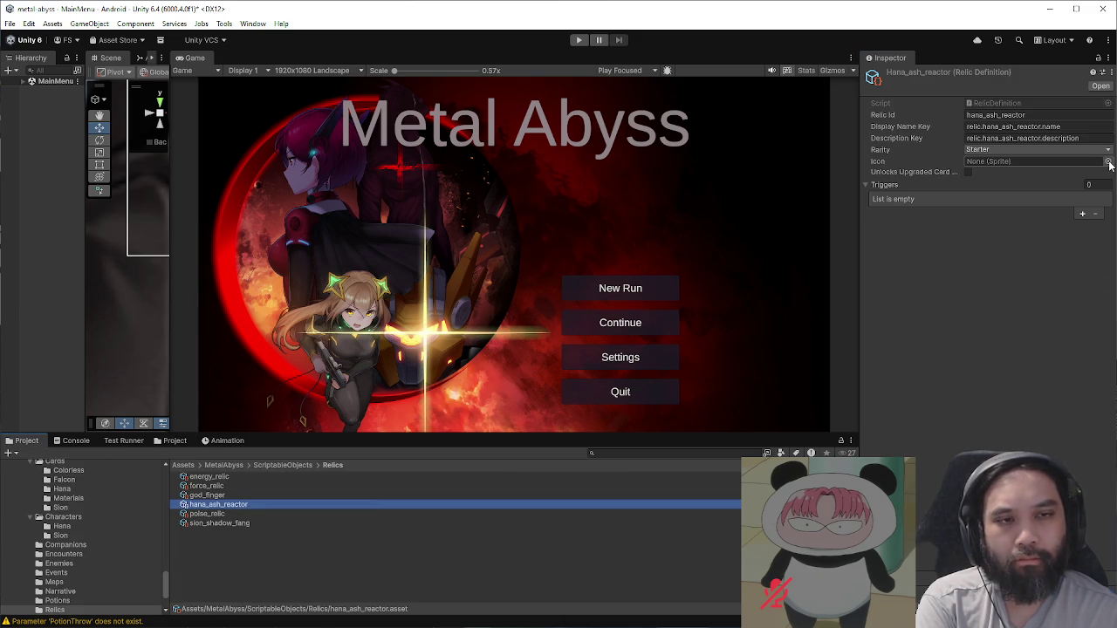
click(1110, 163)
text(icon)
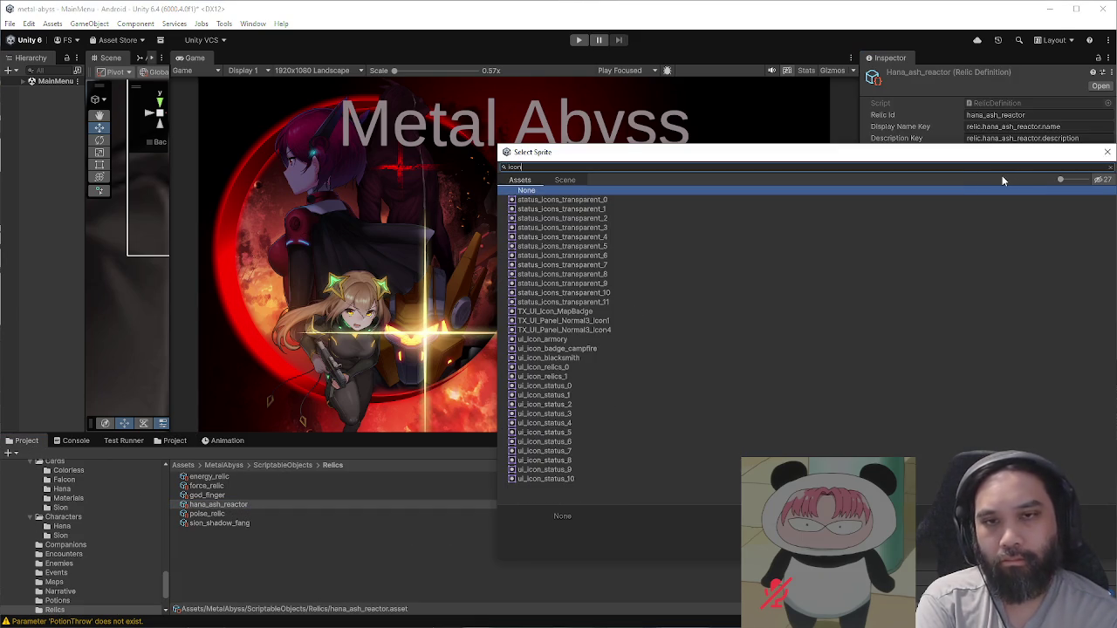
click(593, 366)
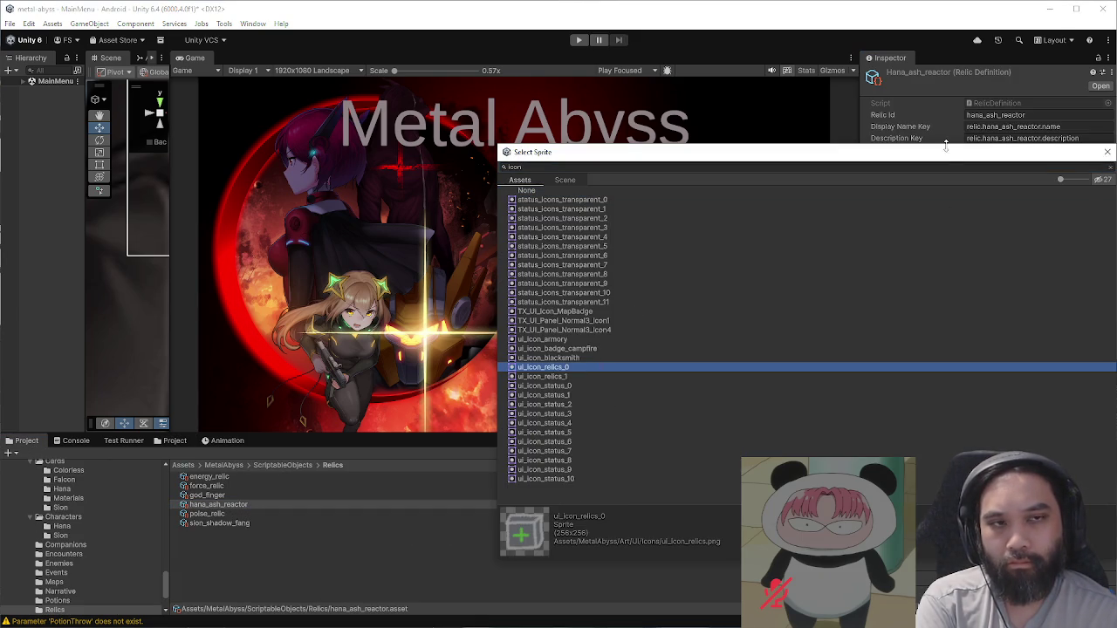
drag(945, 150, 588, 180)
click(749, 178)
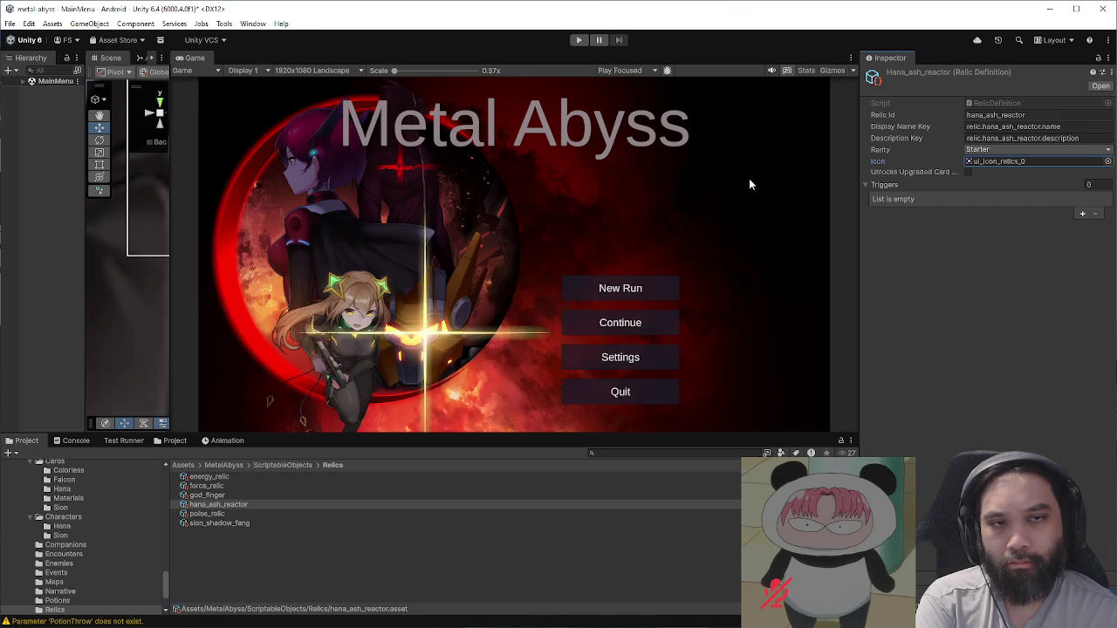
Step: Set the sion_shadow_fang relic's Icon to ui_icon_relics_1 and enter play mode
click(217, 525)
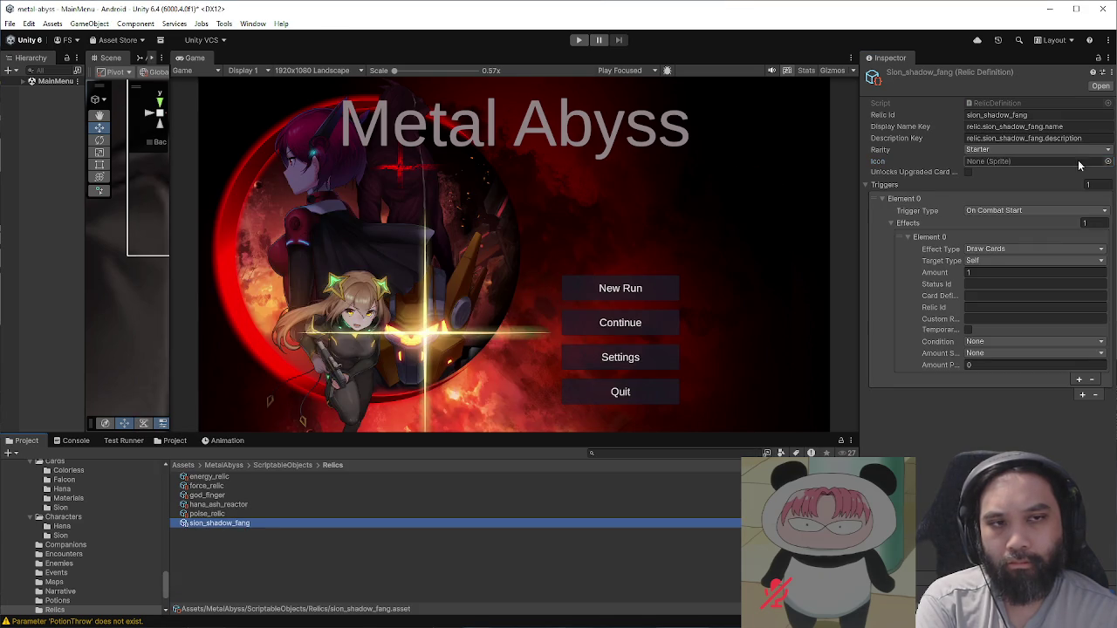
click(1108, 163)
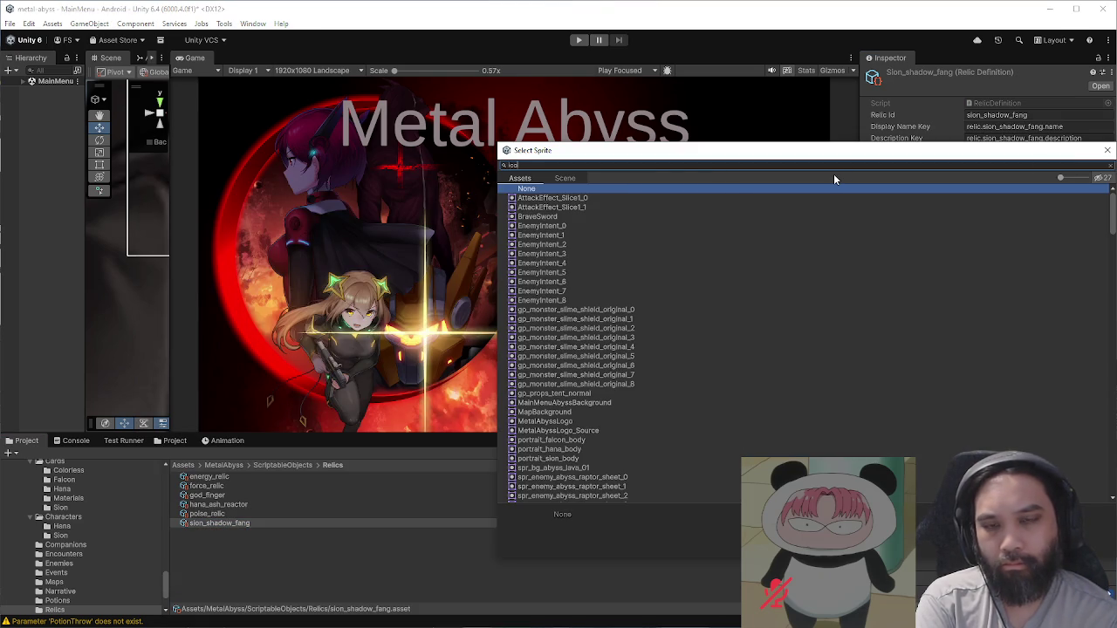
text(n)
drag(823, 157, 495, 154)
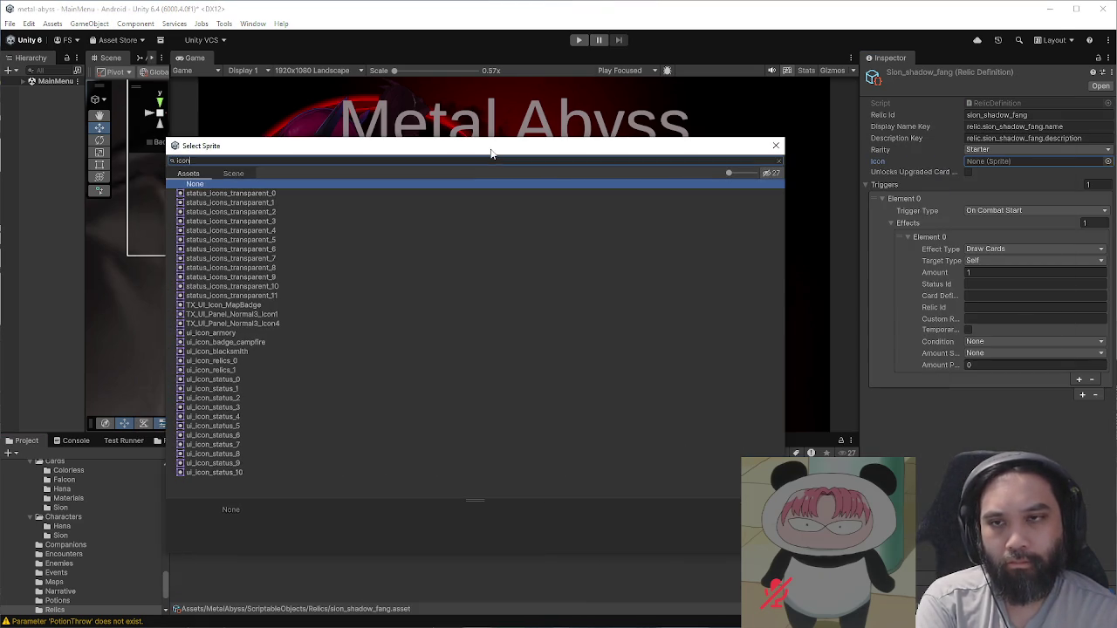
click(246, 369)
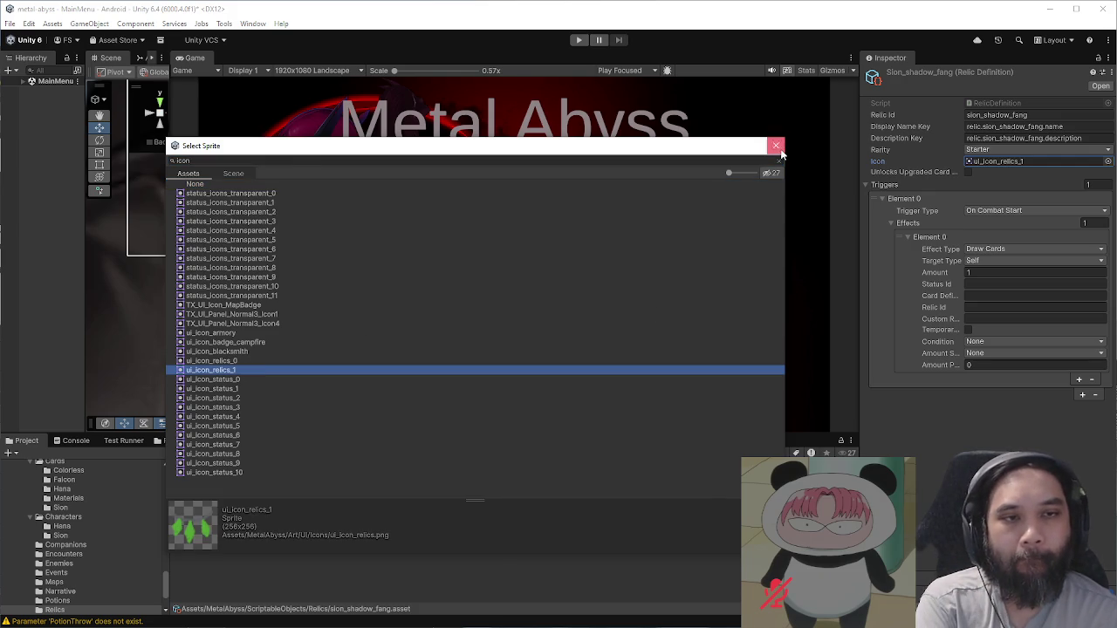
click(776, 147)
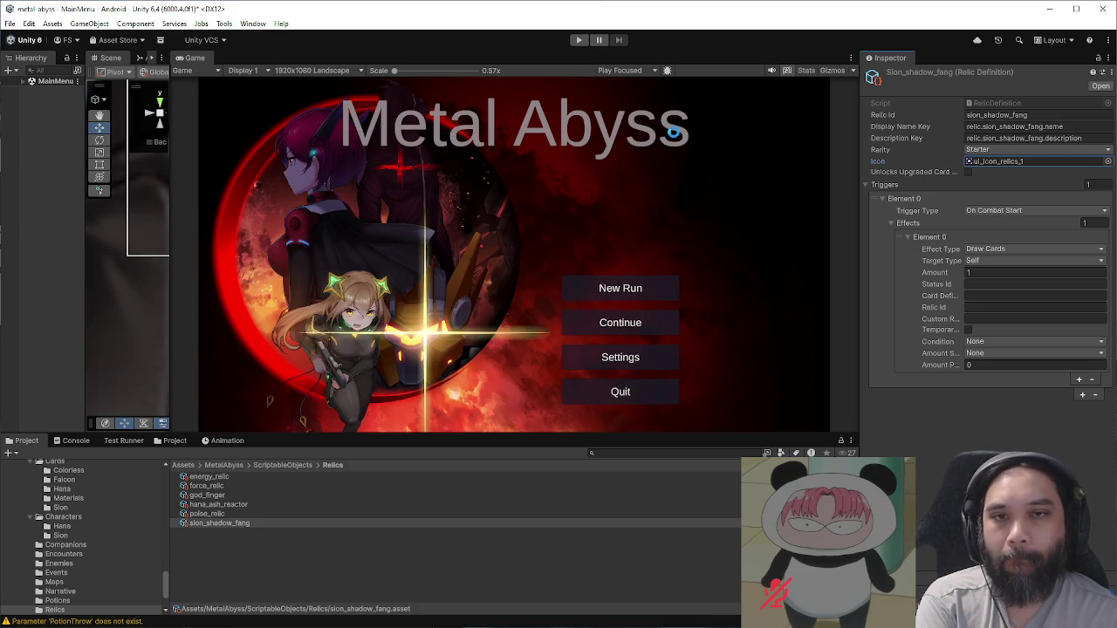
key(ctrl+p)
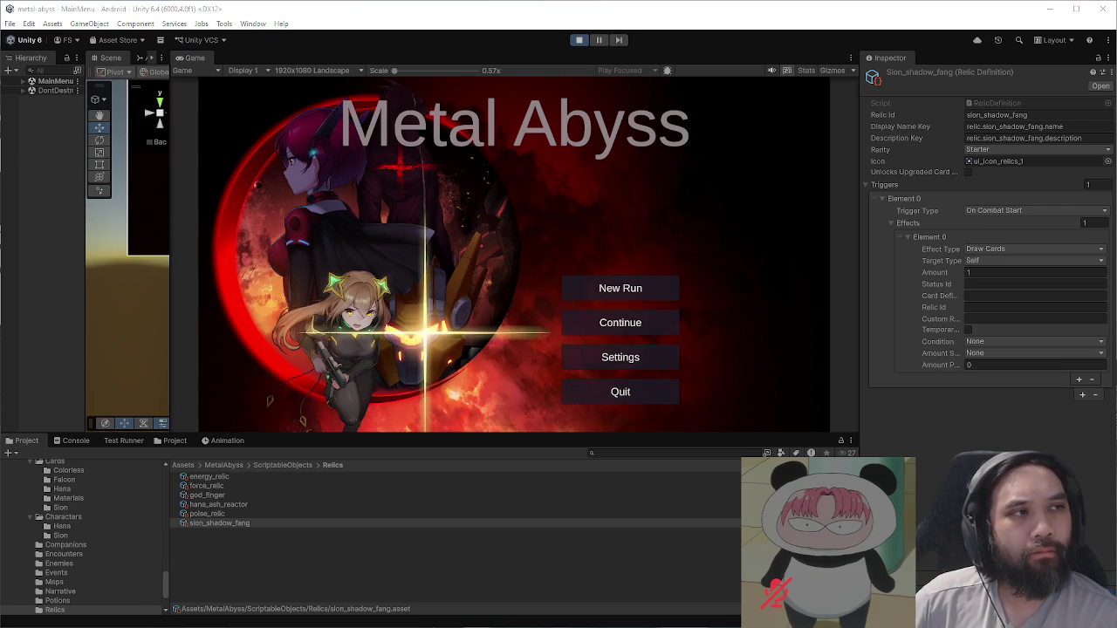
Step: Start a new run as Hana and take Train further (+8 Max HP) at the ? event
click(636, 322)
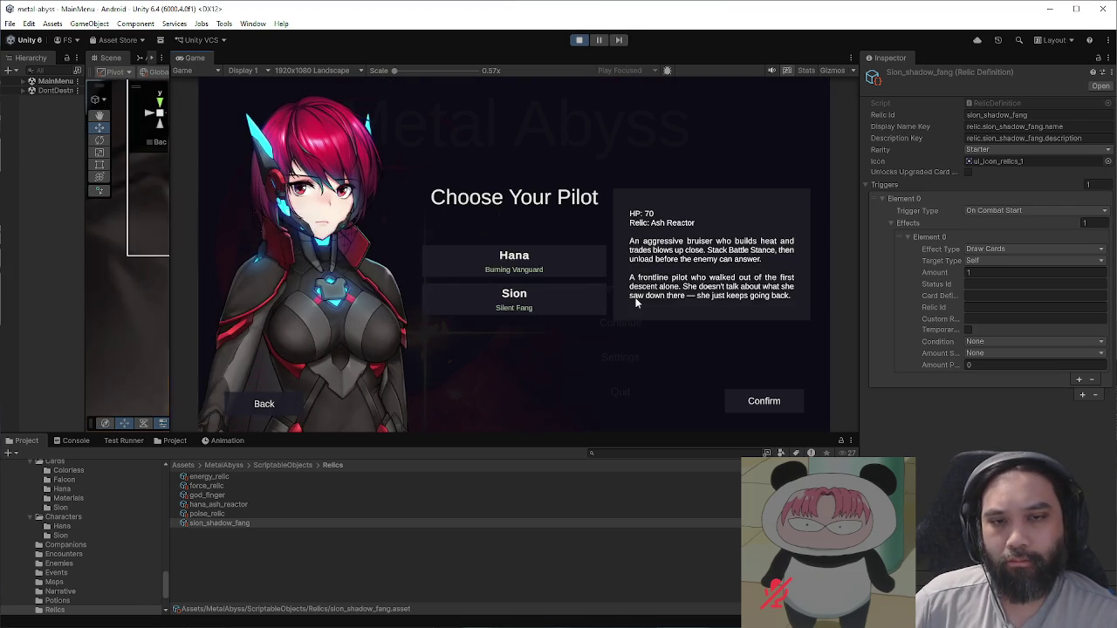
click(727, 402)
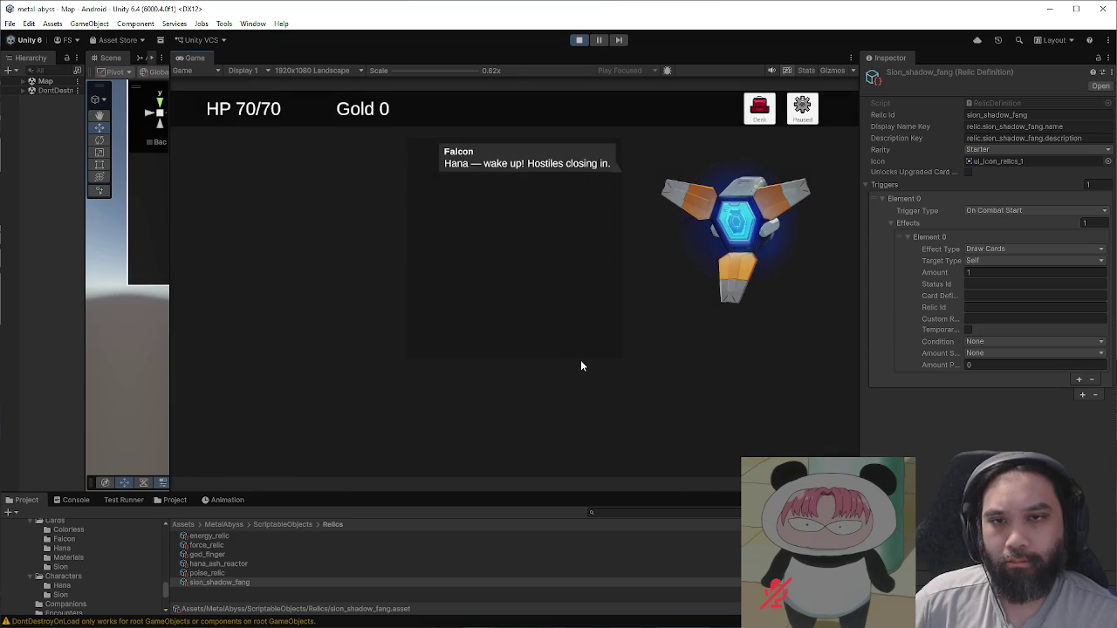
click(619, 377)
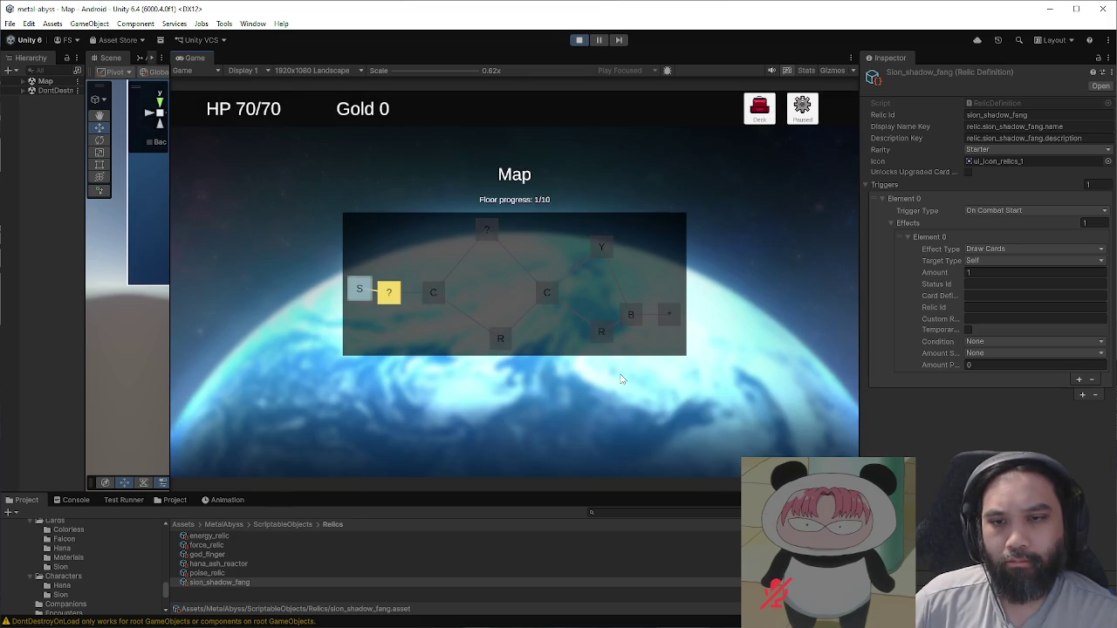
click(391, 295)
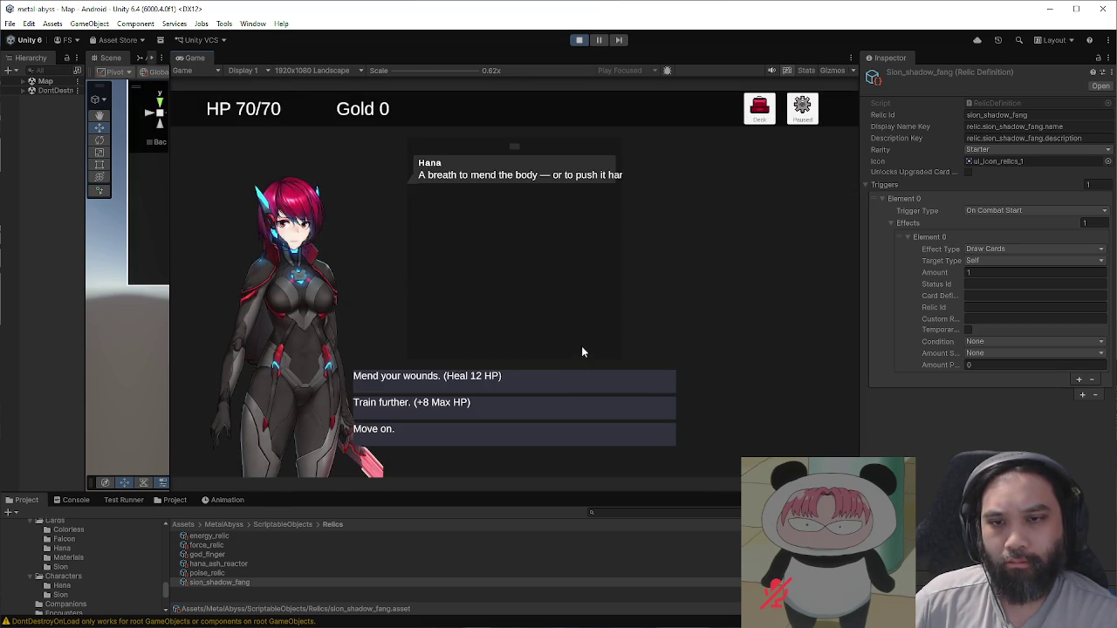
click(569, 409)
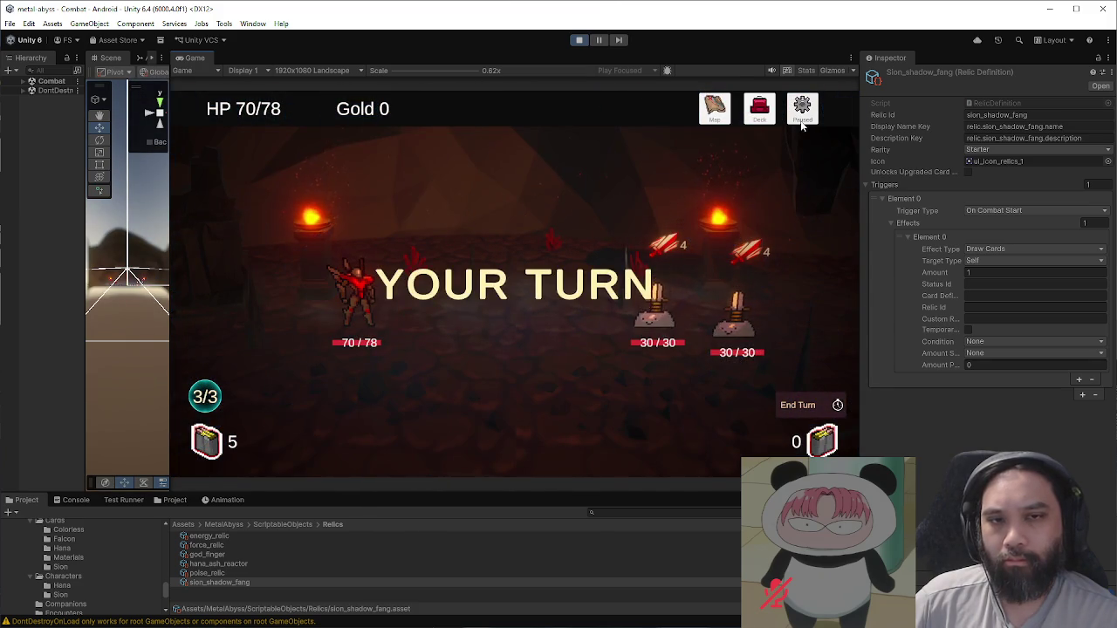
Step: Grant force_relic, poise_relic, energy_relic, god_finger and sion_shadow_fang from the Pause debug panel
click(800, 120)
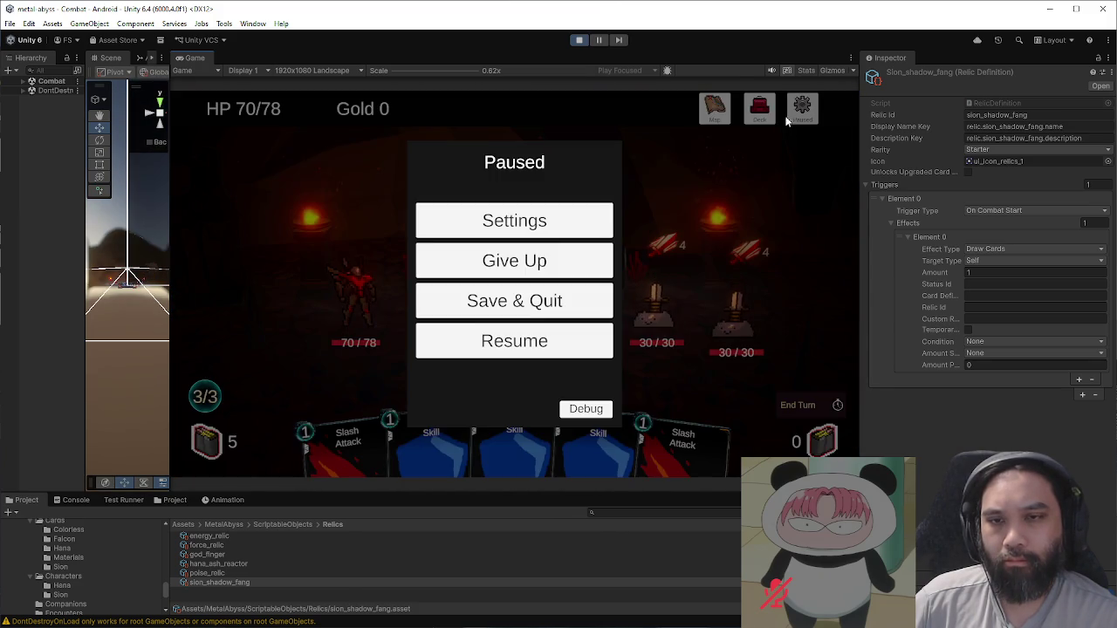
click(585, 408)
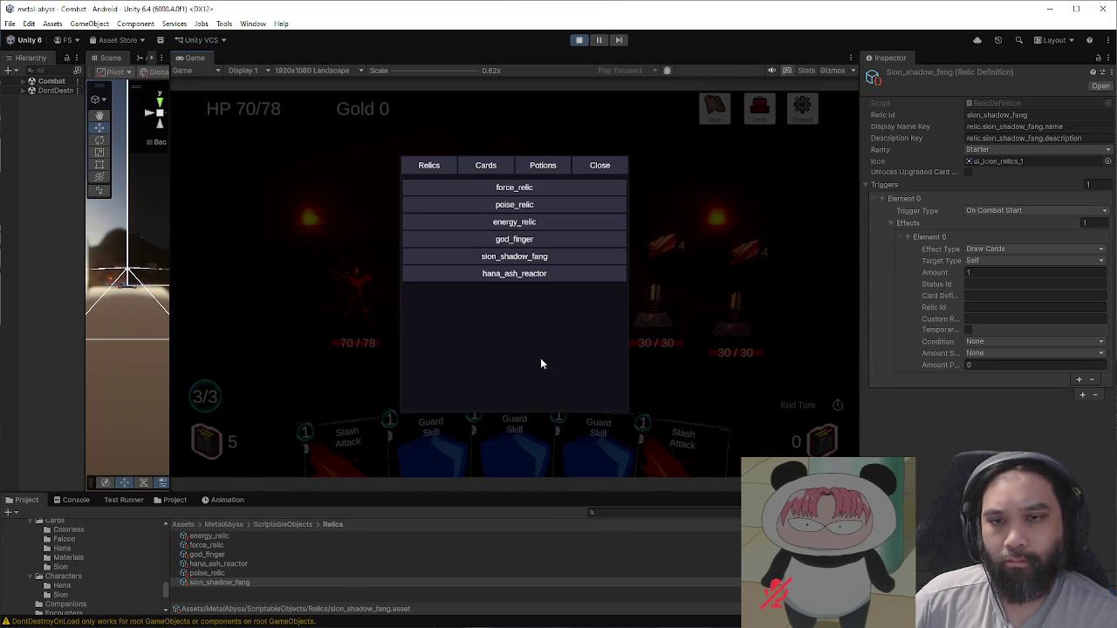
click(475, 185)
click(471, 206)
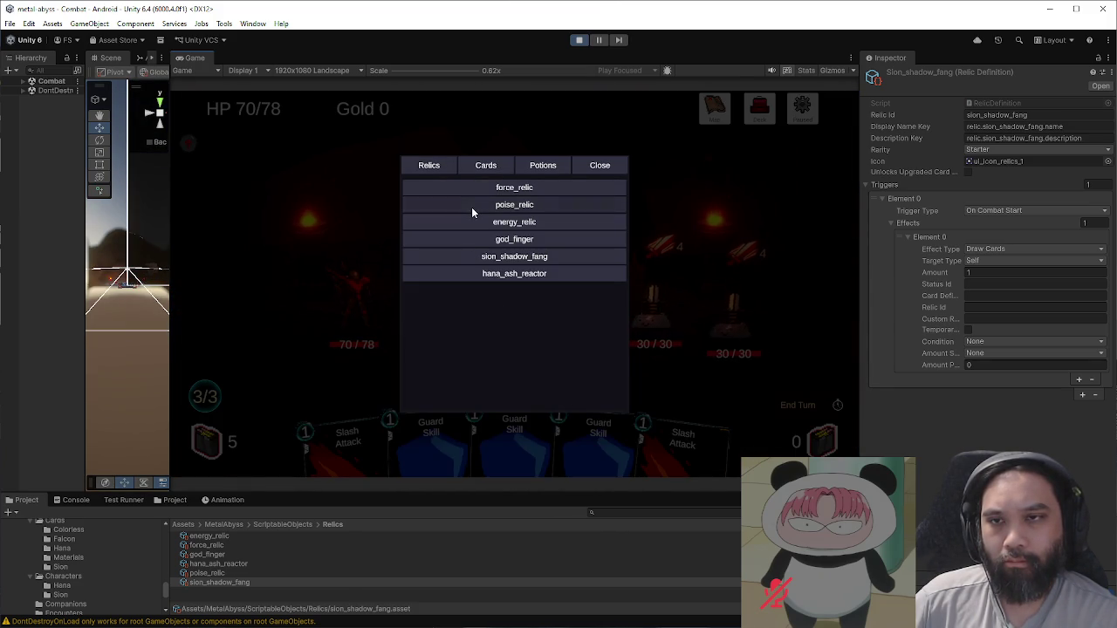
click(474, 222)
click(478, 239)
click(482, 255)
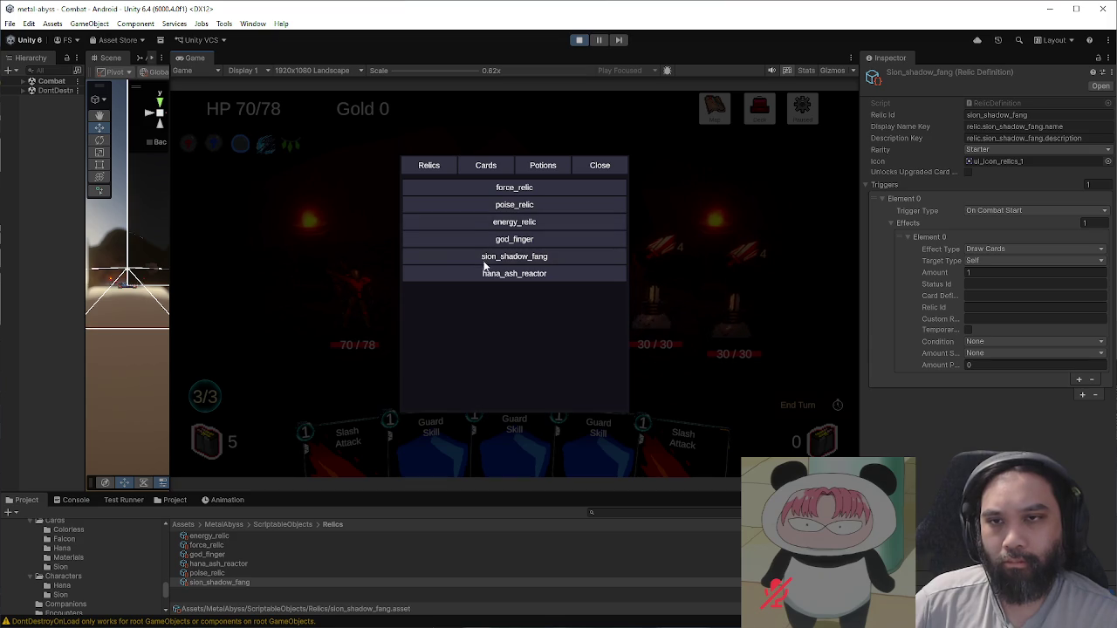
Step: Resume combat to check the HUD relic icons, then save and quit to the main menu
click(612, 170)
click(551, 348)
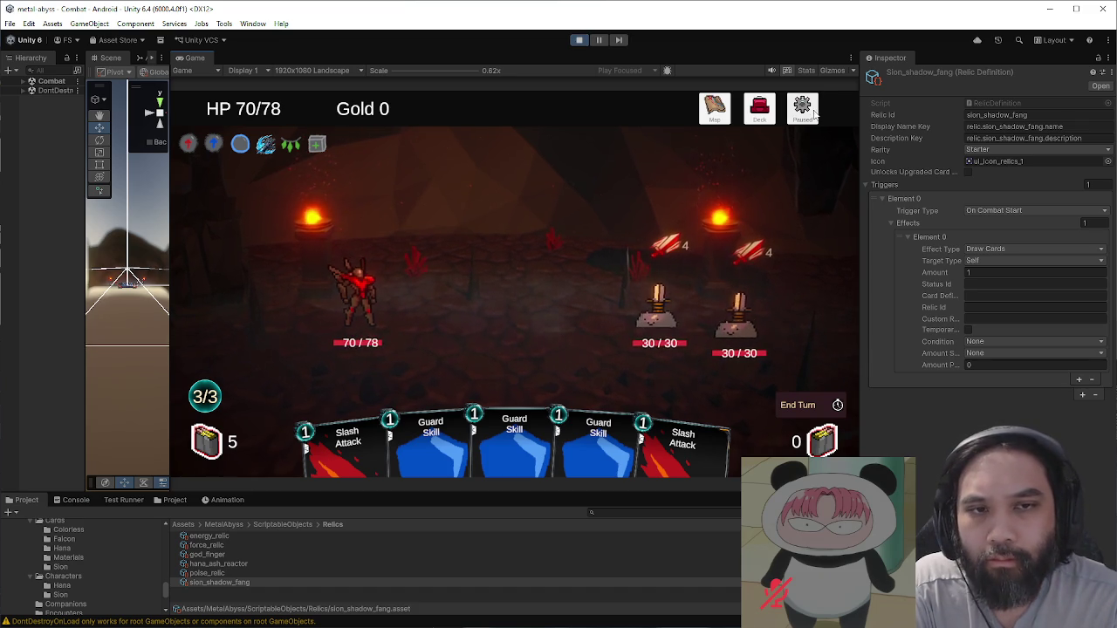
key(Escape)
click(556, 262)
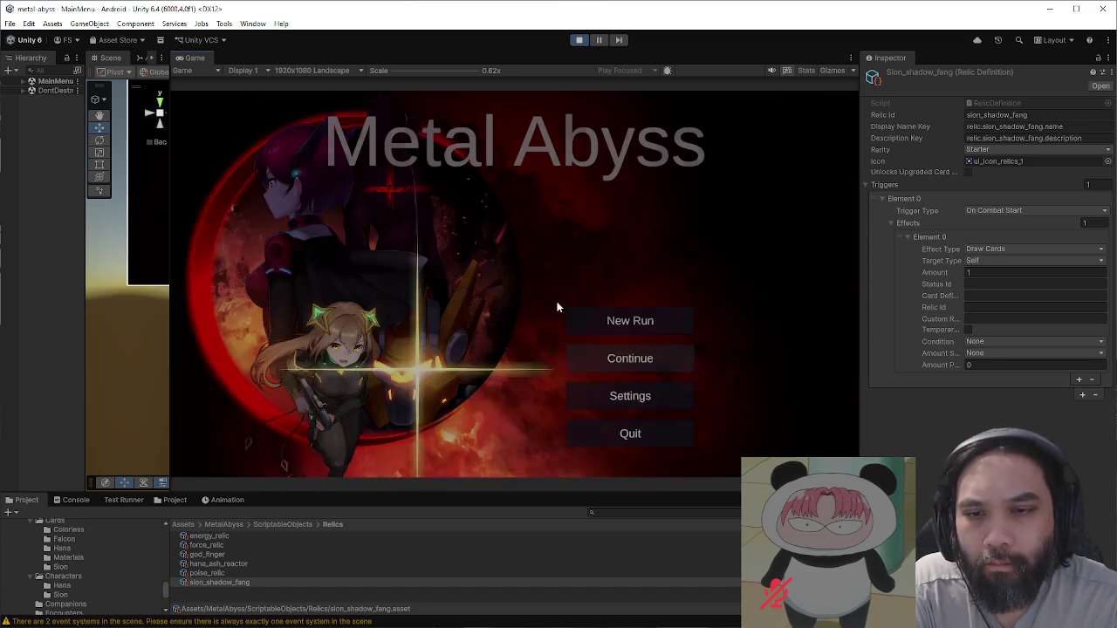
Step: Start a new run as Sion and take Train further (+8 Max HP) at the event
click(609, 338)
click(606, 345)
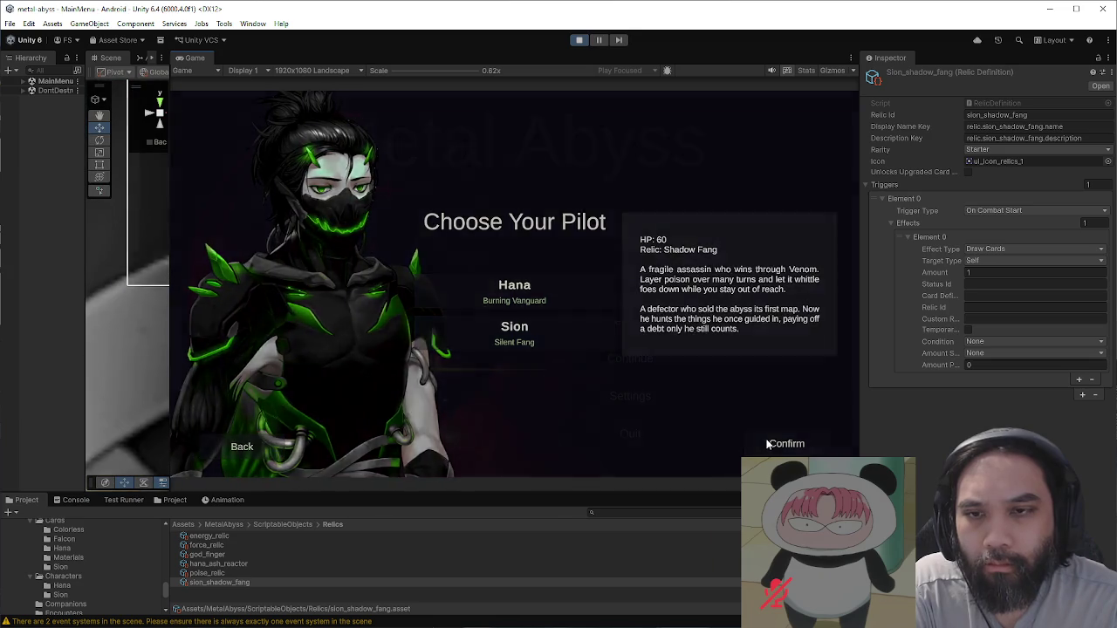
click(774, 441)
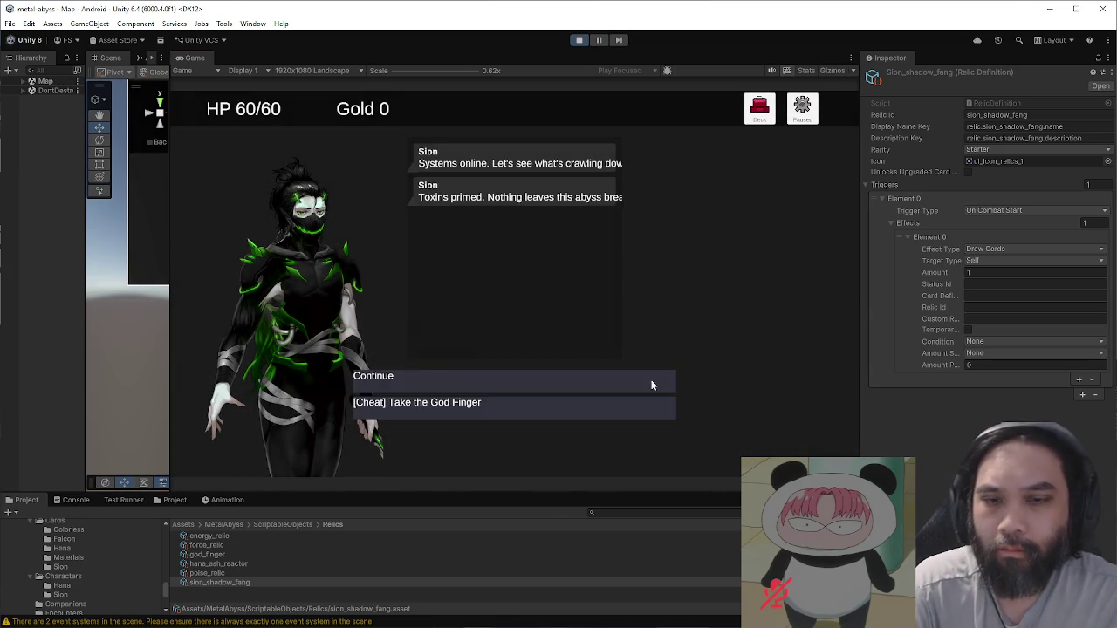
click(651, 380)
click(406, 301)
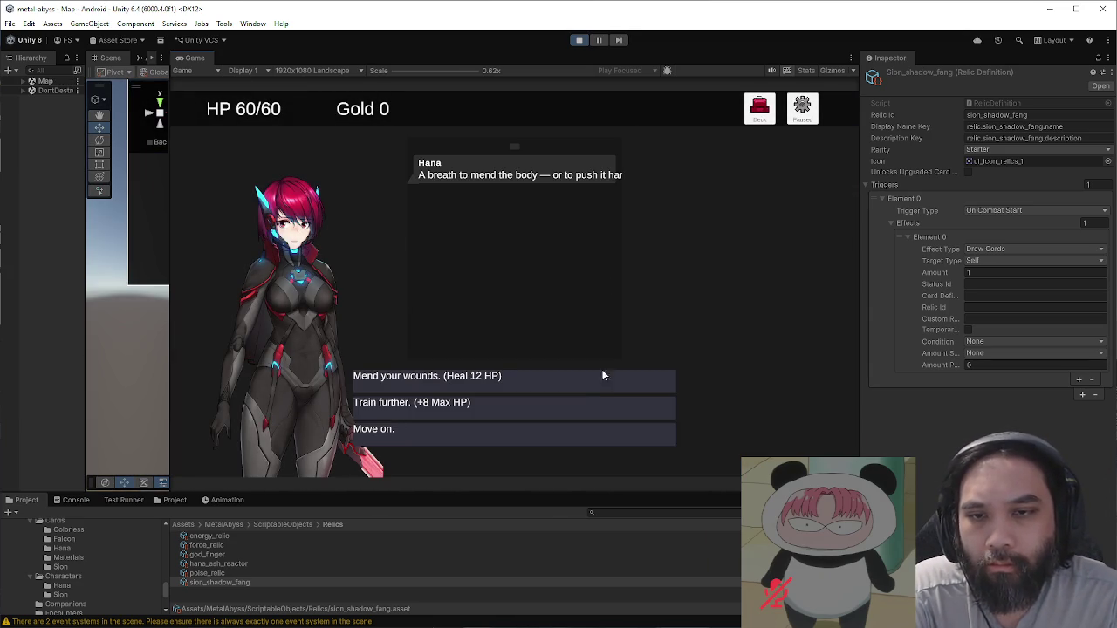
click(589, 406)
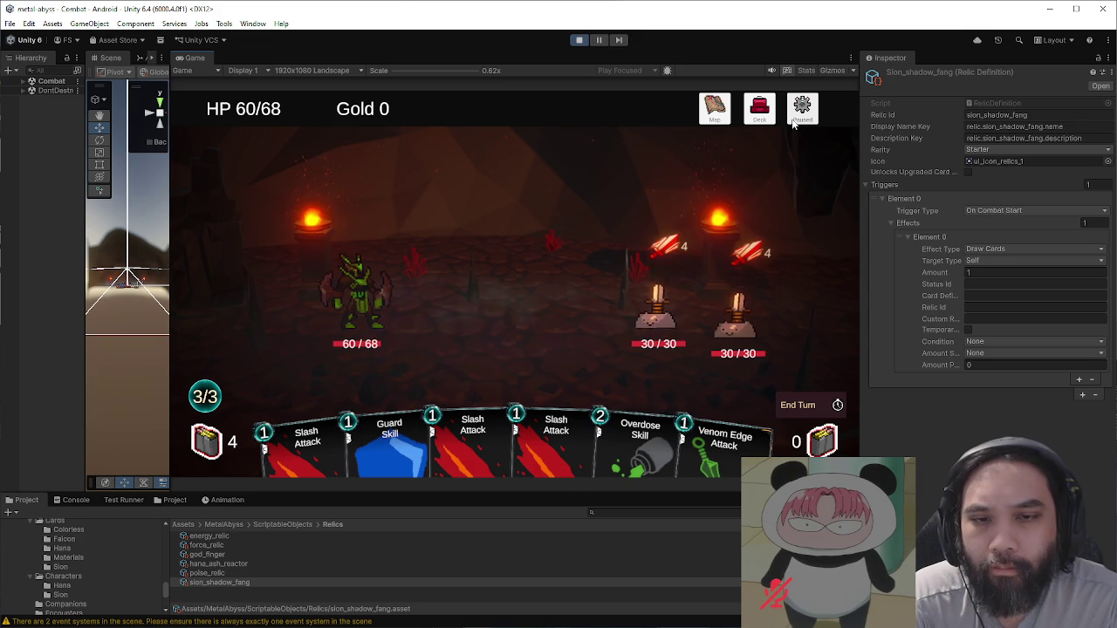
Step: Grant hana_ash_reactor from the Pause debug panel and resume the combat
click(794, 121)
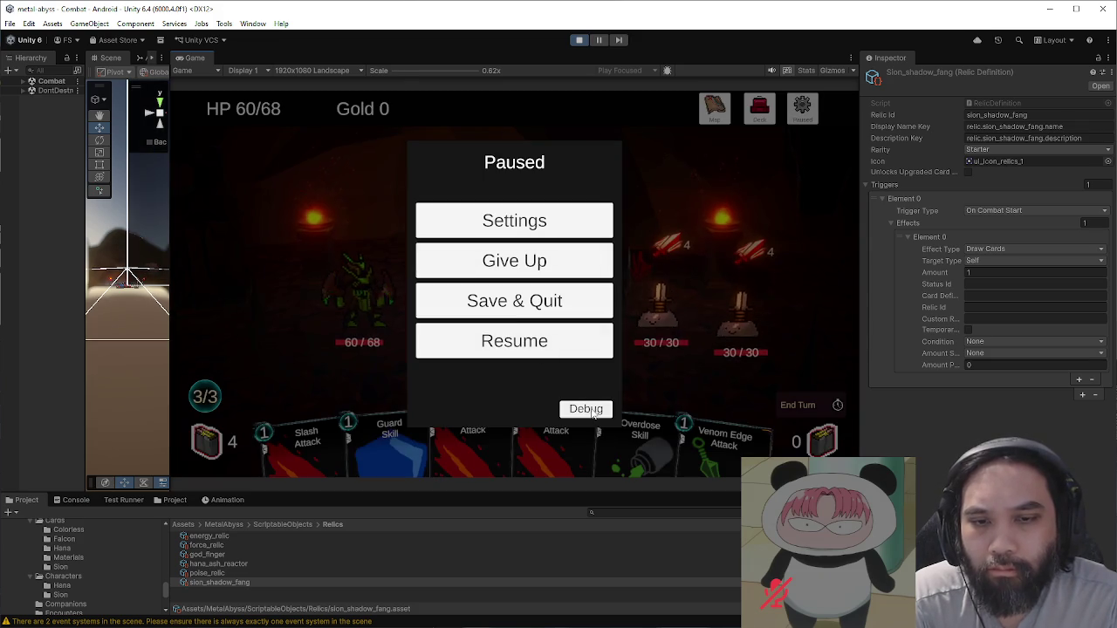
click(590, 410)
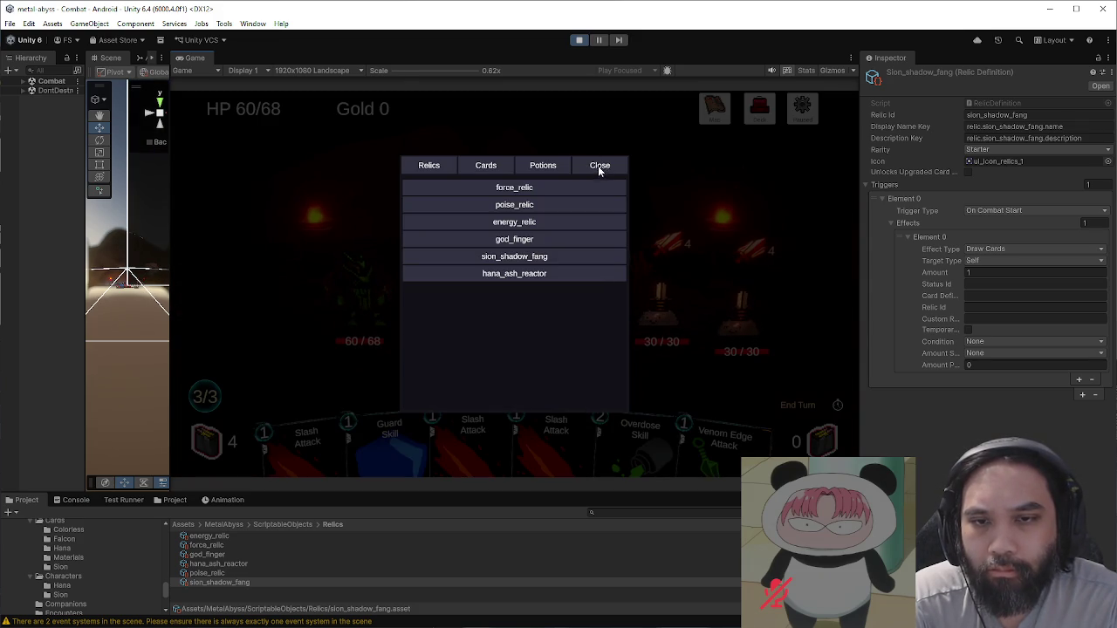
click(527, 273)
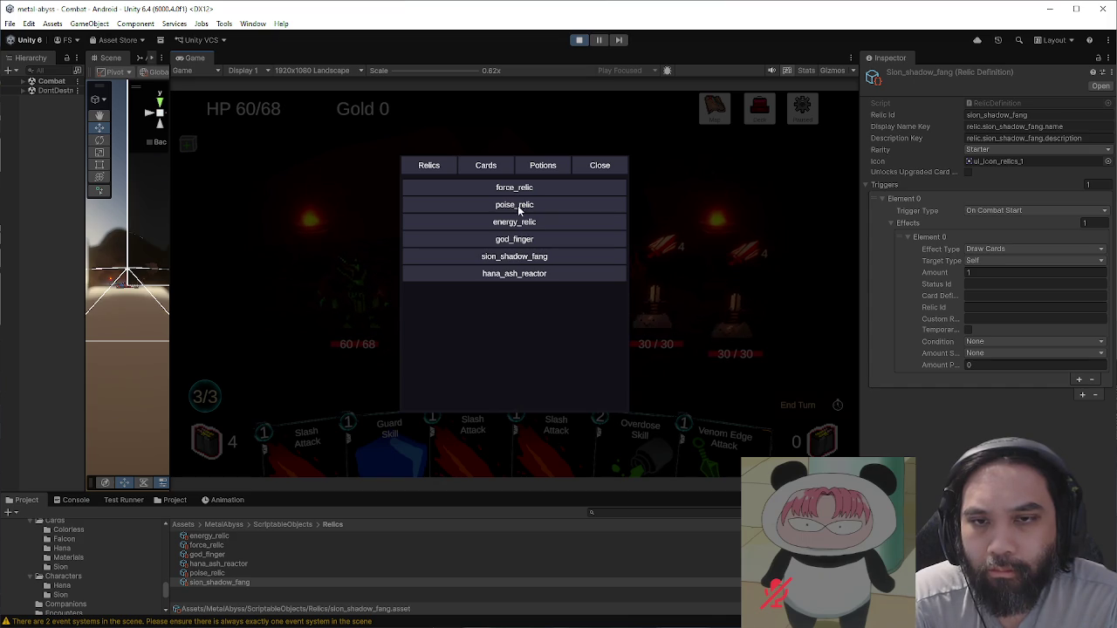
click(600, 166)
click(564, 344)
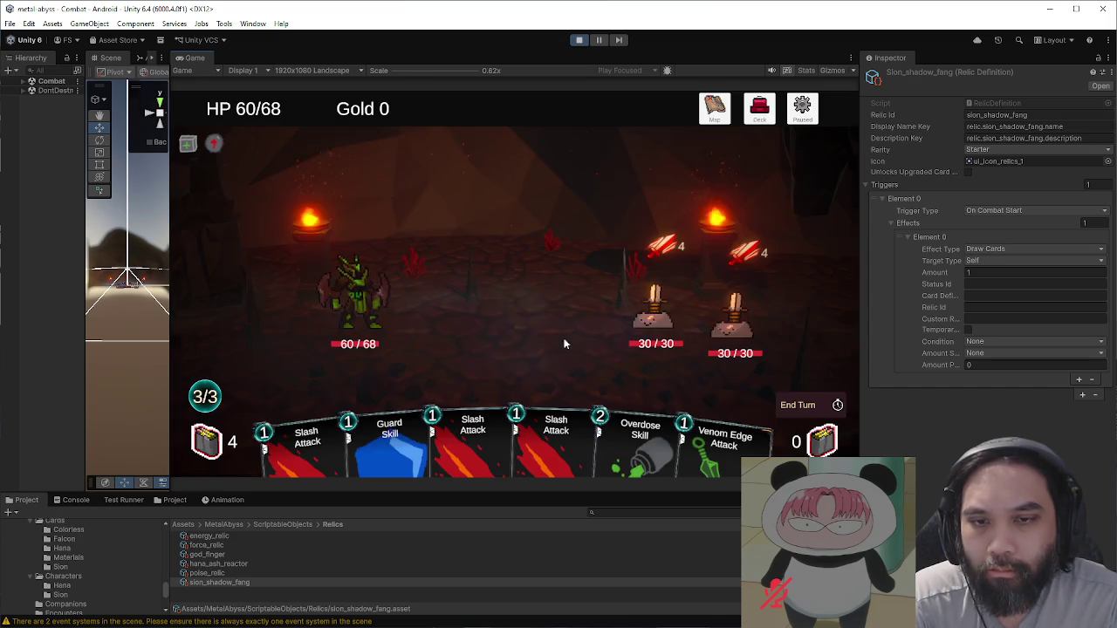
Step: Play the first two combat turns with Venom Edge, Slash Attack and Guard cards
drag(724, 441, 657, 306)
mouse_move(515, 437)
mouse_down()
mouse_move(598, 340)
mouse_move(654, 305)
mouse_up()
drag(445, 458, 489, 349)
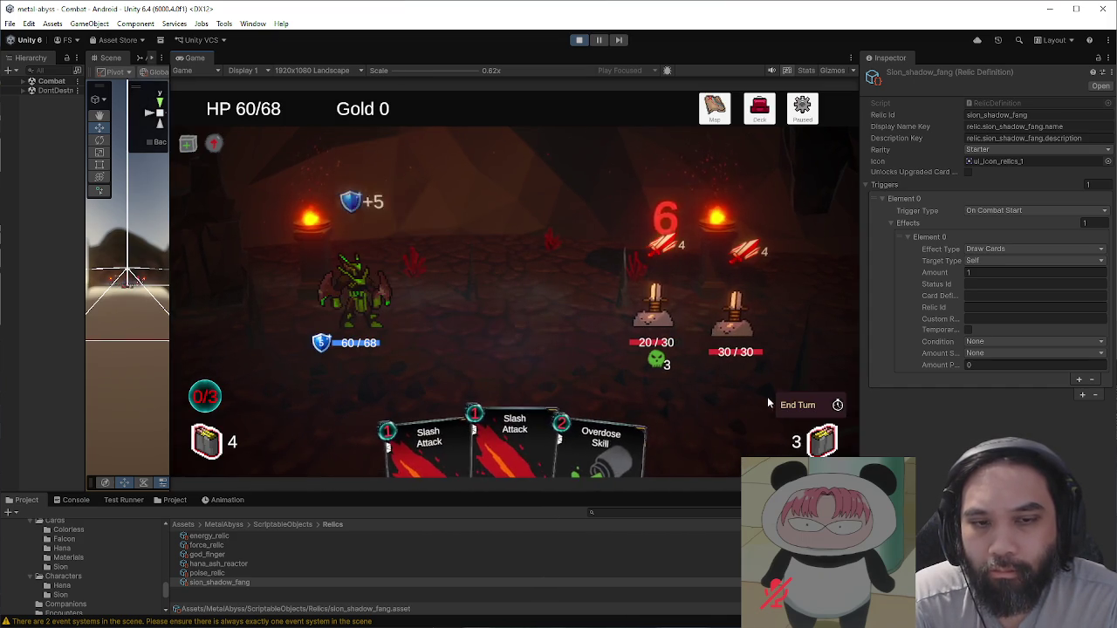
click(798, 405)
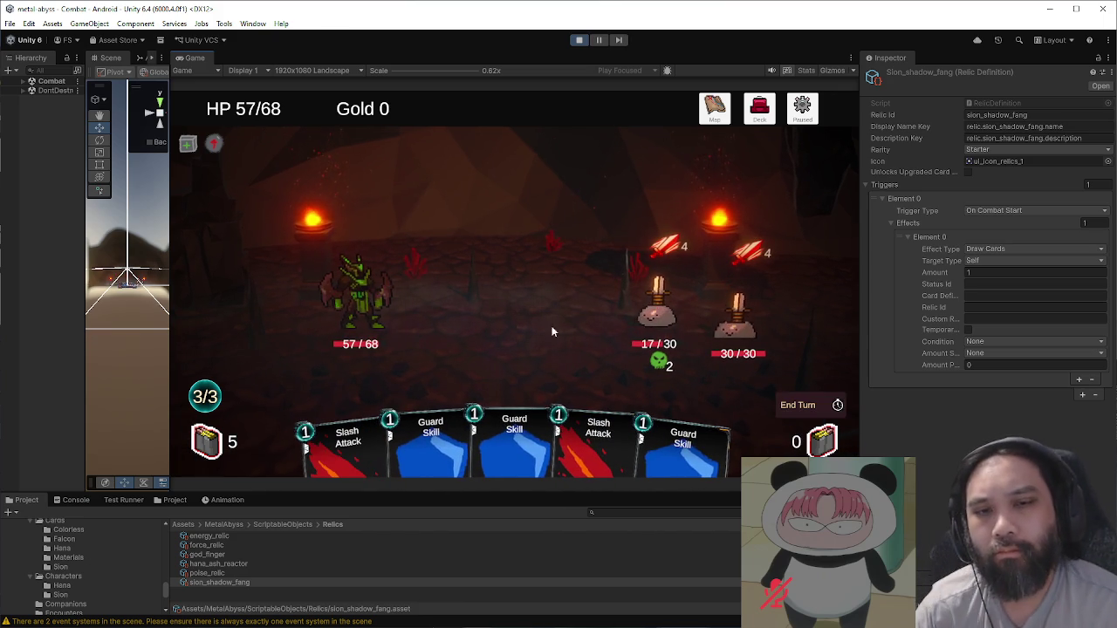
click(472, 422)
click(472, 422)
click(562, 432)
click(798, 405)
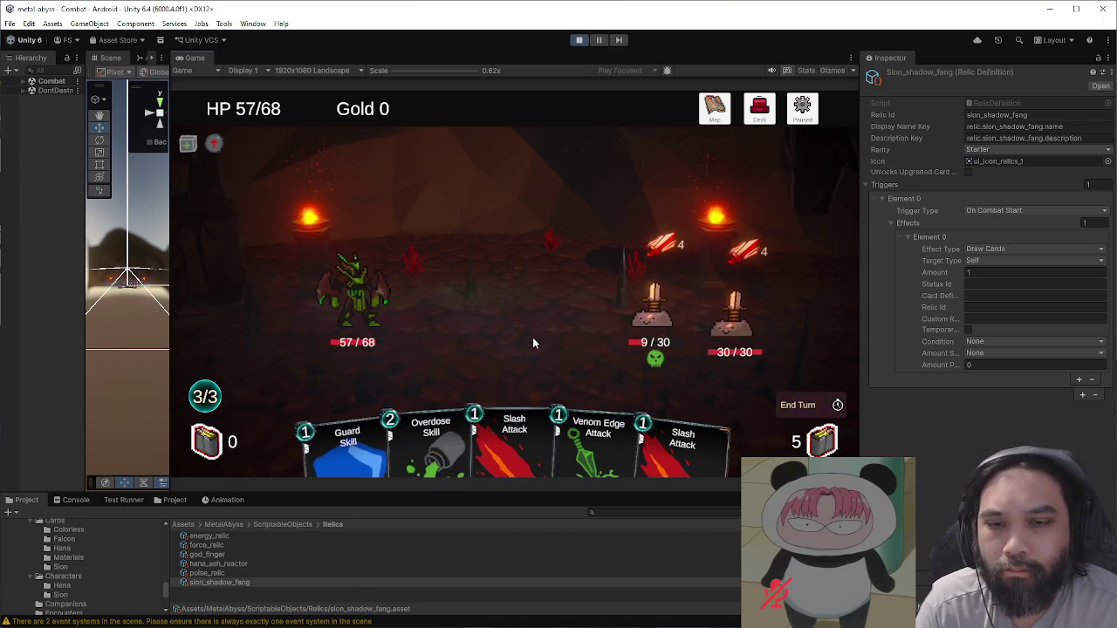
Step: Finish off the slimes using Venom Edge, Overdose, Guard and Slash Attack
click(626, 399)
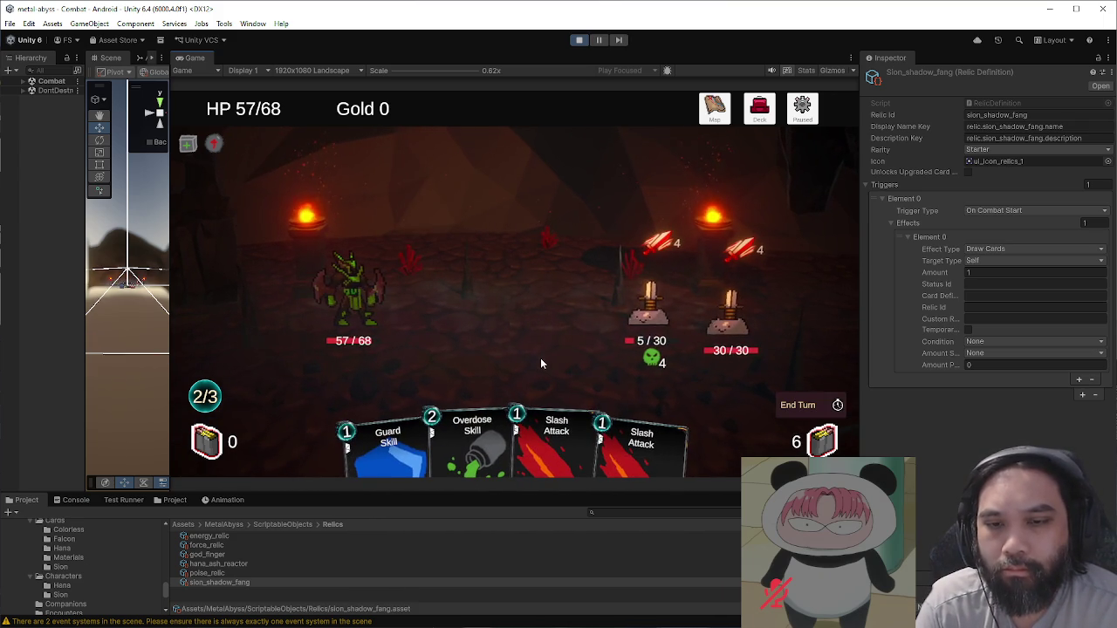
click(579, 387)
click(426, 410)
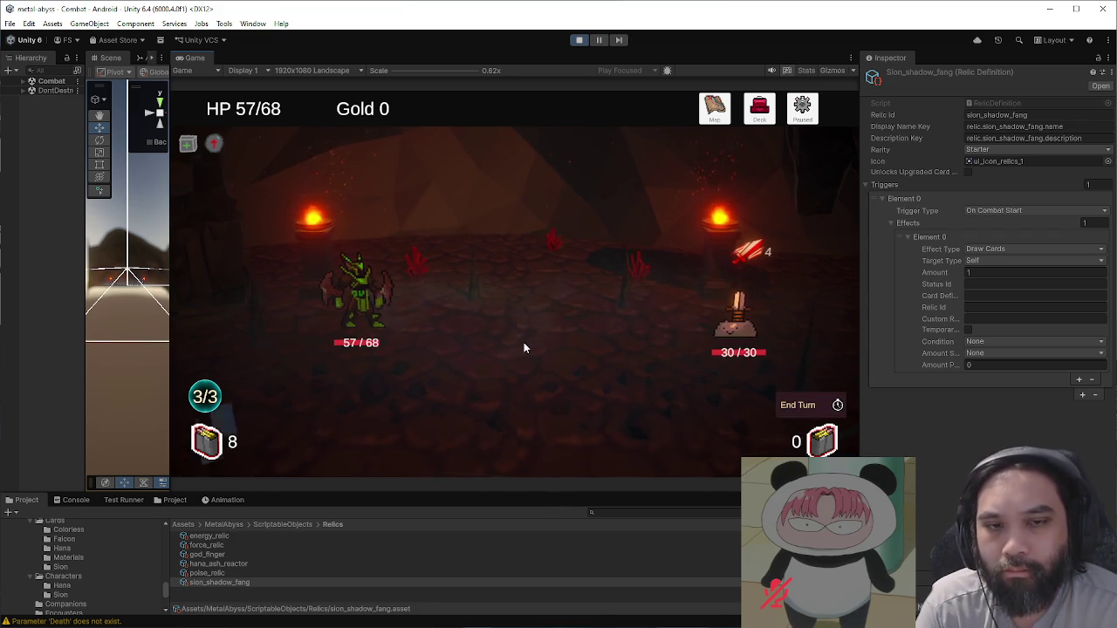
drag(509, 436, 762, 322)
mouse_move(524, 436)
mouse_down()
mouse_move(527, 367)
mouse_move(737, 319)
mouse_up()
click(797, 405)
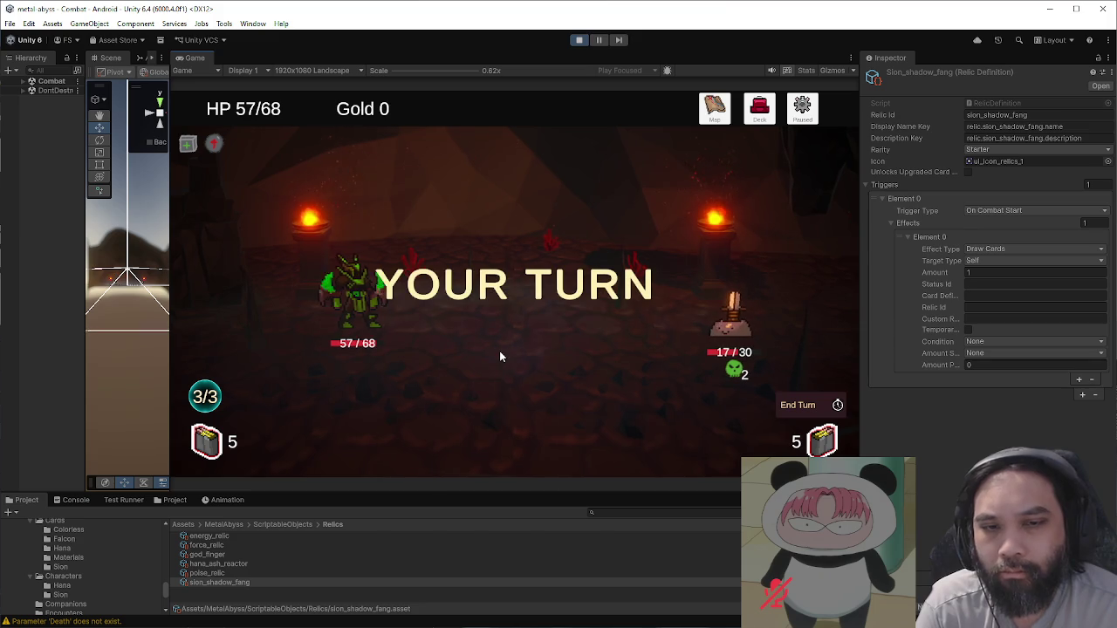
drag(578, 417, 584, 357)
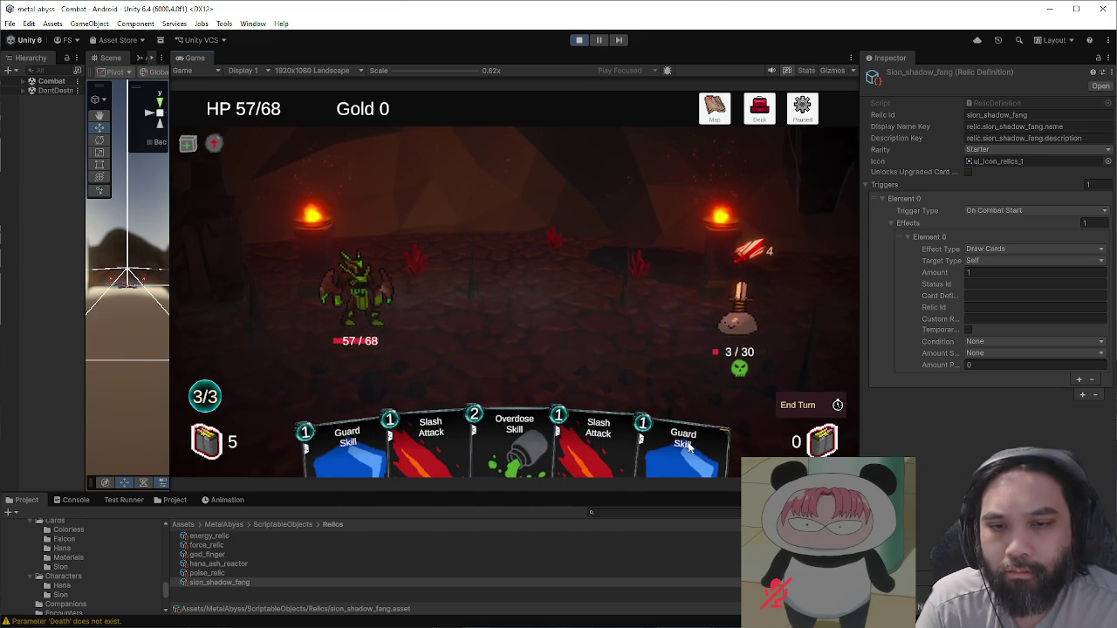
drag(550, 437, 702, 352)
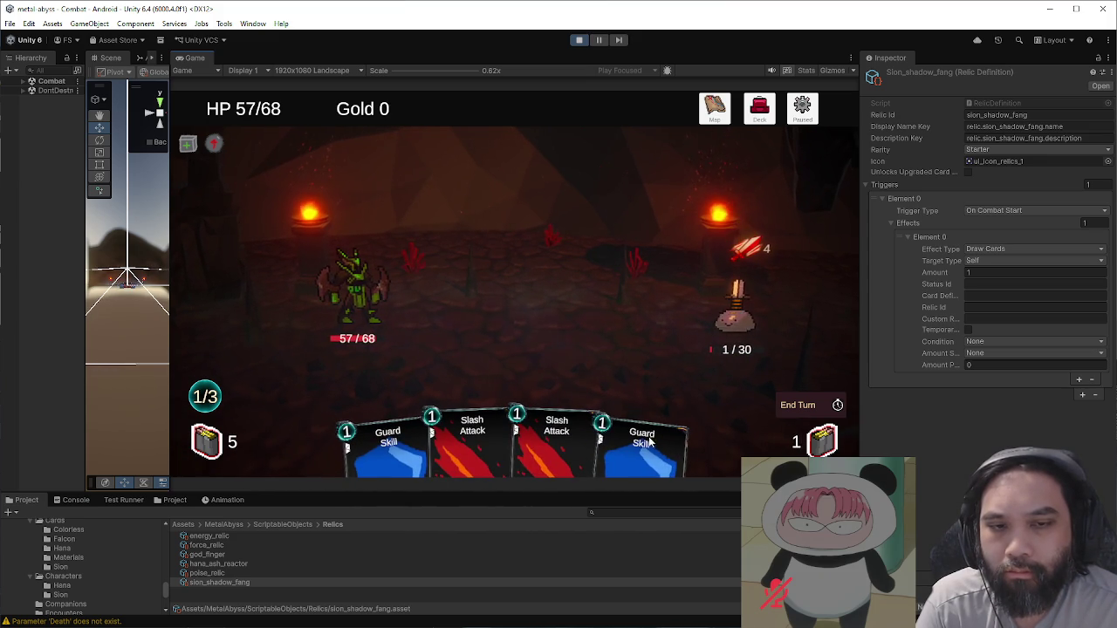
drag(664, 445, 583, 349)
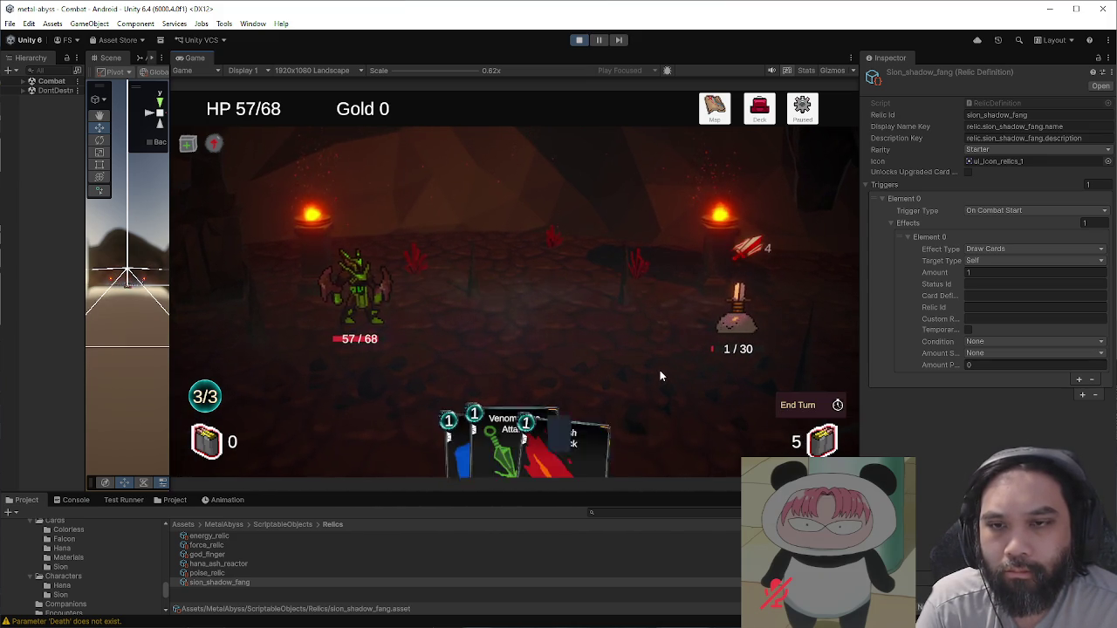
drag(598, 437, 666, 374)
mouse_move(650, 436)
mouse_down()
mouse_move(706, 366)
mouse_move(756, 375)
mouse_up()
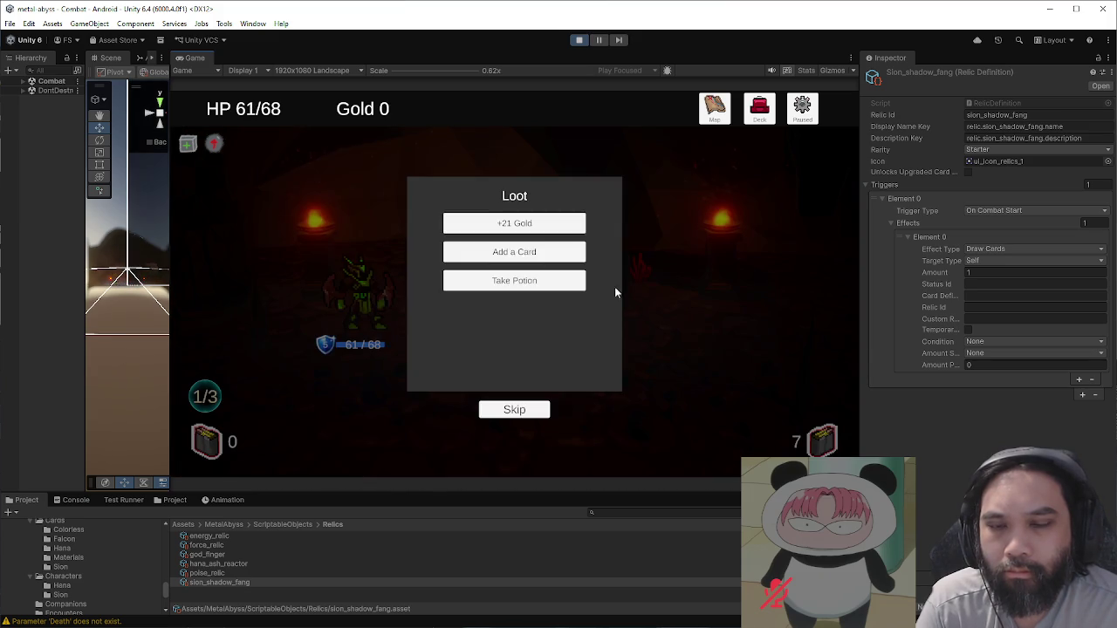
Step: Collect the 21 gold, the Snake Scales card and the potion reward, then return to the map
click(514, 223)
click(514, 222)
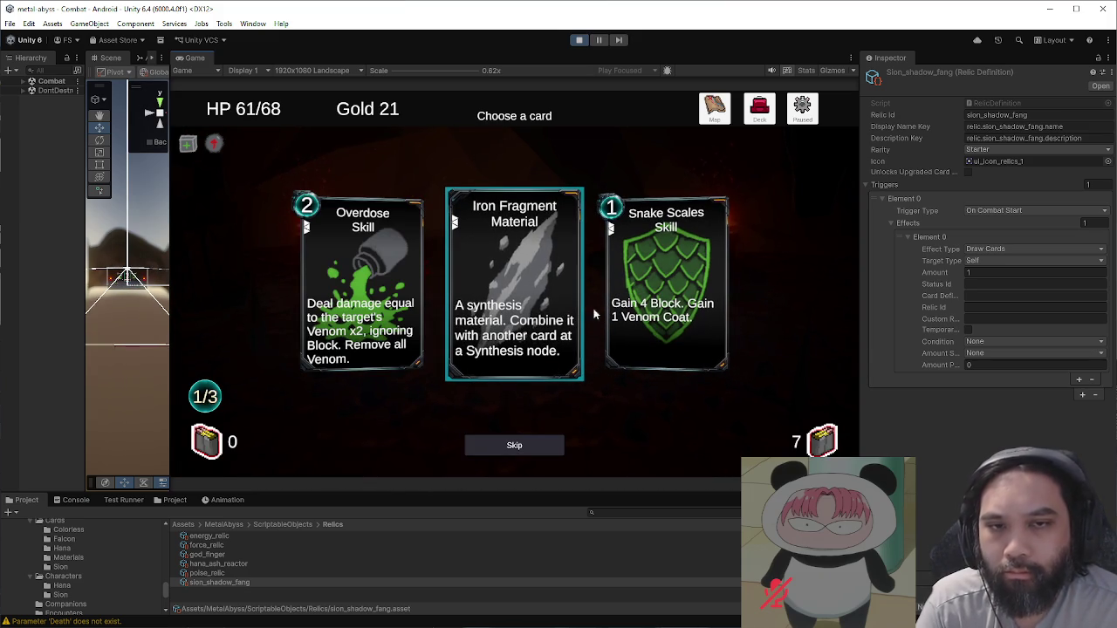
click(646, 341)
click(690, 442)
click(491, 228)
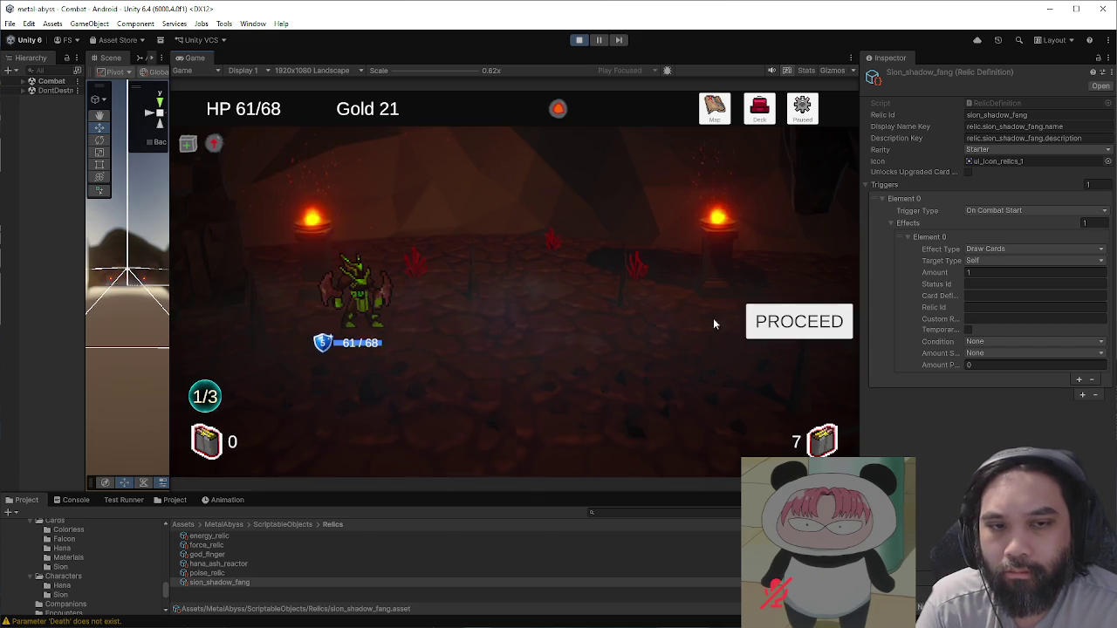
click(747, 322)
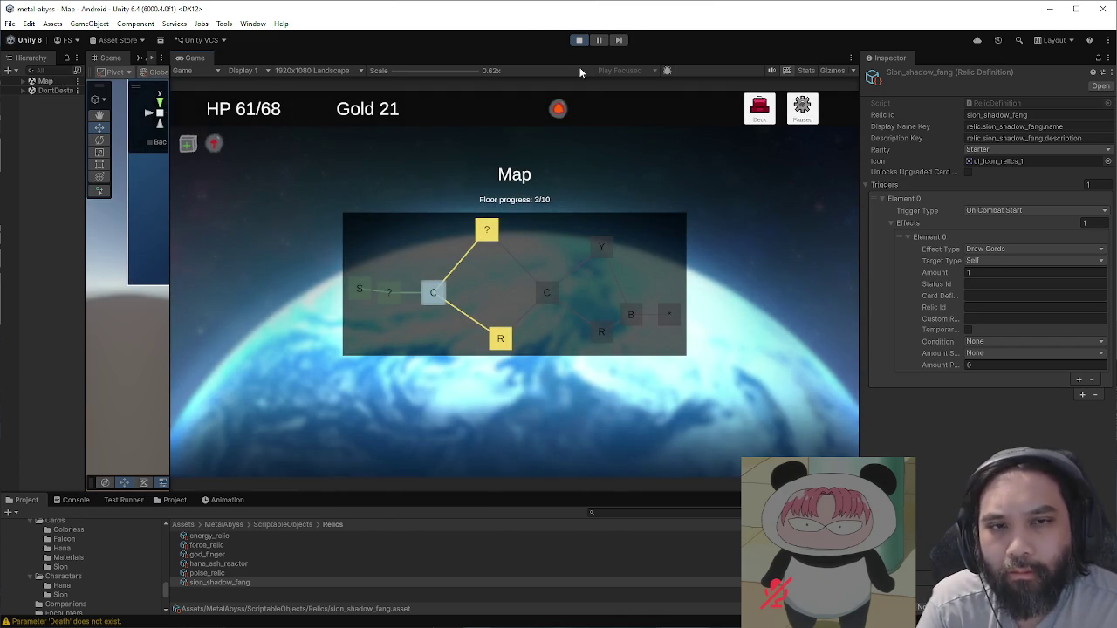
Step: Pass the Falcon event, enter the next combat, then stop Play mode
click(493, 236)
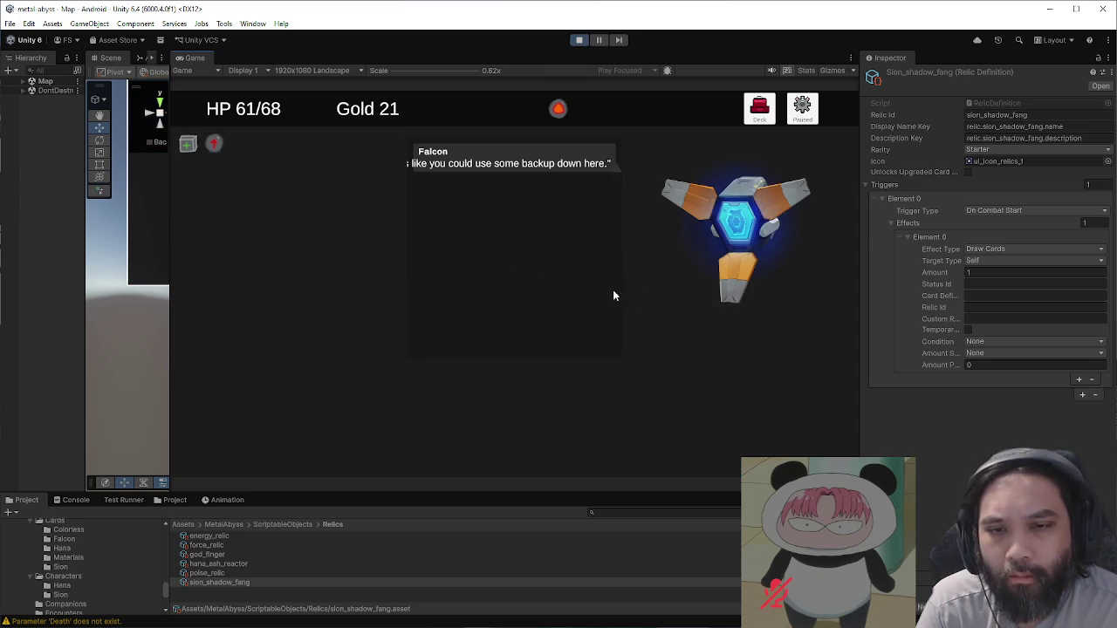
click(578, 375)
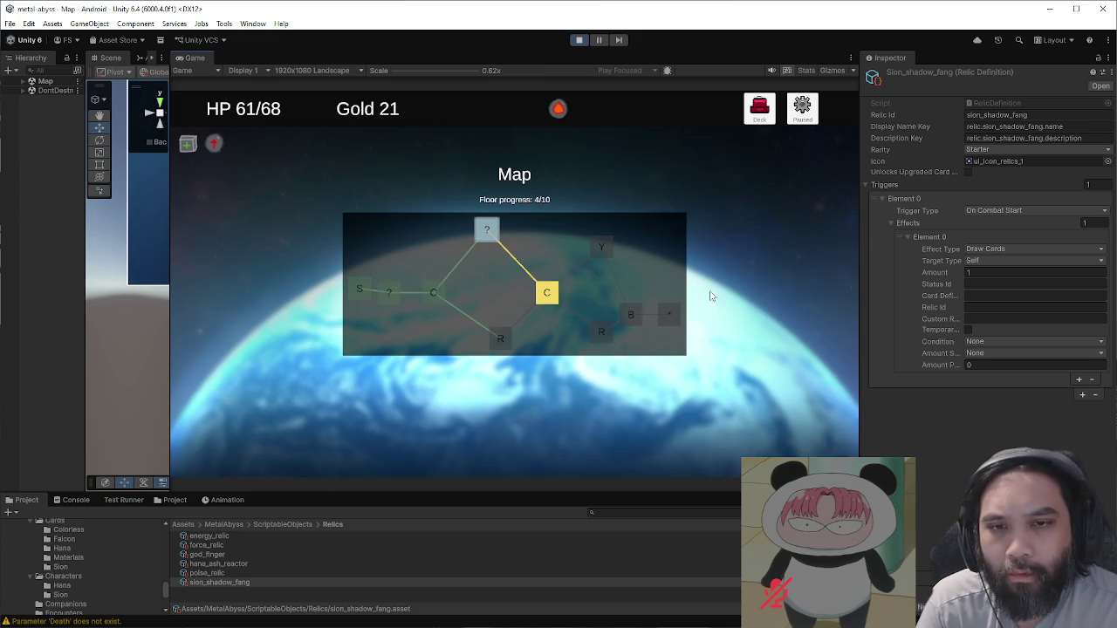
click(559, 294)
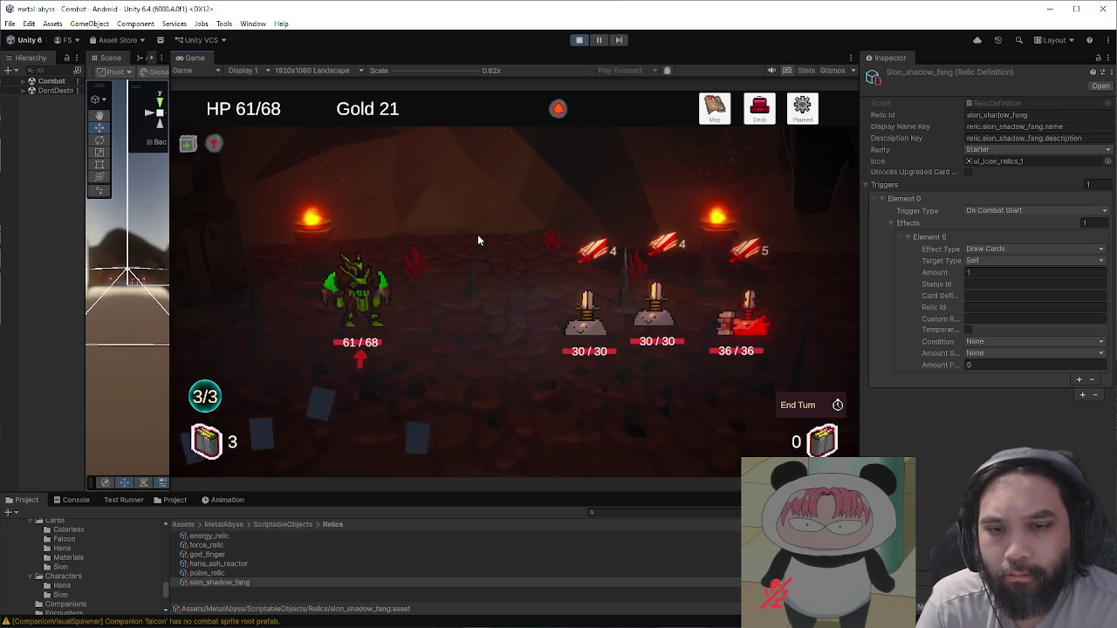
mouse_move(558, 108)
mouse_down()
mouse_move(553, 247)
mouse_move(579, 301)
mouse_up()
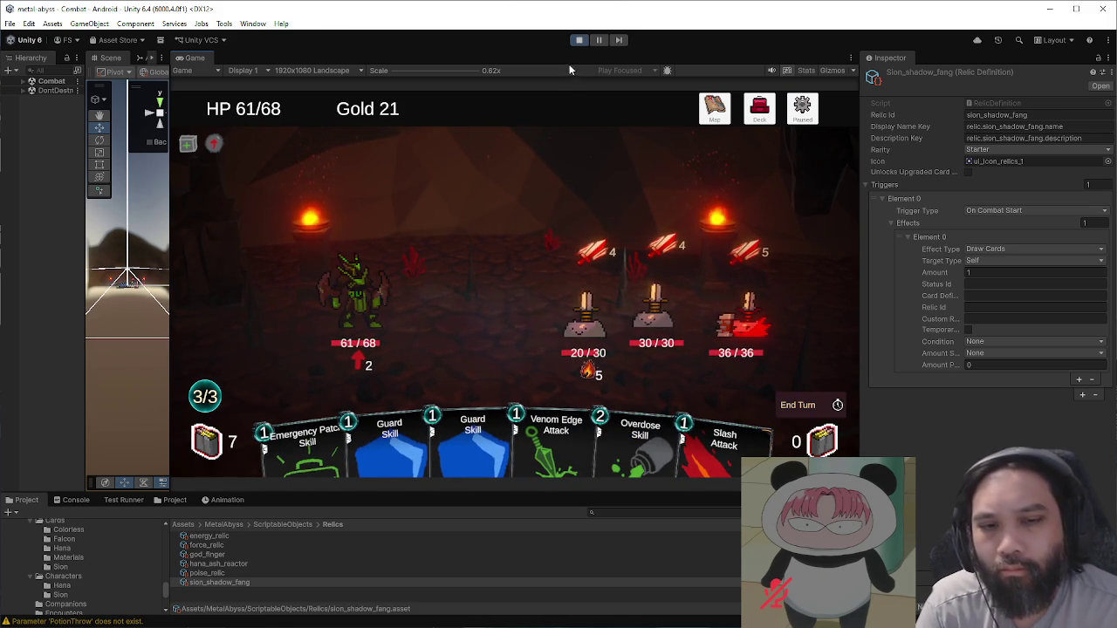
click(577, 40)
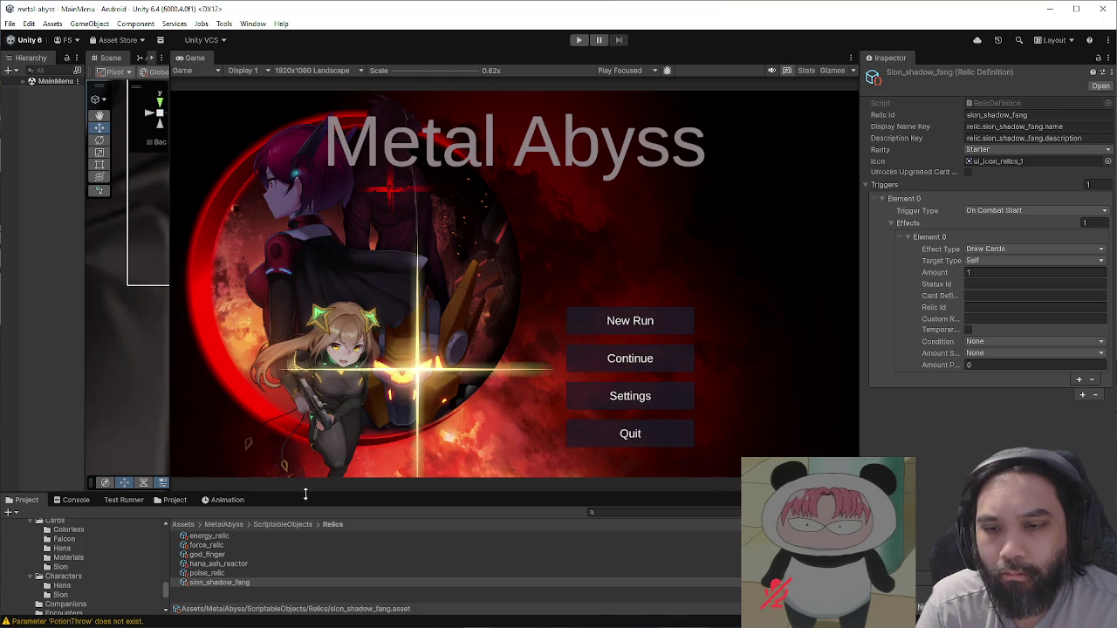
Step: Open the Combat scene from Assets/MetalAbyss/Scenes
drag(305, 494, 317, 384)
click(183, 404)
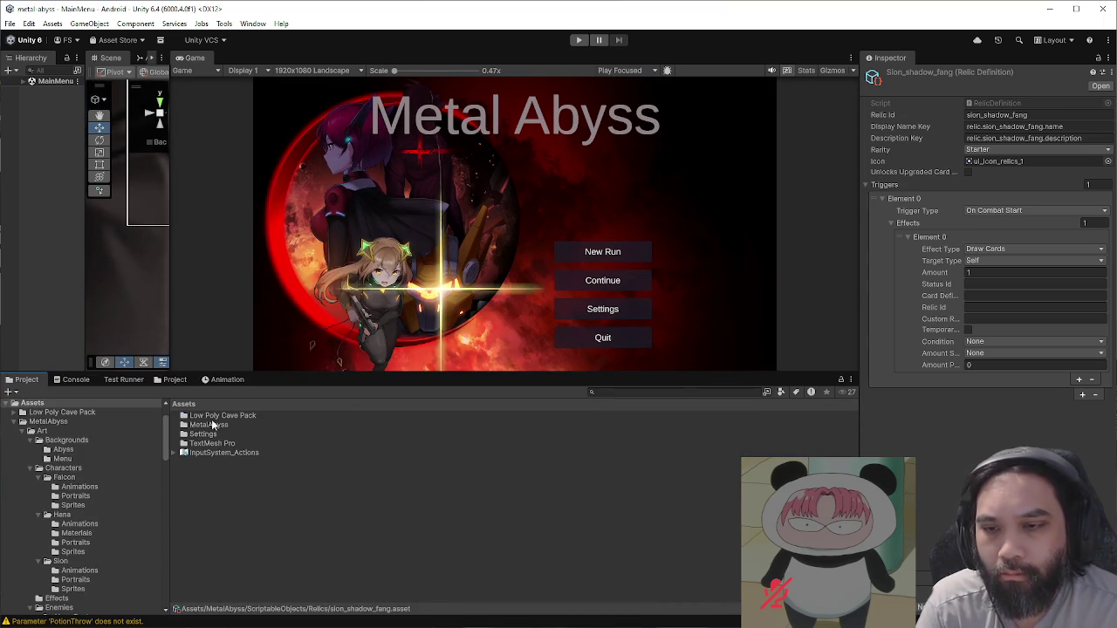
double_click(218, 427)
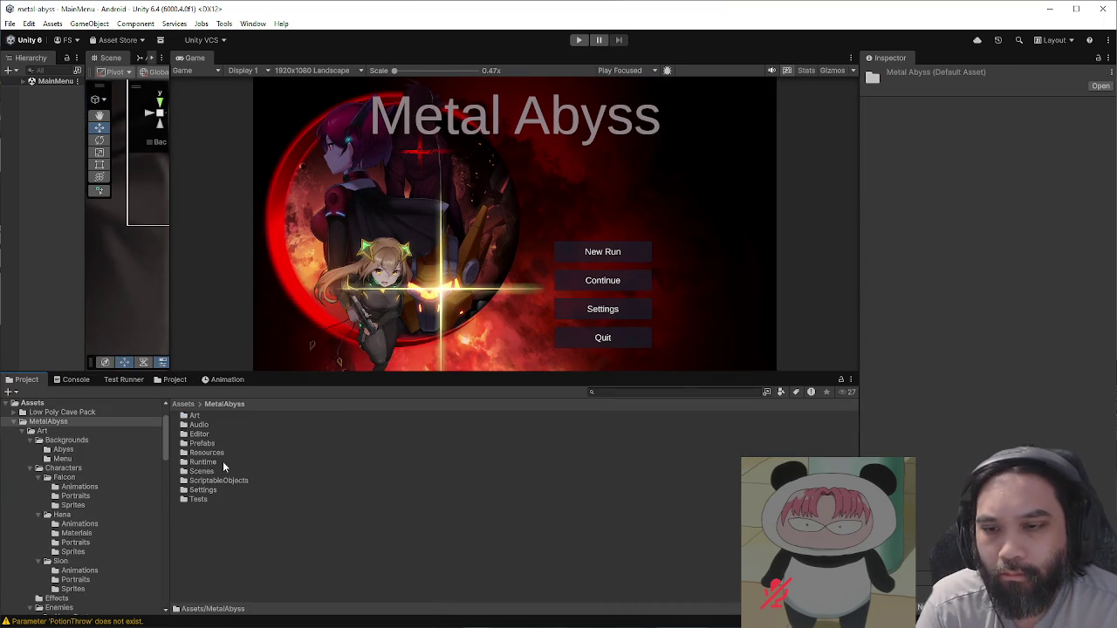
double_click(224, 470)
click(206, 434)
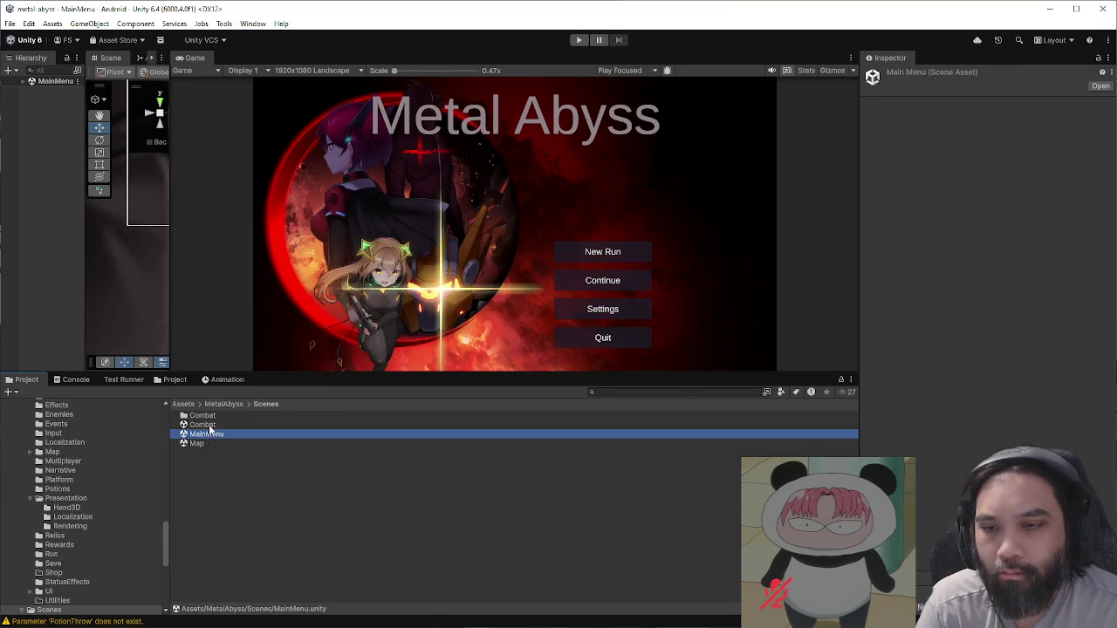
double_click(202, 424)
Step: Select DrawPileButton > Icon in the Hierarchy and locate its ui_icon_armory sprite
drag(169, 293, 553, 288)
drag(88, 226, 243, 214)
double_click(110, 184)
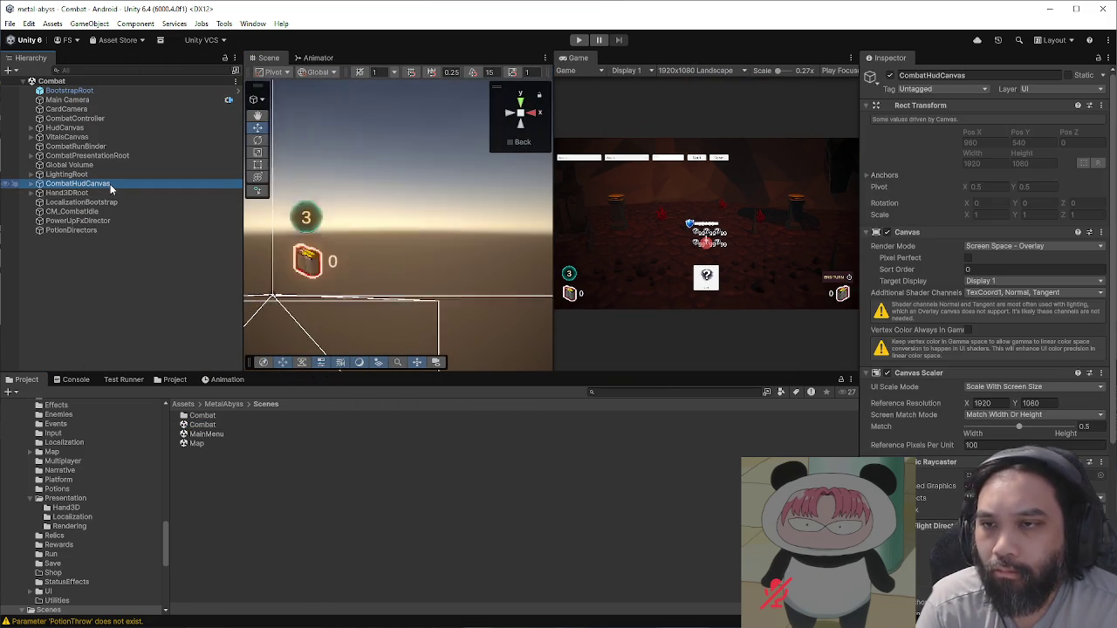
drag(275, 286, 445, 297)
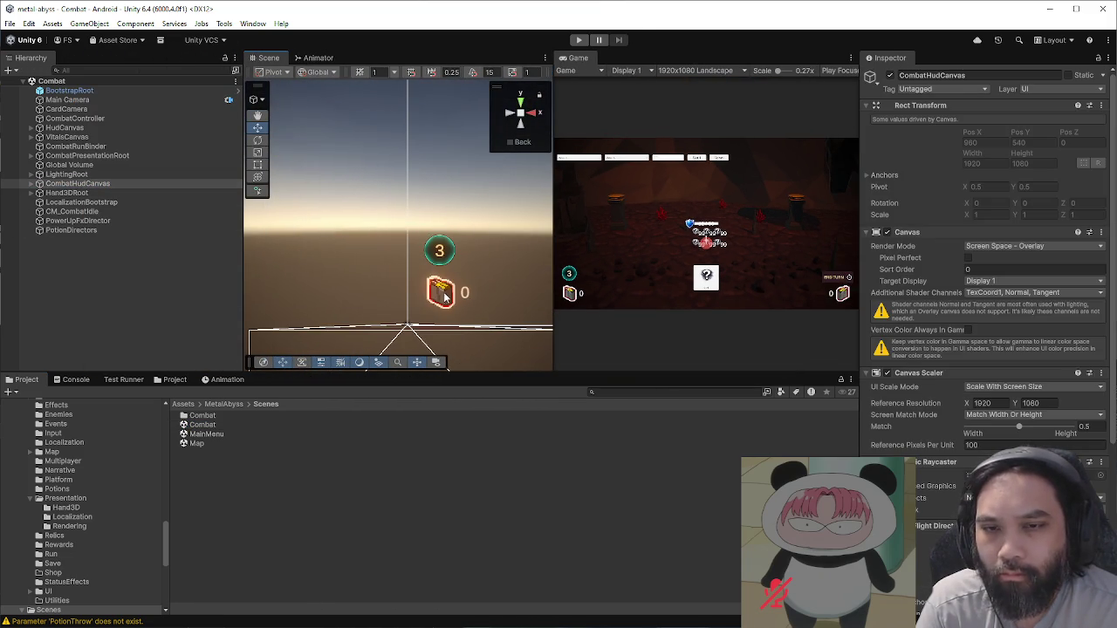
click(443, 295)
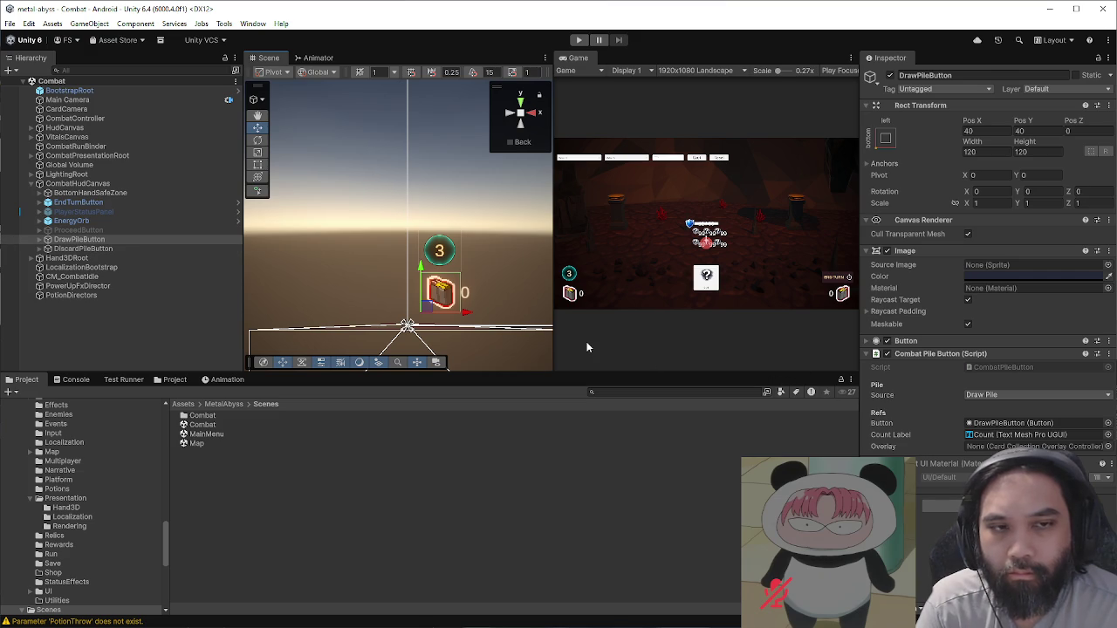
click(39, 239)
click(68, 267)
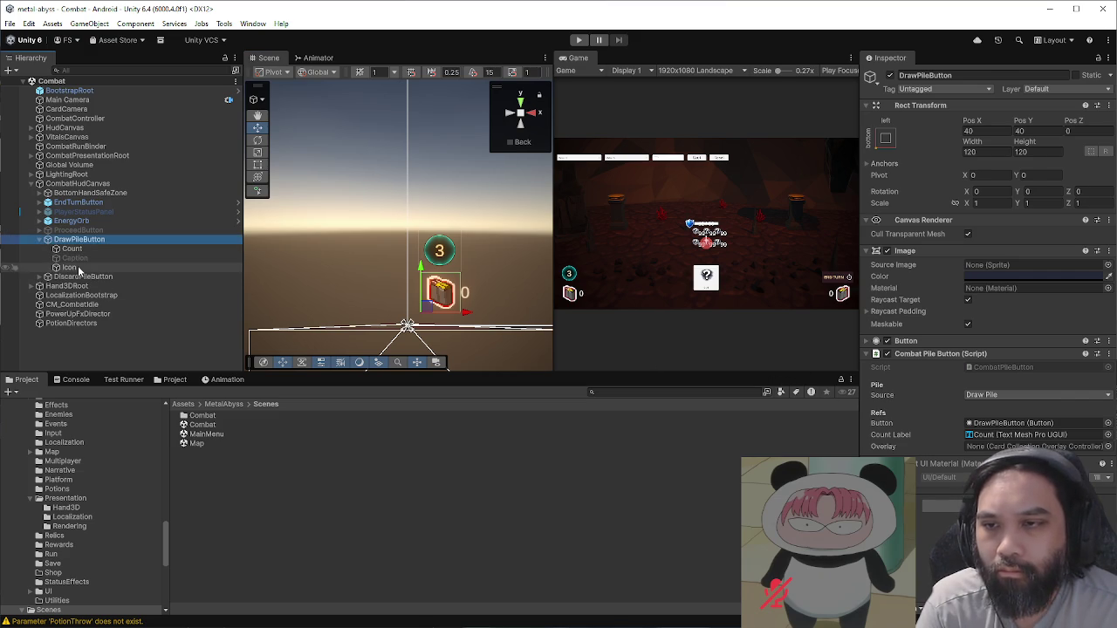
click(986, 266)
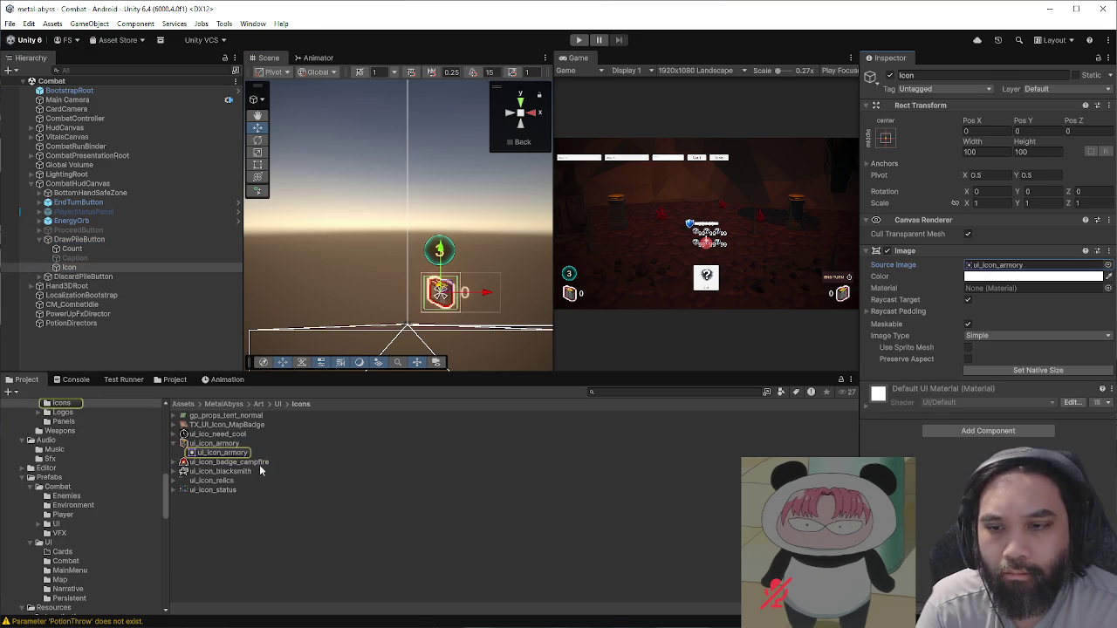
right_click(215, 446)
Step: Show ui_icon_armory in Explorer and open the PNG in GIMP
click(341, 132)
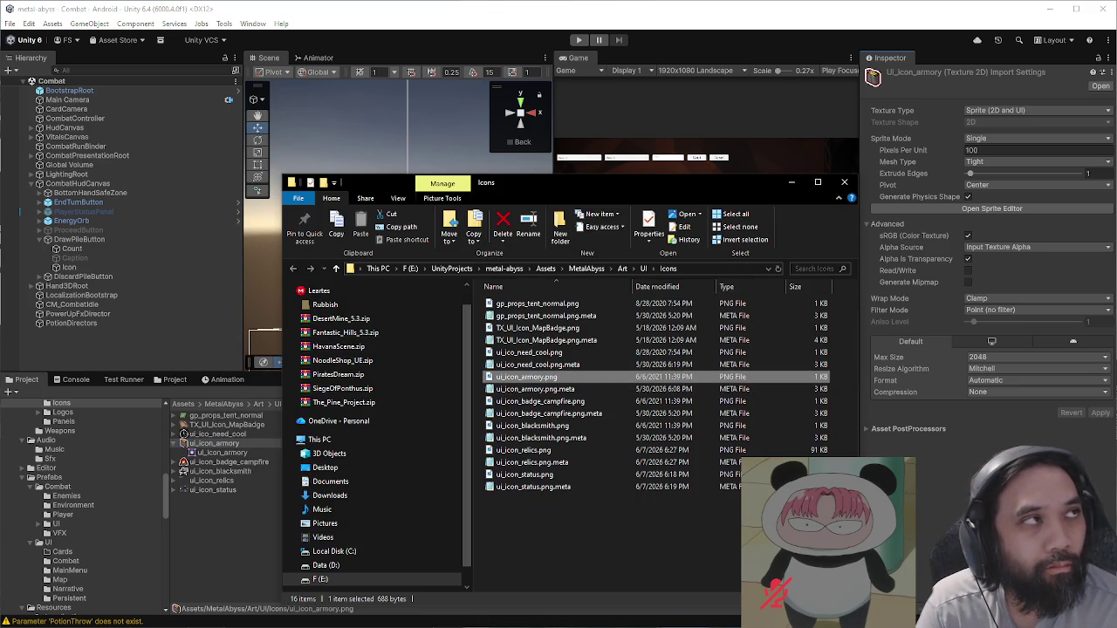
key(Return)
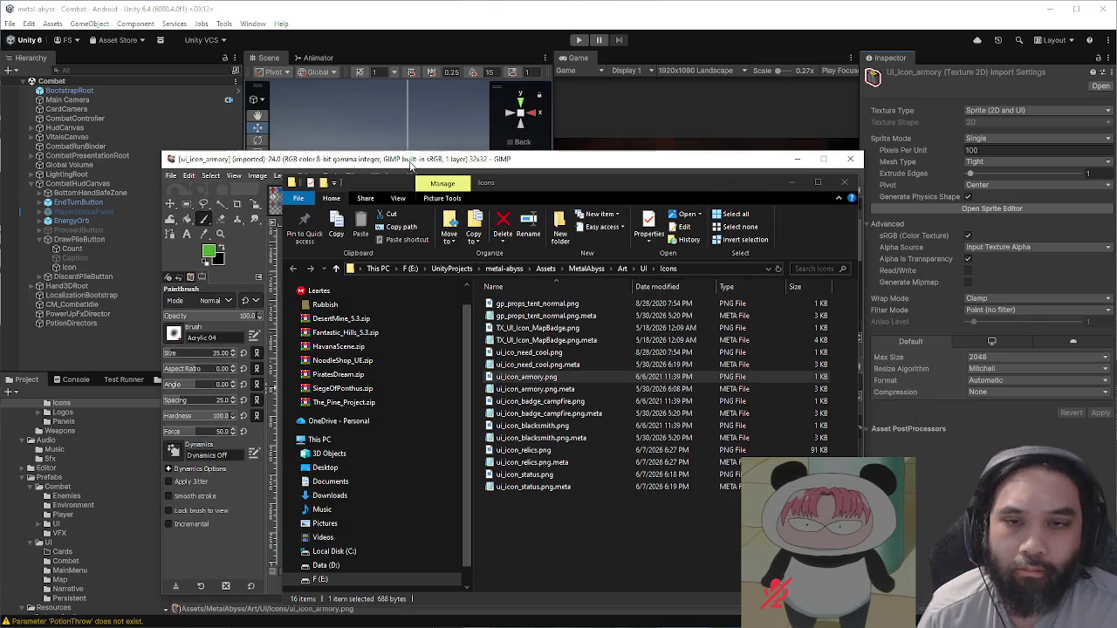
click(792, 183)
Step: Fuzzy-select and delete the white, pink and red outline pixels of the armory icon
scroll(536, 378, up, 8)
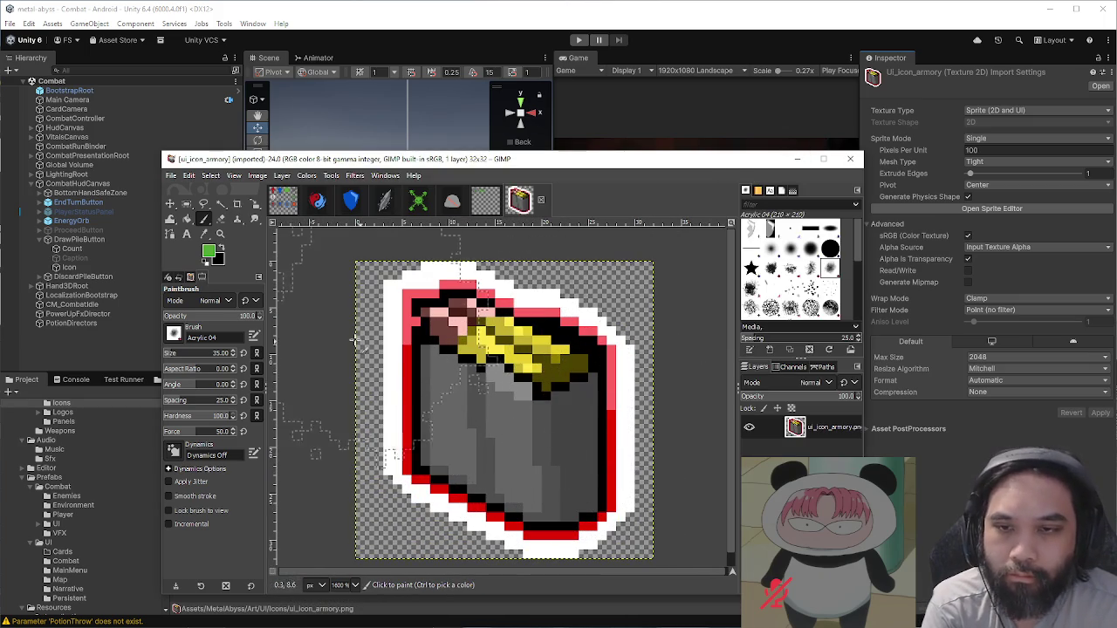
click(221, 204)
click(408, 326)
key(Delete)
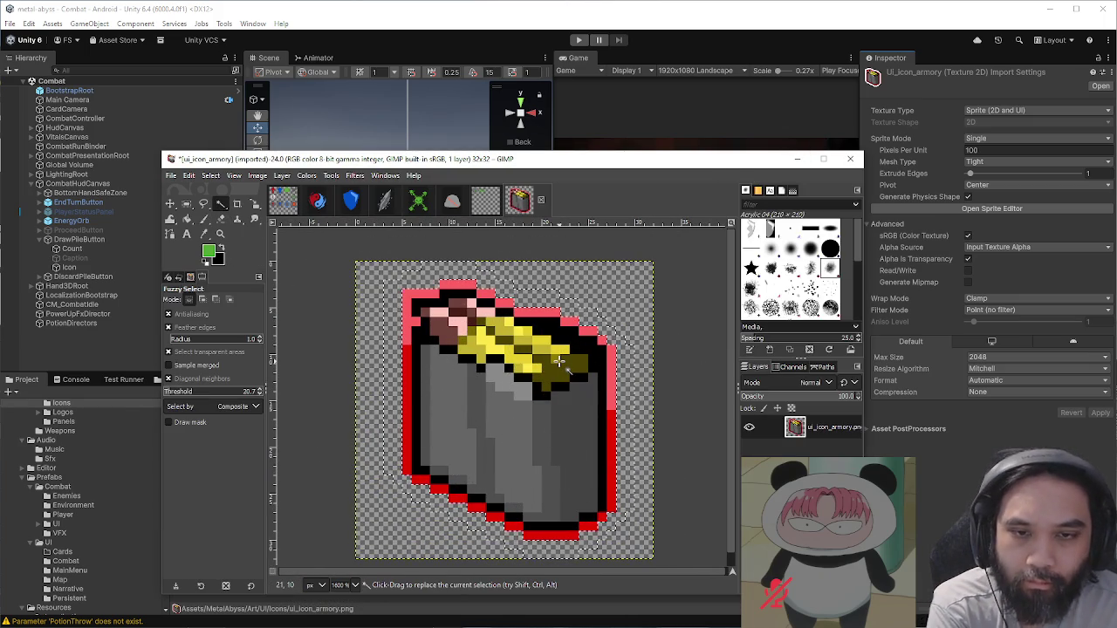
click(613, 370)
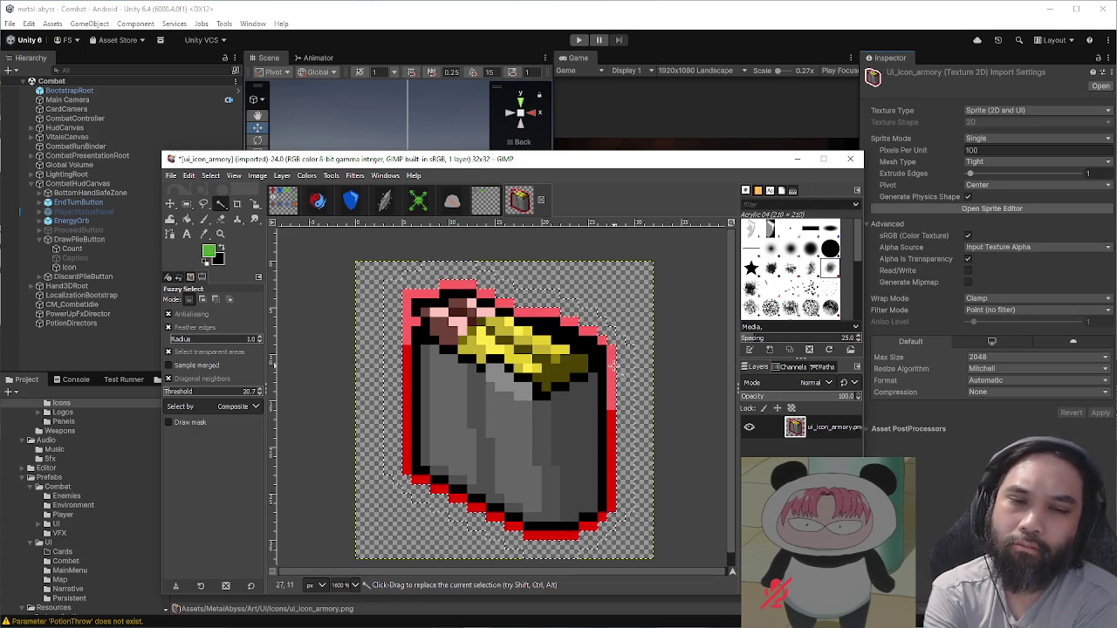
key(Delete)
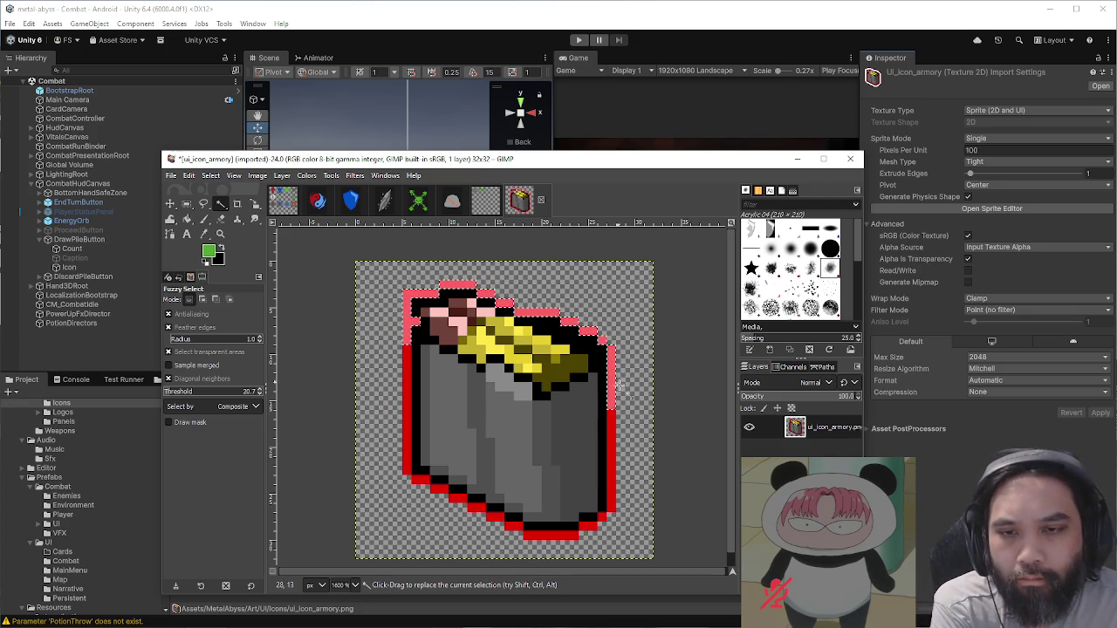
click(613, 431)
key(Delete)
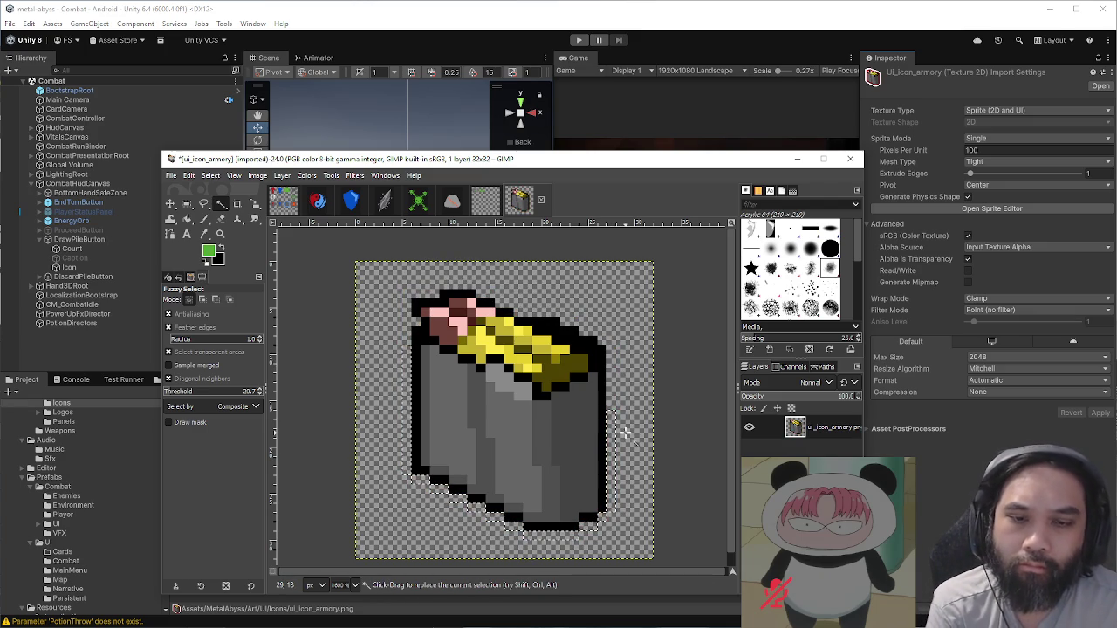
Step: Export the icon over ui_icon_armory.png, confirming the replace and PNG options
ctrl+scroll(625, 431, down, 1)
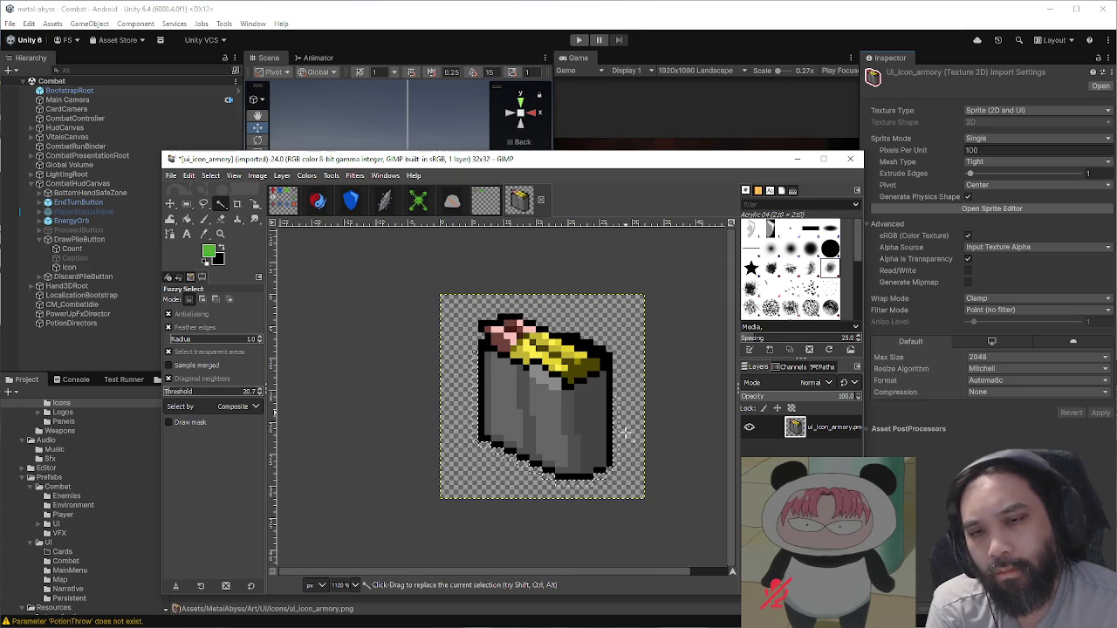
ctrl+scroll(625, 432, down, 2)
ctrl+scroll(635, 427, up, 3)
key(ctrl+shift+e)
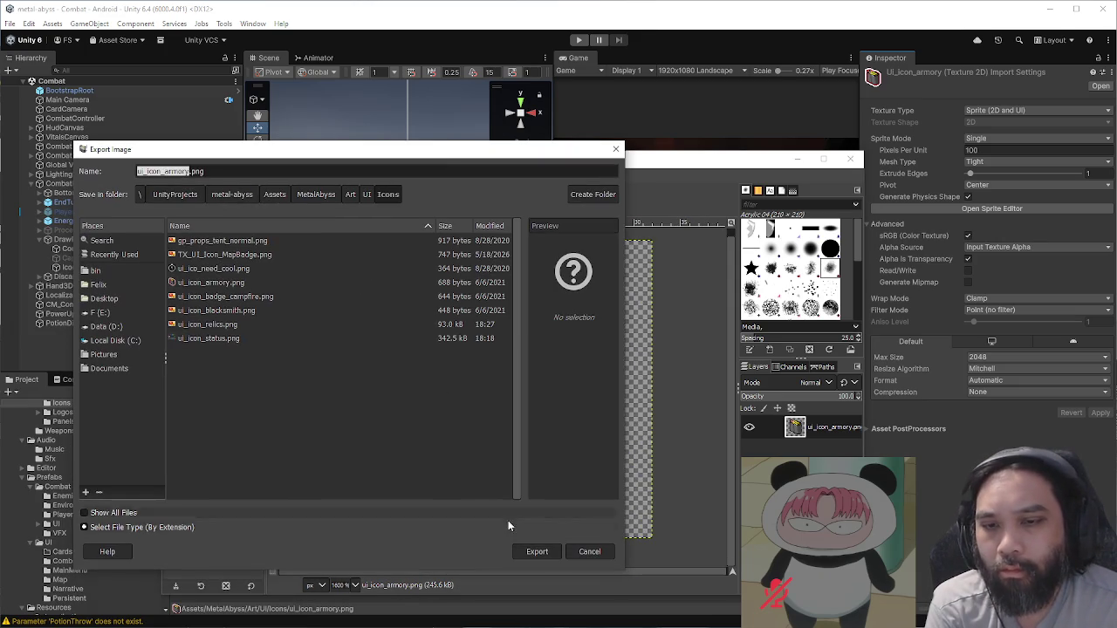
click(559, 552)
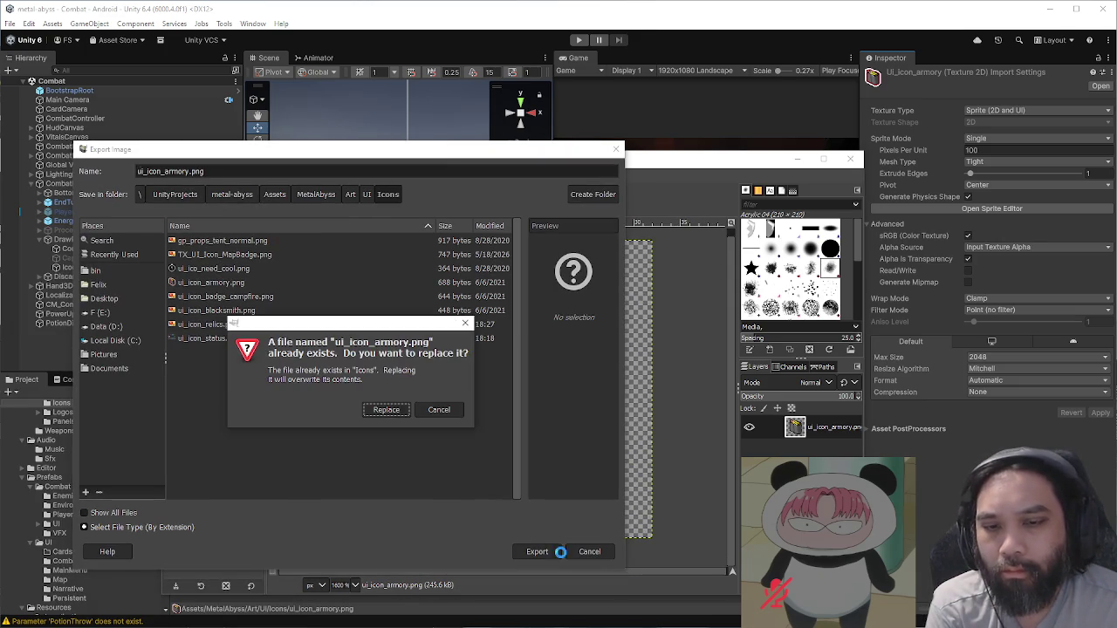
click(387, 410)
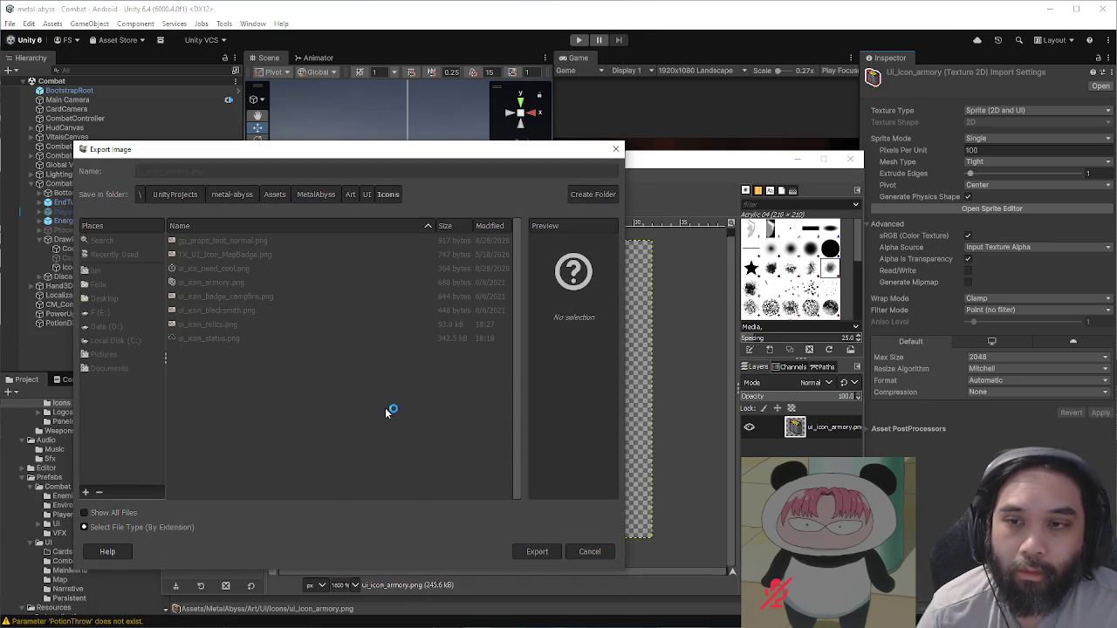
click(377, 453)
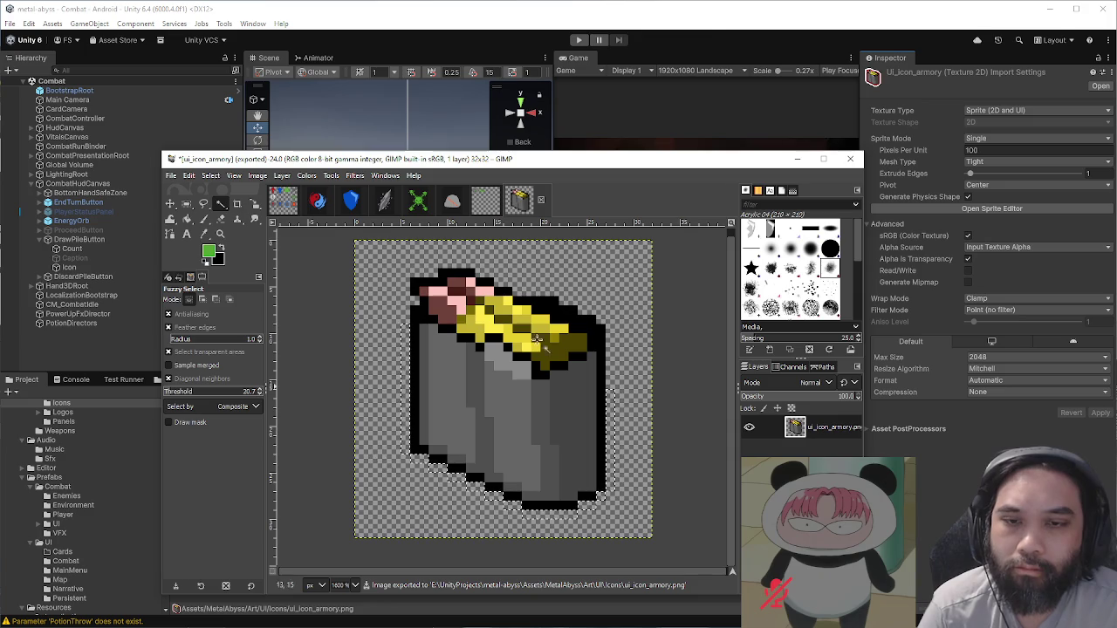
click(708, 32)
Step: Widen and heighten the Game view, then return to GIMP and select around the icon
drag(554, 188, 248, 189)
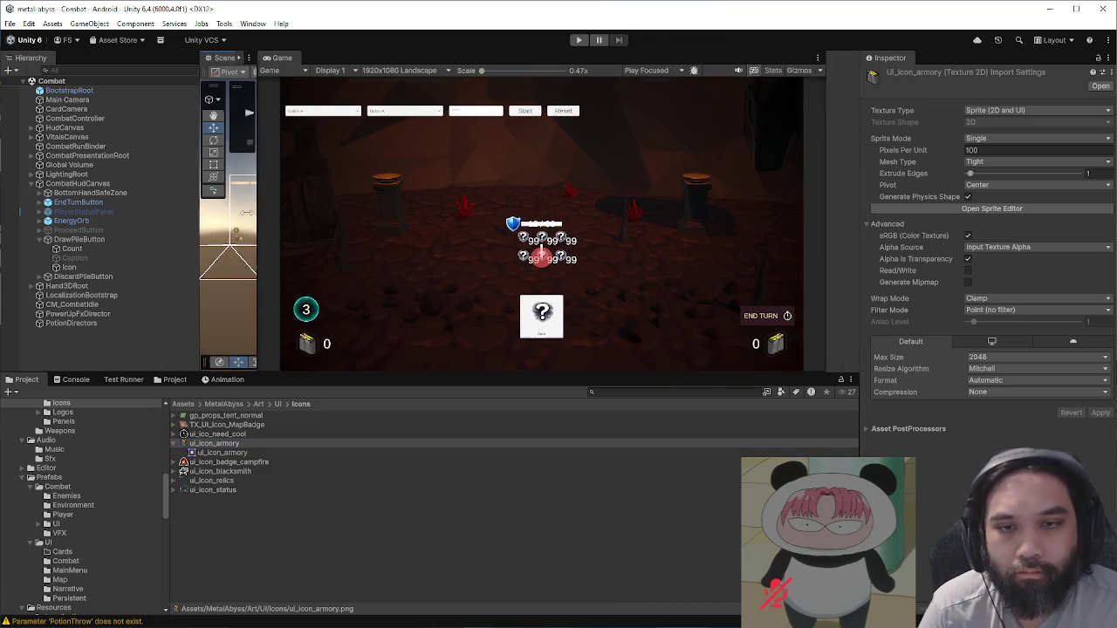
drag(449, 374, 457, 496)
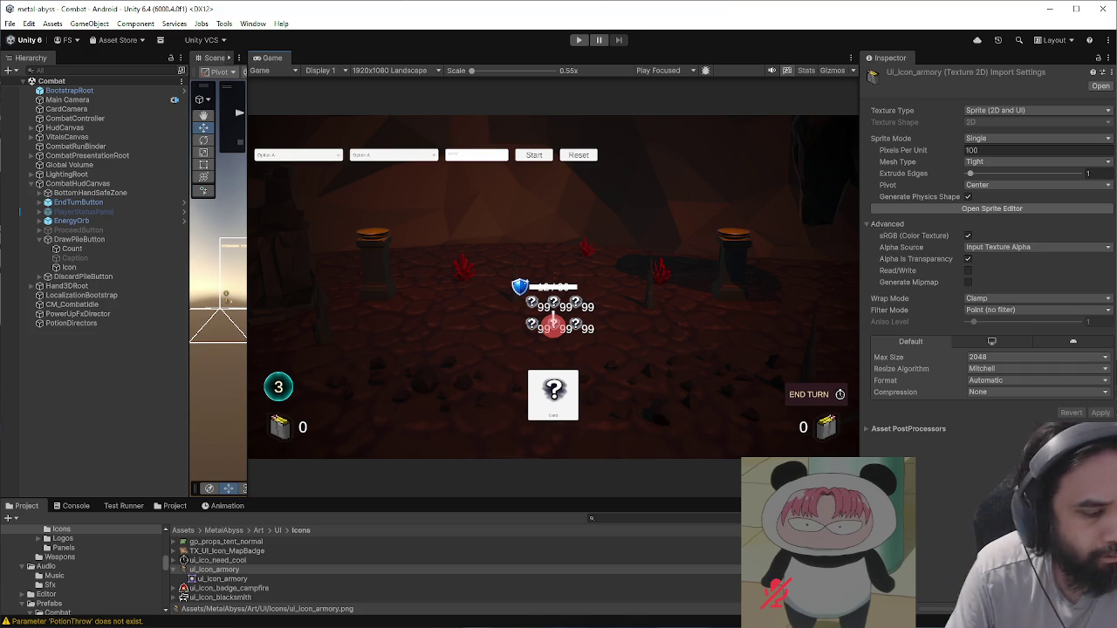
key(alt+Tab)
click(628, 371)
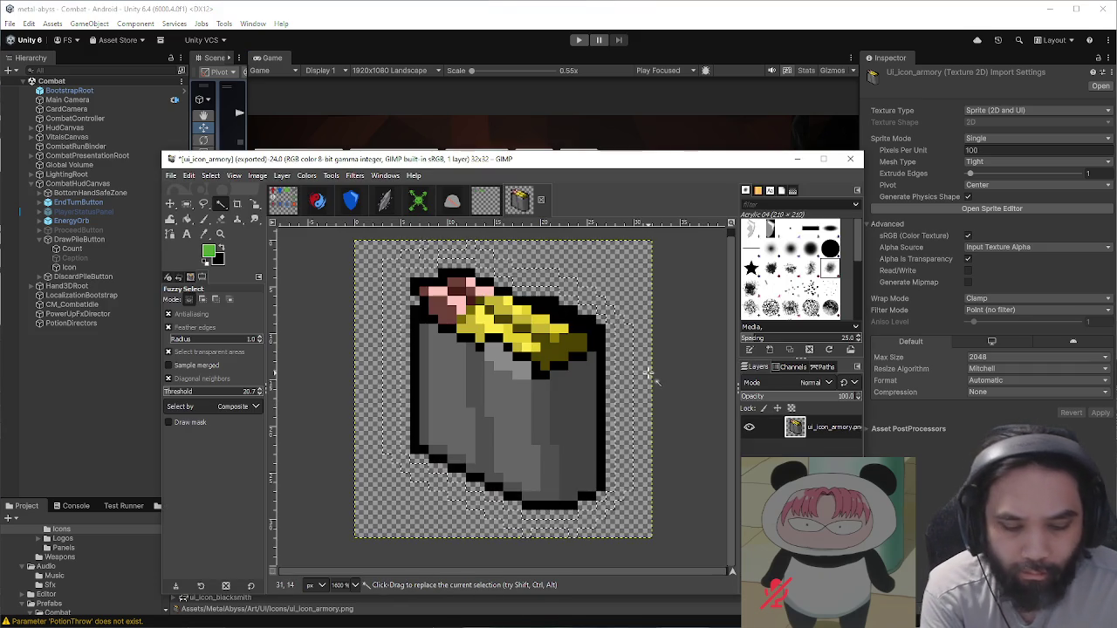
Step: Check the icon edges with Fuzzy Select, then re-export over ui_icon_armory.png
click(613, 370)
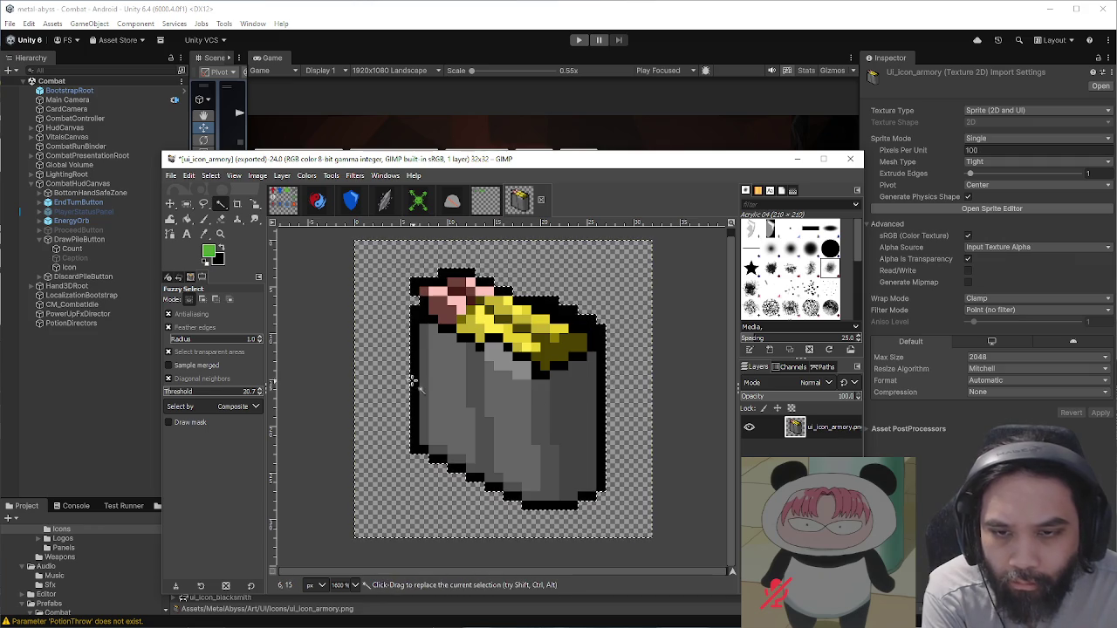
click(403, 374)
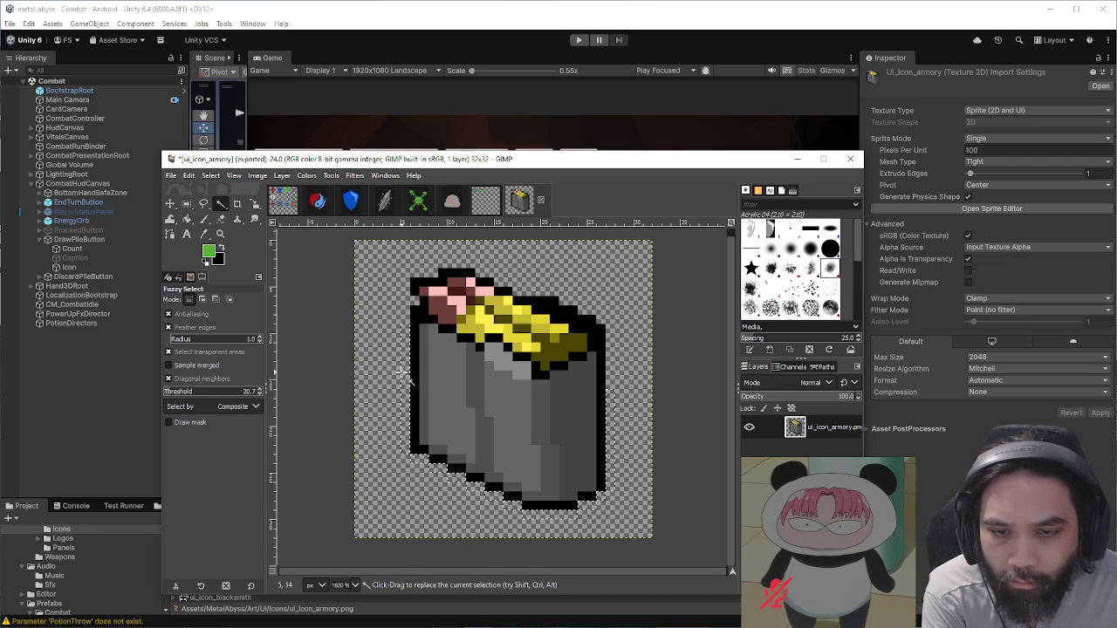
drag(467, 328, 397, 322)
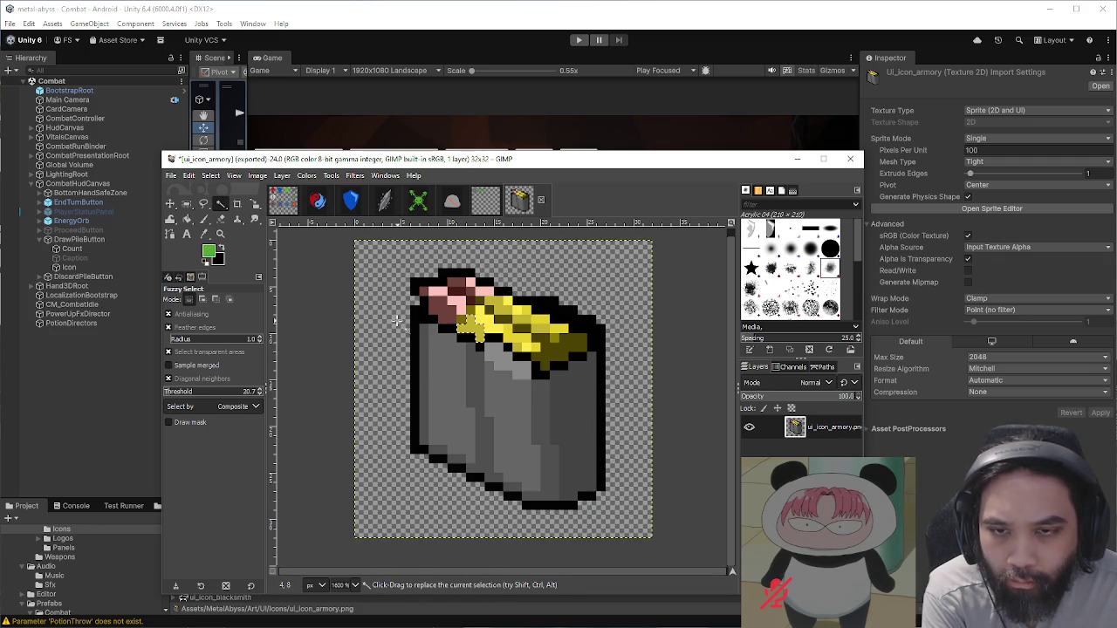
key(ctrl+shift+e)
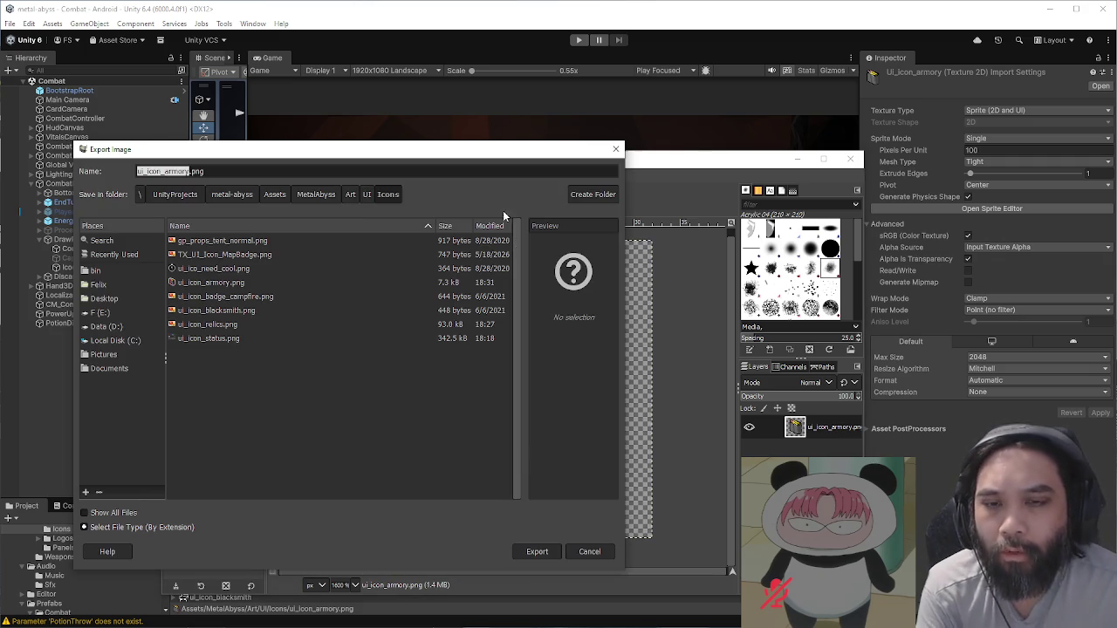
click(536, 551)
click(428, 409)
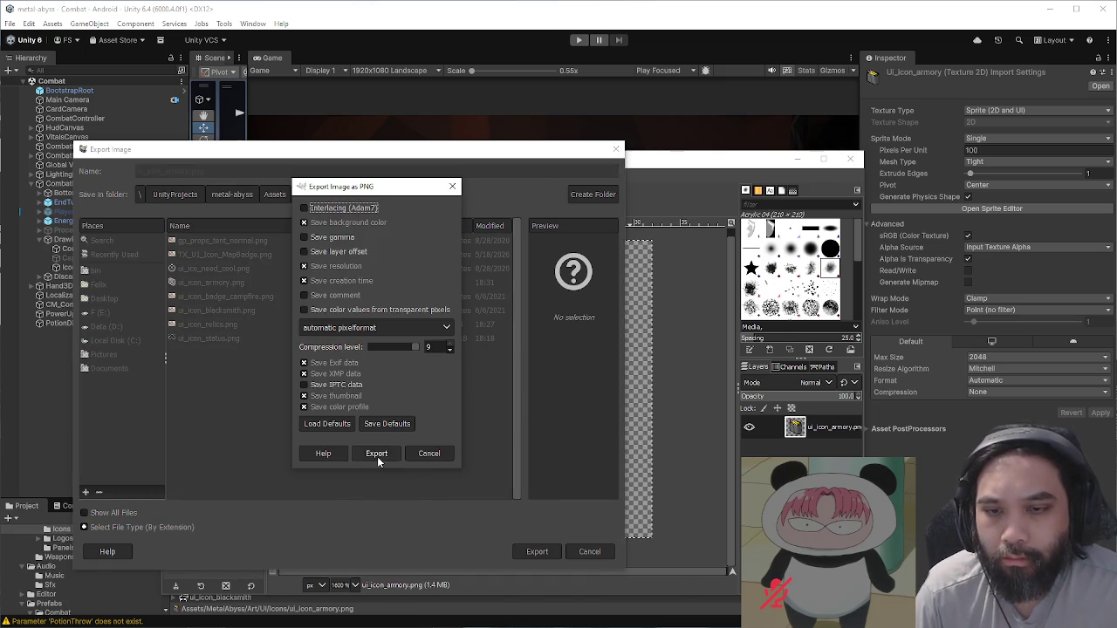
click(378, 461)
click(484, 40)
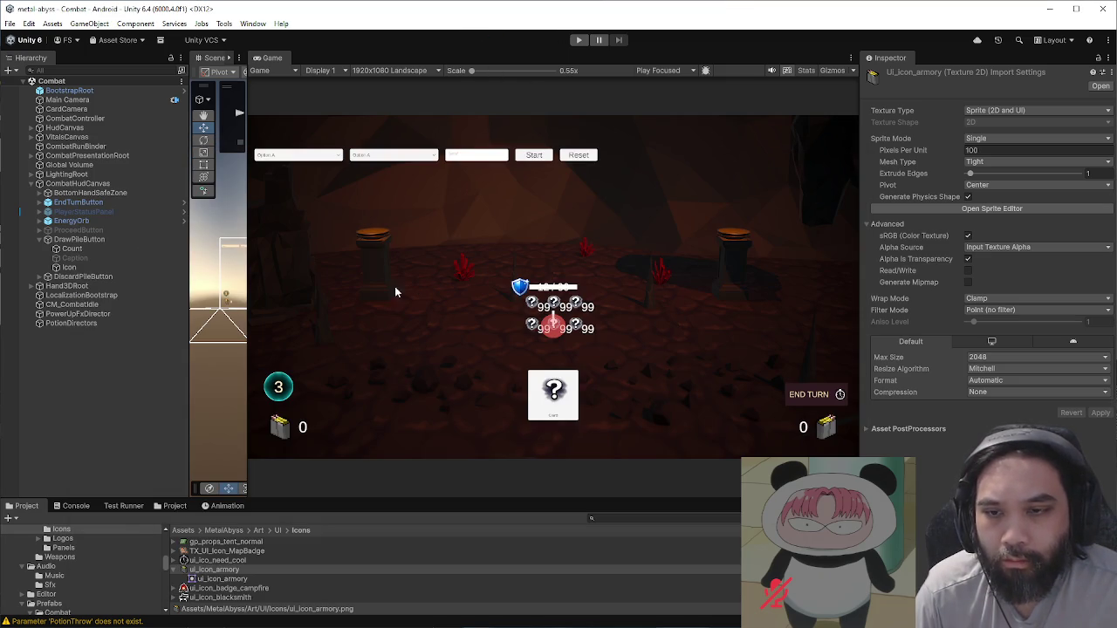
Step: Resize the Scene and Project panels, start Play mode, and browse to MetalAbyss/Prefabs/UI
drag(250, 221, 378, 223)
drag(460, 497, 464, 397)
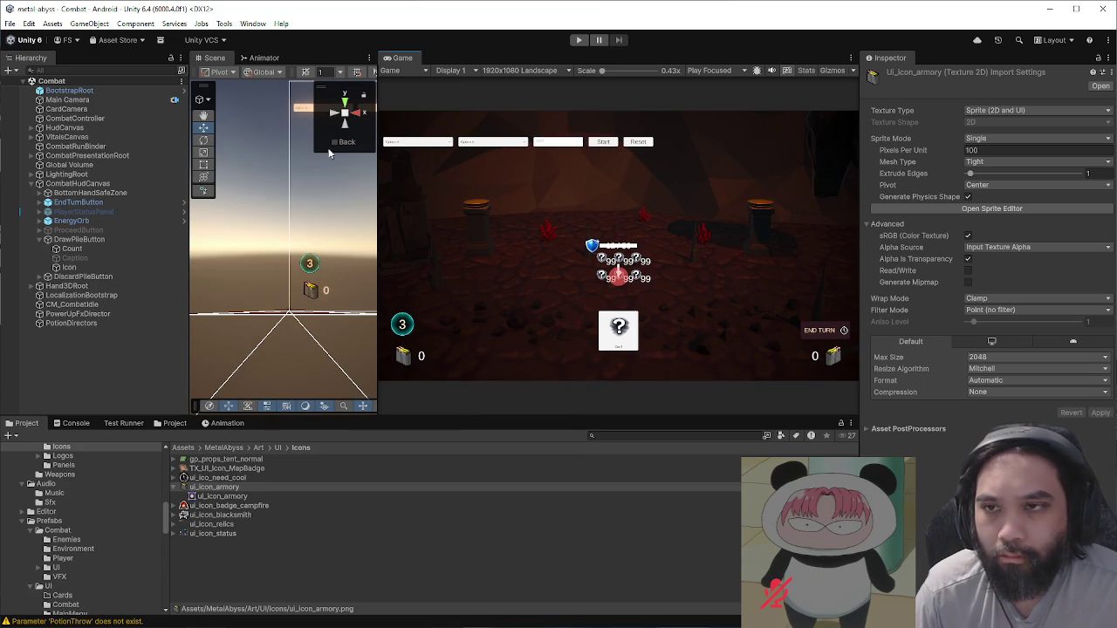
click(579, 39)
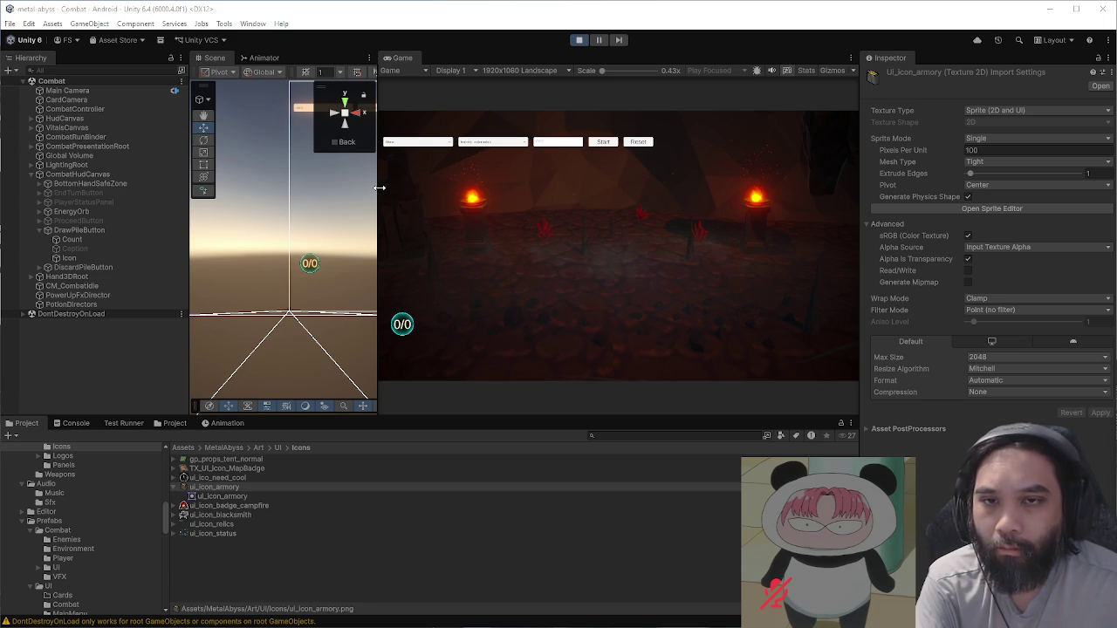
click(223, 448)
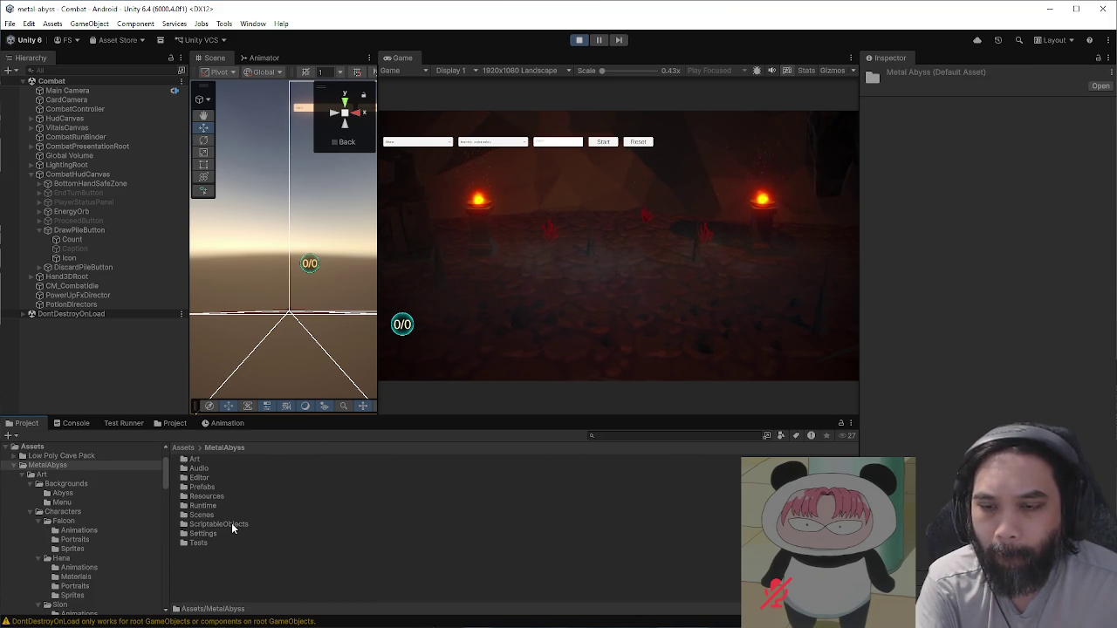
double_click(216, 488)
double_click(217, 488)
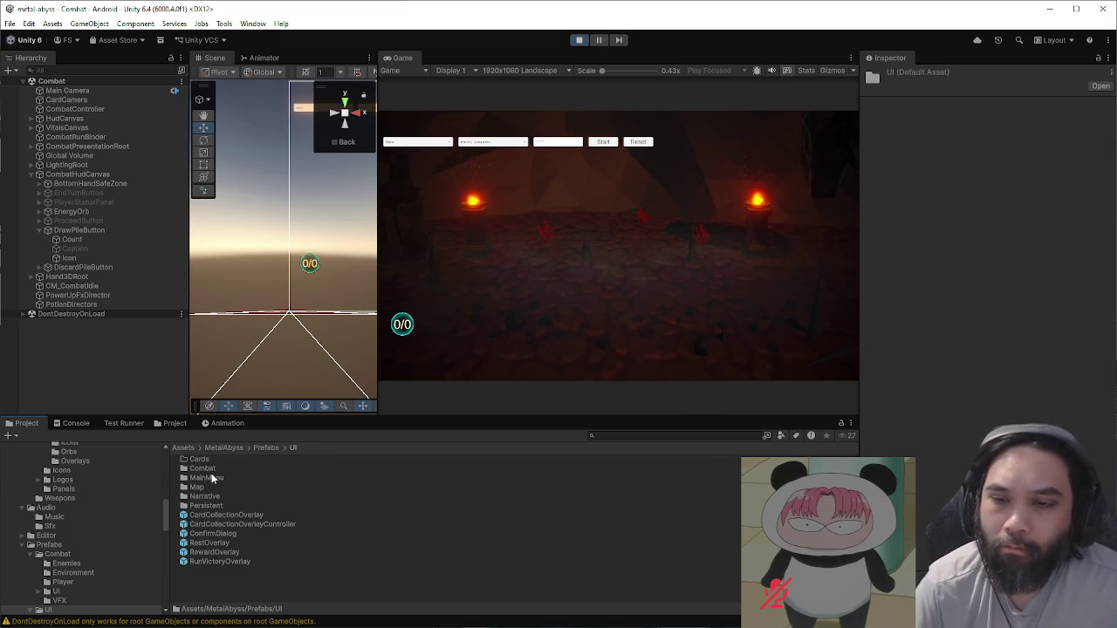
Step: Open the TopBar prefab from Prefabs/UI/Persistent, select RelicBar and copy the Relic Container path
double_click(220, 505)
double_click(232, 486)
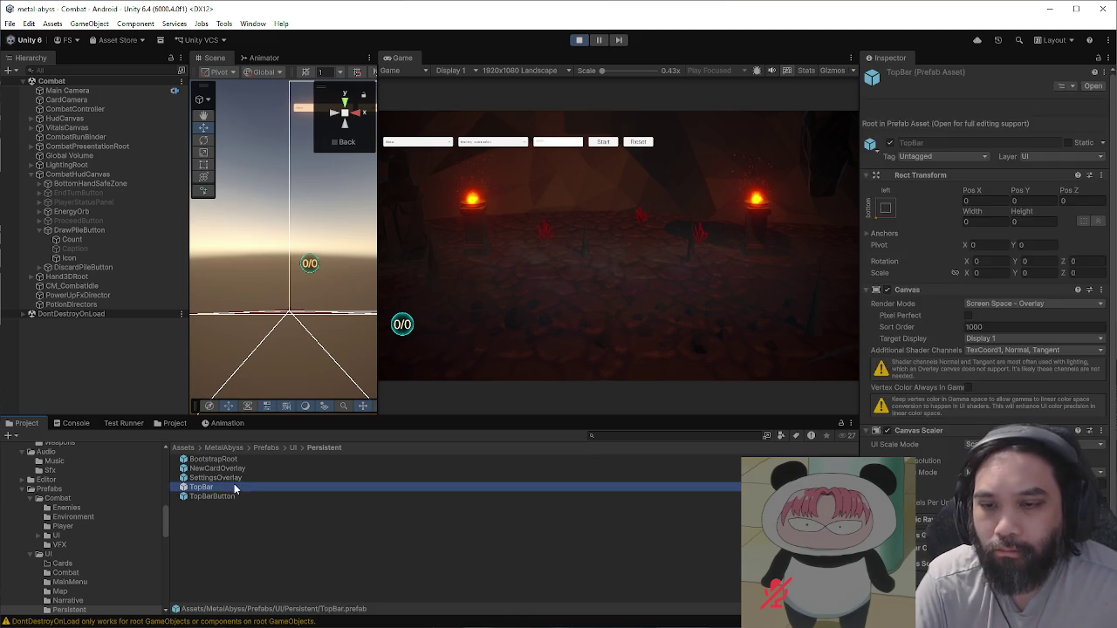
drag(527, 246, 572, 246)
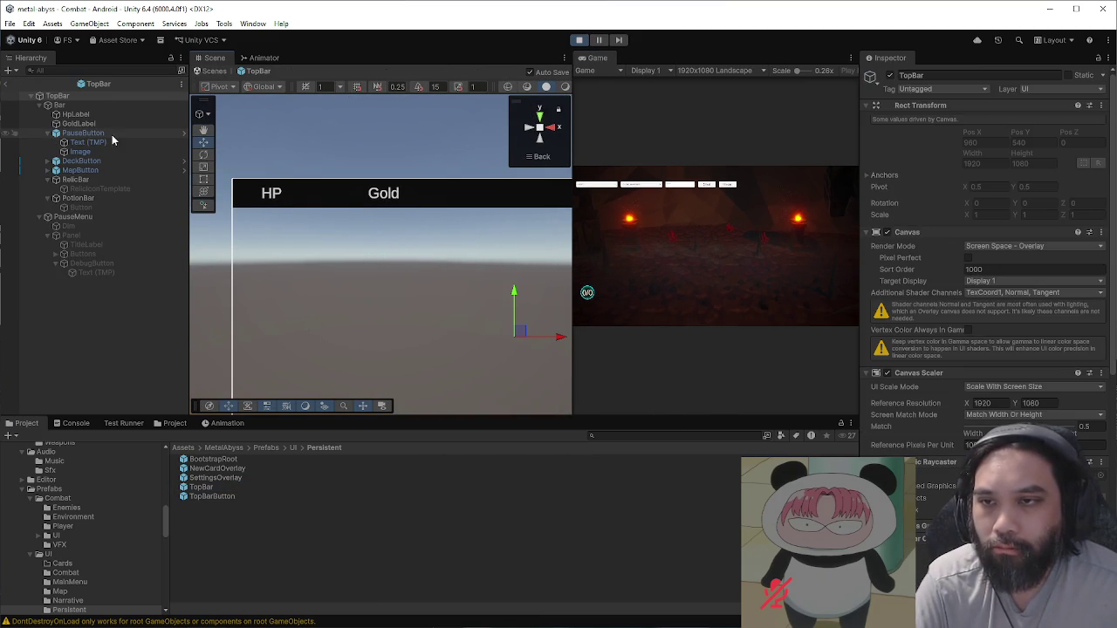
click(87, 180)
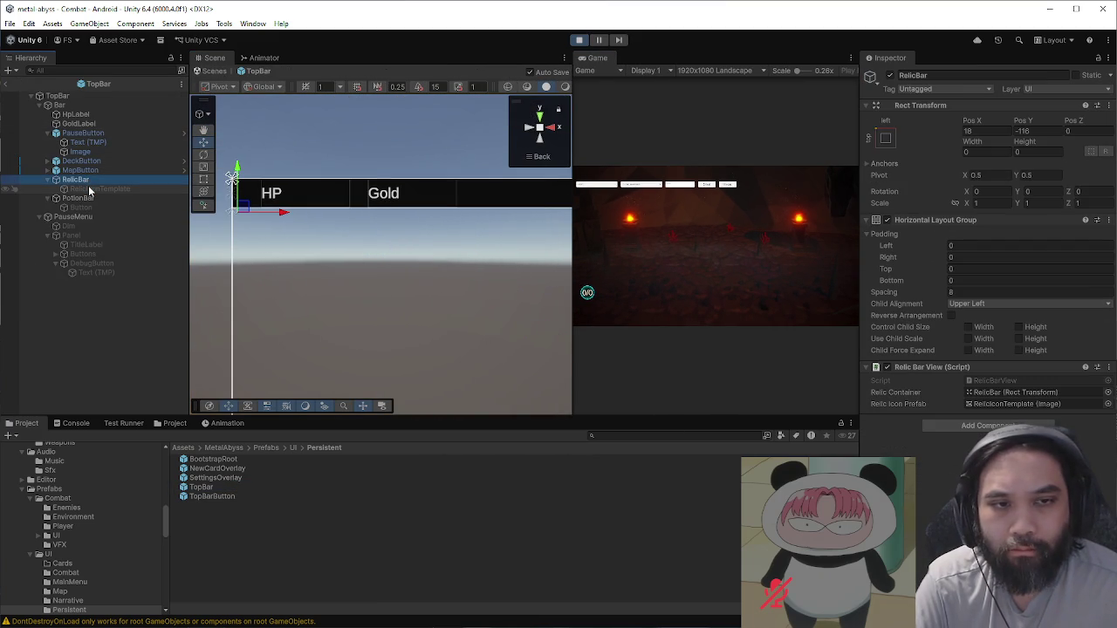
right_click(986, 387)
click(1001, 401)
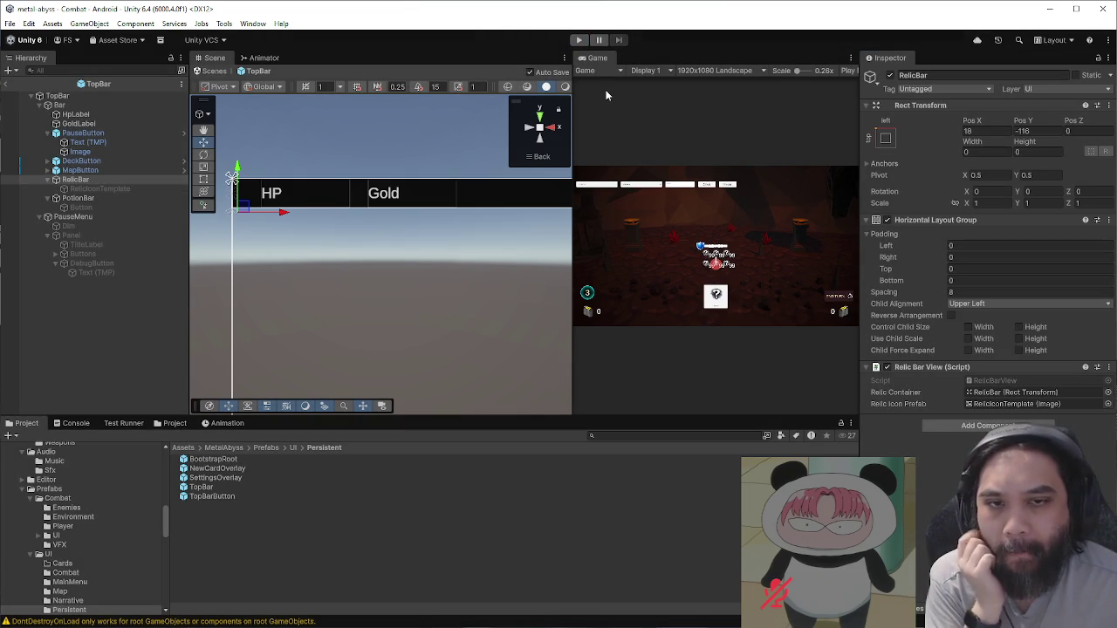
click(10, 24)
click(11, 24)
click(11, 25)
click(39, 148)
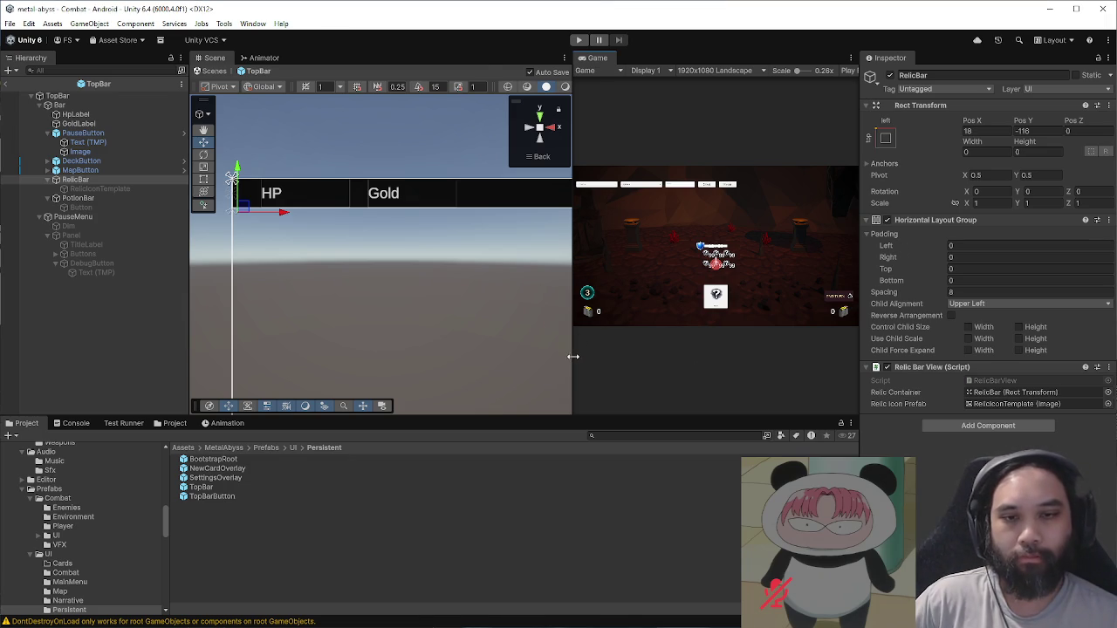
Step: Widen the Game view, return the Project browser to MetalAbyss, and bring up the YouTube window
drag(571, 354, 408, 367)
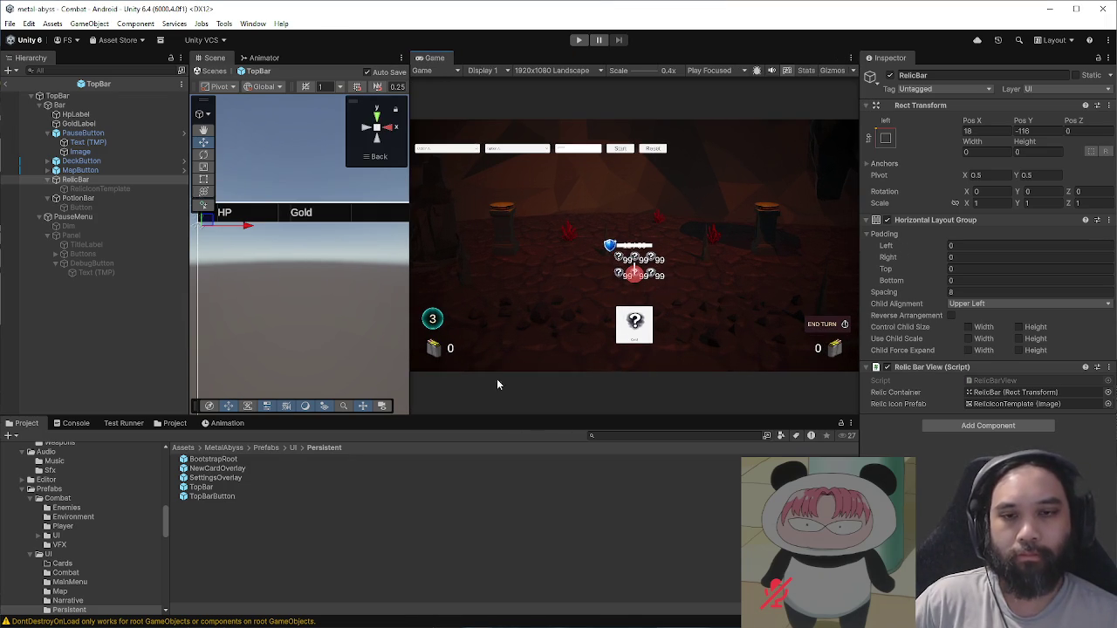
click(226, 447)
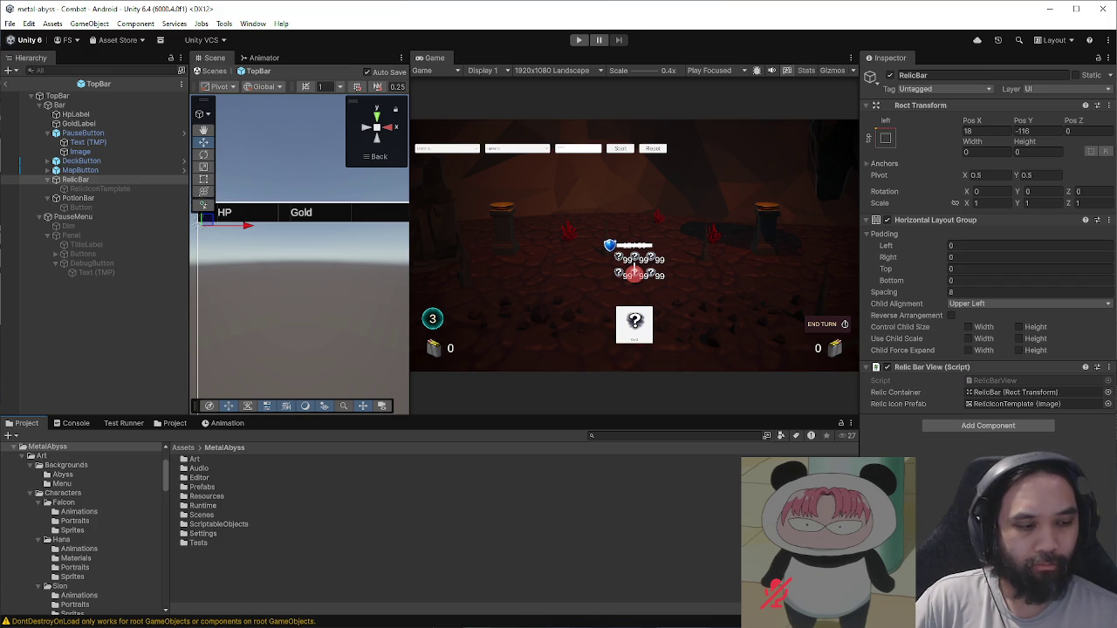
key(alt+Tab)
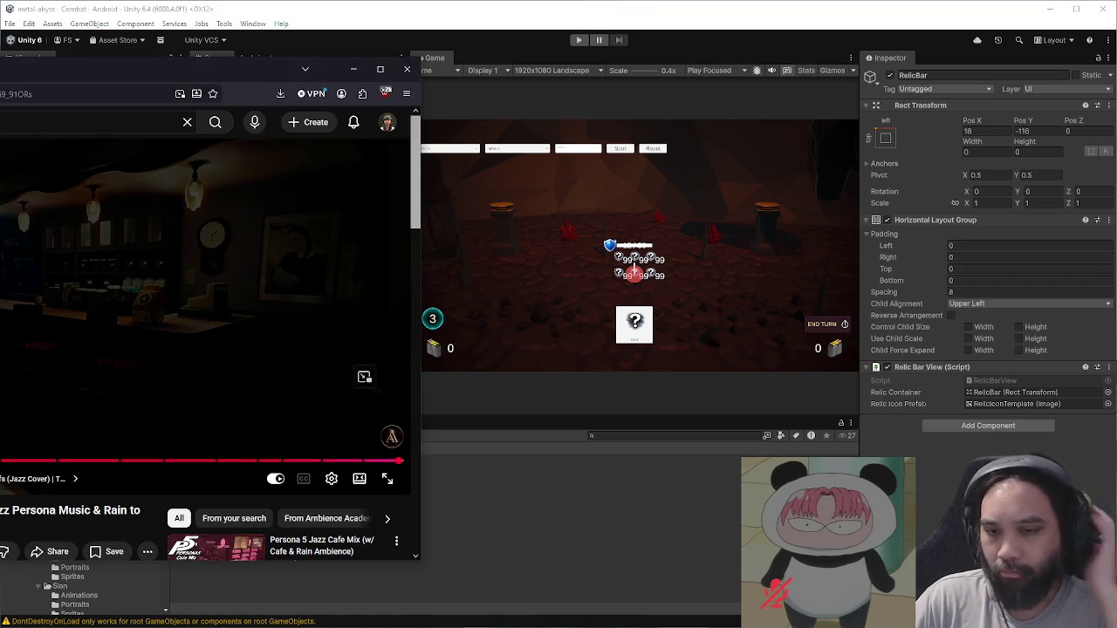
Step: Browse the YouTube recommendations and start the Tokyo Lo-fi Hiphop playlist instead of the jazz video
scroll(205, 349, down, 3)
scroll(206, 349, up, 3)
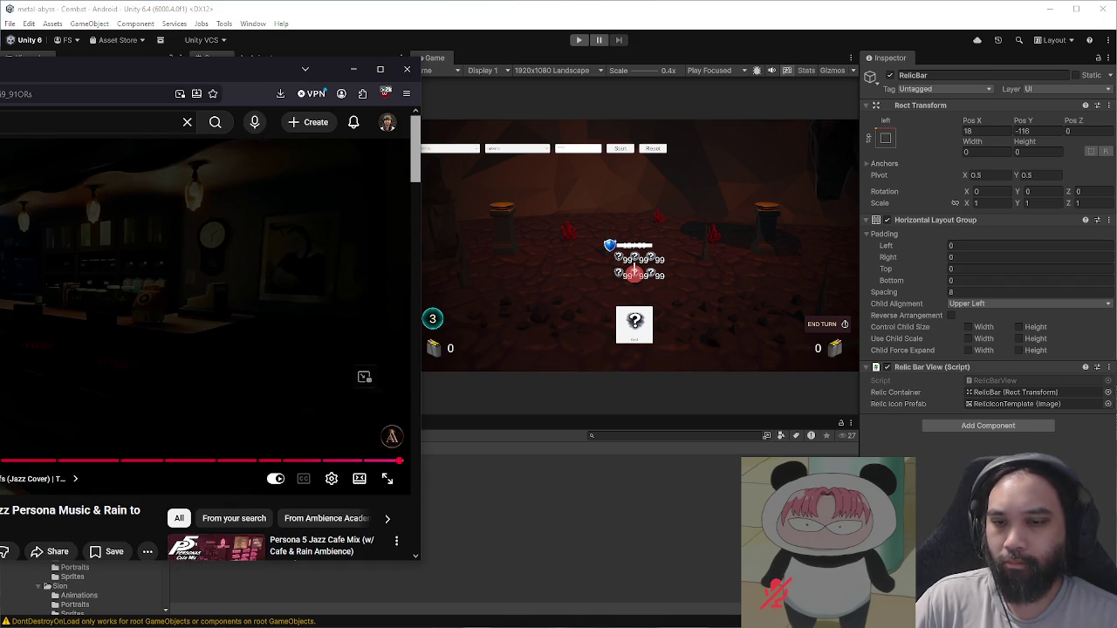
scroll(80, 428, down, 2)
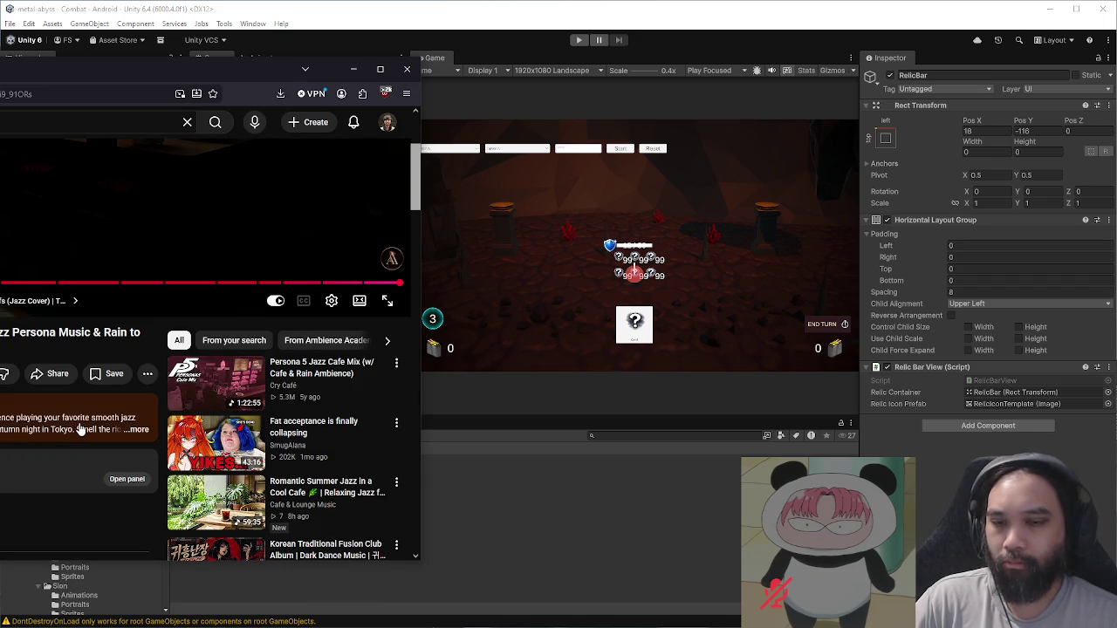
scroll(80, 429, down, 1)
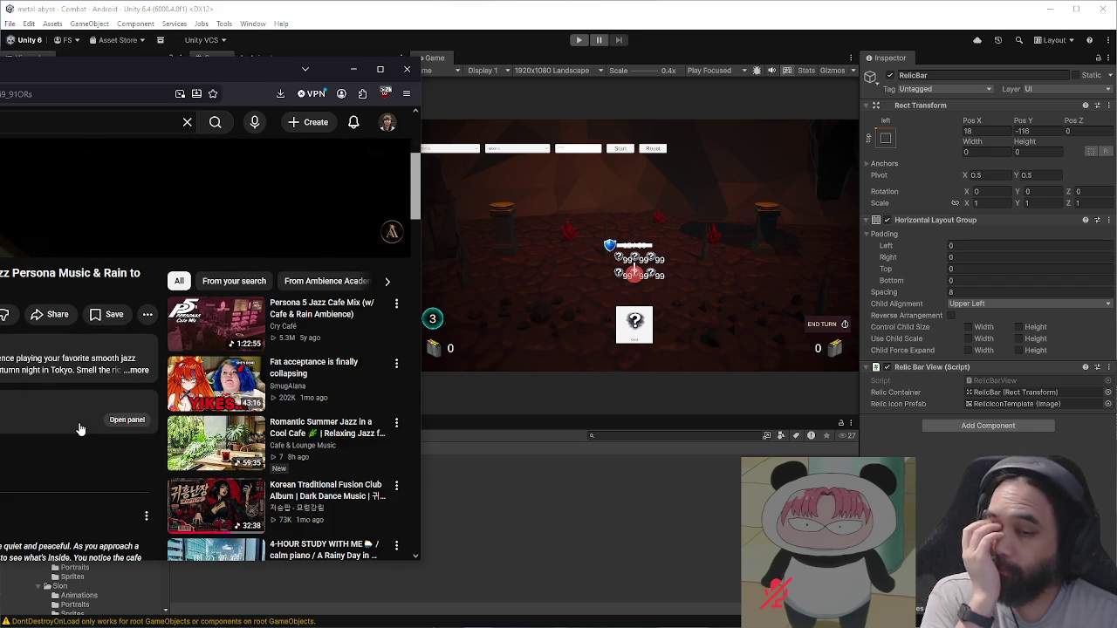
scroll(79, 426, down, 3)
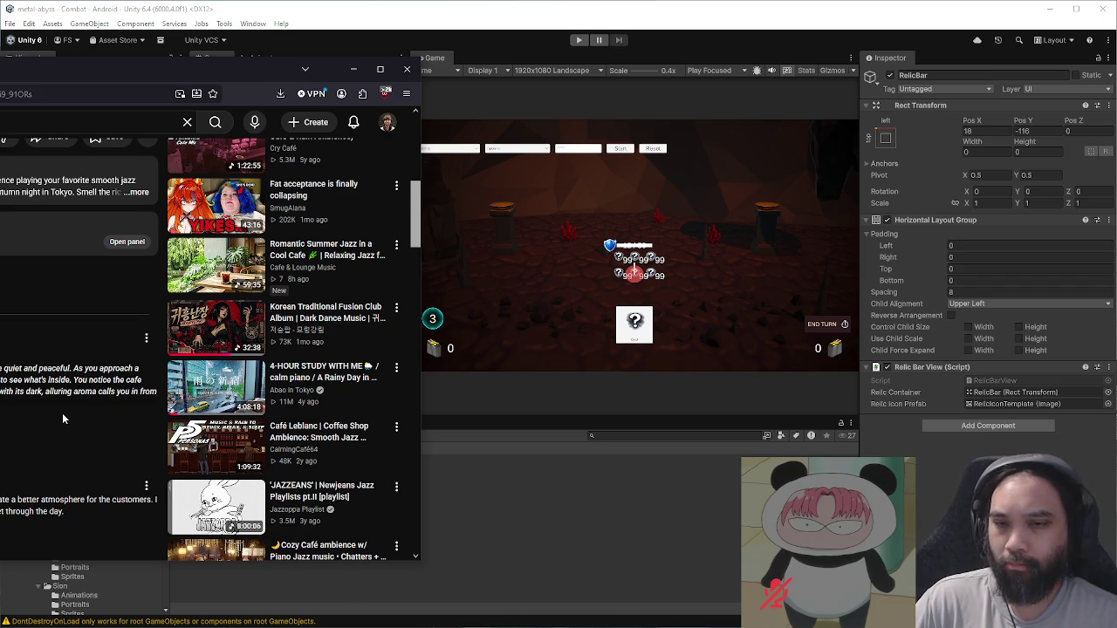
scroll(62, 419, down, 3)
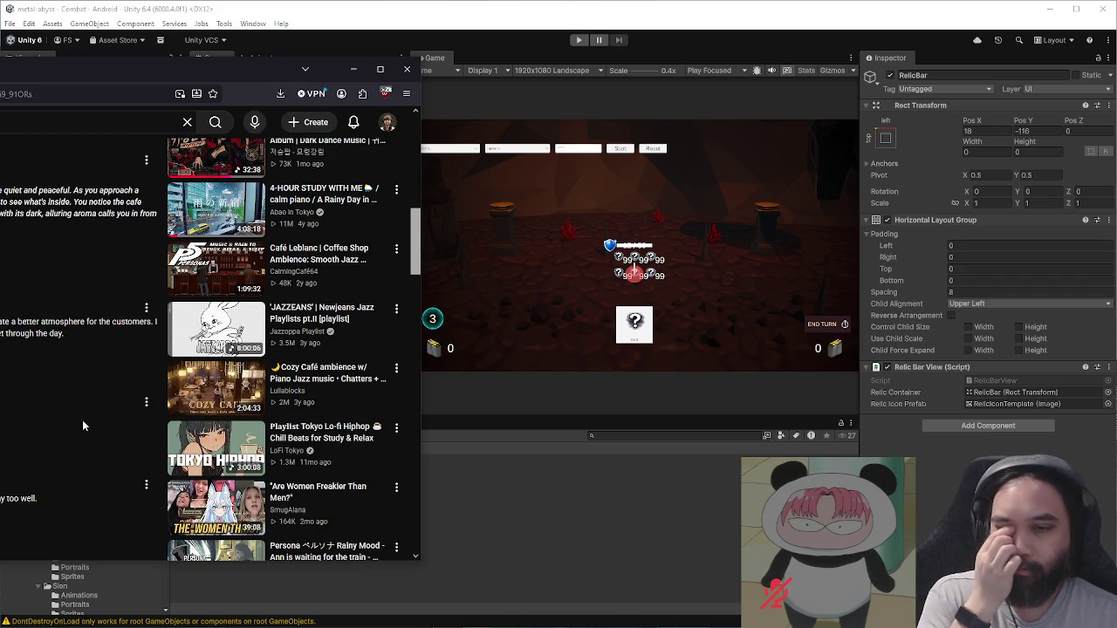
click(200, 449)
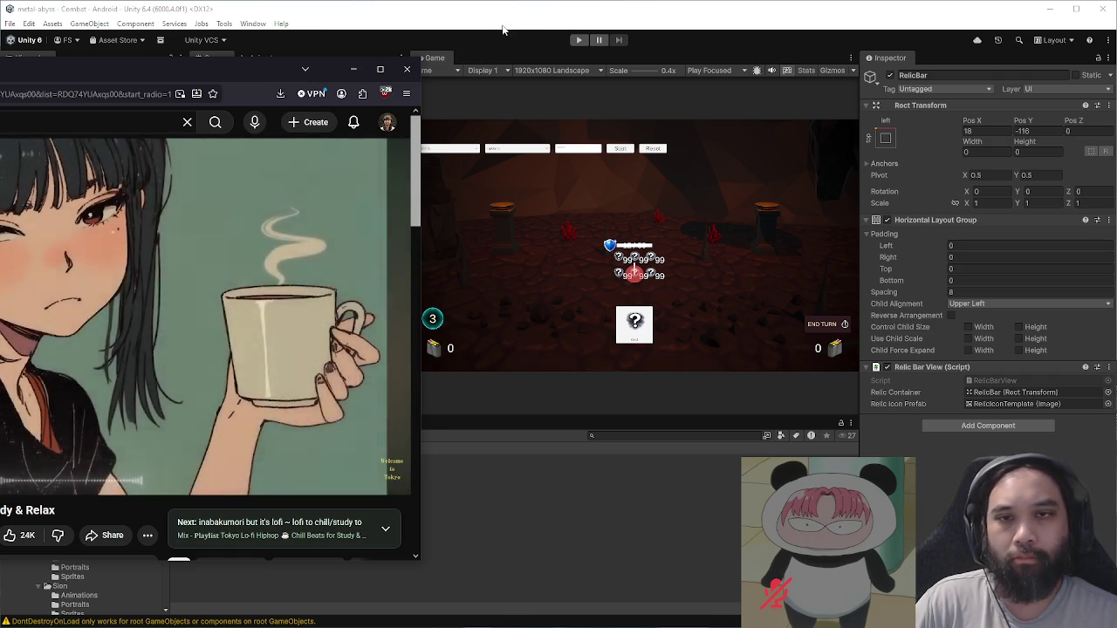
click(541, 206)
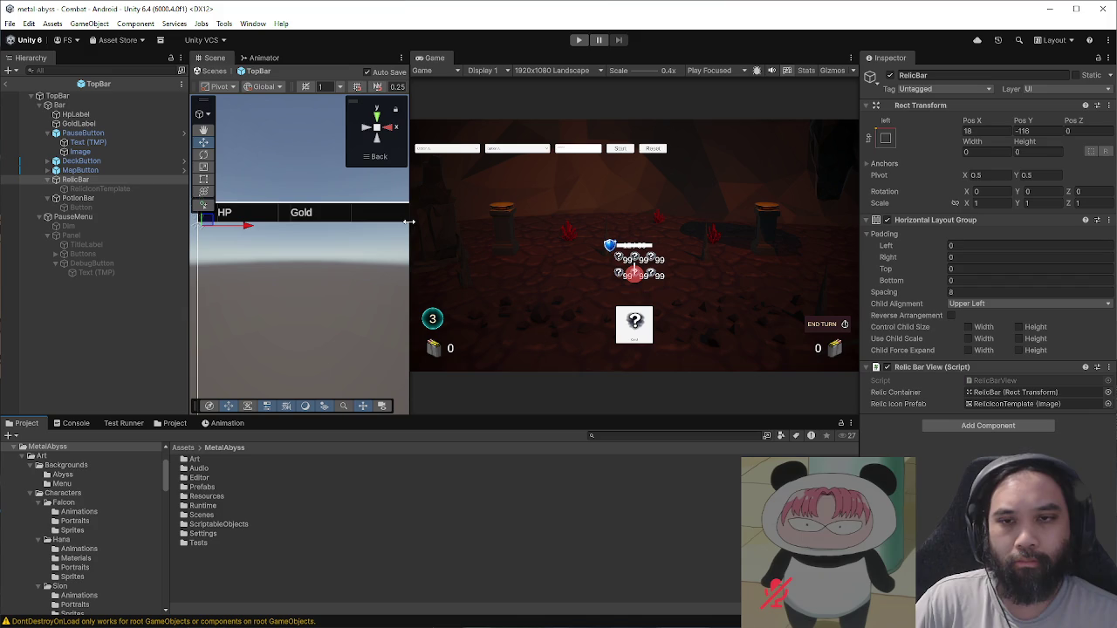
Step: Open ScriptableObjects > StatusEffects and inspect Status_Fatigue, whose icon is status_icons_transparent_8
double_click(222, 523)
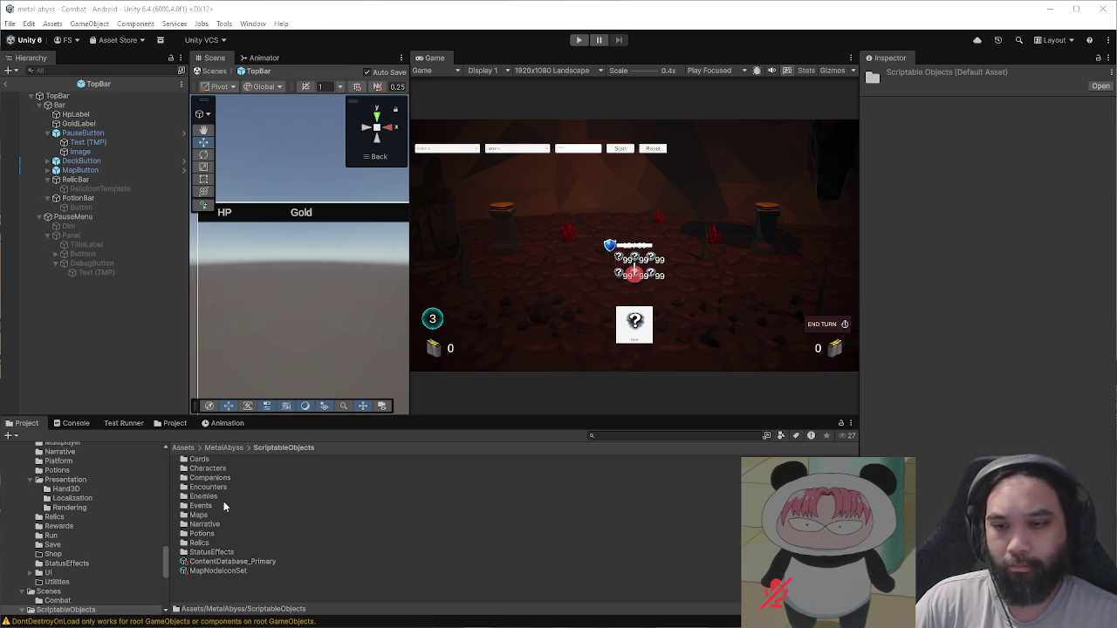
click(220, 544)
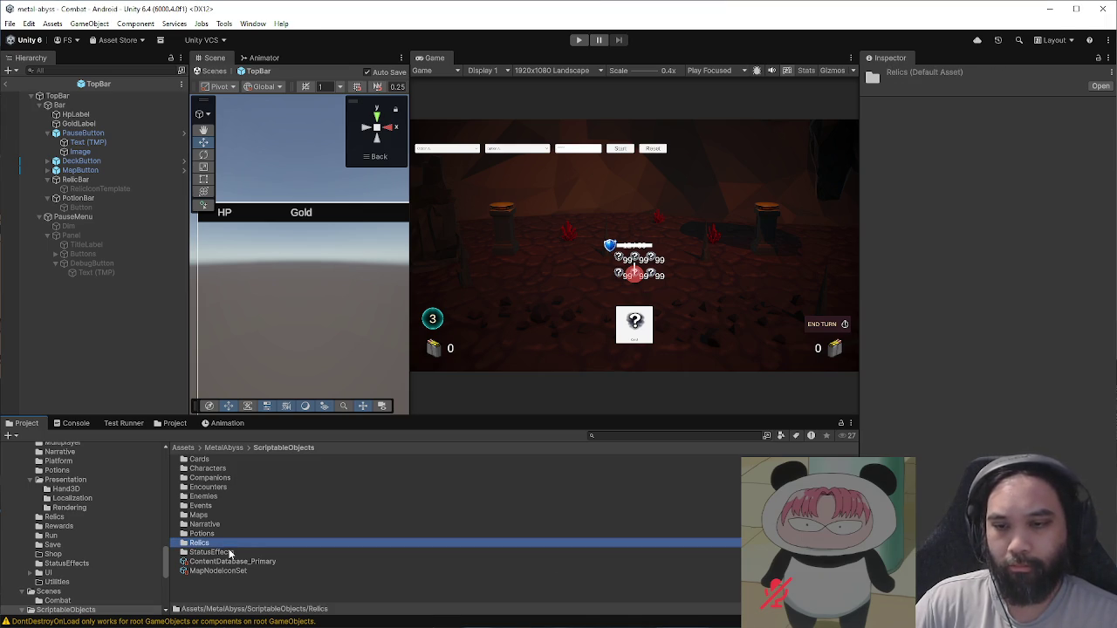
double_click(229, 554)
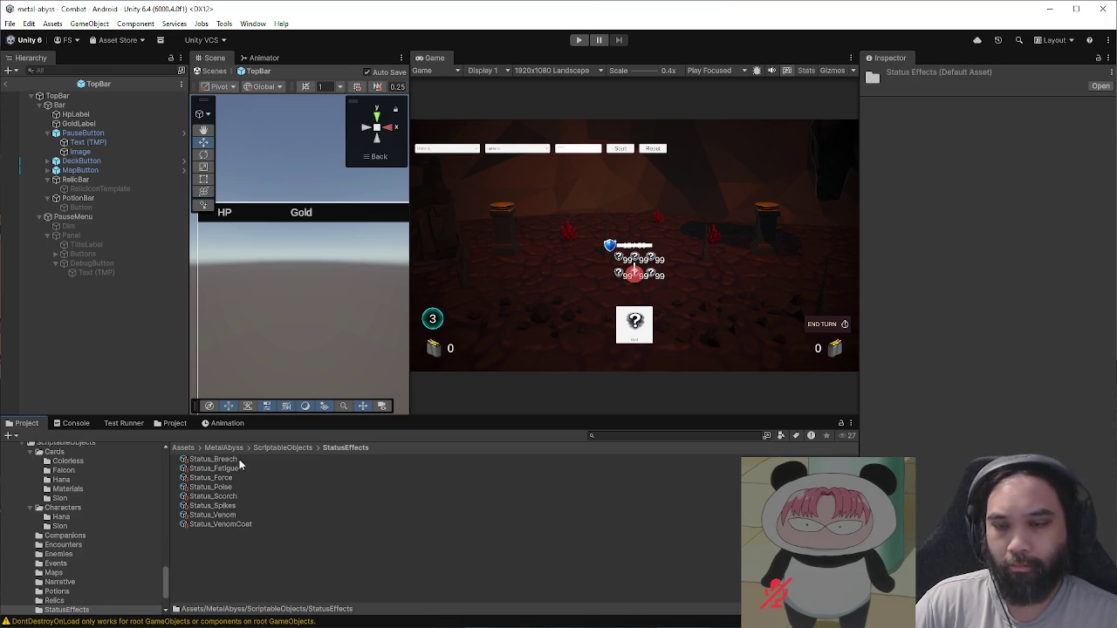
click(240, 467)
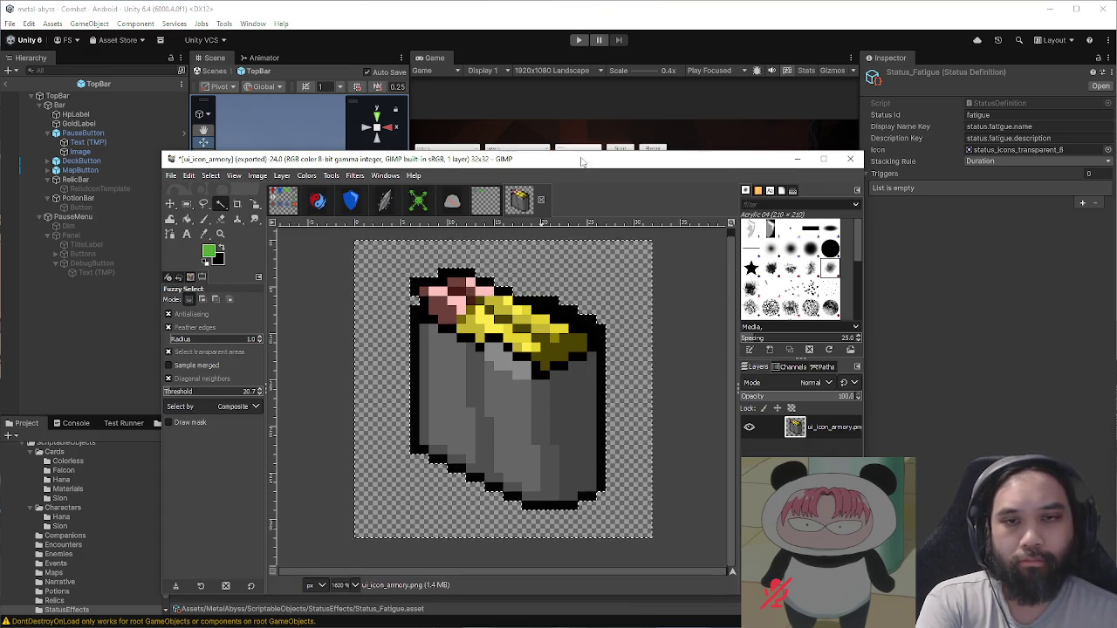
Step: Reposition the GIMP window and display the ui_icon_status icon sheet on the canvas
drag(579, 160, 495, 100)
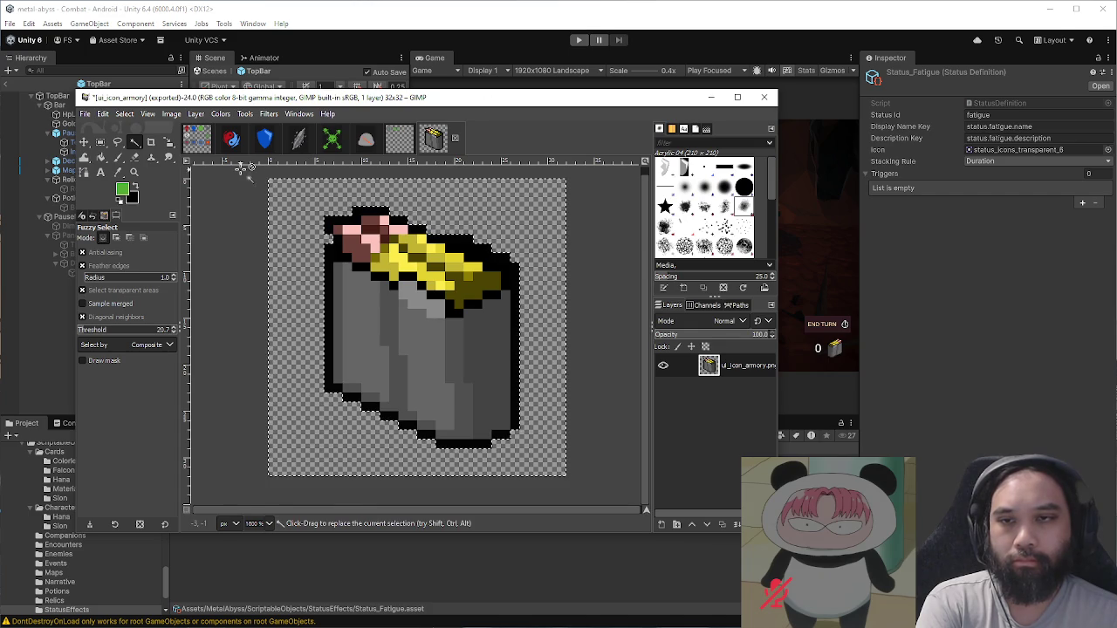
click(199, 147)
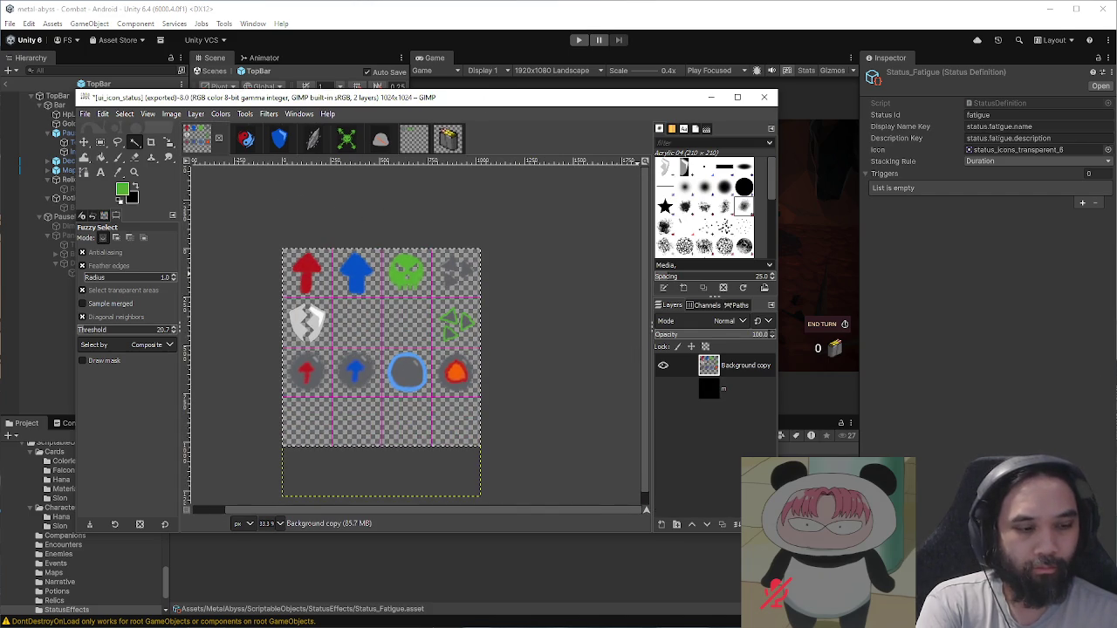
key(alt+Tab)
scroll(646, 371, down, 3)
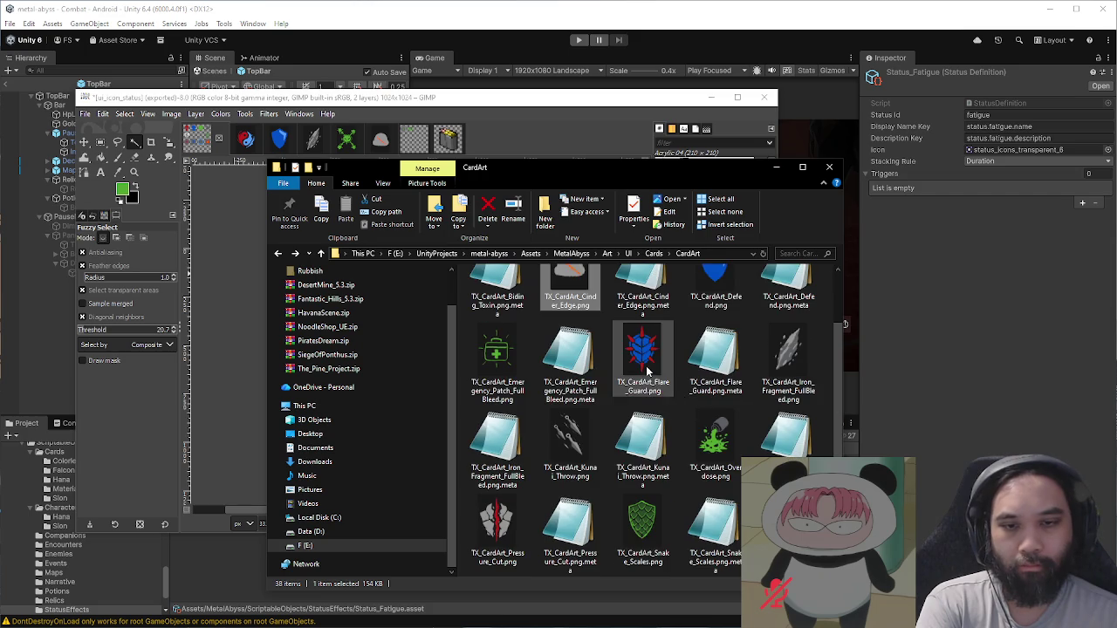
Step: Open TX_CardArt_Kunai_Throw.png from the CardArt folder as an image in GIMP
drag(658, 176, 845, 173)
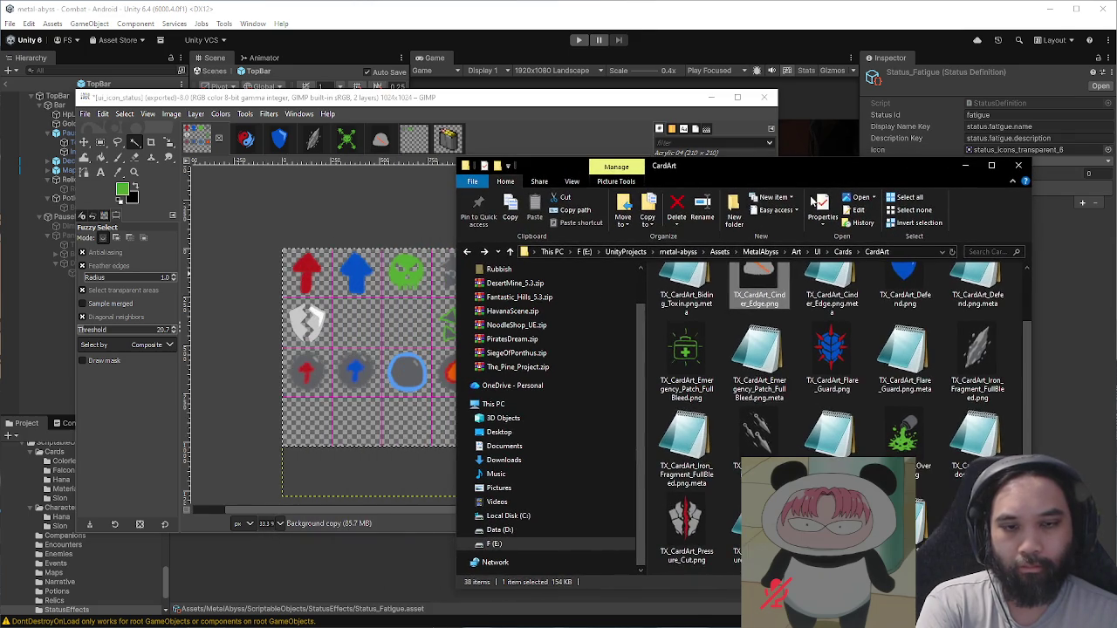
scroll(860, 362, down, 3)
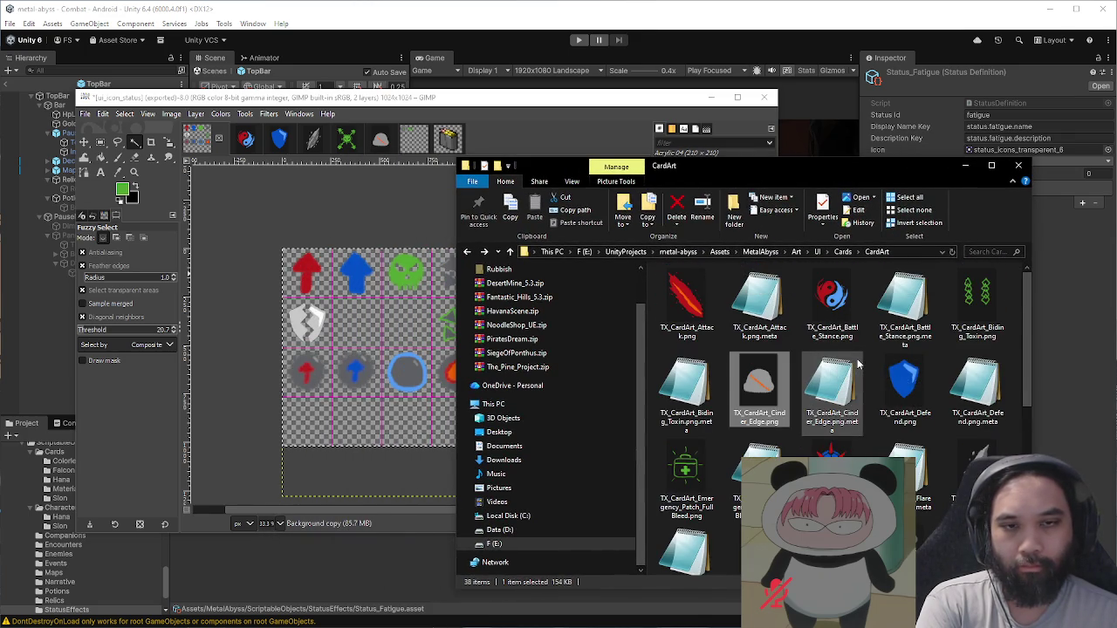
scroll(759, 358, up, 1)
click(750, 285)
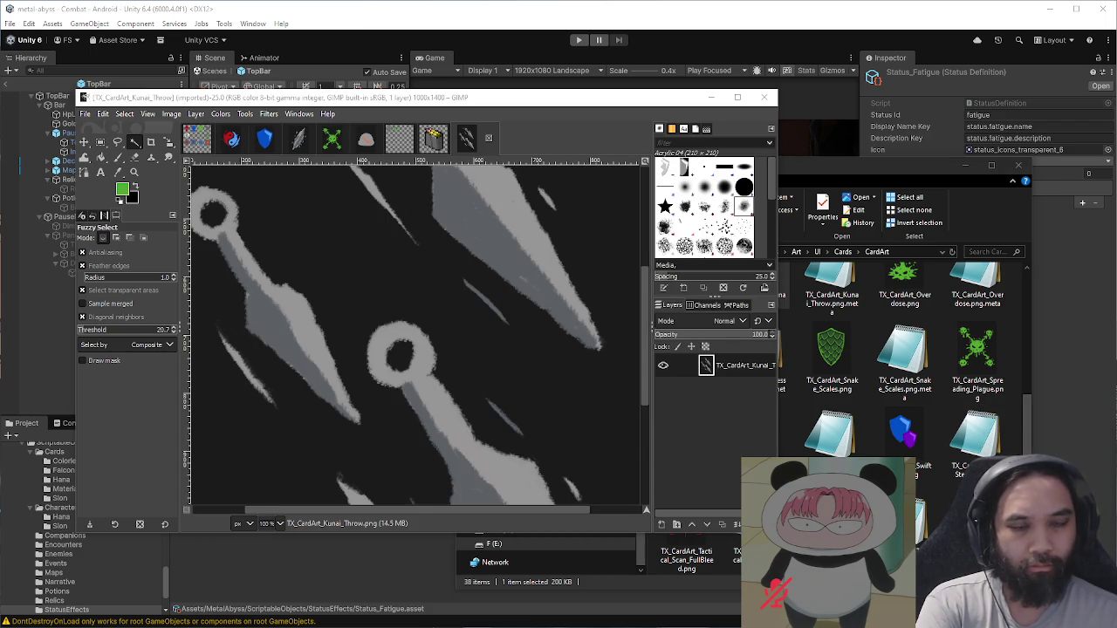
Step: Make the card art's dark background and the kunai ring's hole transparent
scroll(491, 306, down, 5)
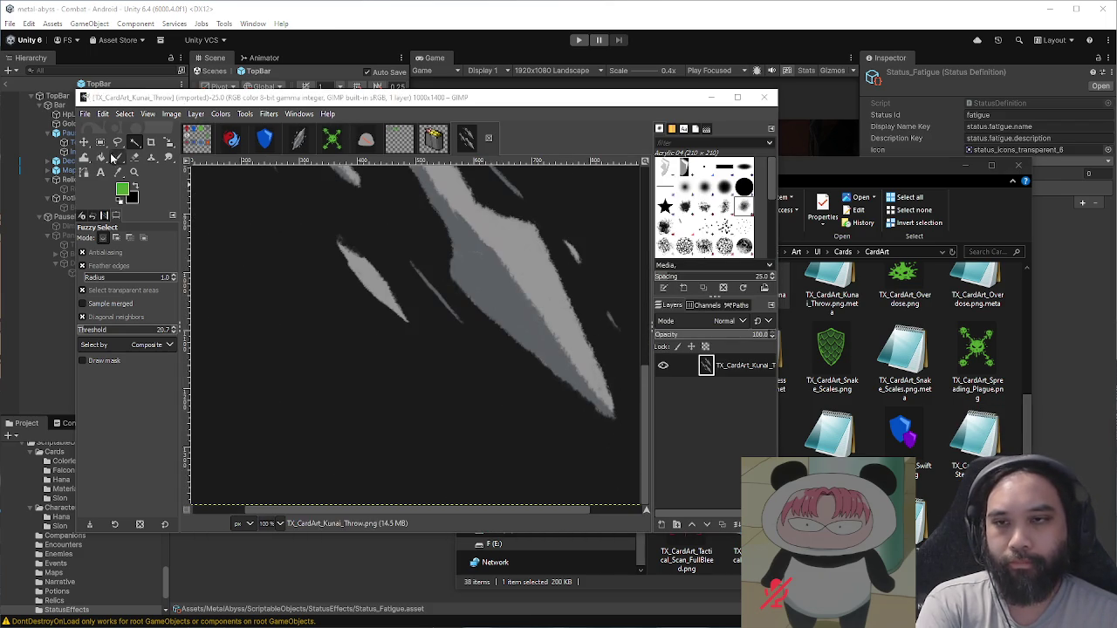
click(237, 204)
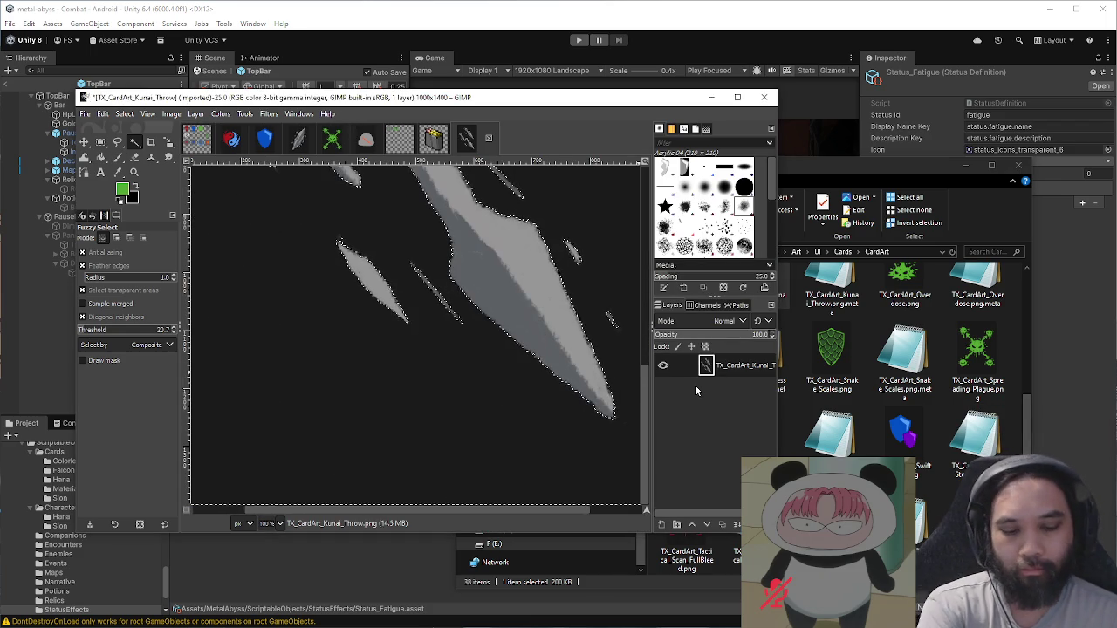
key(Delete)
scroll(553, 340, down, 1)
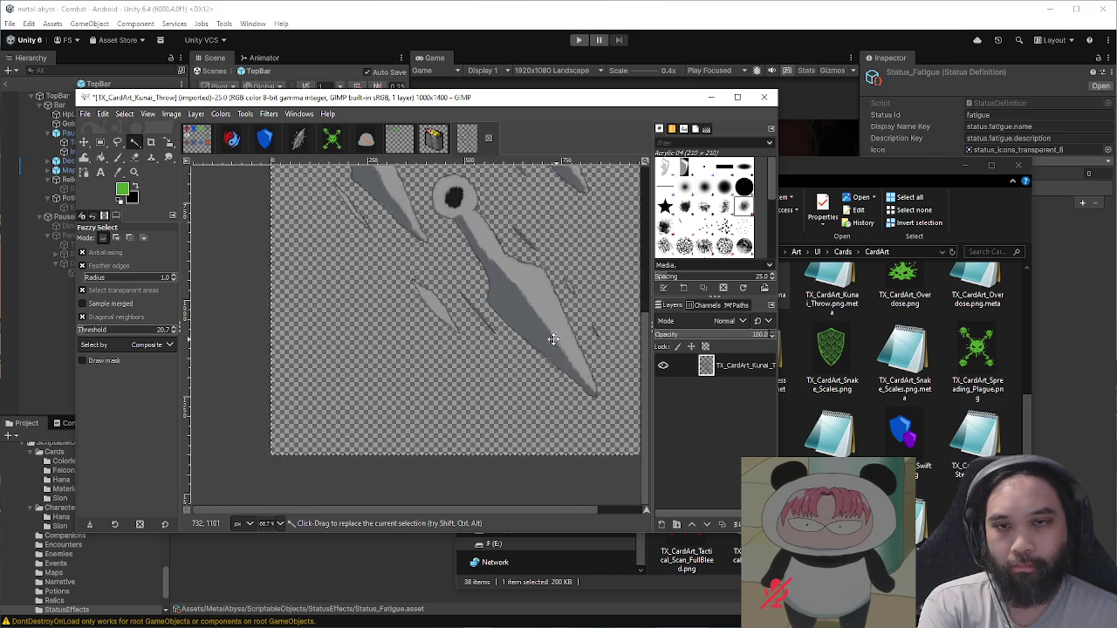
scroll(553, 340, up, 3)
click(424, 353)
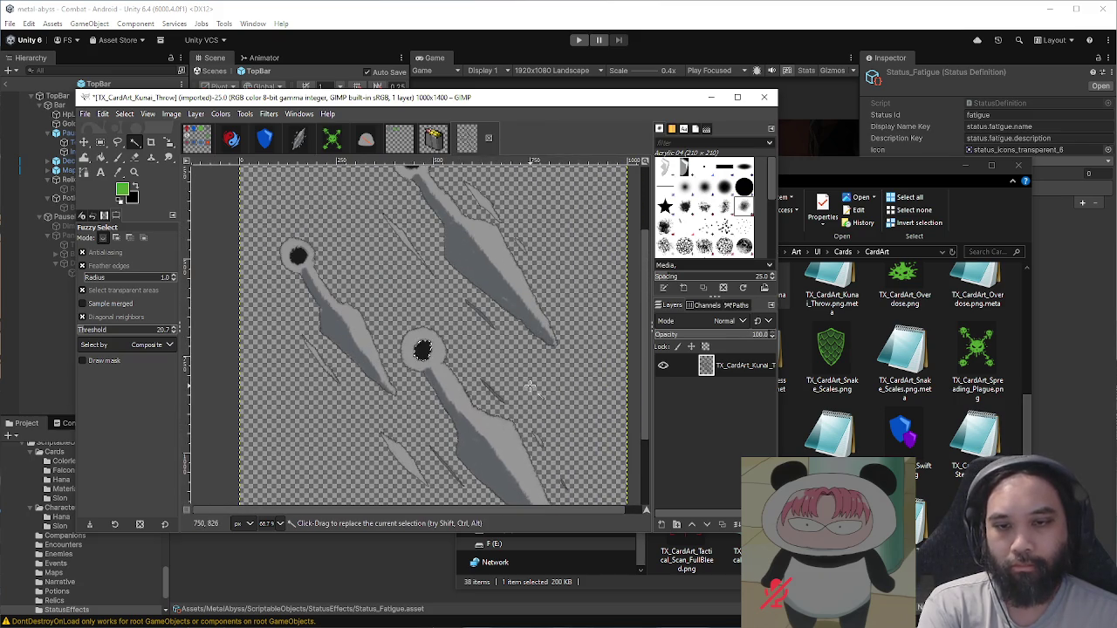
key(Delete)
scroll(472, 271, down, 3)
scroll(472, 271, up, 1)
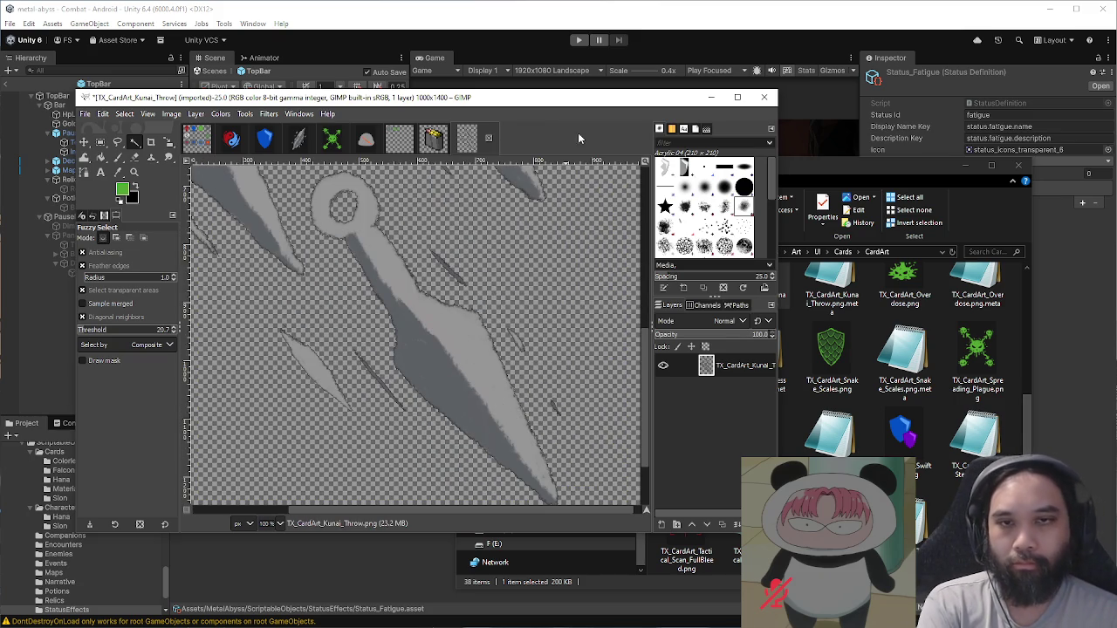
Step: Free-select the lower kunai in the card art and copy it
click(738, 96)
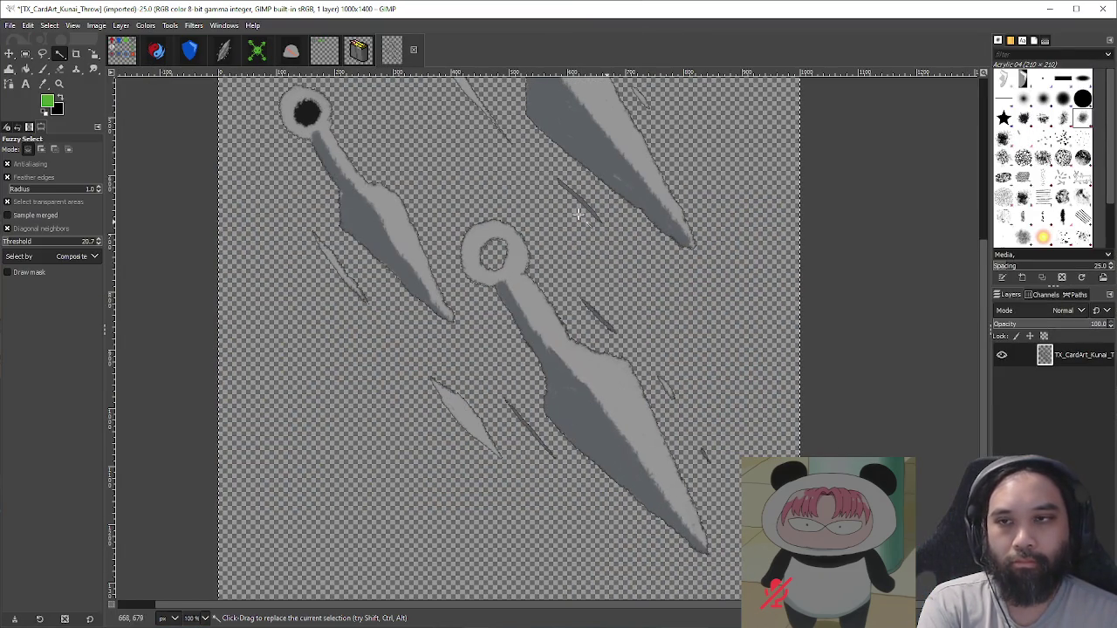
click(43, 54)
mouse_move(534, 227)
mouse_down()
mouse_move(569, 304)
mouse_move(650, 377)
mouse_move(720, 560)
mouse_move(656, 561)
mouse_move(565, 460)
mouse_move(478, 311)
mouse_move(450, 240)
mouse_move(489, 213)
mouse_move(536, 227)
mouse_up()
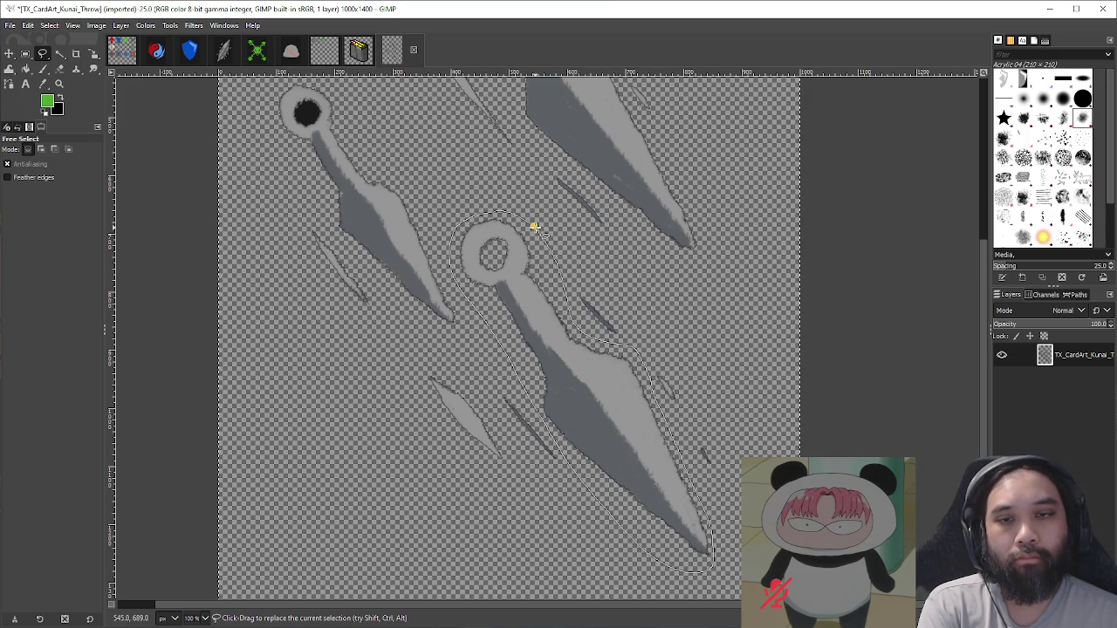
key(ctrl+c)
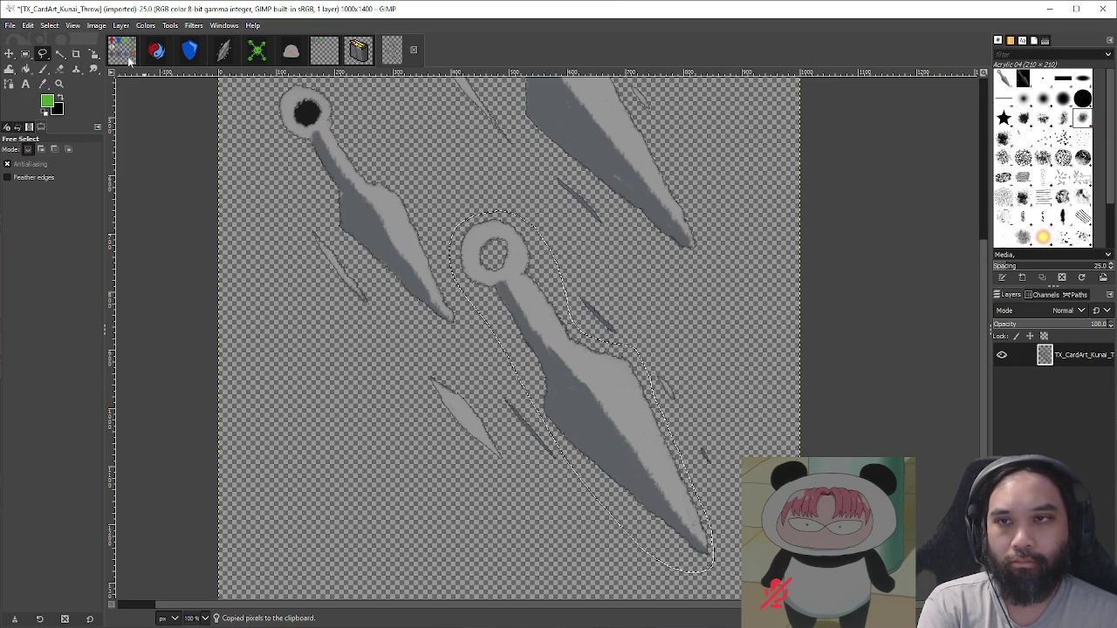
Step: Paste the kunai into the ui_icon_status sheet as a new Pasted Layer
key(alt+1)
ctrl+scroll(337, 215, up, 3)
scroll(301, 279, down, 2)
scroll(302, 279, left, 4)
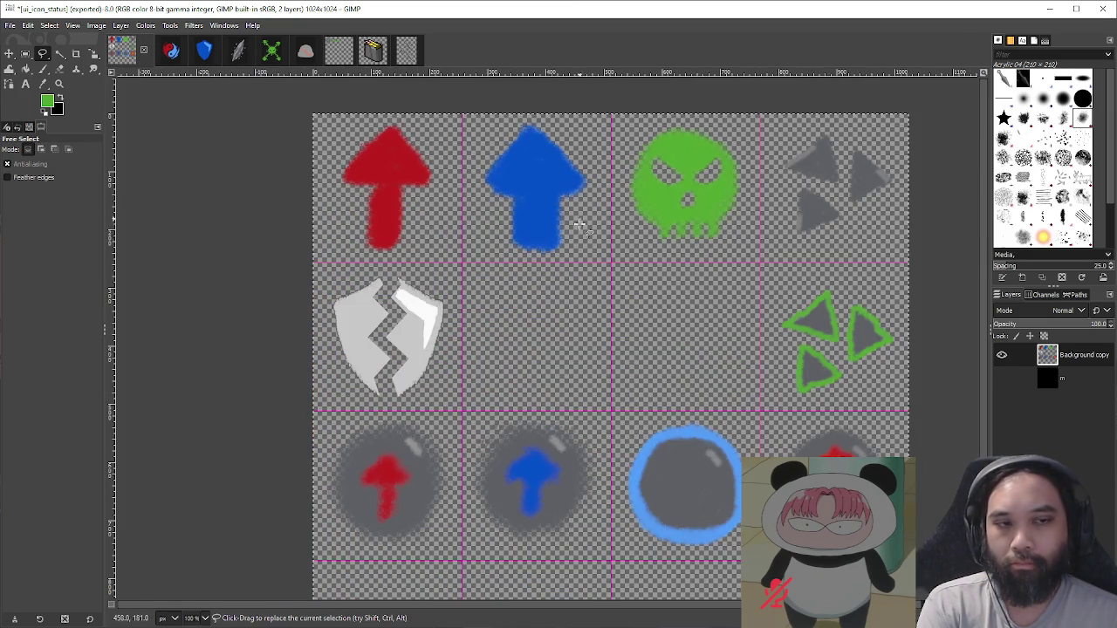
key(ctrl+v)
key(shift+ctrl+n)
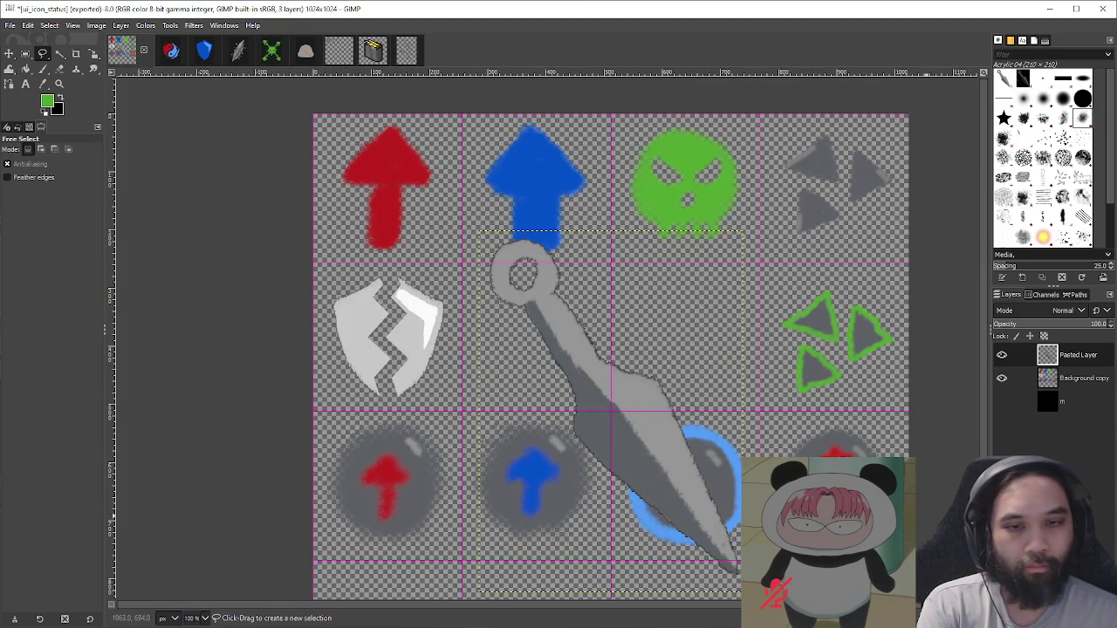
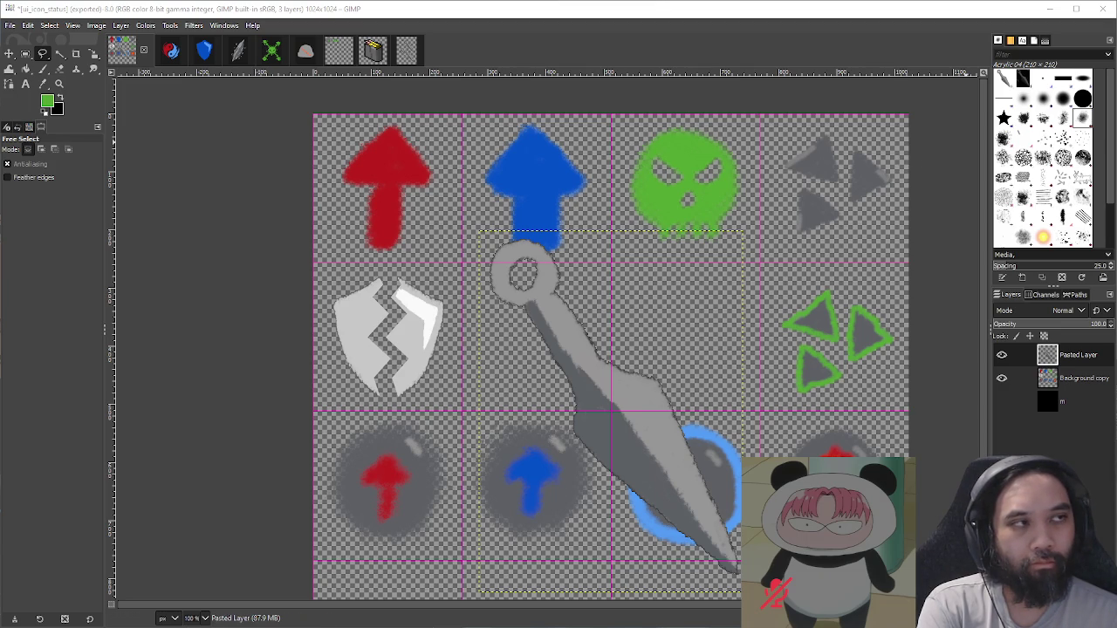
Step: Scale the kunai layer to 50% in percent units and drag it toward the middle cell
drag(657, 358, 622, 352)
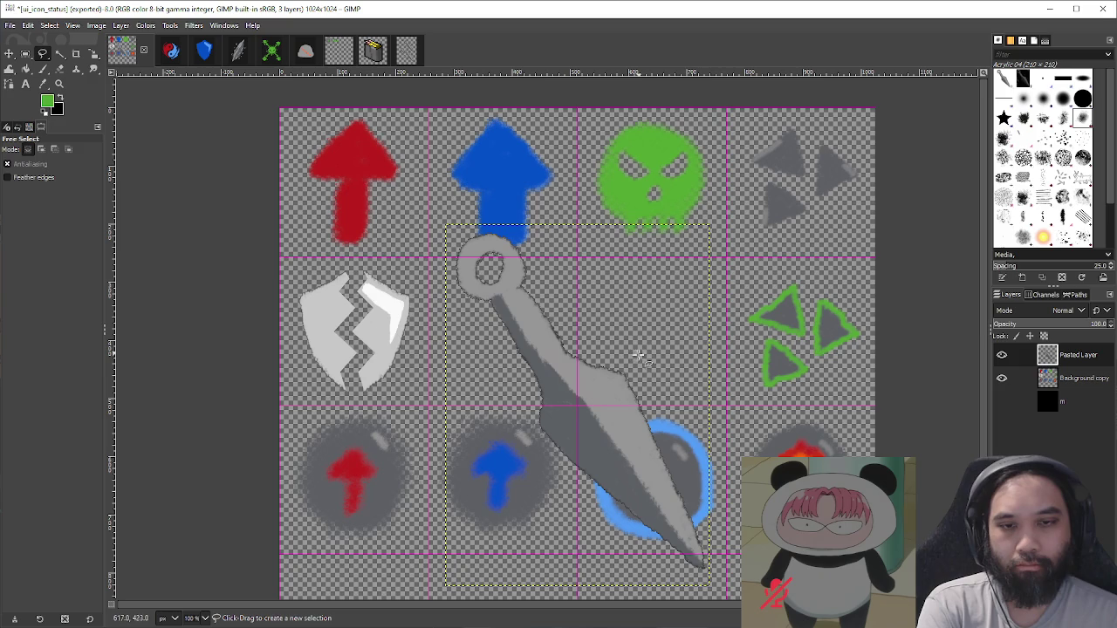
key(shift+s)
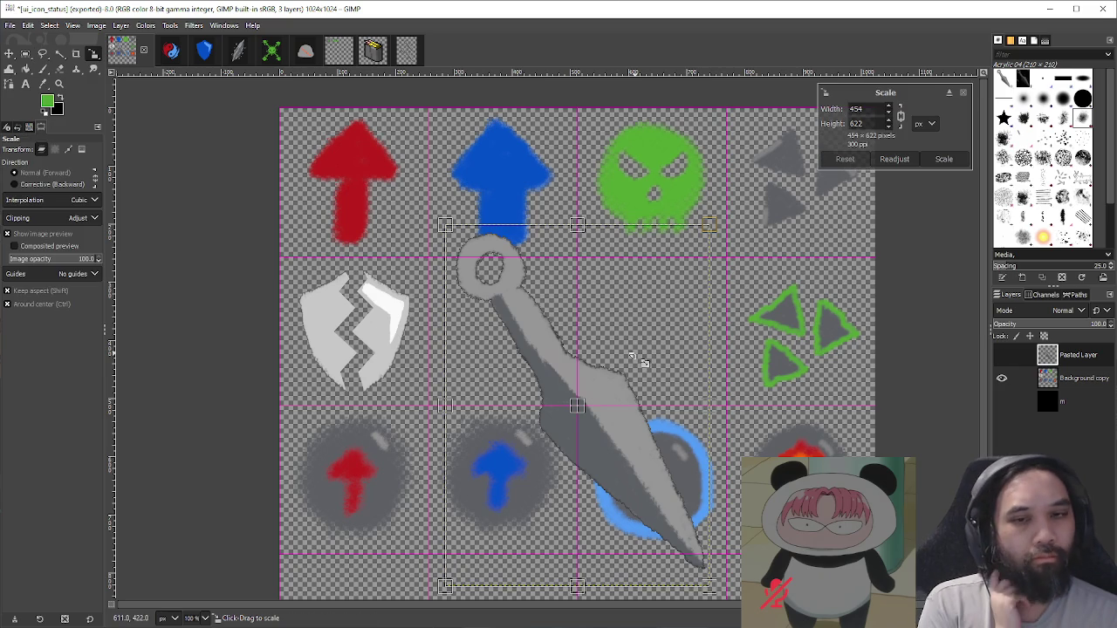
click(926, 123)
click(928, 154)
click(851, 109)
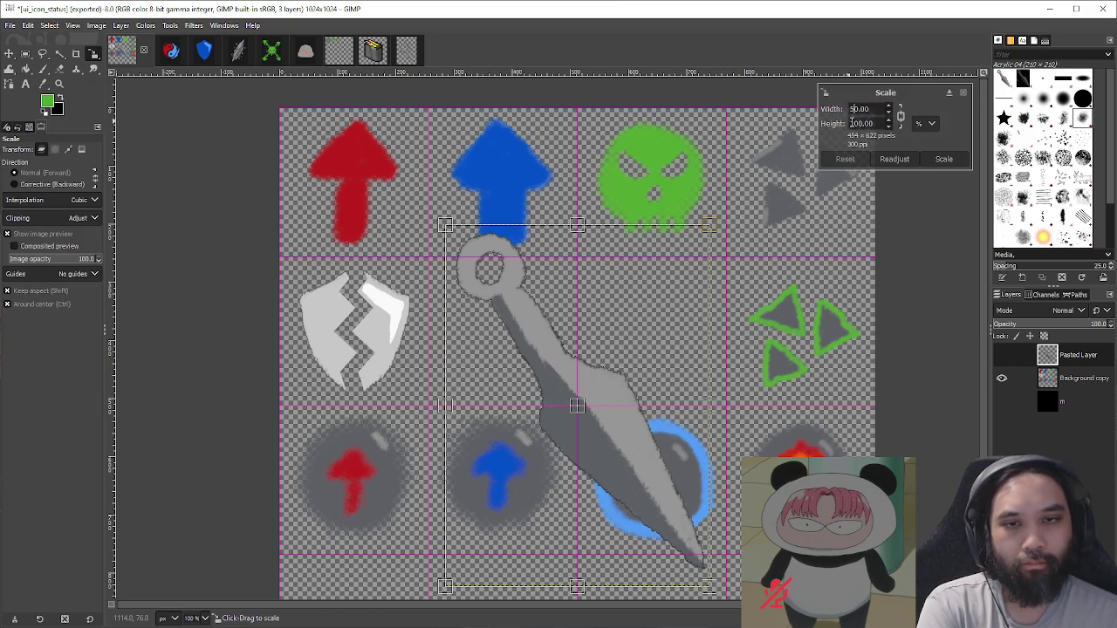
click(860, 123)
click(944, 159)
key(m)
drag(597, 387, 532, 319)
Step: Rescale the kunai to 33% and move it into the empty middle cell
key(shift+s)
mouse_move(634, 332)
mouse_down()
mouse_move(676, 340)
mouse_move(691, 369)
mouse_move(724, 537)
mouse_move(686, 558)
mouse_move(611, 475)
mouse_move(650, 454)
mouse_up()
click(925, 123)
click(930, 139)
text(33)
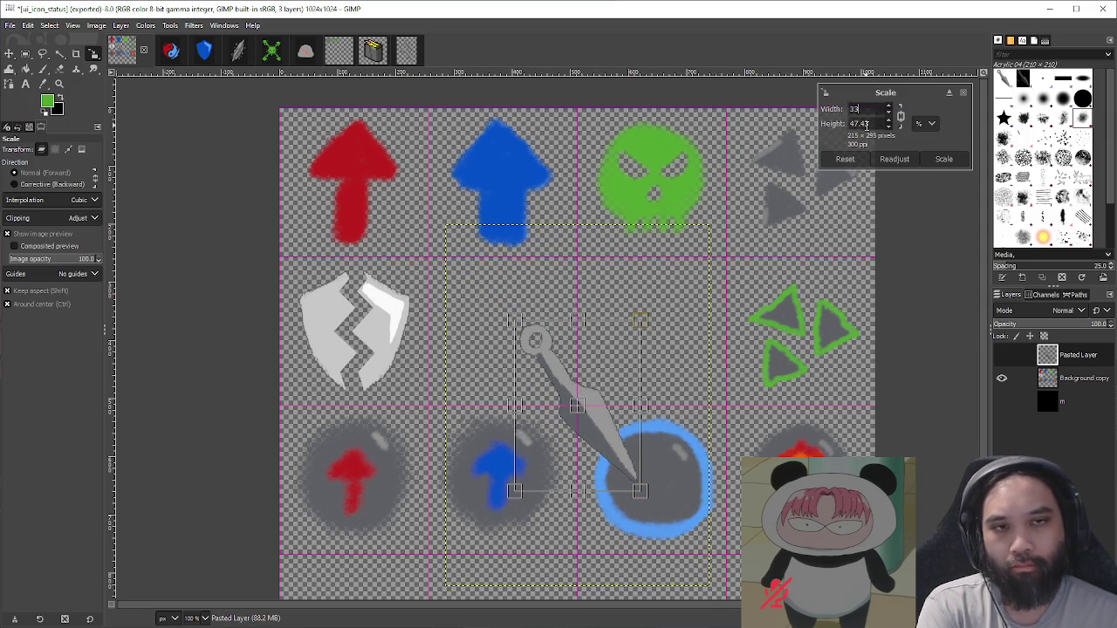
click(870, 123)
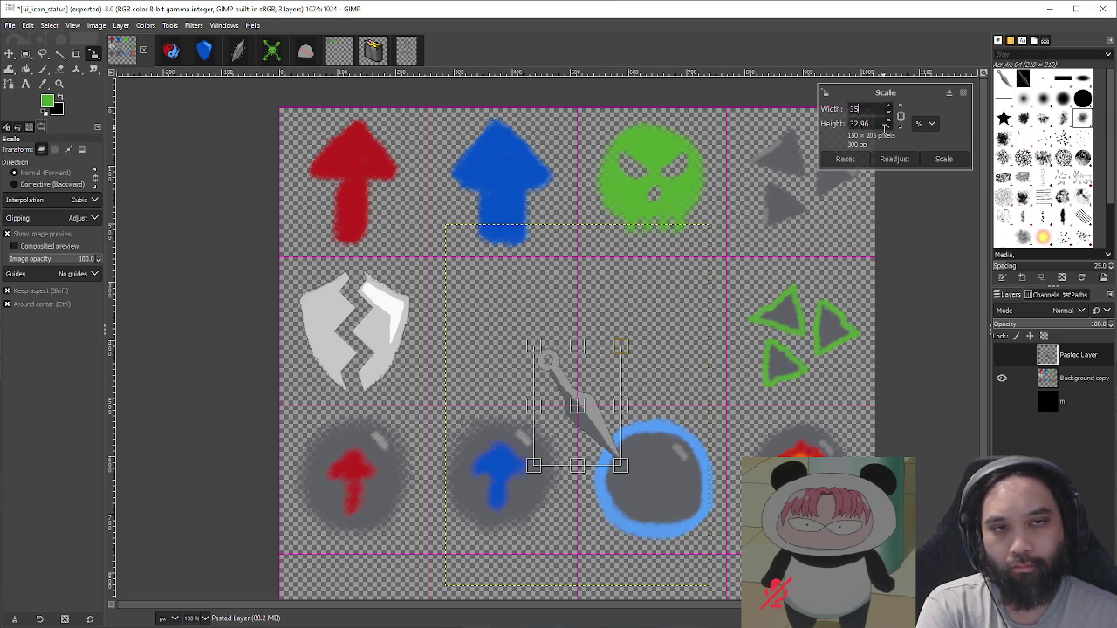
click(943, 159)
key(m)
mouse_move(597, 375)
mouse_down()
mouse_move(545, 312)
mouse_move(520, 300)
mouse_up()
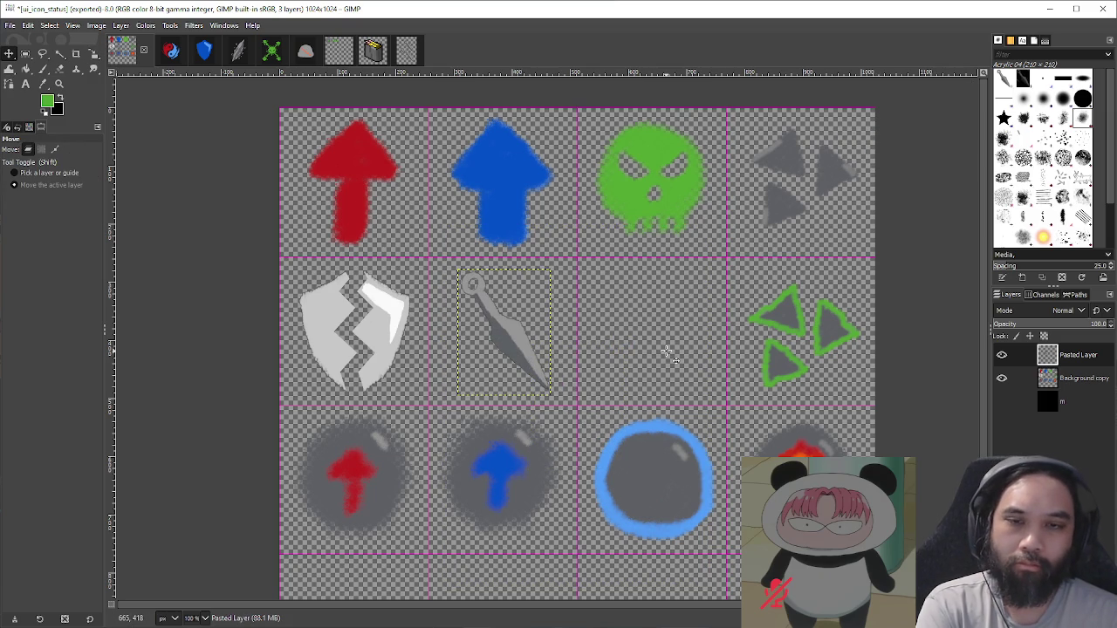
Step: Undo the kunai's last move and its earlier scaling
scroll(652, 343, up, 4)
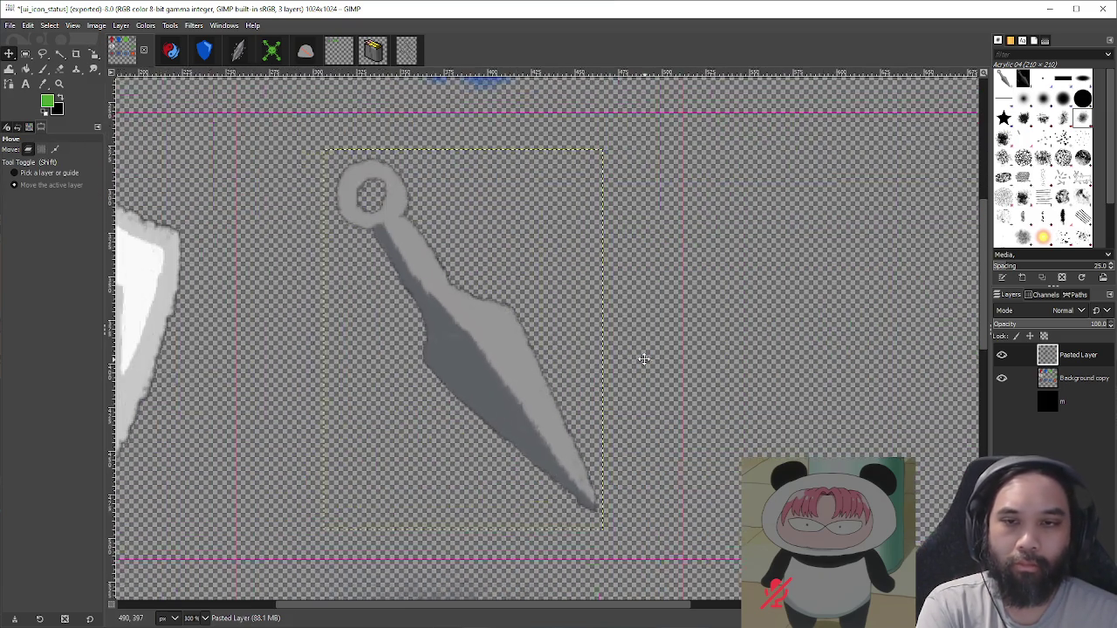
scroll(692, 370, down, 2)
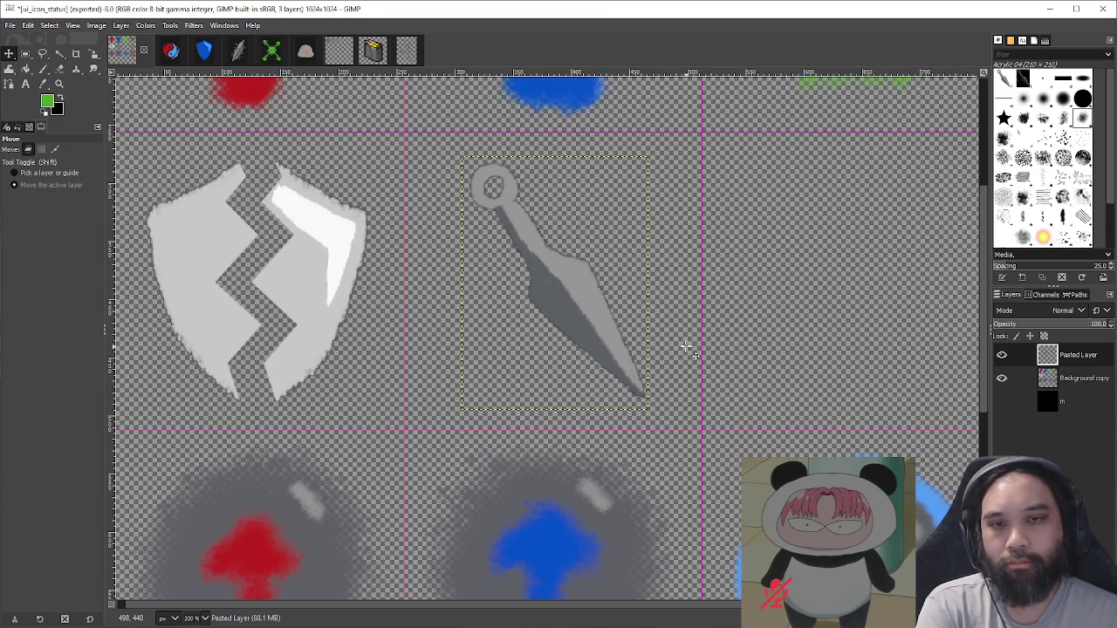
scroll(687, 347, down, 1)
key(ctrl+z)
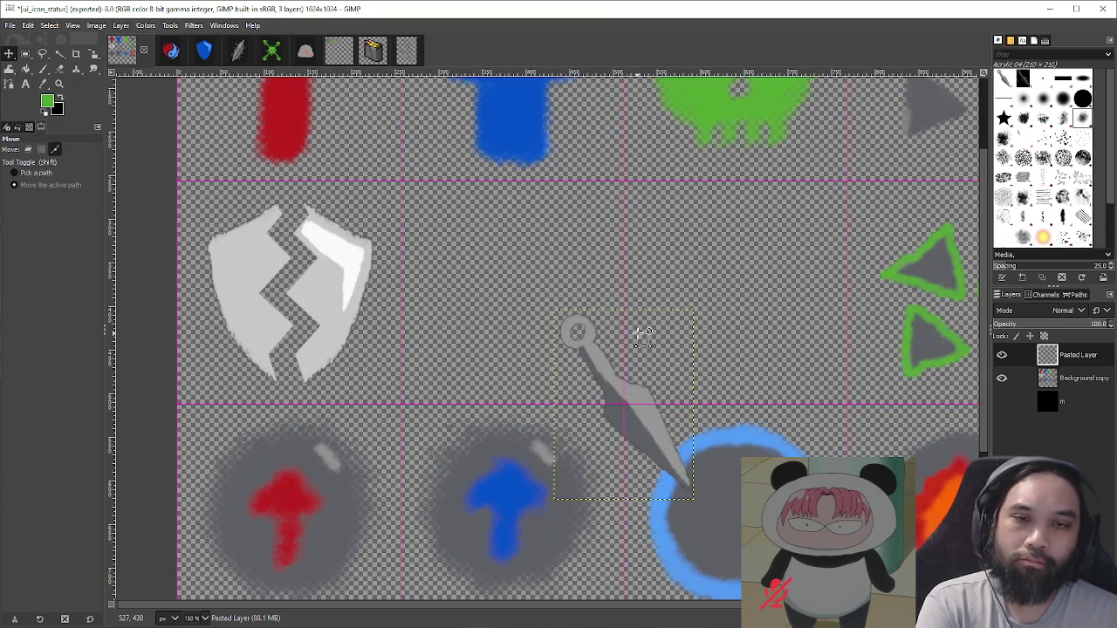
key(ctrl+z)
Step: Scale the kunai layer to 40% and drag it into the cell beside the shield
key(shift+s)
click(729, 345)
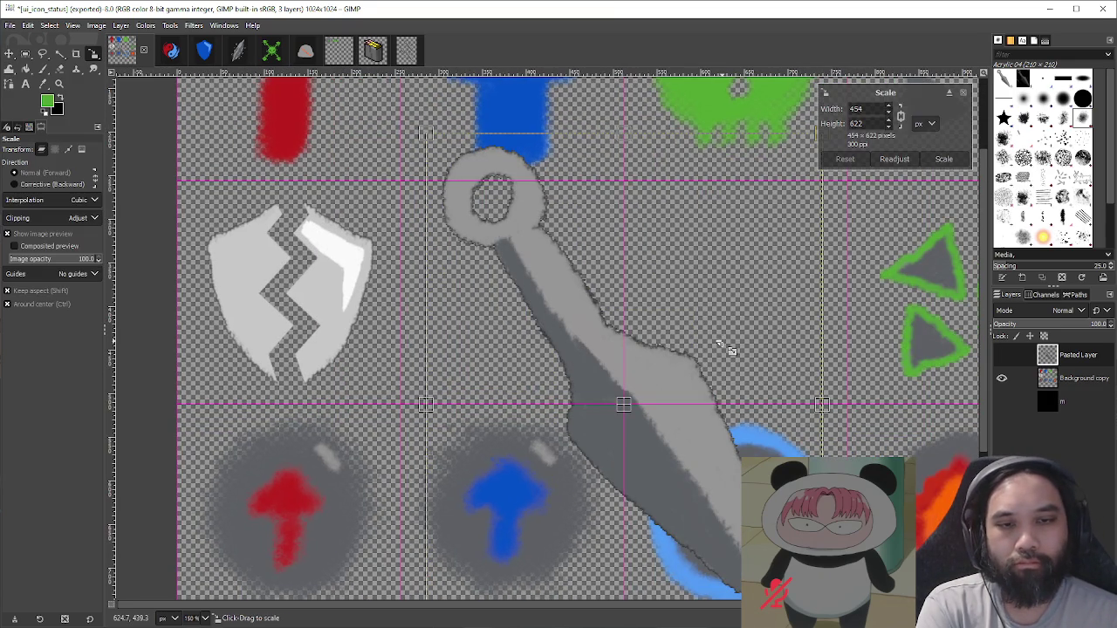
click(926, 123)
double_click(876, 110)
text(40)
key(Tab)
click(935, 157)
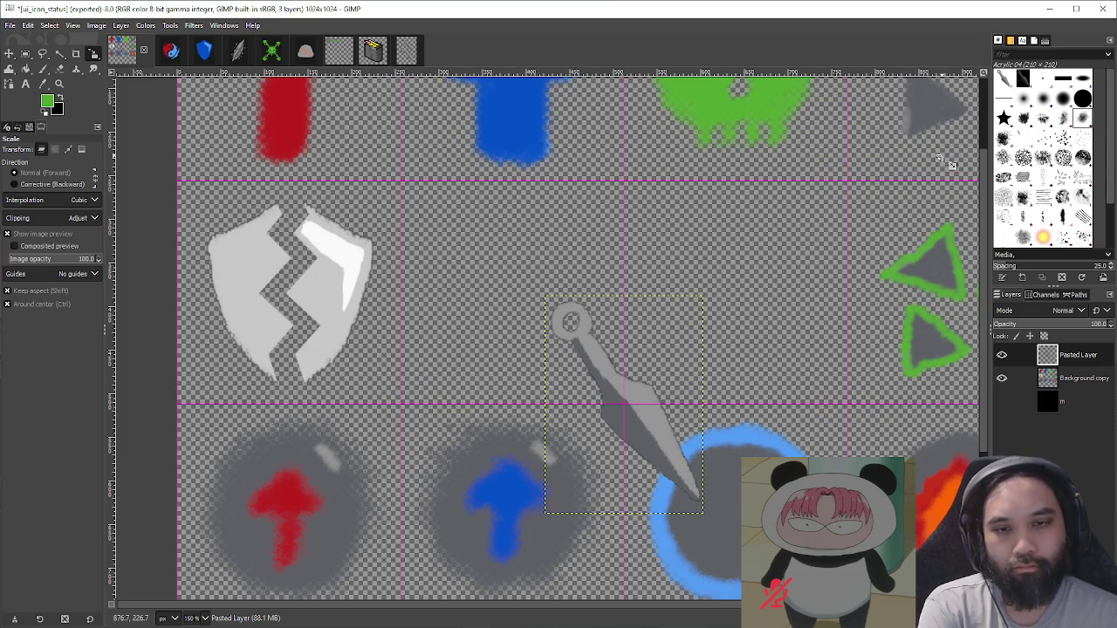
key(m)
drag(663, 379, 553, 270)
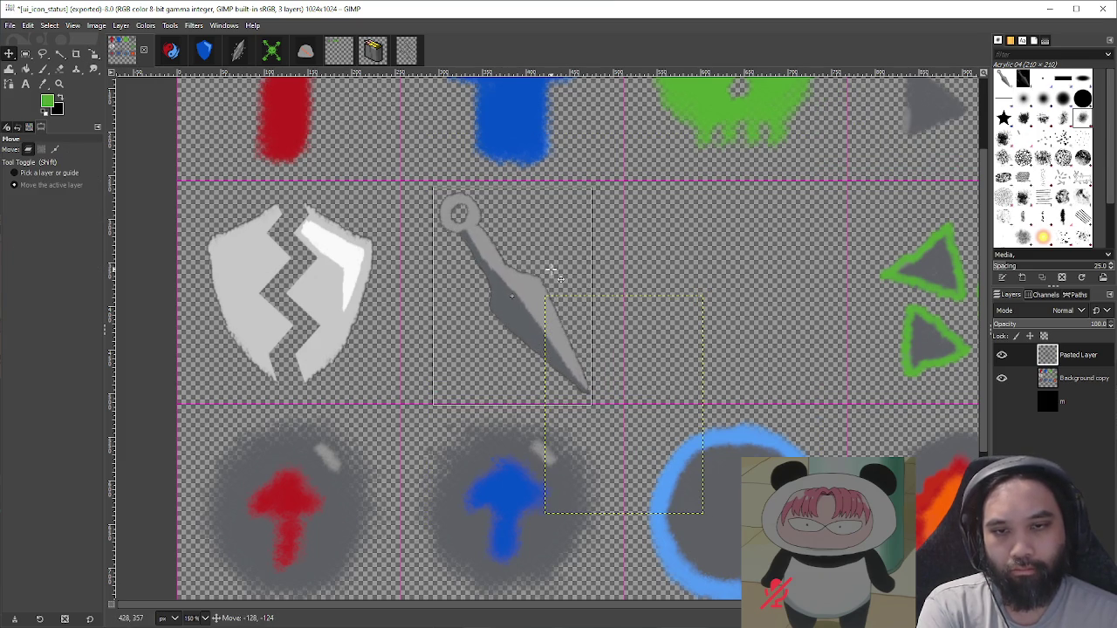
Step: Scroll the view back over the kunai and switch to the Free Select tool
scroll(555, 276, up, 2)
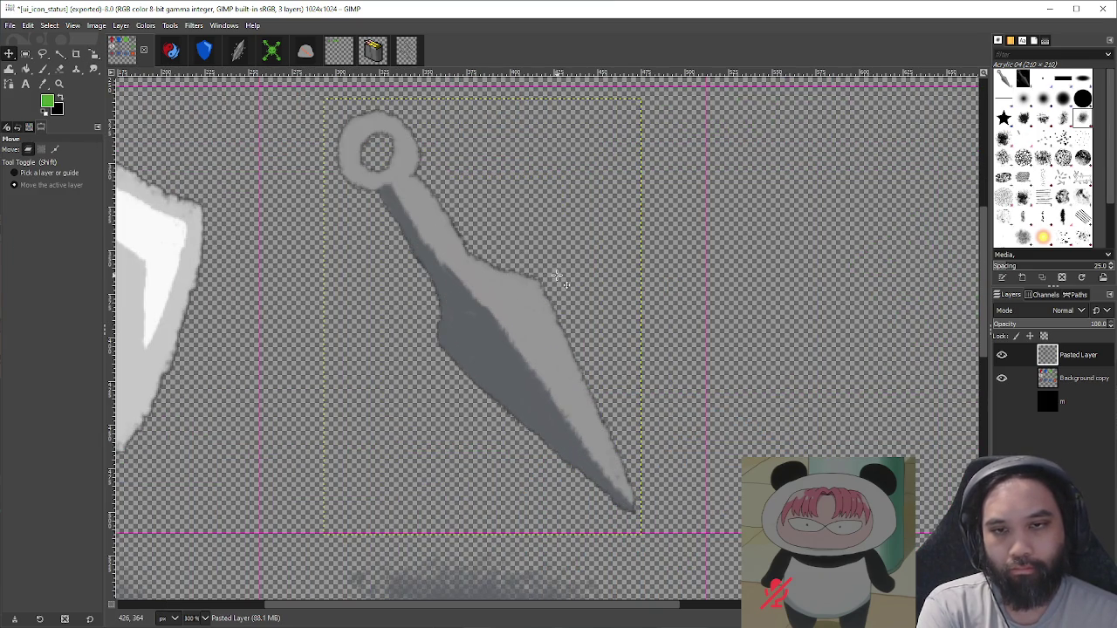
scroll(568, 269, left, 2)
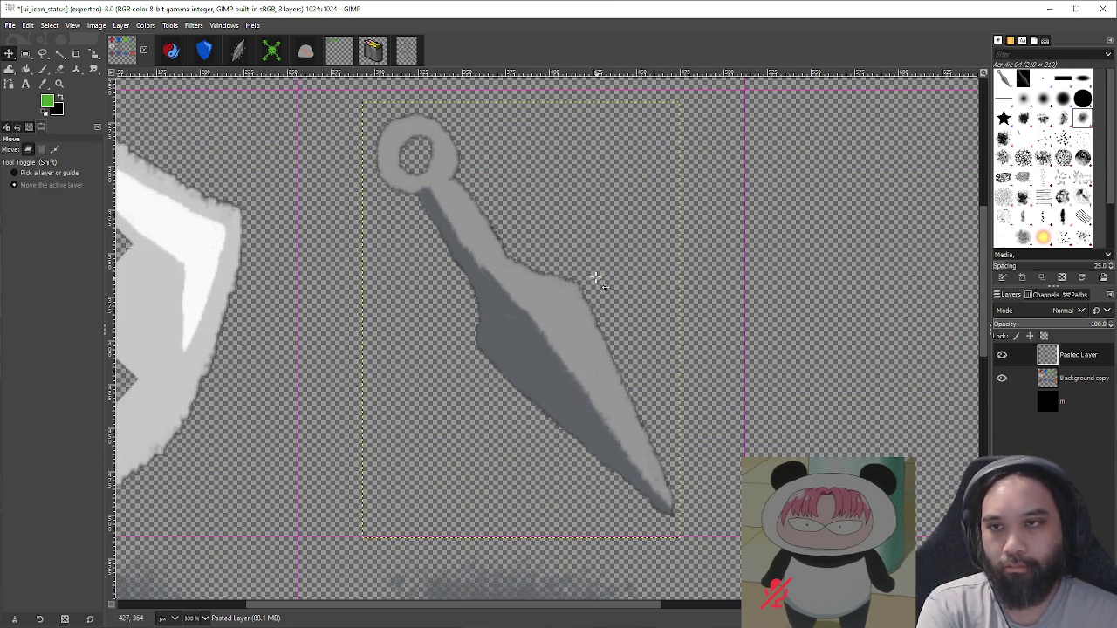
click(42, 53)
scroll(550, 251, up, 1)
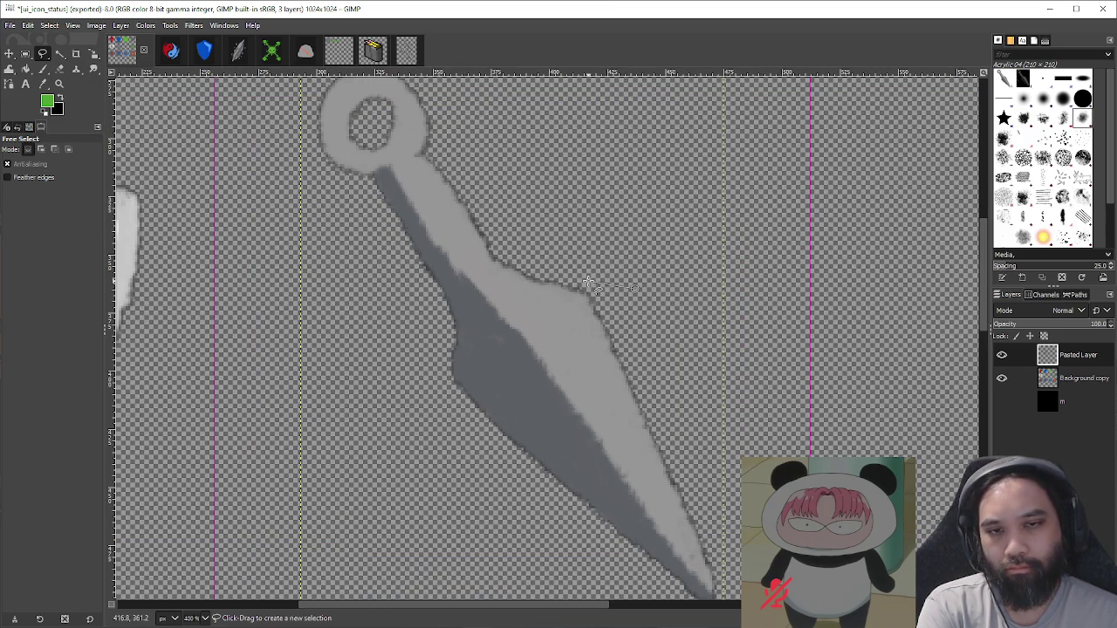
Step: Outline the kunai blade, cut it and paste it as its own new layer
click(573, 333)
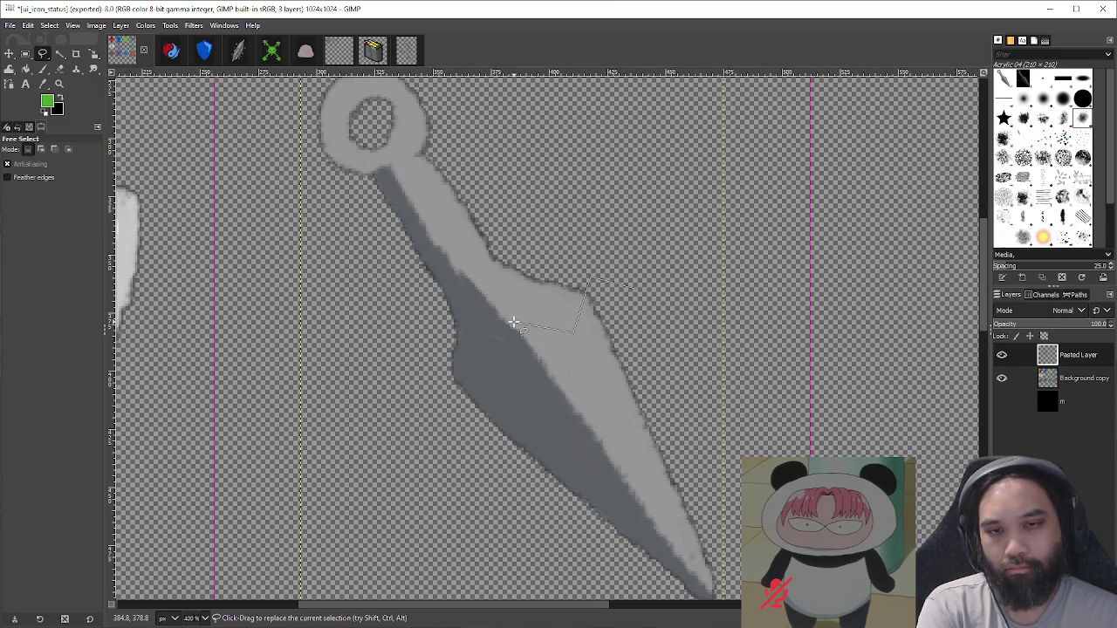
click(532, 362)
scroll(463, 450, down, 1)
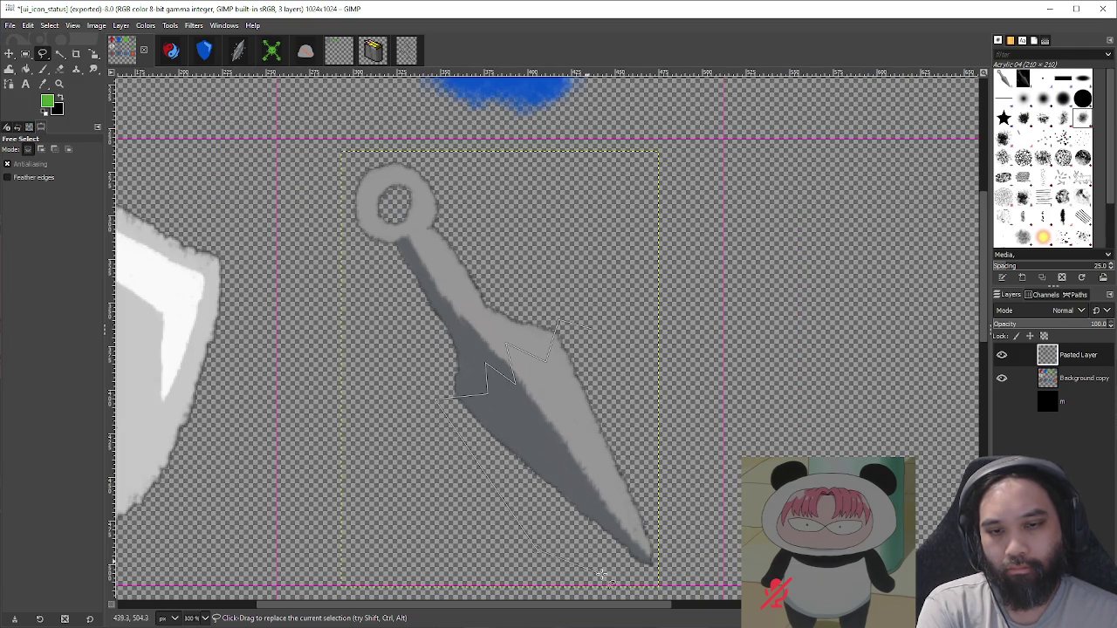
double_click(593, 325)
key(ctrl+x)
key(ctrl+v)
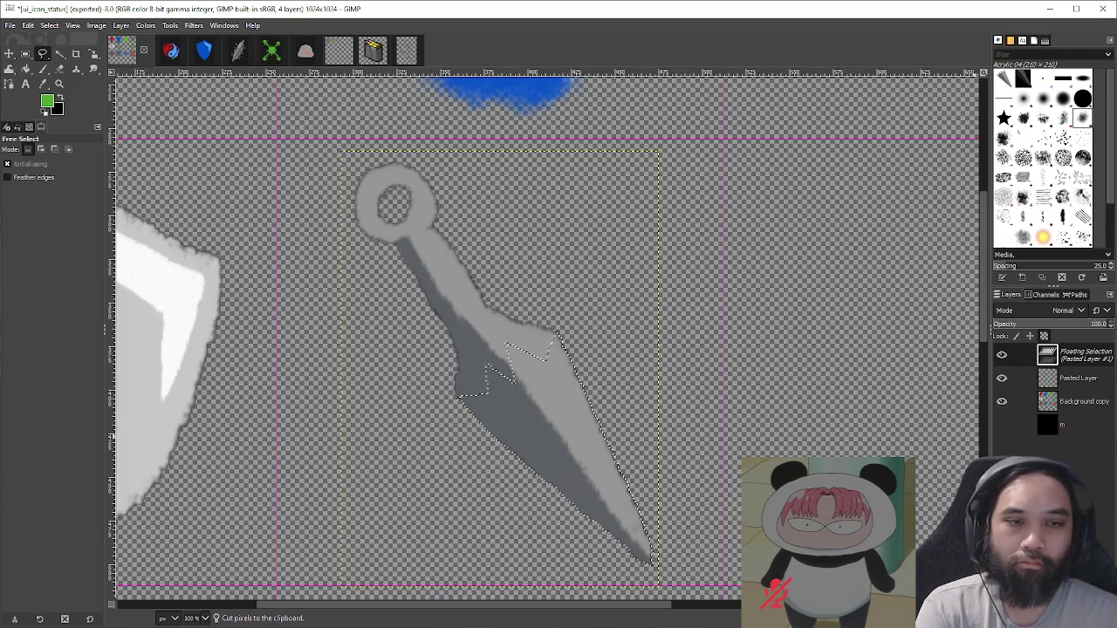
key(ctrl+shift+n)
Step: Rotate the handle piece on Pasted Layer by -120°
click(1057, 381)
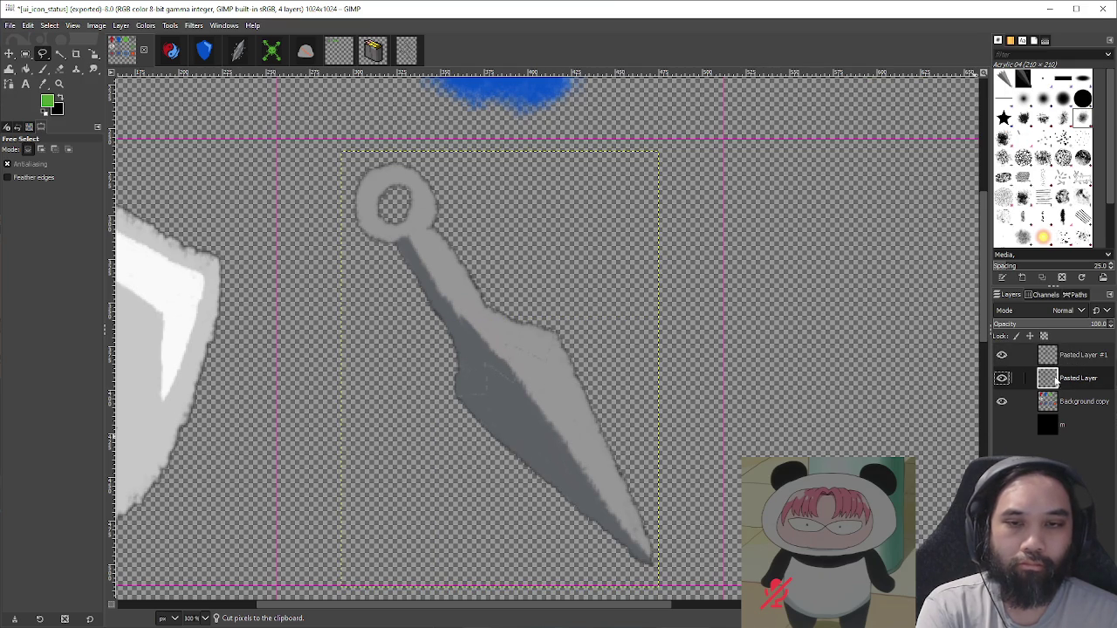
key(shift+r)
mouse_move(657, 334)
mouse_down()
mouse_move(741, 346)
mouse_move(546, 175)
mouse_move(468, 163)
mouse_up()
triple_click(864, 110)
text(12)
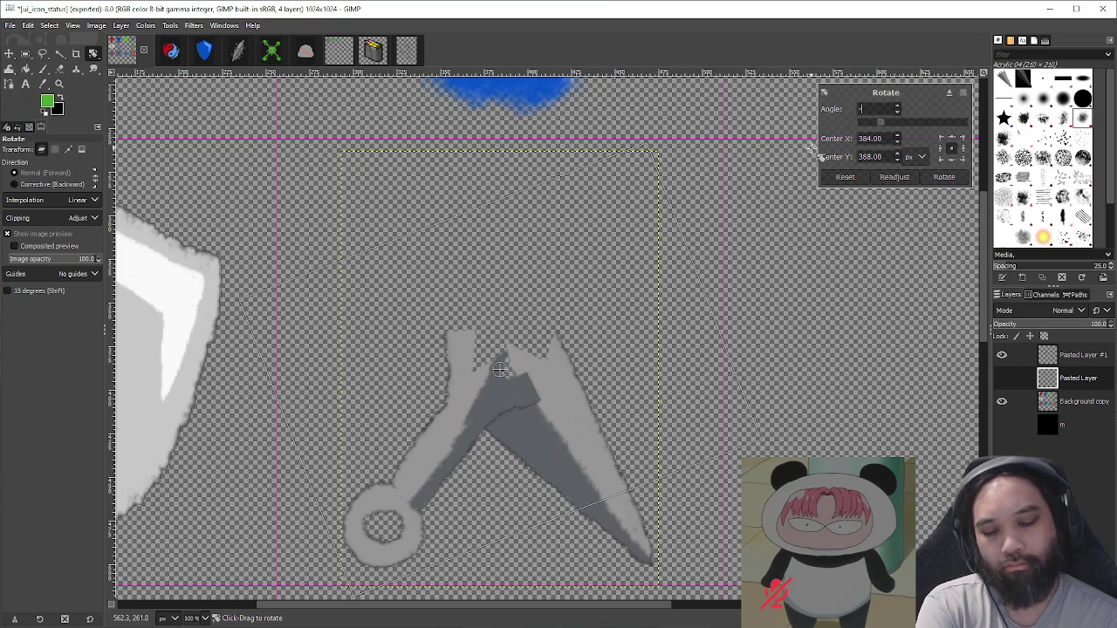
click(956, 178)
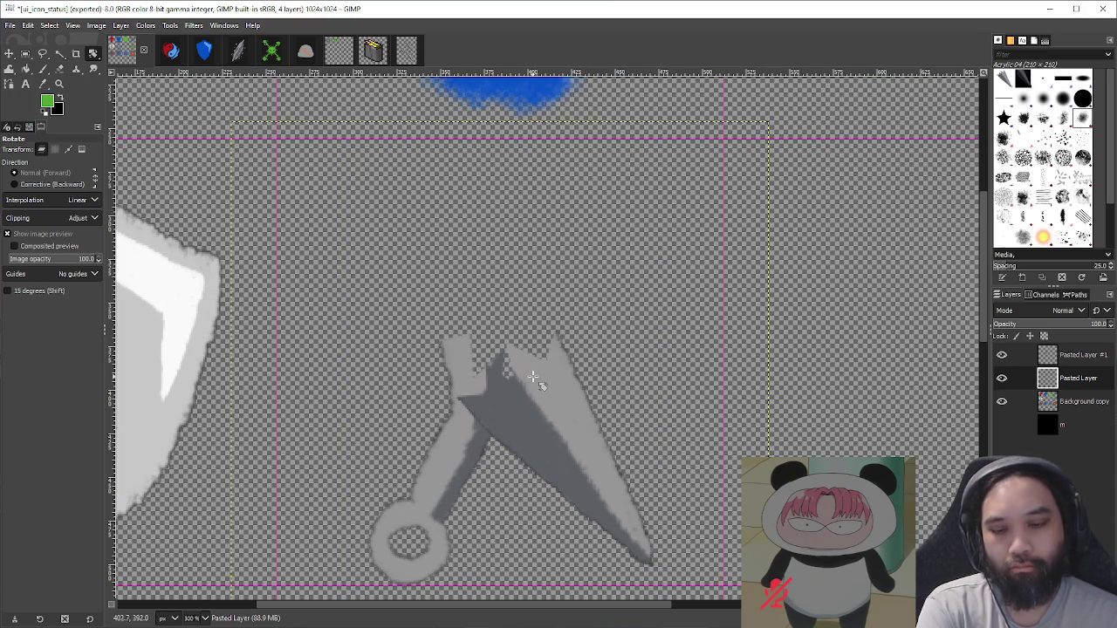
Step: Move the handle left and the blade up-right to pull the pieces apart
key(m)
mouse_move(470, 424)
mouse_down()
mouse_move(396, 393)
mouse_move(400, 411)
mouse_up()
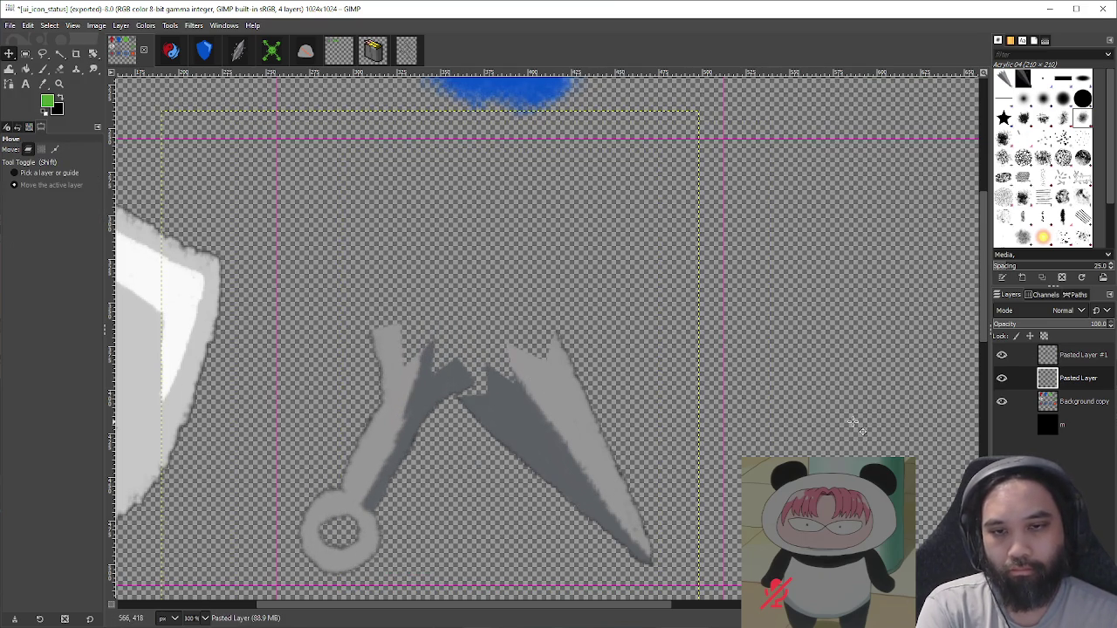
click(1069, 356)
mouse_move(574, 436)
mouse_down()
mouse_move(610, 409)
mouse_move(615, 421)
mouse_move(591, 349)
mouse_up()
key(minus)
key(minus)
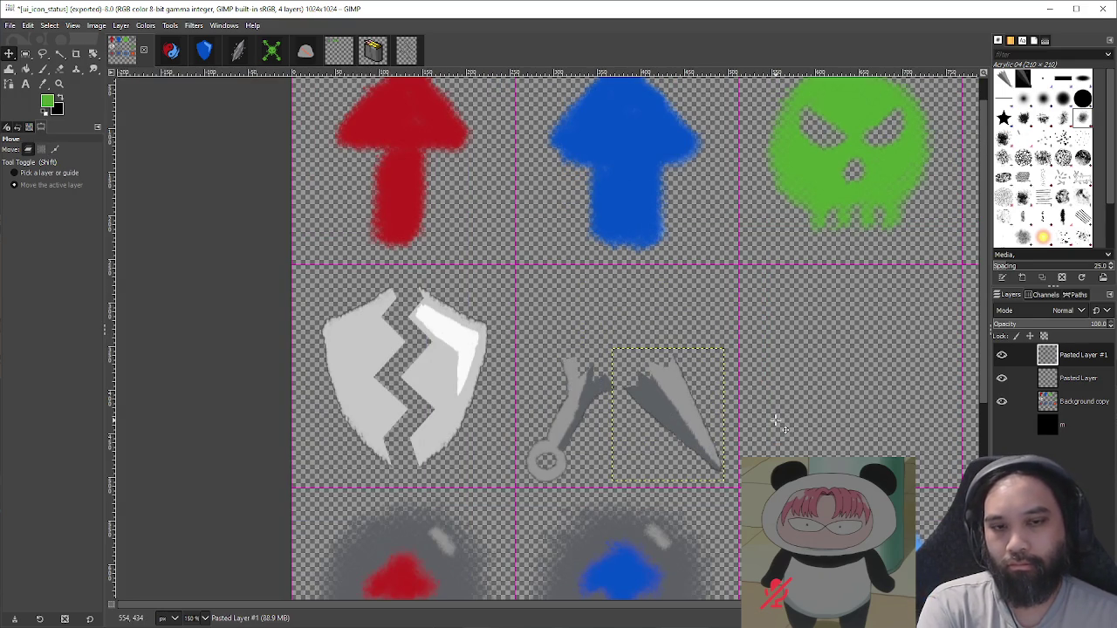
Step: Undo the rotation, blade layer and blade cut, then remove the selection
key(ctrl+z)
key(ctrl+z)
key(ctrl+z)
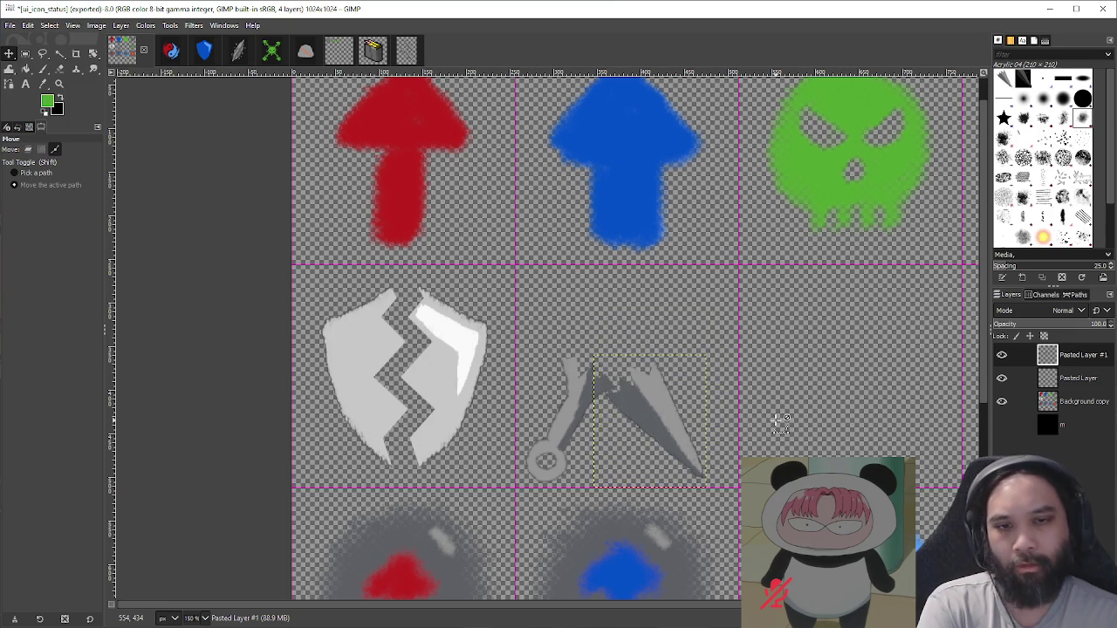
key(ctrl+z)
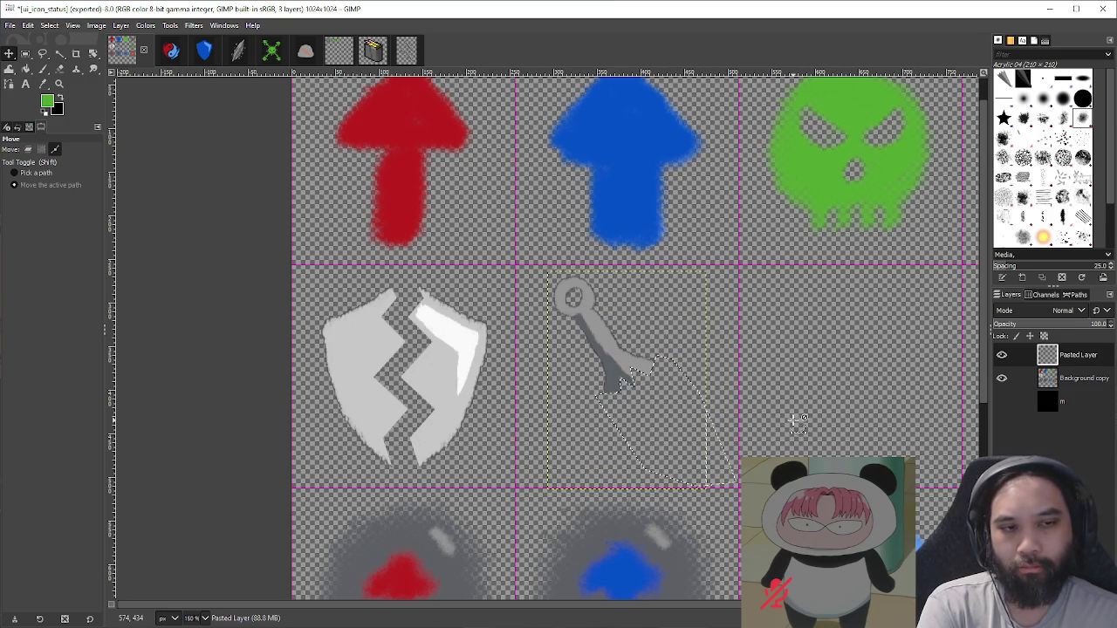
key(ctrl+z)
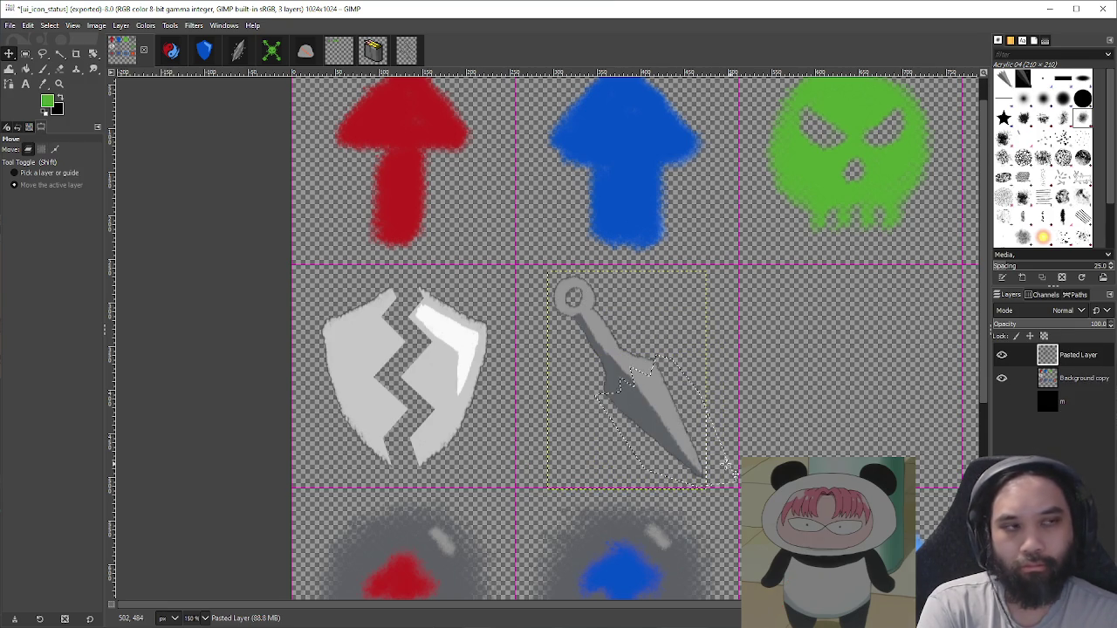
scroll(675, 467, up, 2)
key(m)
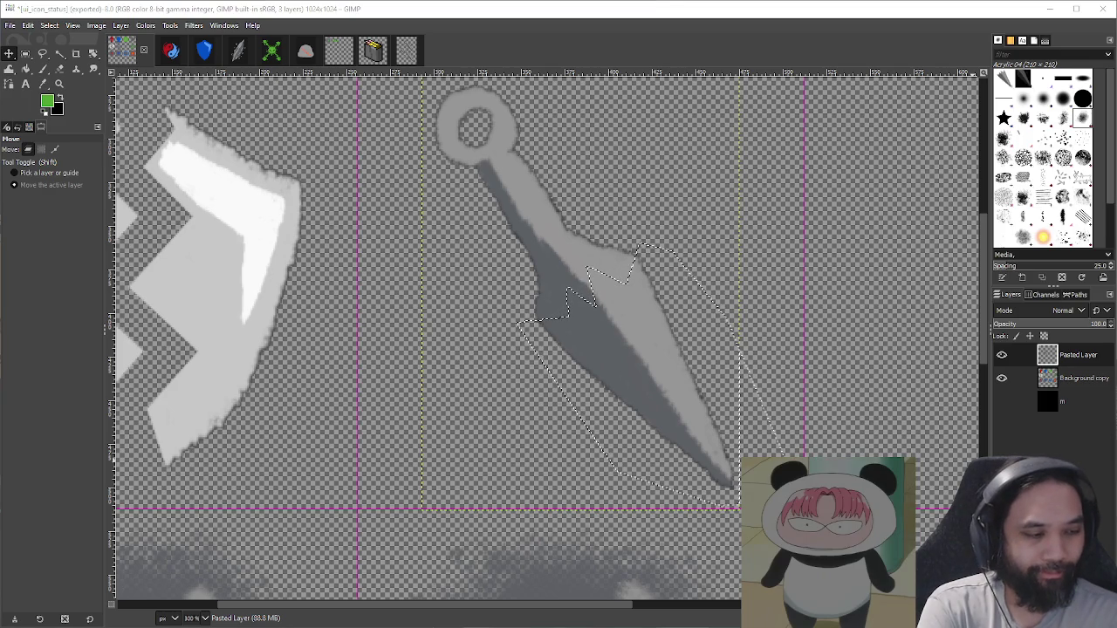
key(ctrl+shift+a)
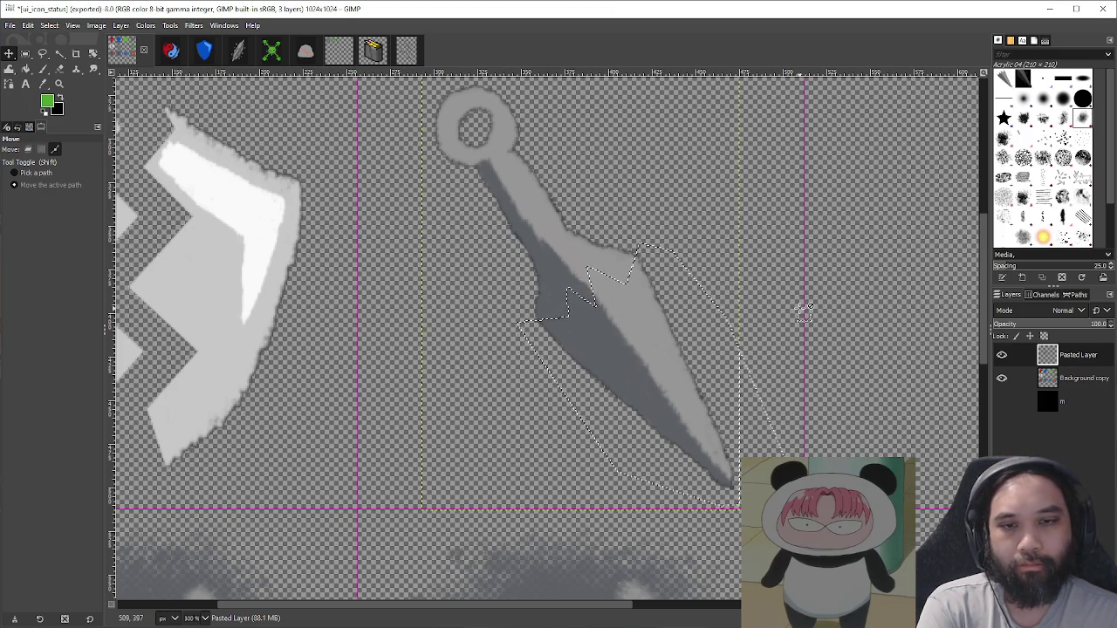
Step: Nudge the whole kunai layer slightly left within its cell
drag(798, 305, 773, 342)
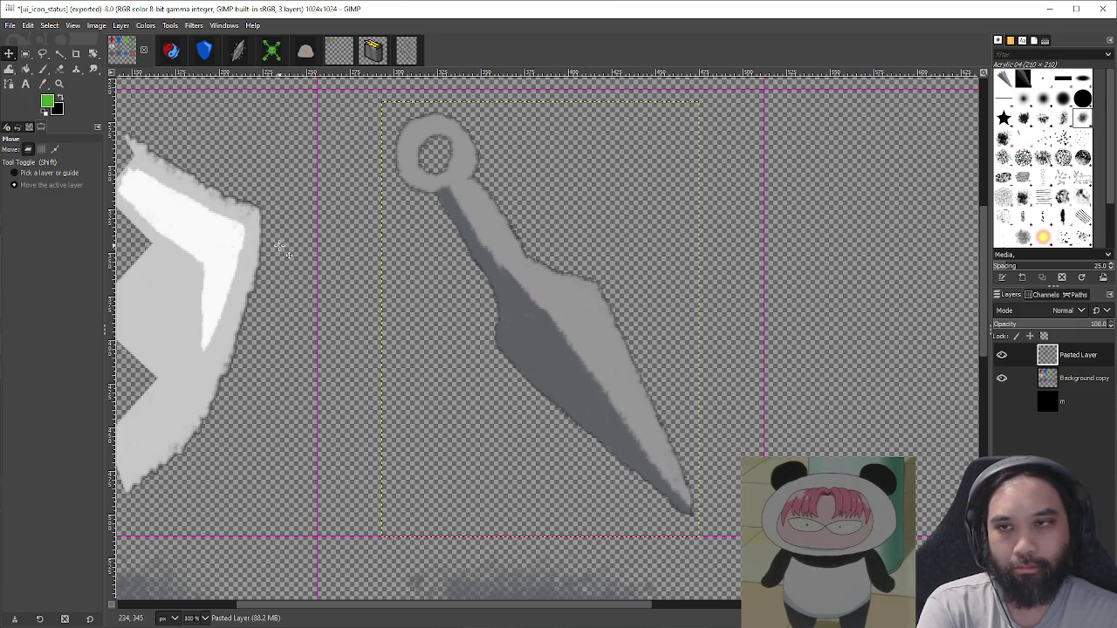
click(43, 53)
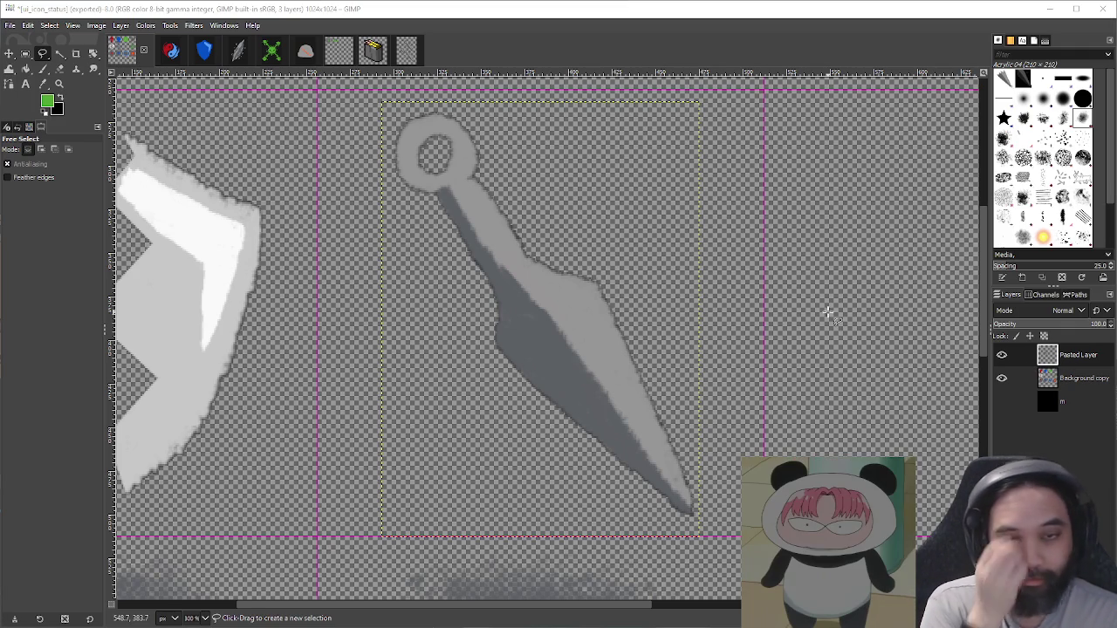
key(m)
drag(666, 323, 601, 334)
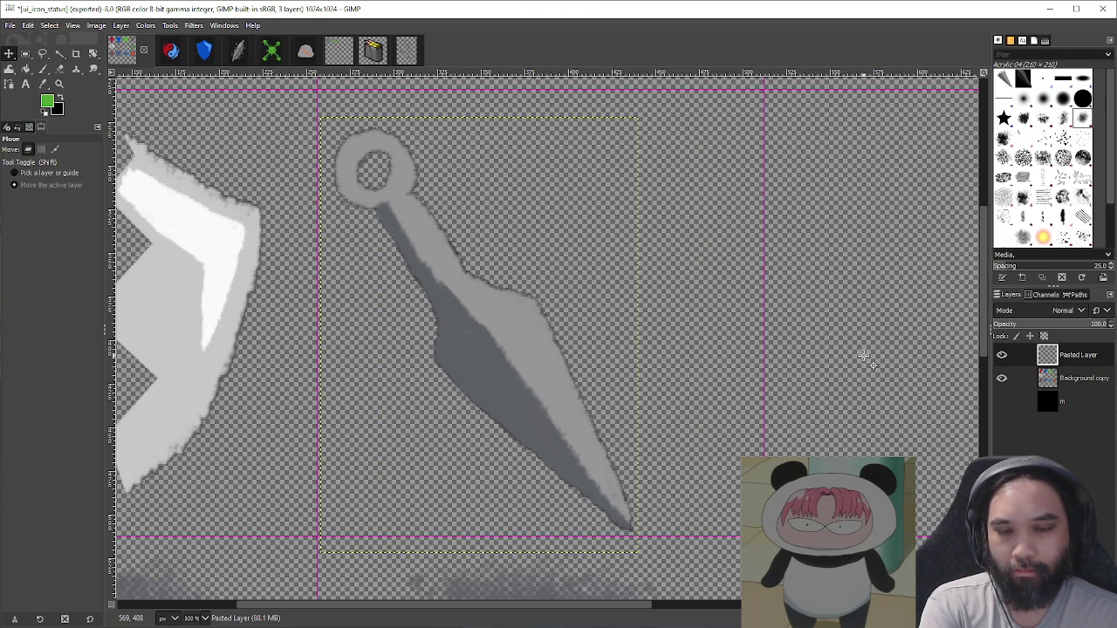
Step: Scale the pasted kunai to 50% and move it into the cell beside the shield
scroll(864, 356, down, 2)
scroll(811, 356, right, 3)
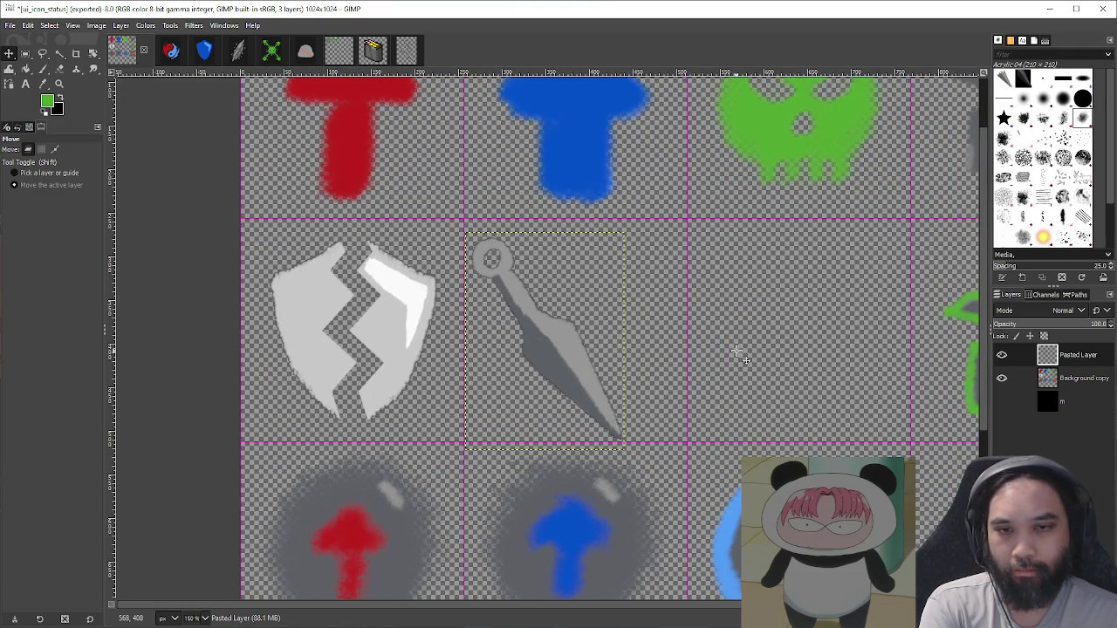
scroll(738, 354, up, 3)
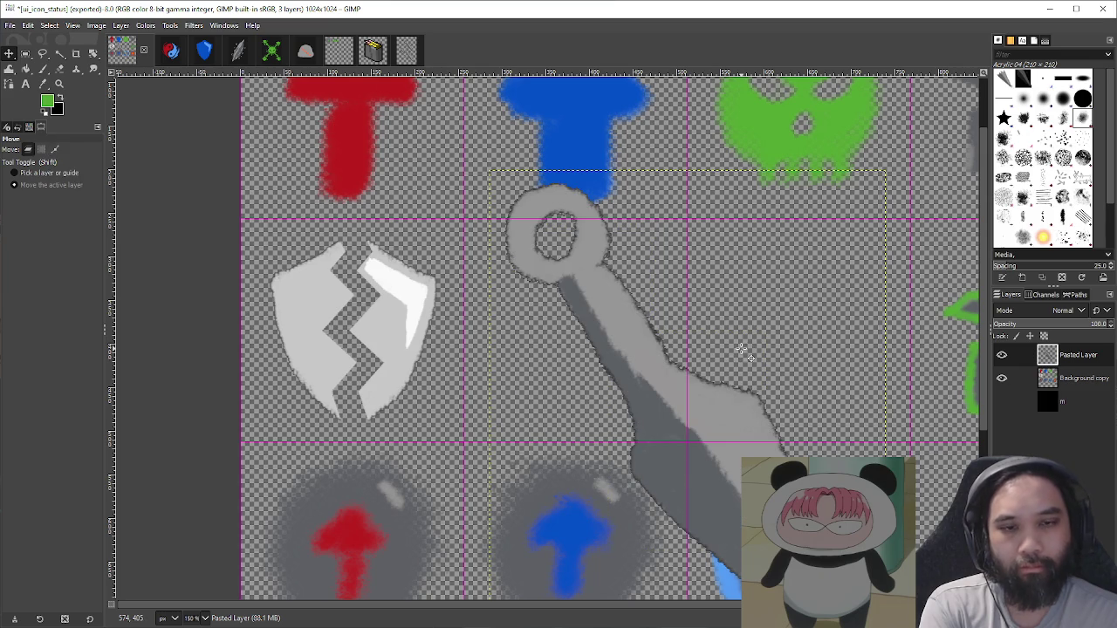
key(shift+s)
click(741, 352)
text(50)
key(Tab)
click(945, 159)
key(m)
mouse_move(691, 446)
mouse_down()
mouse_move(608, 357)
mouse_move(560, 358)
mouse_move(582, 369)
mouse_up()
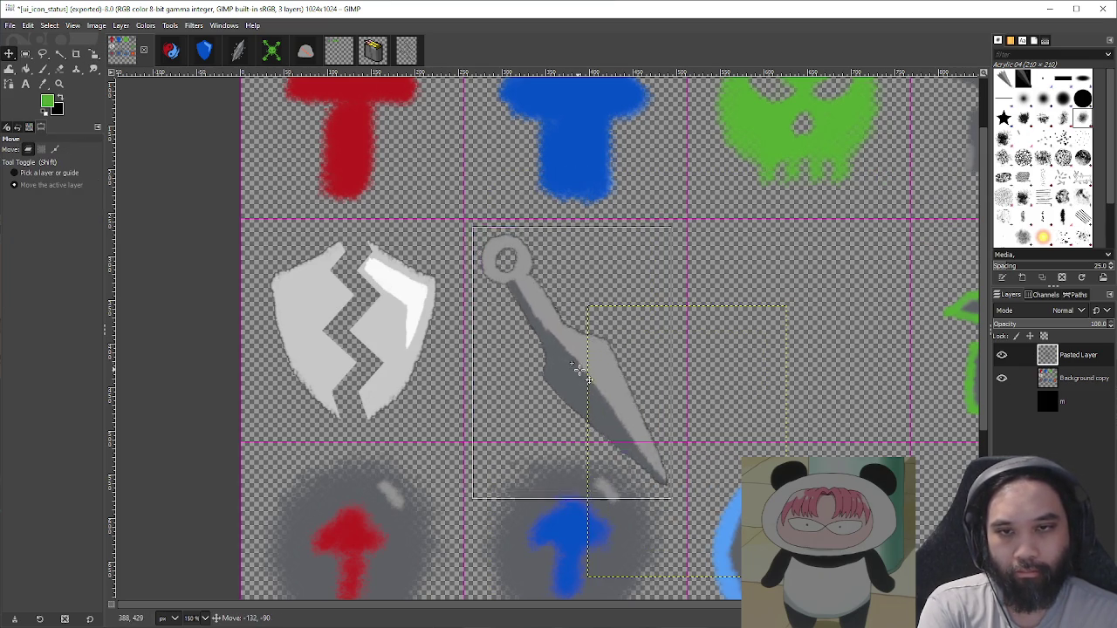
Step: Freehand-outline the blade tip, cut it and paste it as a new layer
ctrl+scroll(707, 482, up, 2)
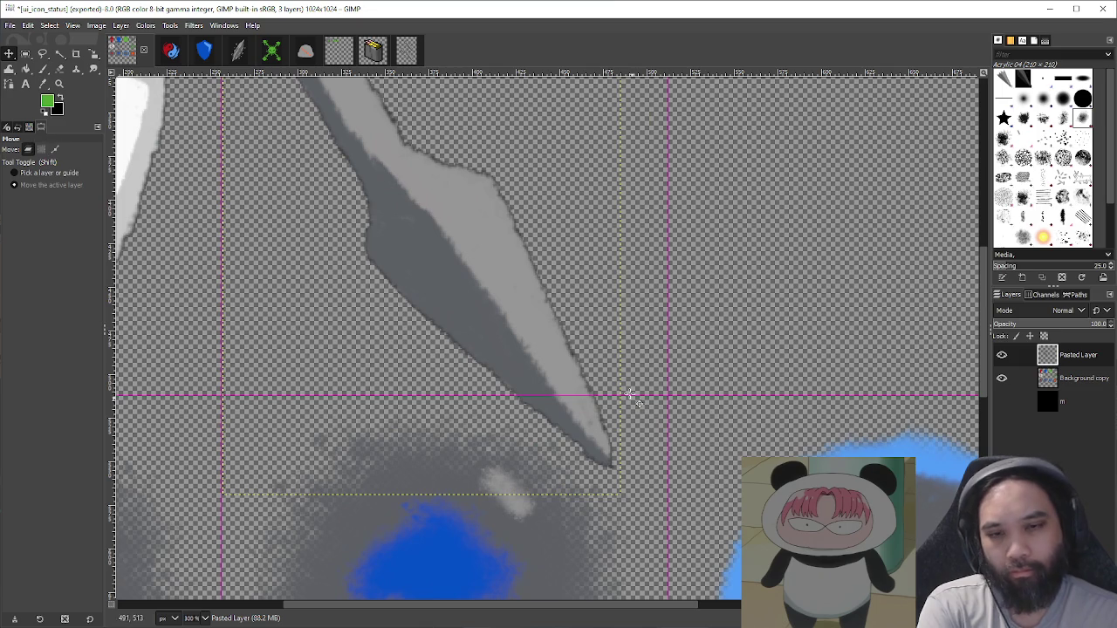
key(r)
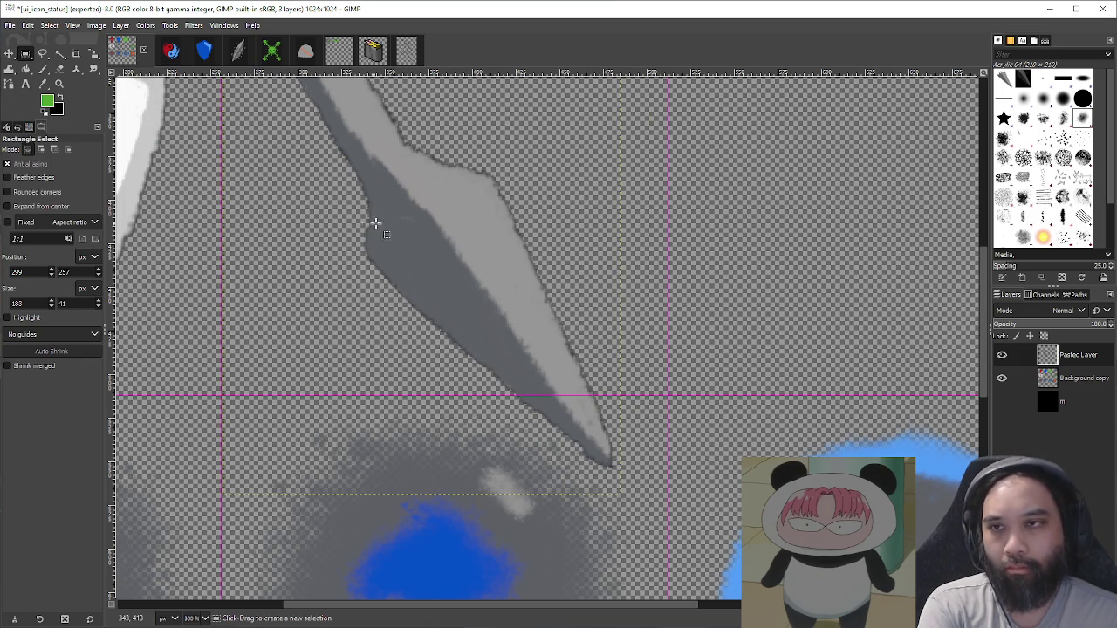
key(f)
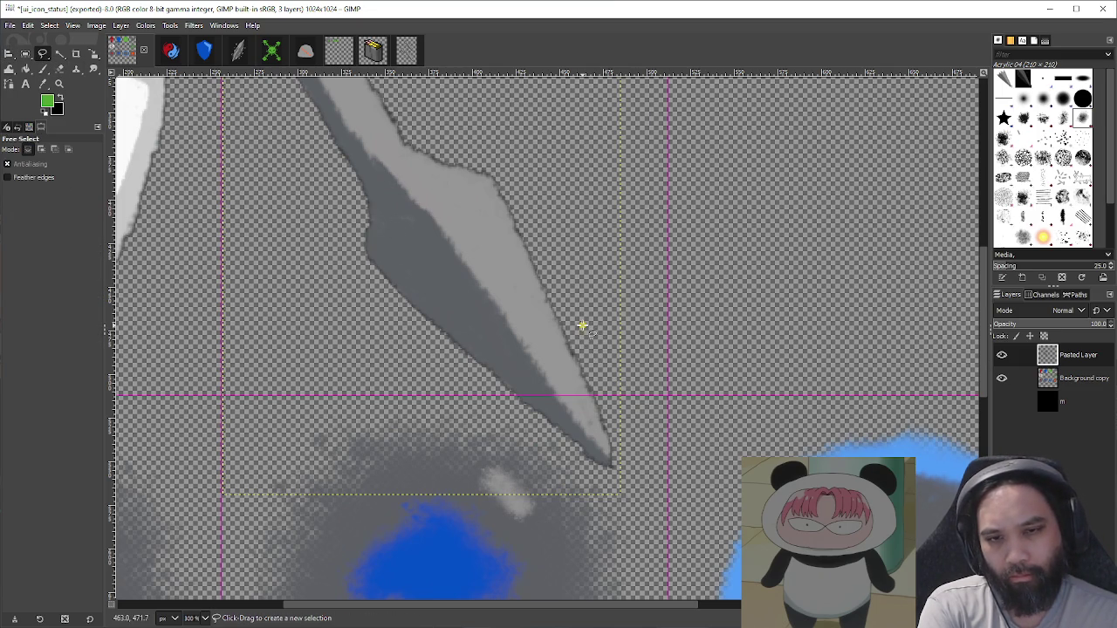
click(551, 335)
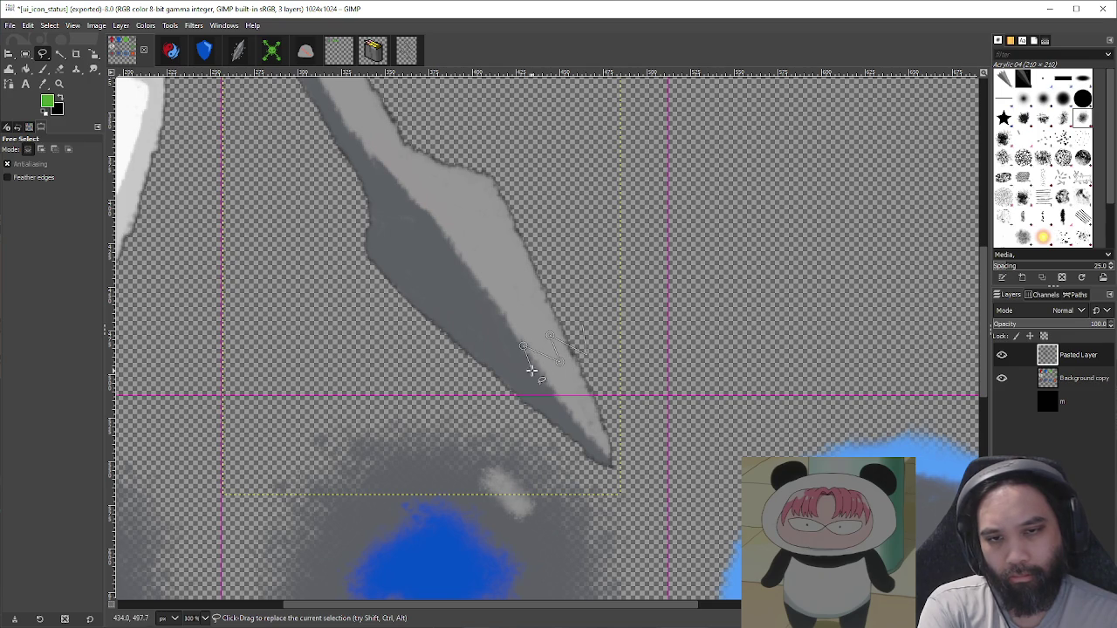
click(533, 373)
click(481, 384)
click(547, 494)
click(654, 503)
click(685, 429)
key(Return)
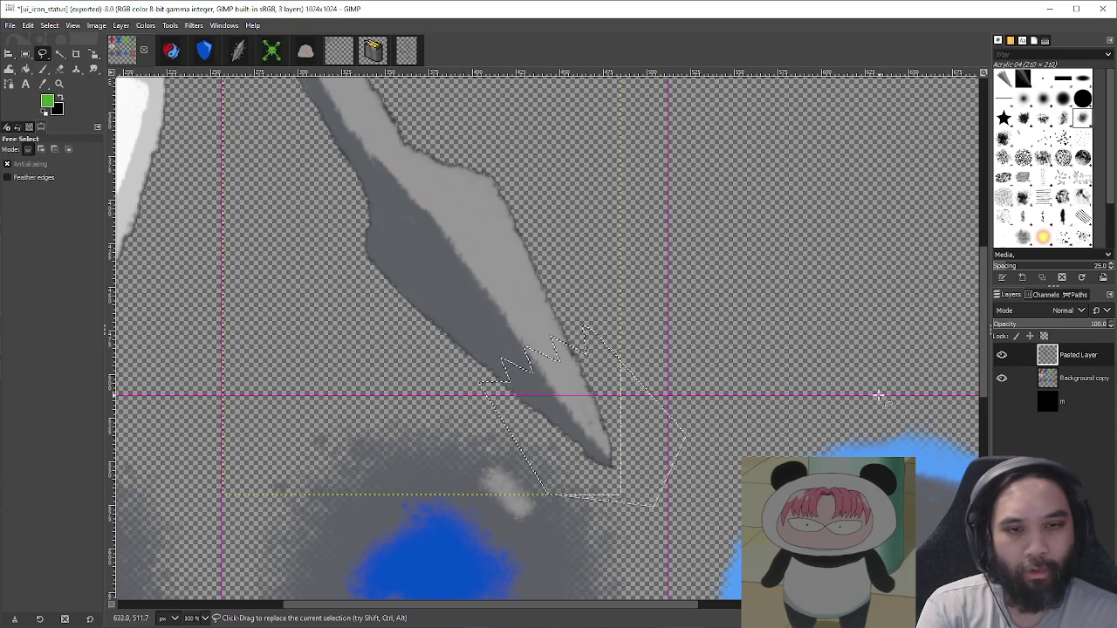
key(ctrl+x)
key(ctrl+v)
key(shift+ctrl+n)
Step: Move the cut blade tip up-right against the guides
key(m)
mouse_move(631, 377)
mouse_down()
mouse_move(668, 350)
mouse_move(730, 261)
mouse_up()
ctrl+scroll(764, 339, down, 2)
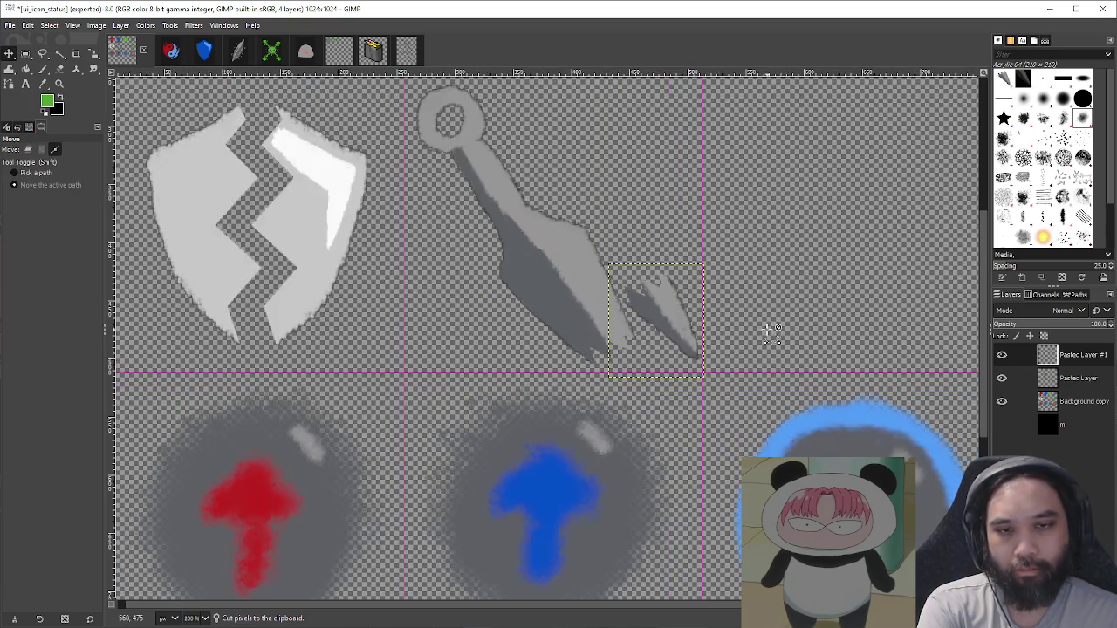
drag(764, 340, 744, 373)
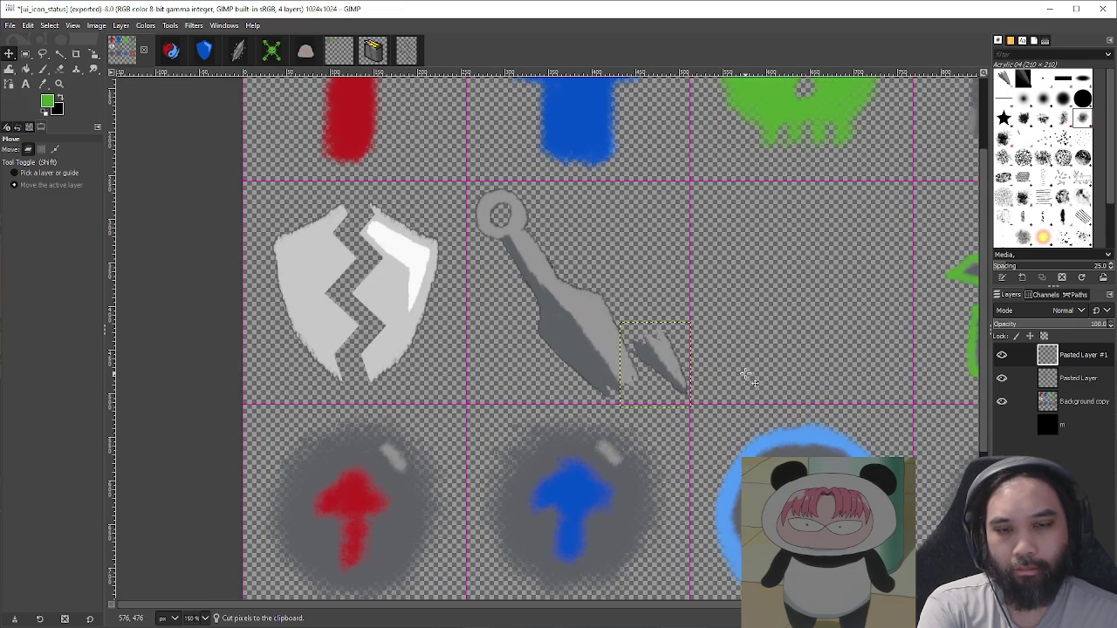
Step: Rotate the tip to -123°, reposition it to lengthen the blade, and merge it down
key(shift+r)
drag(744, 374, 596, 229)
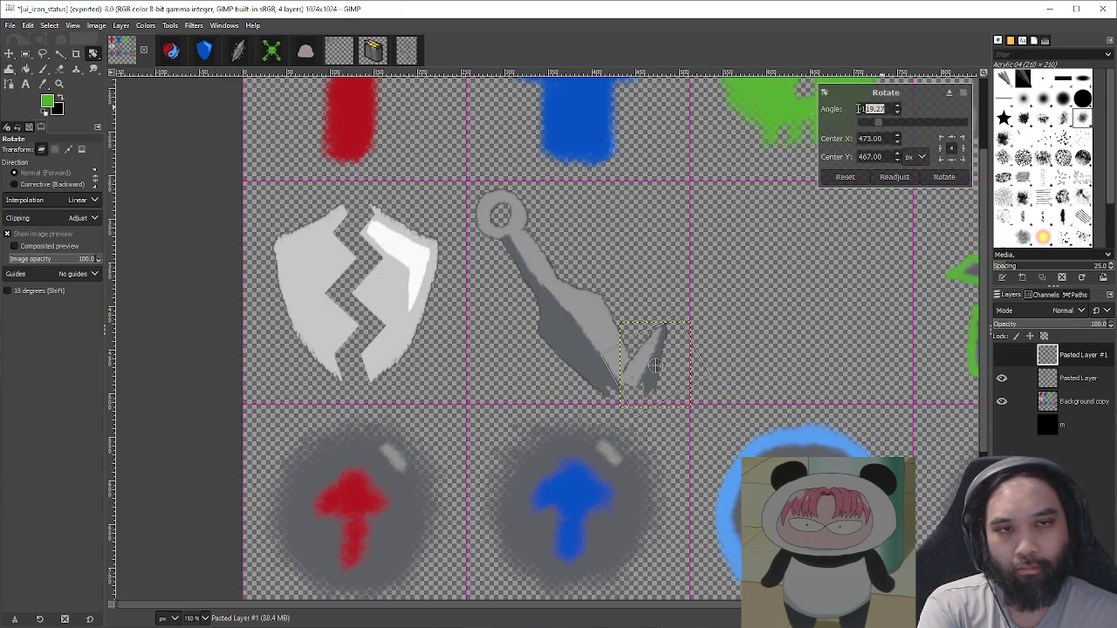
text(-123)
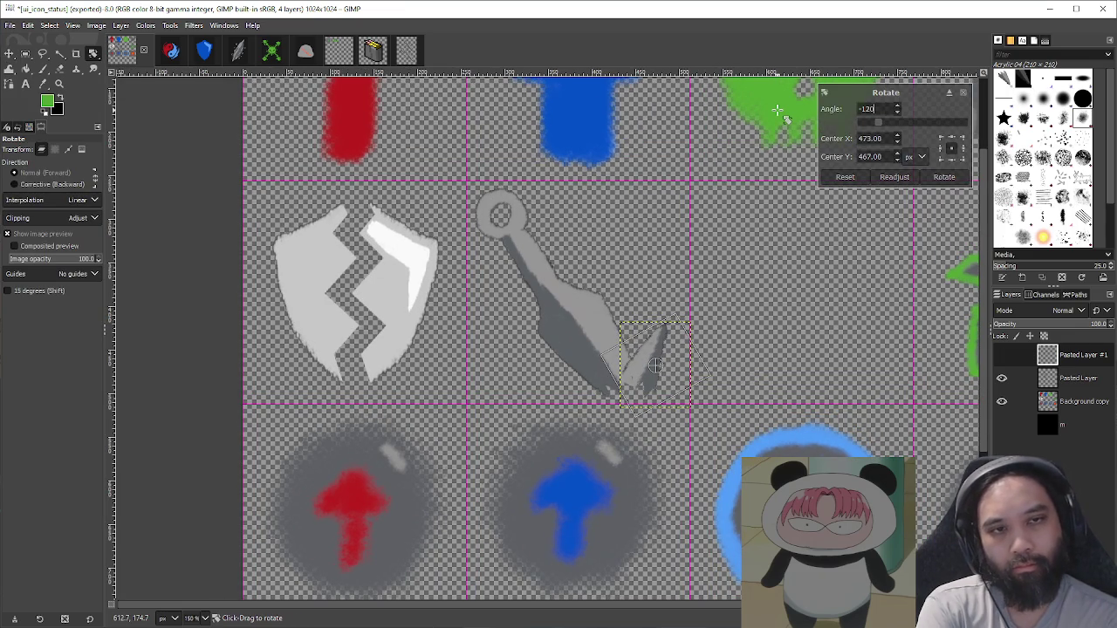
key(Return)
key(m)
mouse_move(681, 343)
mouse_down()
mouse_move(707, 343)
mouse_move(695, 341)
mouse_up()
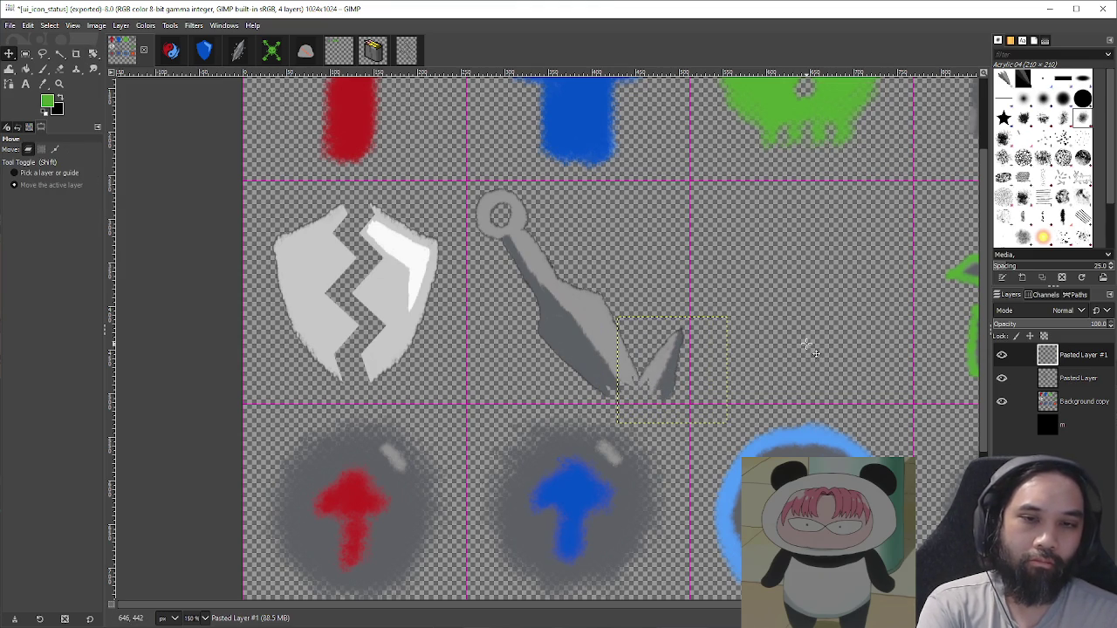
drag(672, 366, 621, 385)
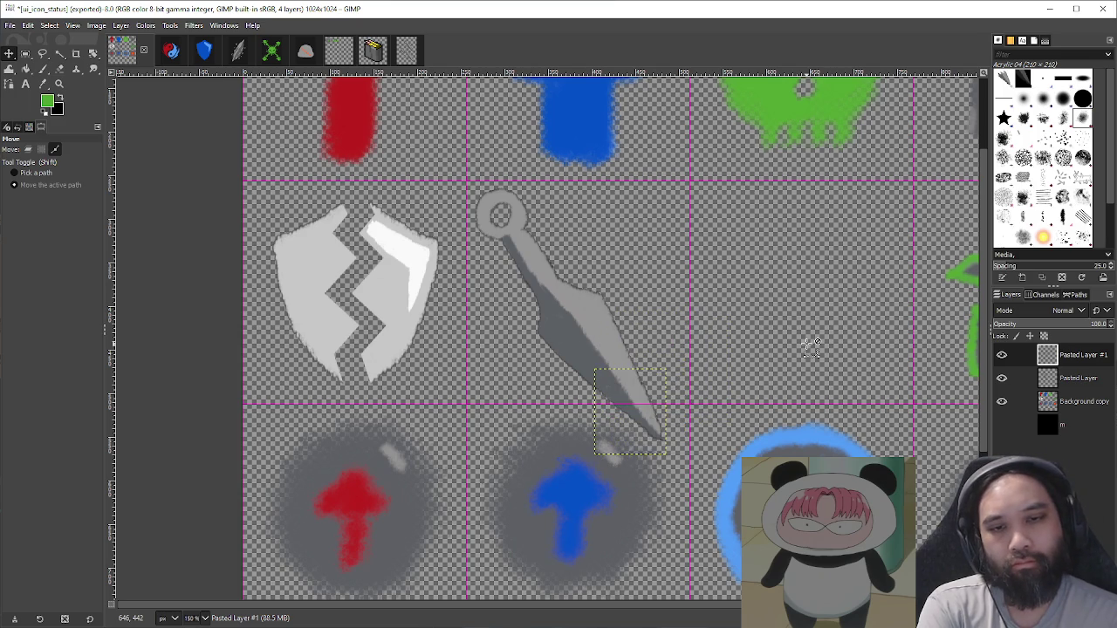
scroll(668, 399, up, 3)
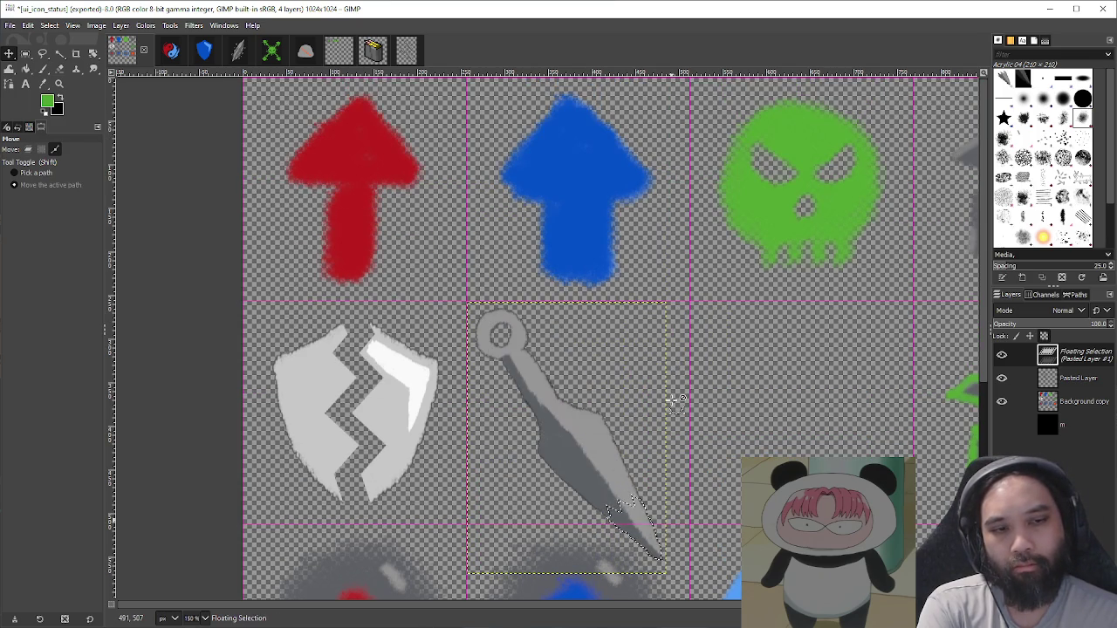
key(ctrl+h)
Step: Begin a Free Select outline along the lower blade's edge
scroll(656, 428, up, 1)
scroll(654, 480, up, 2)
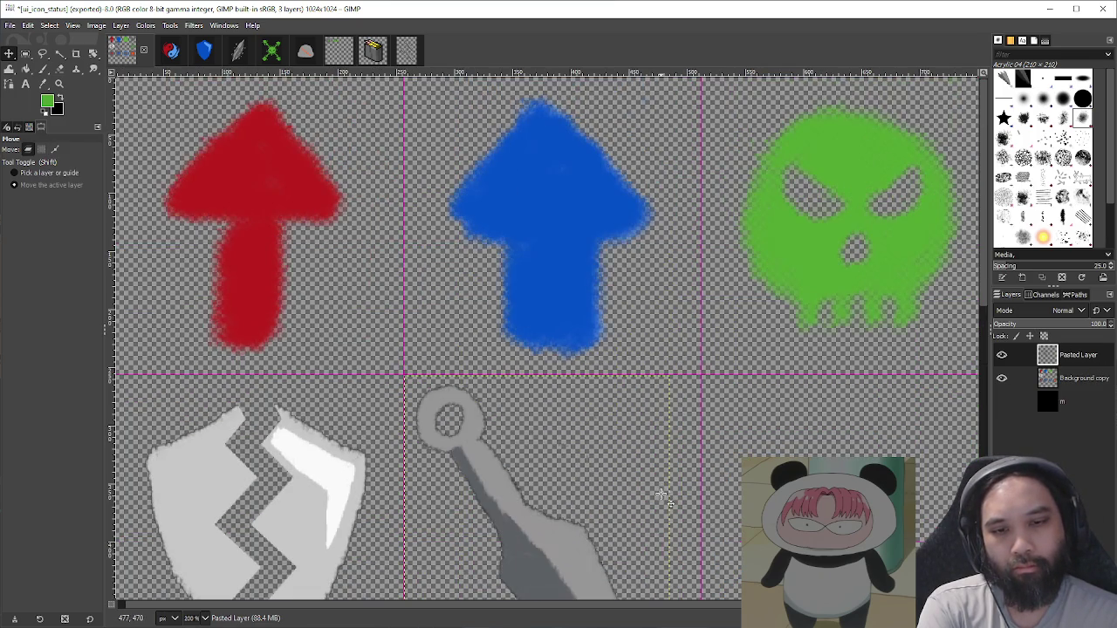
scroll(659, 506, up, 3)
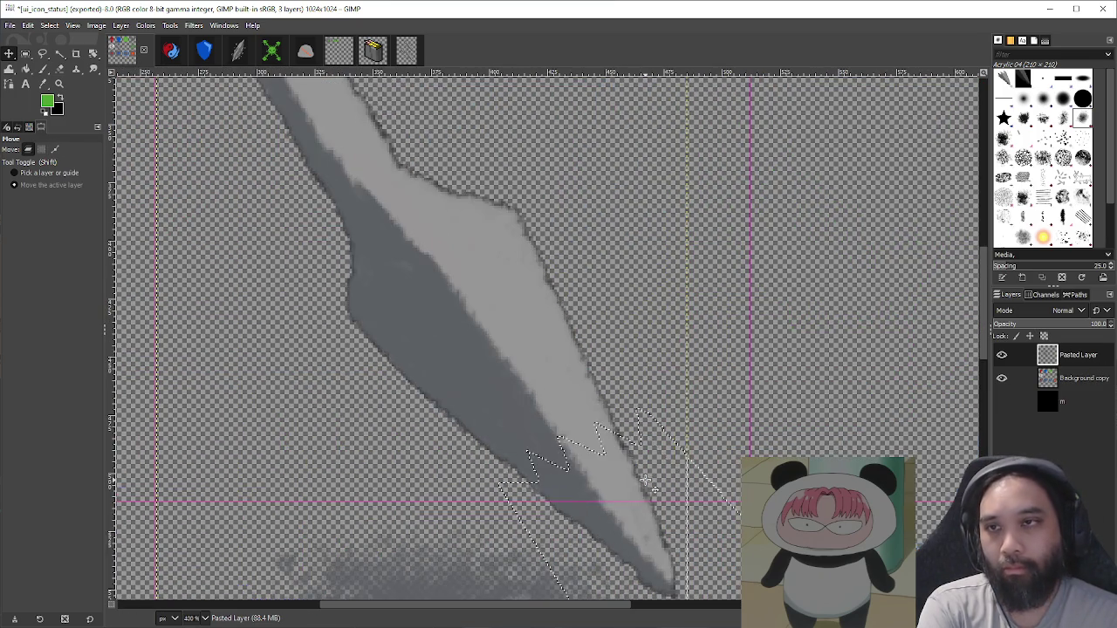
scroll(659, 489, down, 2)
click(43, 53)
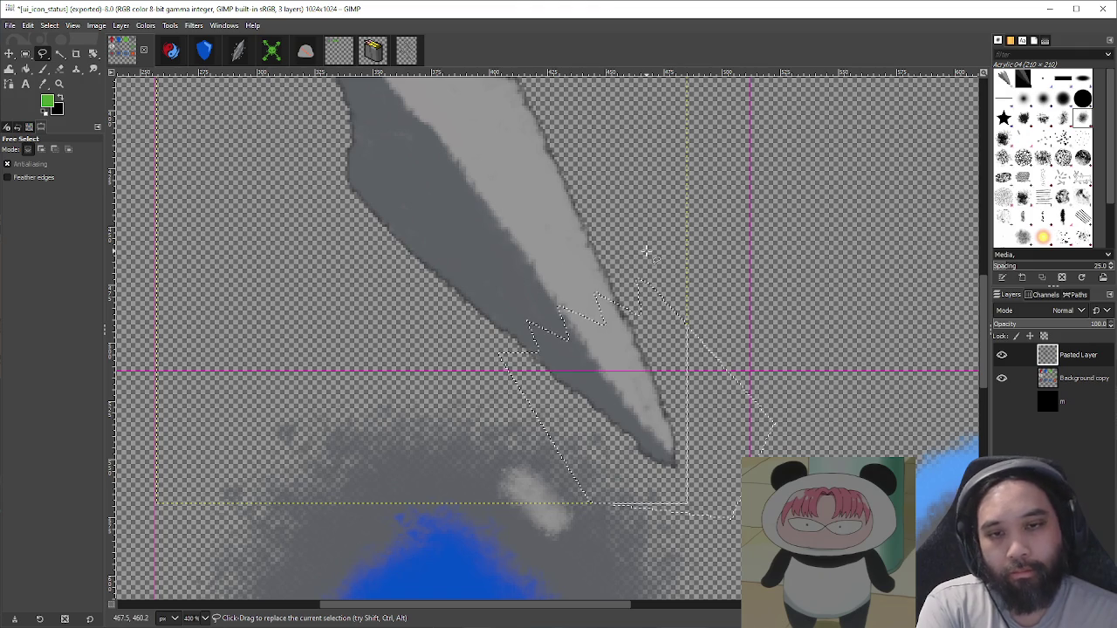
click(622, 227)
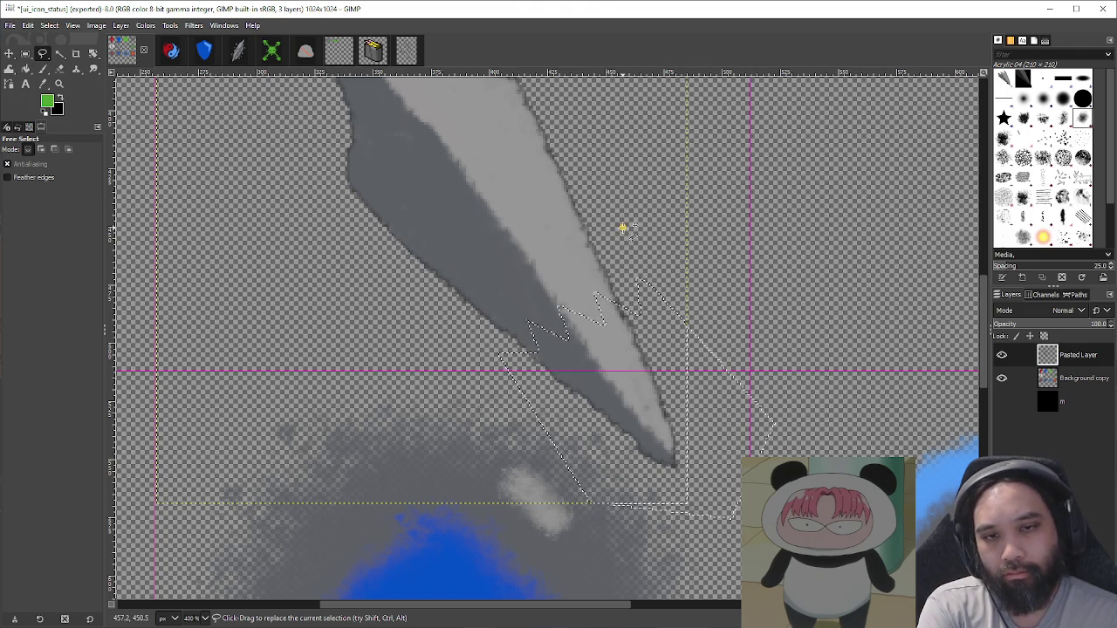
key(Escape)
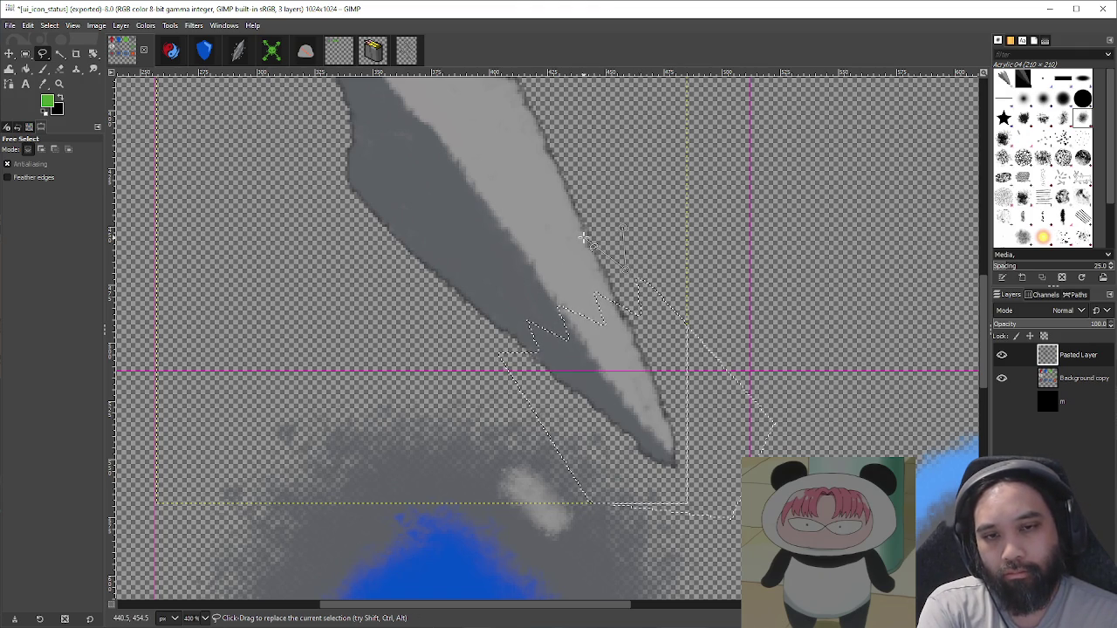
drag(626, 238, 630, 267)
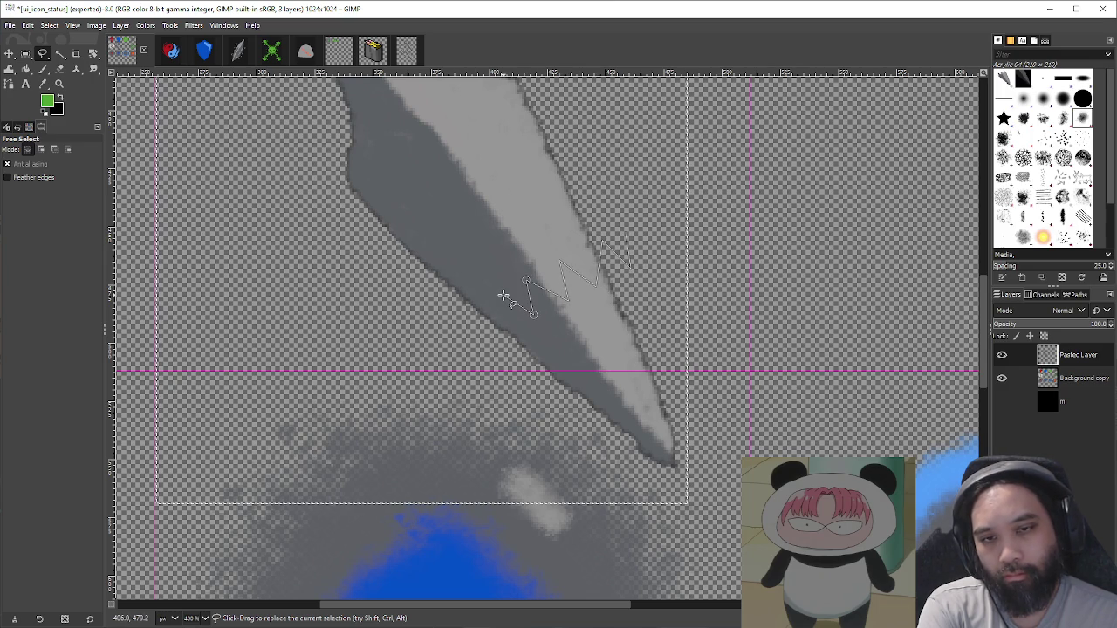
Step: Finish outlining the lower blade, cut it and paste it as a new layer
click(501, 298)
click(495, 350)
click(583, 465)
click(674, 500)
click(749, 467)
click(677, 281)
click(644, 248)
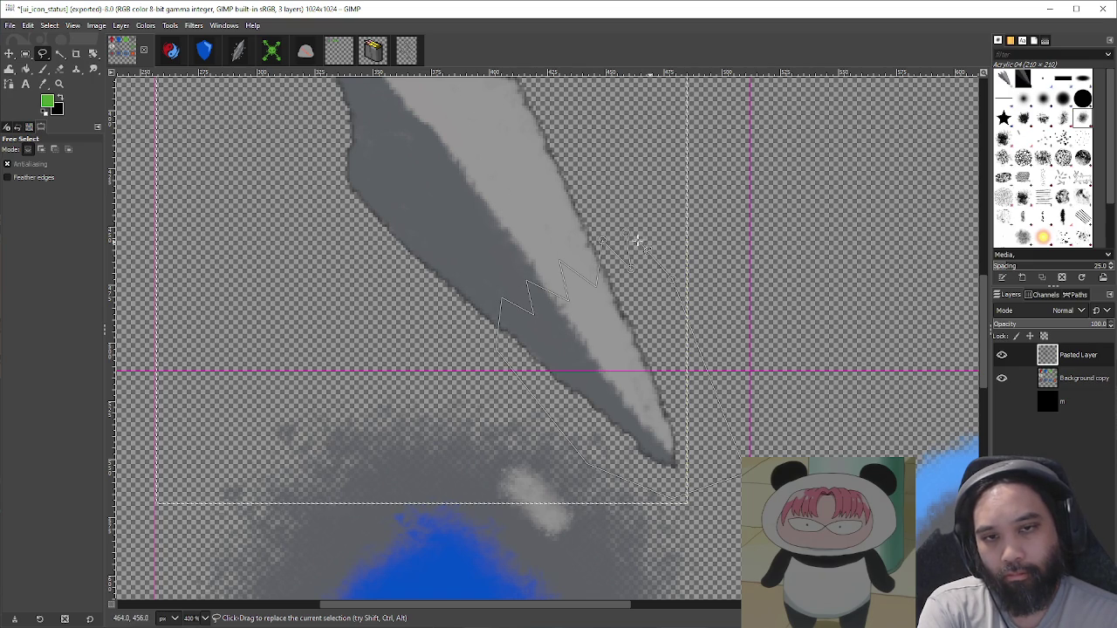
click(601, 240)
key(Return)
key(ctrl+x)
key(ctrl+v)
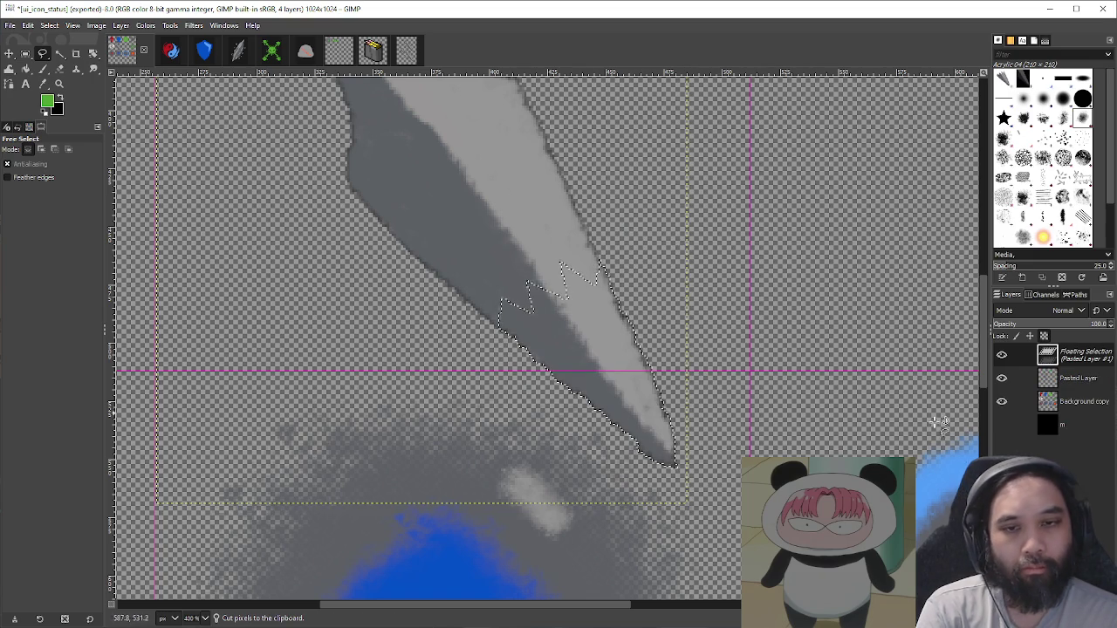
key(shift+ctrl+n)
Step: Rotate the blade piece to -120° and position it beside the handle
key(minus)
key(minus)
key(minus)
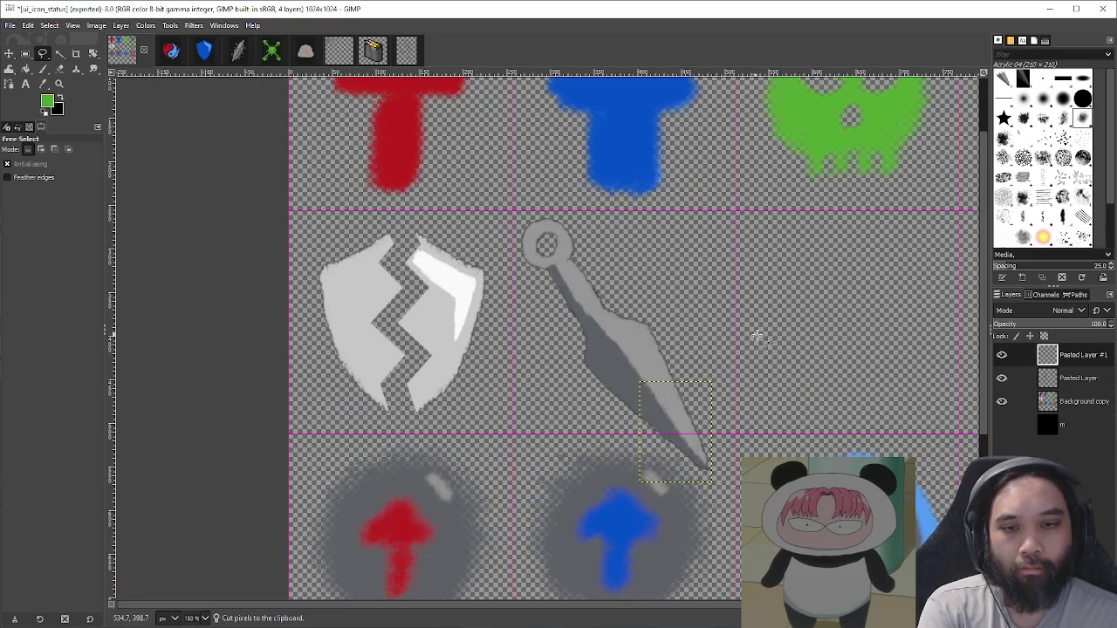
key(m)
mouse_move(758, 377)
mouse_down()
mouse_move(811, 380)
mouse_move(669, 291)
mouse_move(611, 297)
mouse_move(527, 329)
mouse_move(541, 334)
mouse_up()
key(shift+r)
double_click(885, 110)
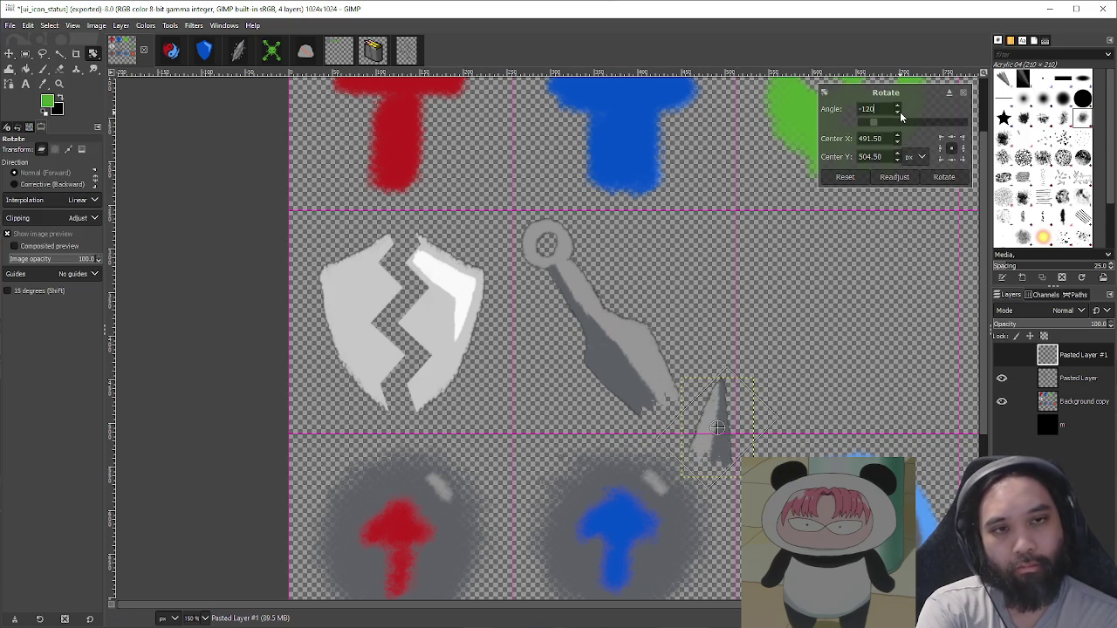
key(Return)
click(933, 176)
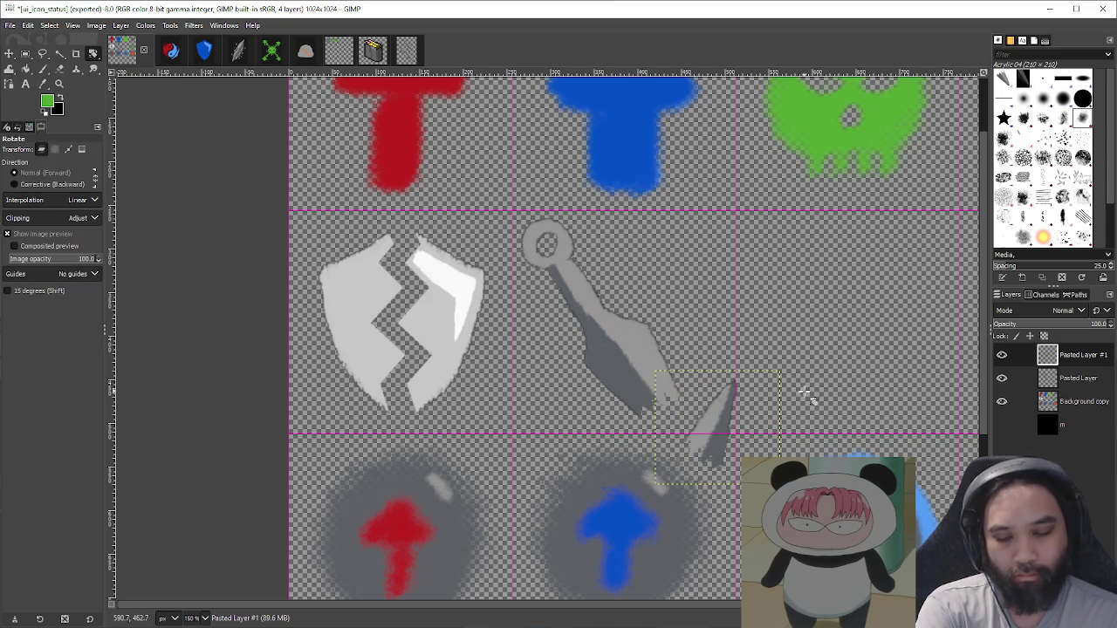
key(m)
mouse_move(740, 437)
mouse_down()
mouse_move(714, 377)
mouse_move(690, 393)
mouse_move(728, 401)
mouse_move(726, 343)
mouse_up()
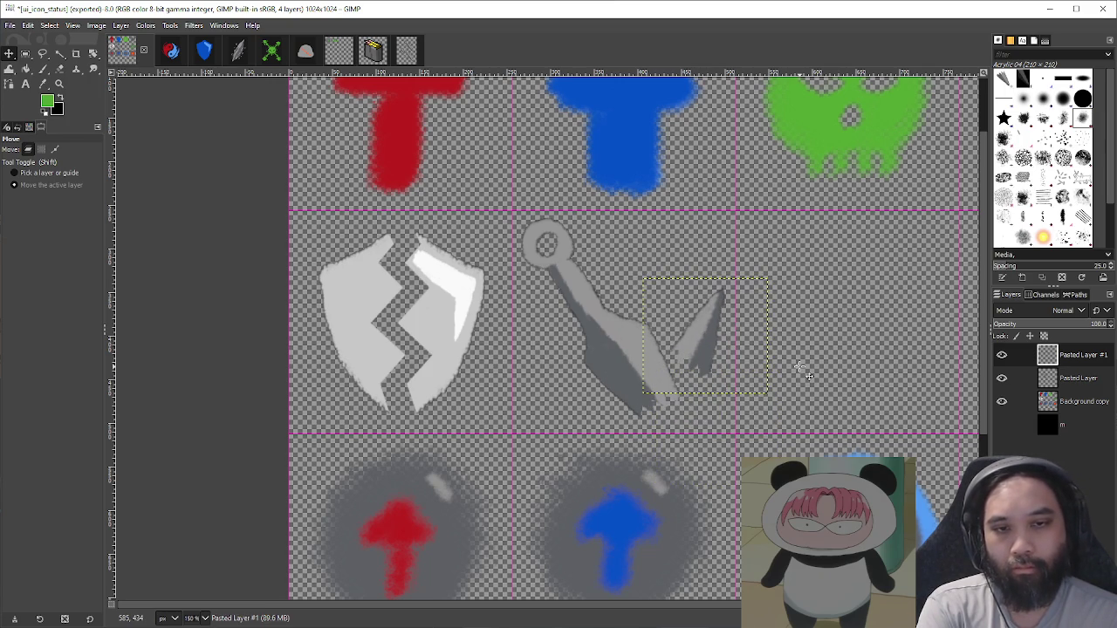
drag(798, 361, 801, 375)
ctrl+scroll(831, 417, down, 2)
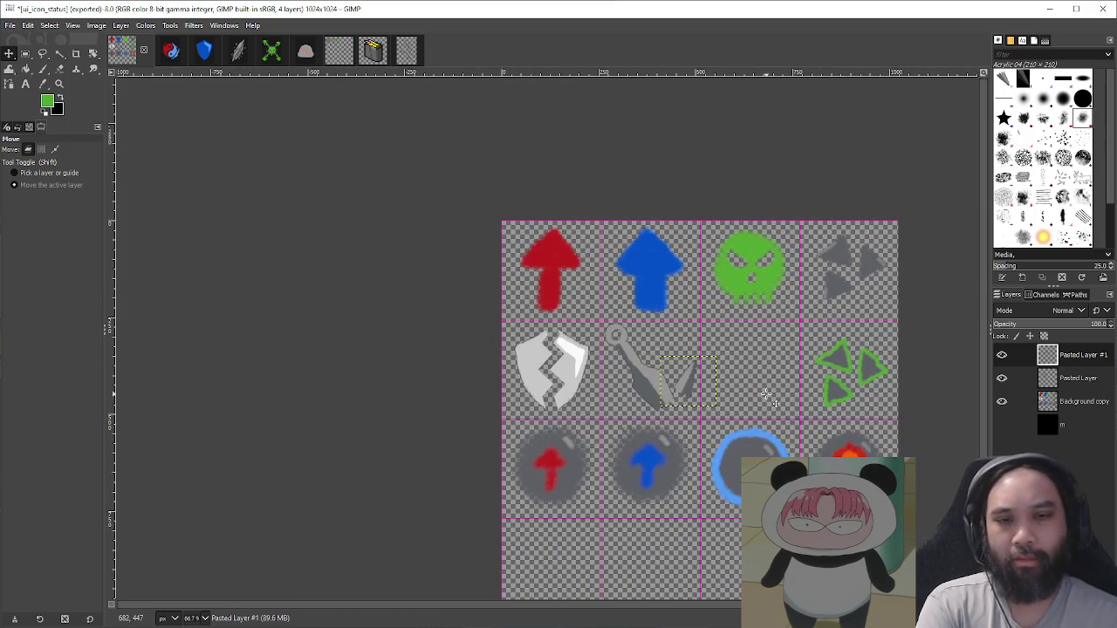
Step: Show the black background layer and nudge the blade piece next to the handle's end
click(1001, 425)
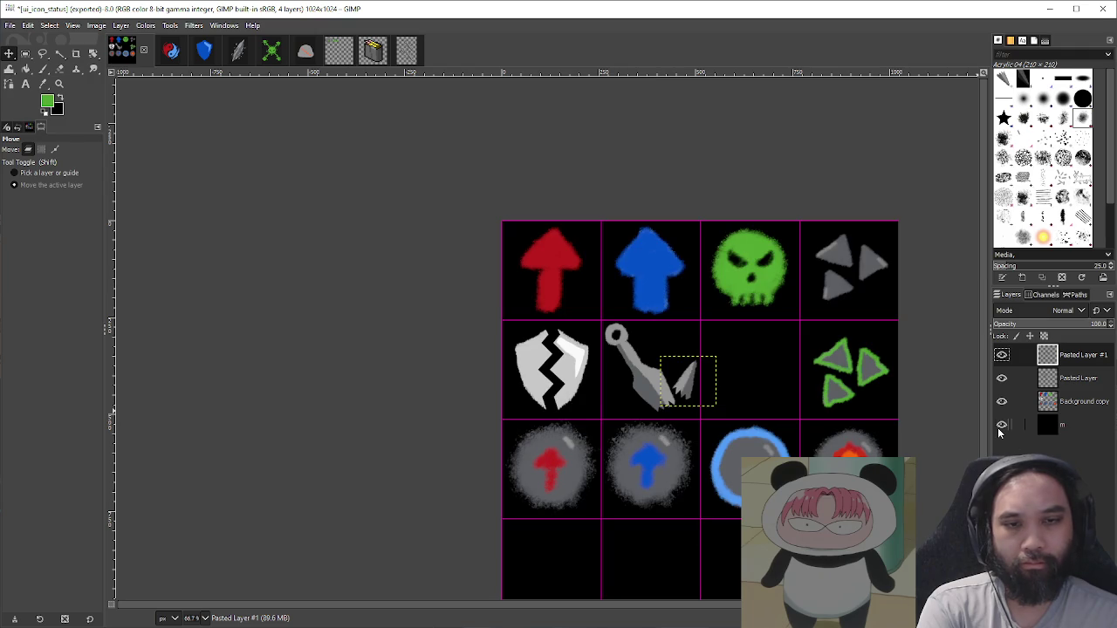
mouse_move(761, 412)
mouse_down()
mouse_move(756, 376)
mouse_move(765, 408)
mouse_up()
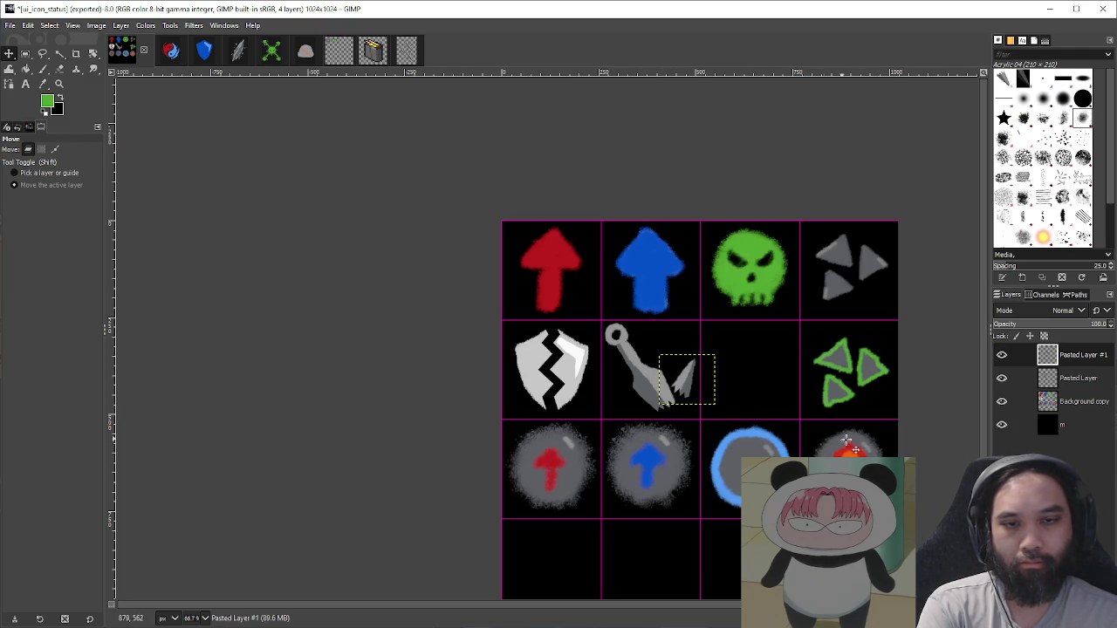
mouse_move(869, 448)
mouse_down()
mouse_move(827, 453)
mouse_move(842, 455)
mouse_move(861, 436)
mouse_up()
ctrl+scroll(860, 437, down, 3)
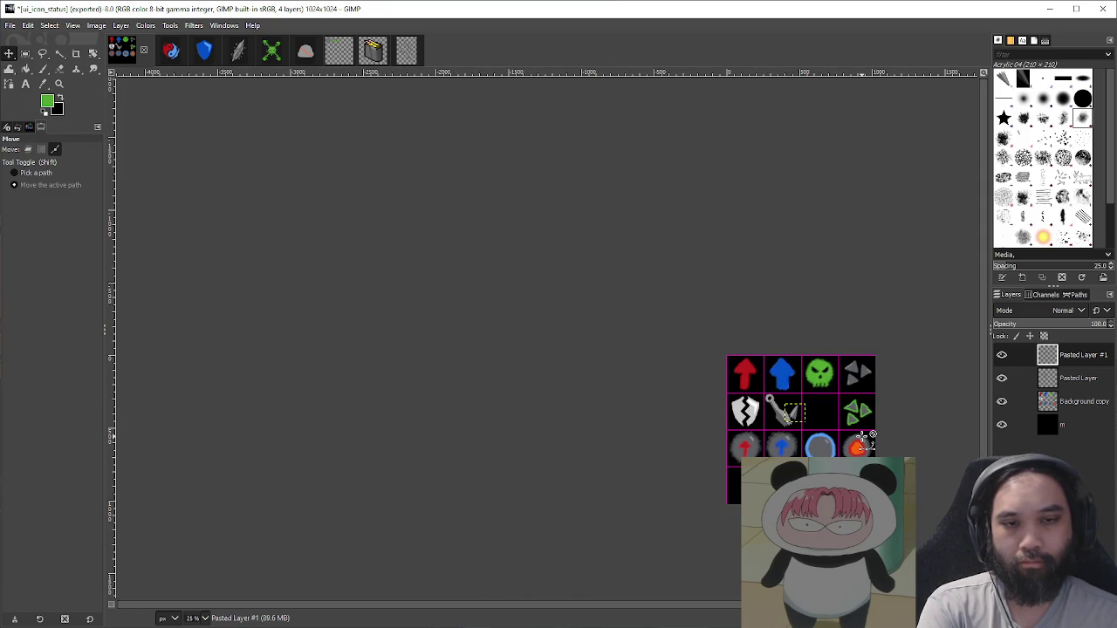
ctrl+scroll(861, 436, up, 4)
drag(860, 437, 862, 439)
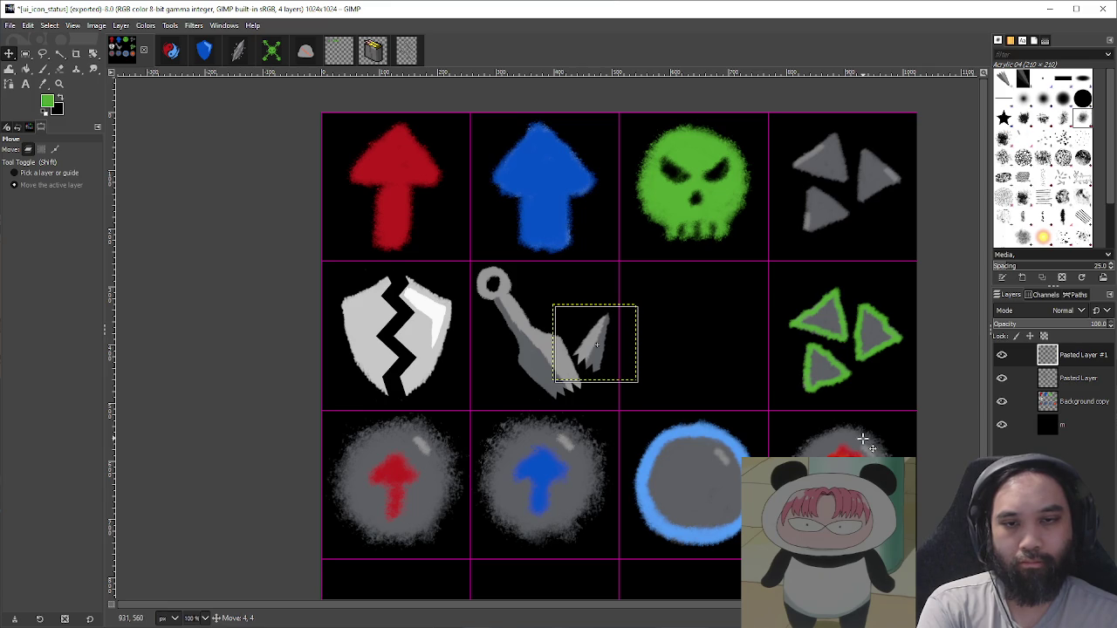
Step: Select the Pasted Layer and merge the icon sheet's visible layers into one
right_click(1058, 355)
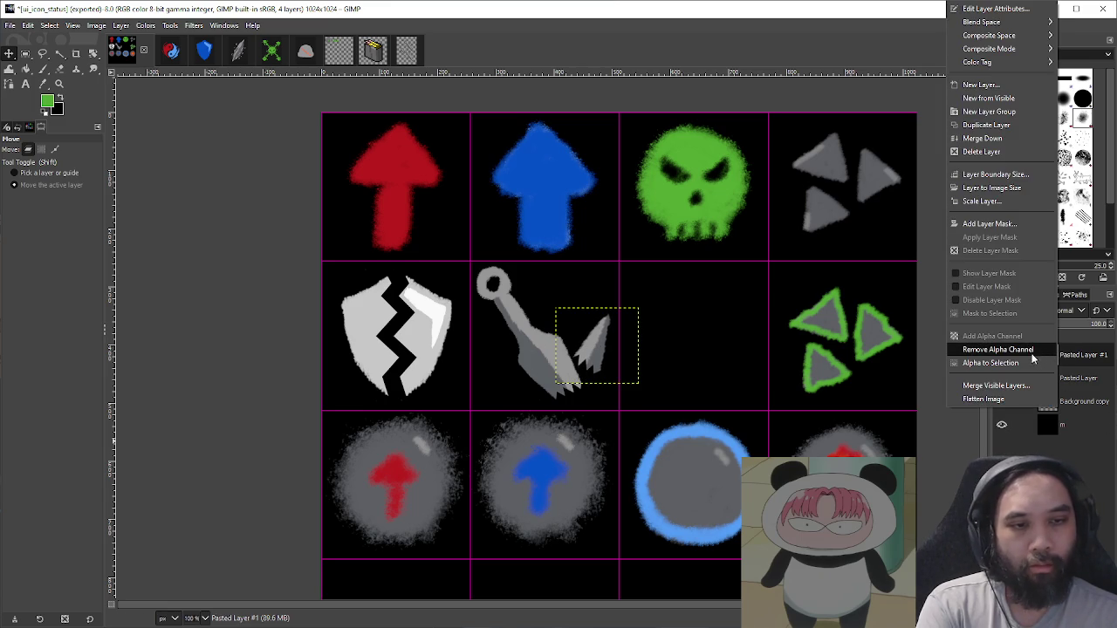
click(1013, 385)
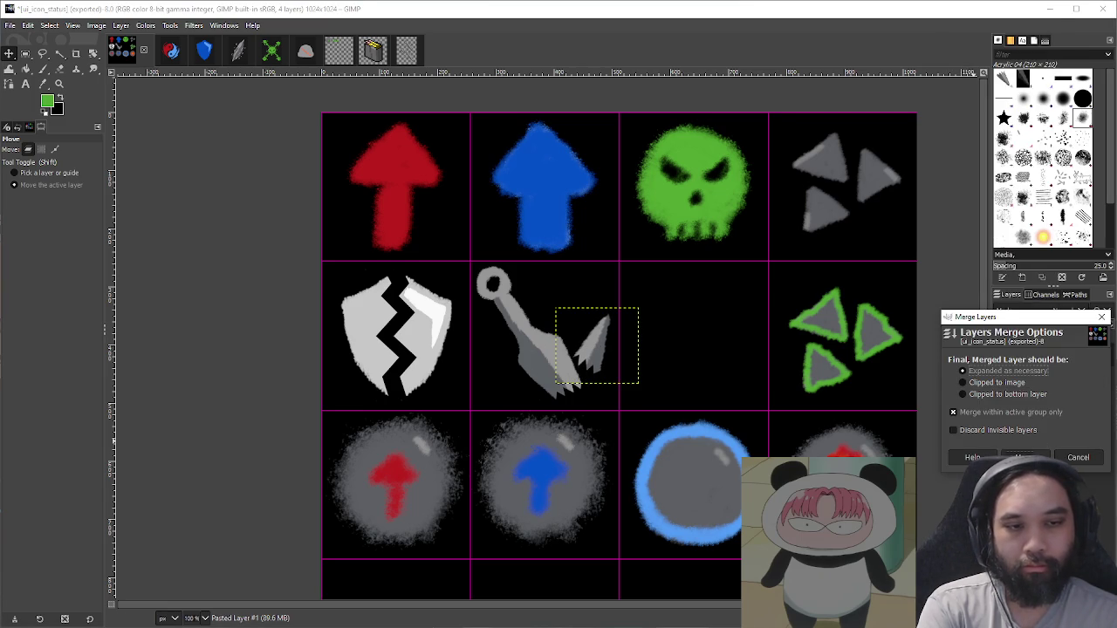
key(Escape)
click(1073, 378)
right_click(1046, 378)
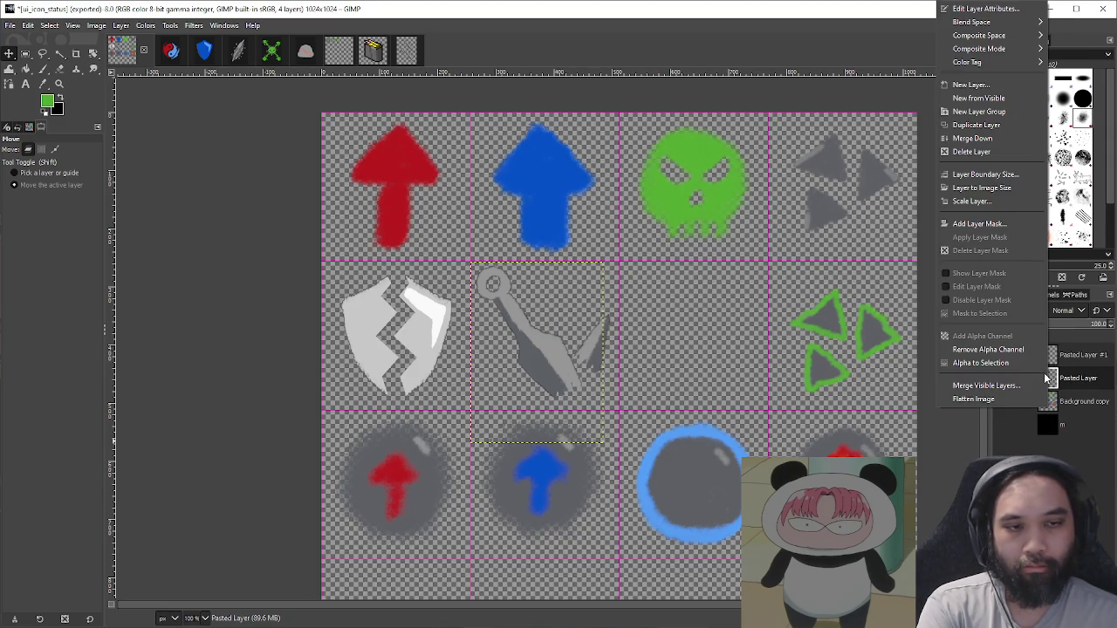
click(995, 385)
click(1004, 435)
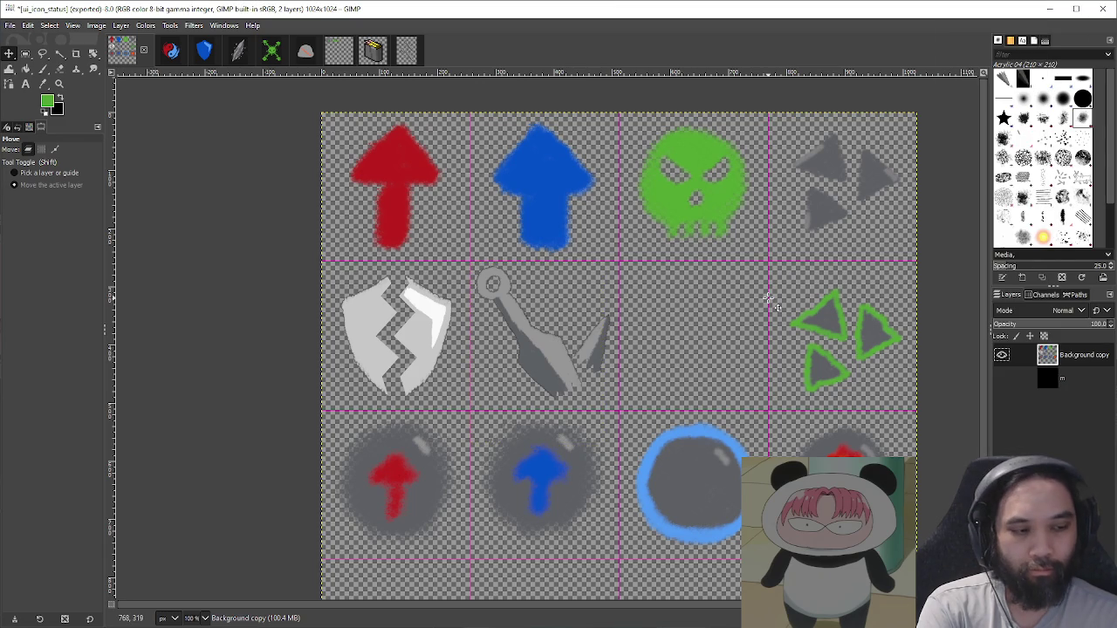
Step: Export the merged sheet over ui_icon_status.png as PNG and switch to Unity
key(ctrl+shift+e)
click(530, 550)
click(386, 410)
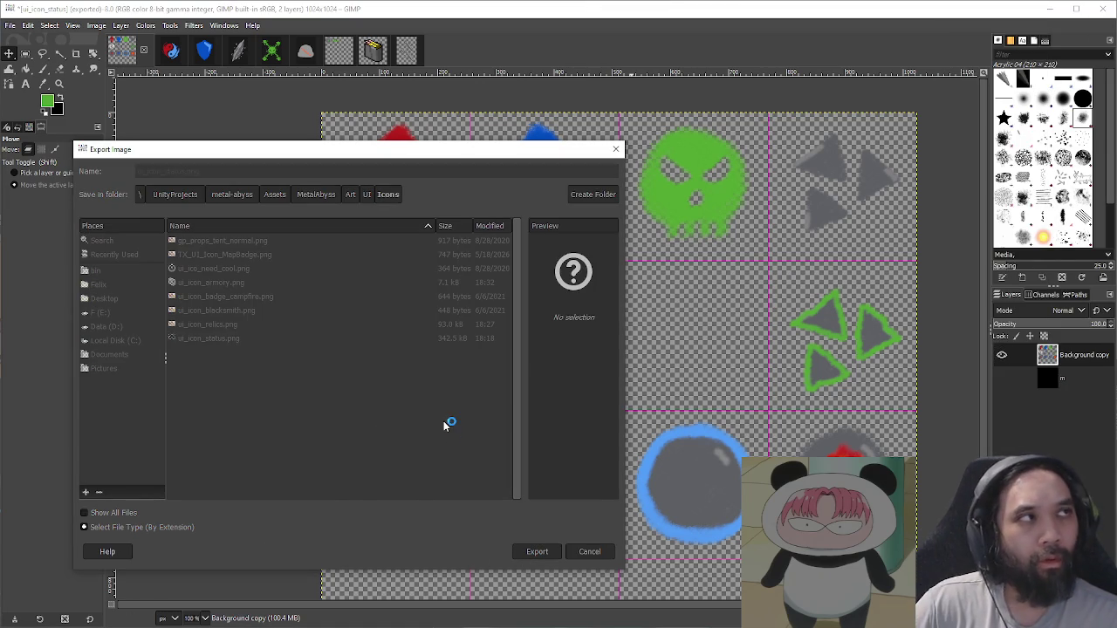
click(407, 451)
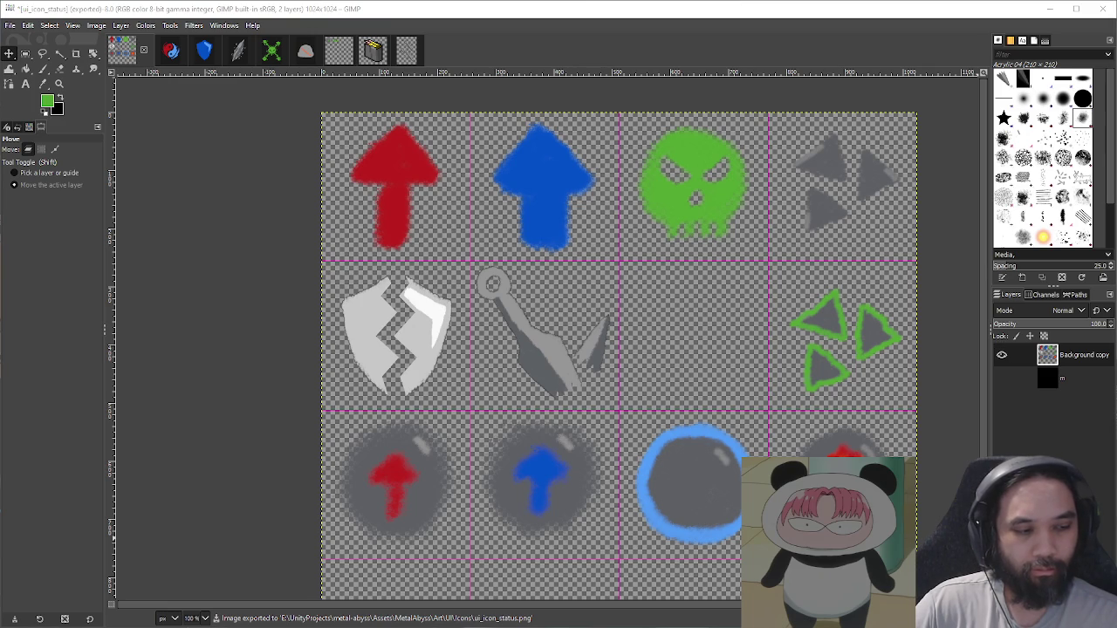
key(alt+Tab)
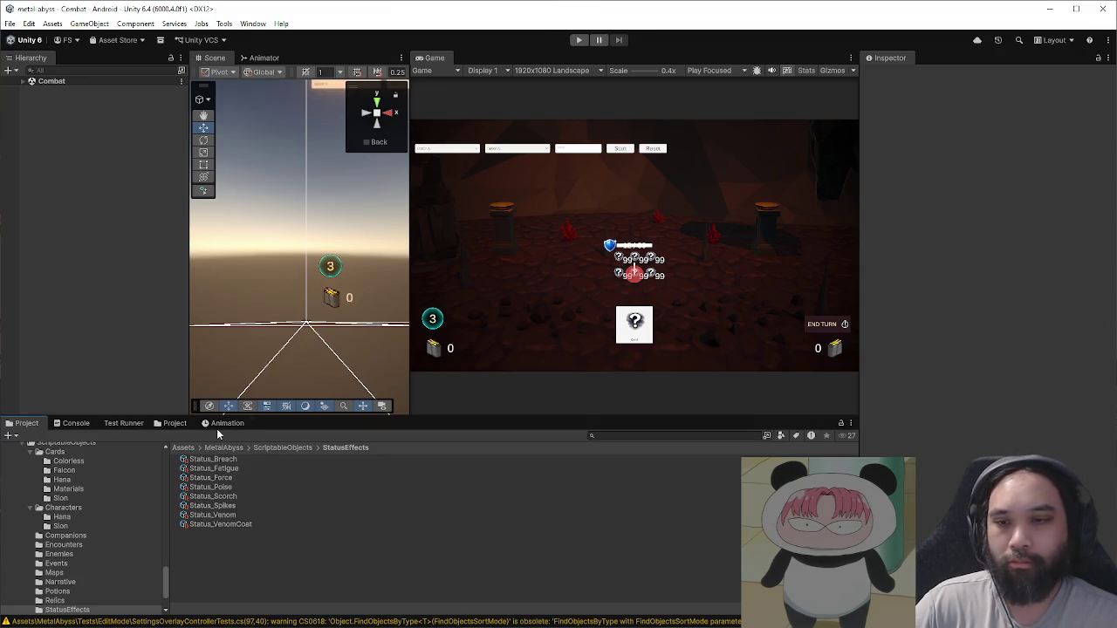
Step: Select the Status_Fatigue status definition in the Project assets
click(117, 426)
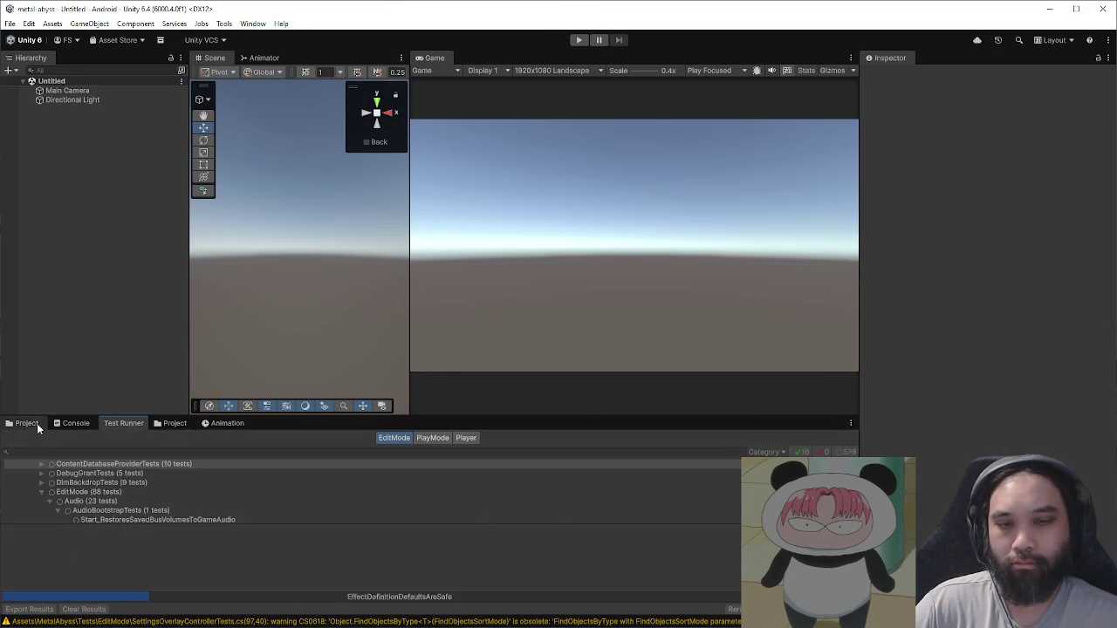
click(29, 424)
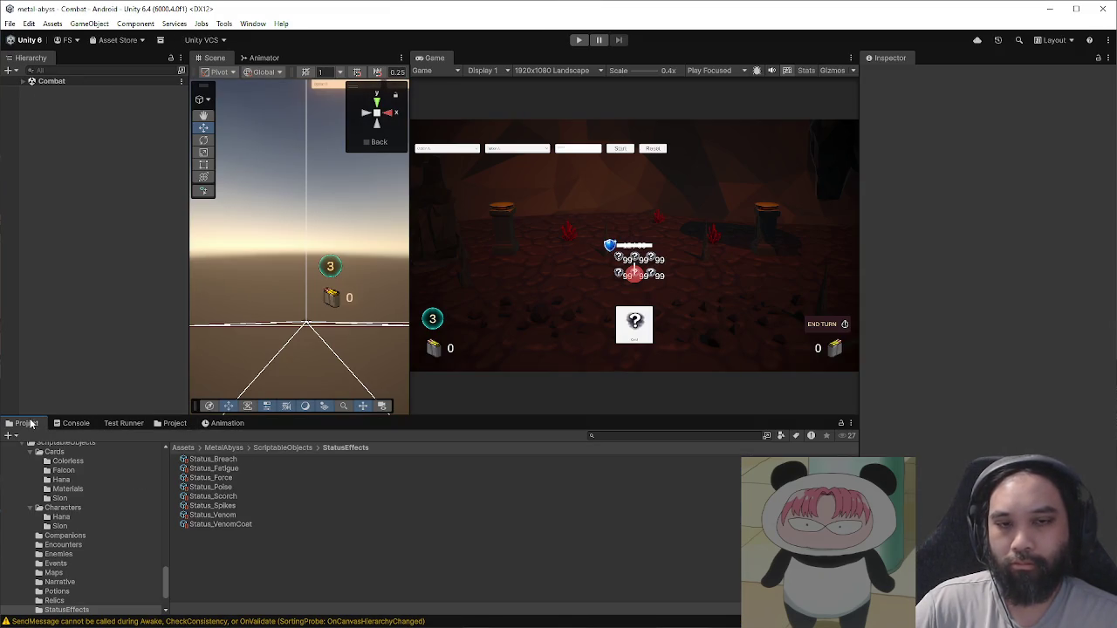
click(236, 469)
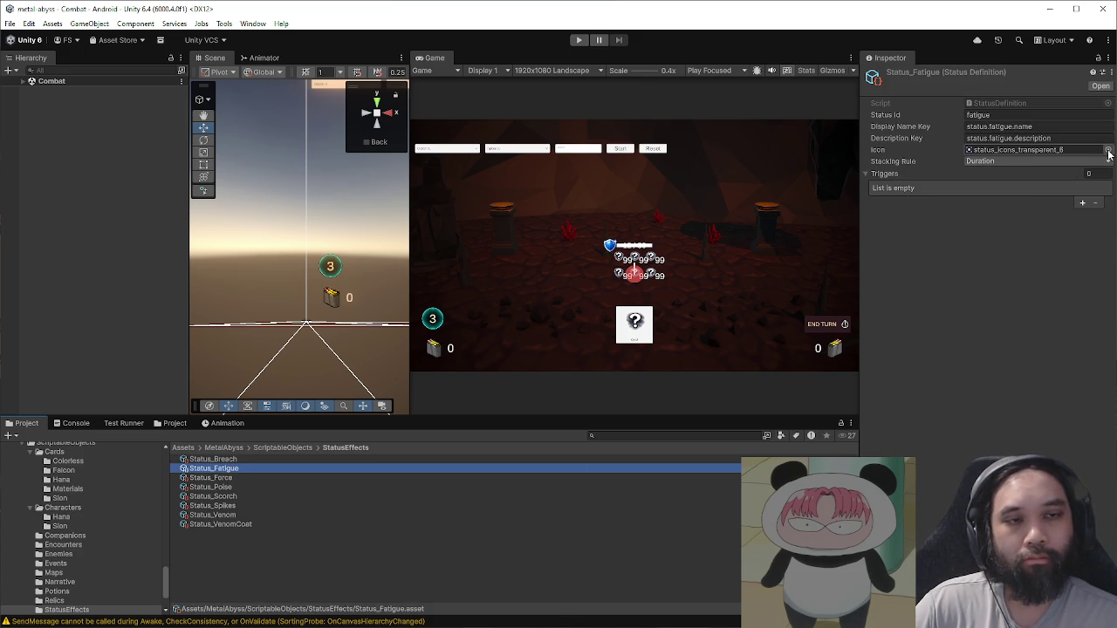
Step: Search the sprite picker for 'icon' and set Status_Fatigue's Icon to ui_icon_status_5
click(1108, 150)
click(569, 155)
text(icon)
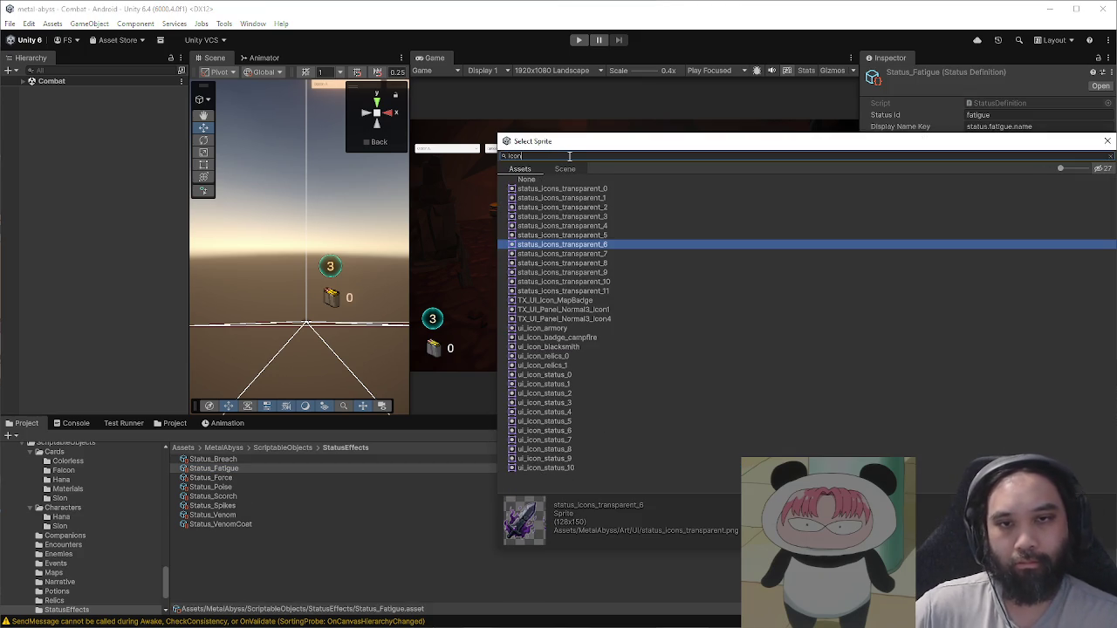
click(614, 254)
key(Down)
key(Down)
key(Down)
click(602, 225)
click(602, 217)
click(583, 402)
click(583, 412)
click(584, 421)
drag(716, 154, 411, 156)
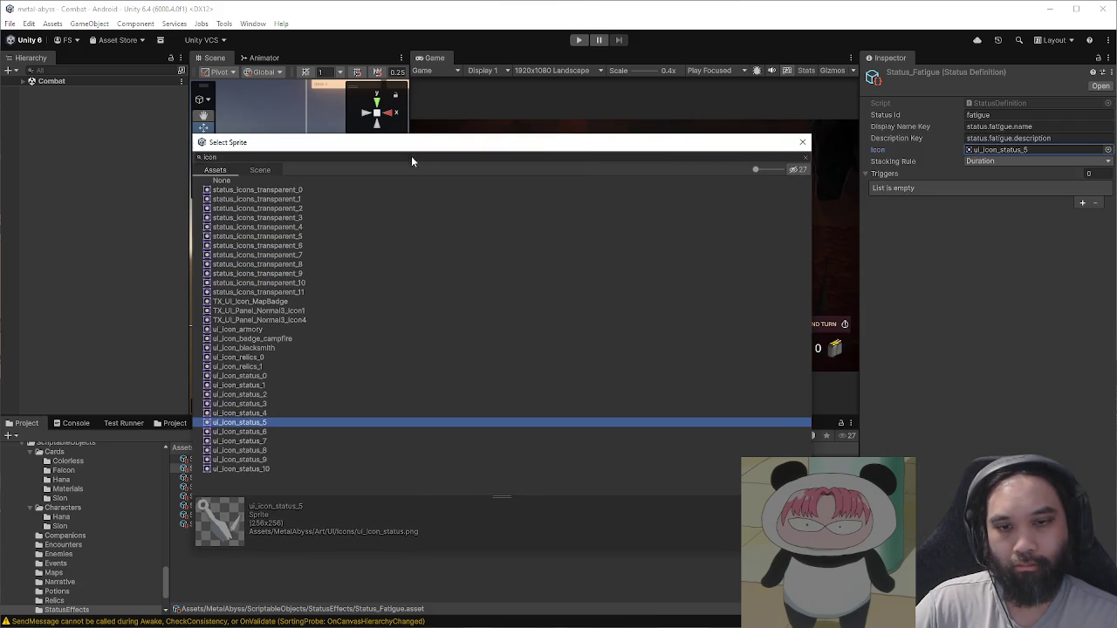
Step: Close the sprite picker and open the Assets/MetalAbyss/Scenes/MainMenu scene
click(803, 142)
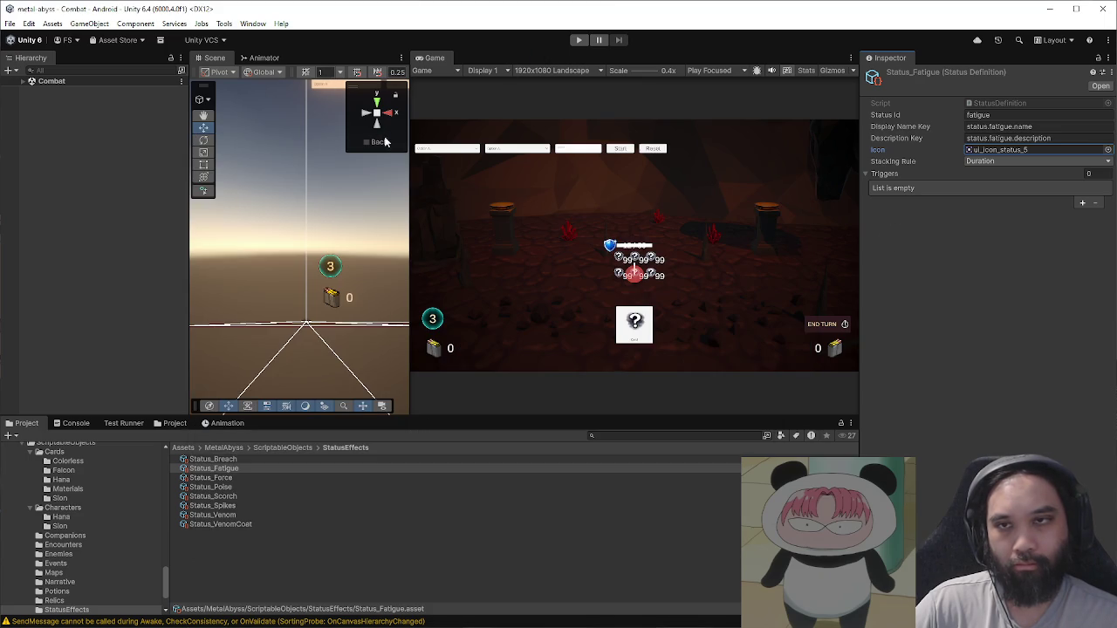
click(277, 469)
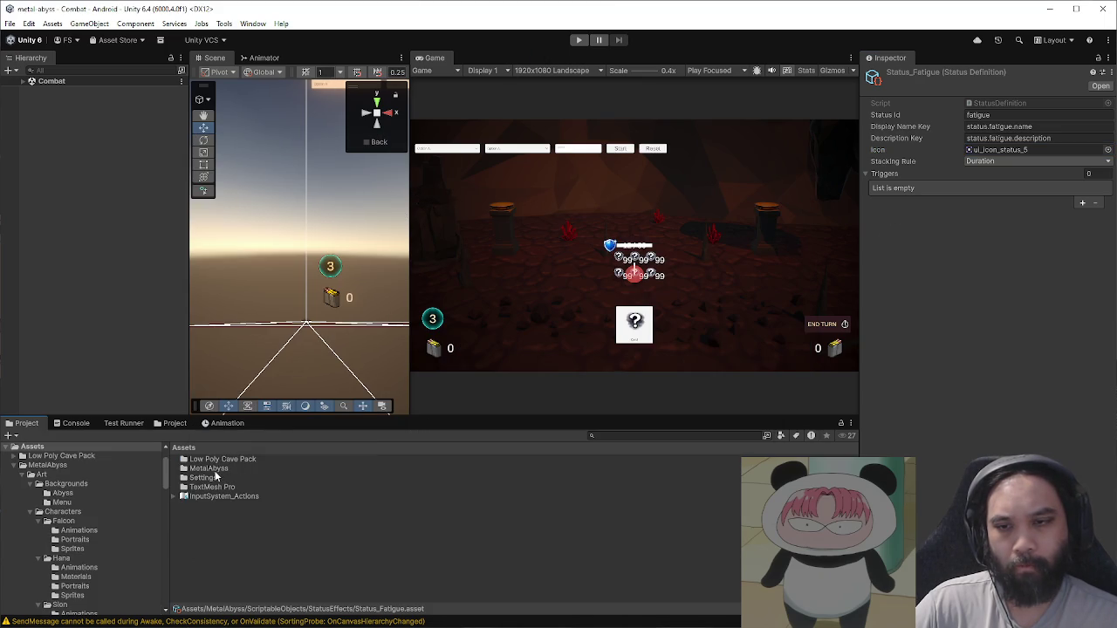
double_click(217, 472)
double_click(226, 511)
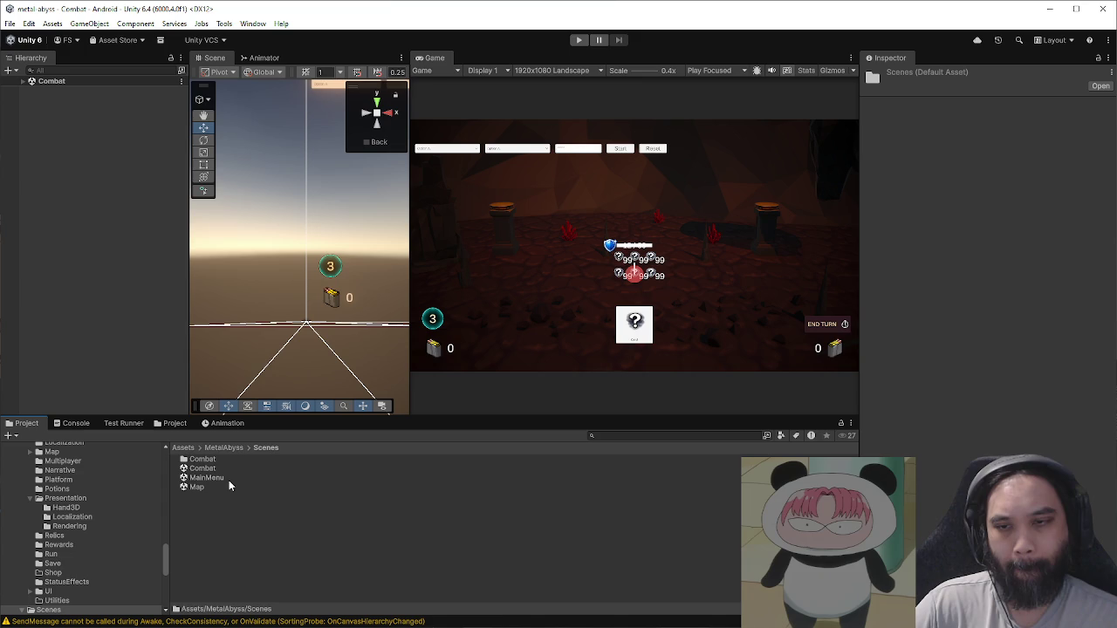
double_click(228, 479)
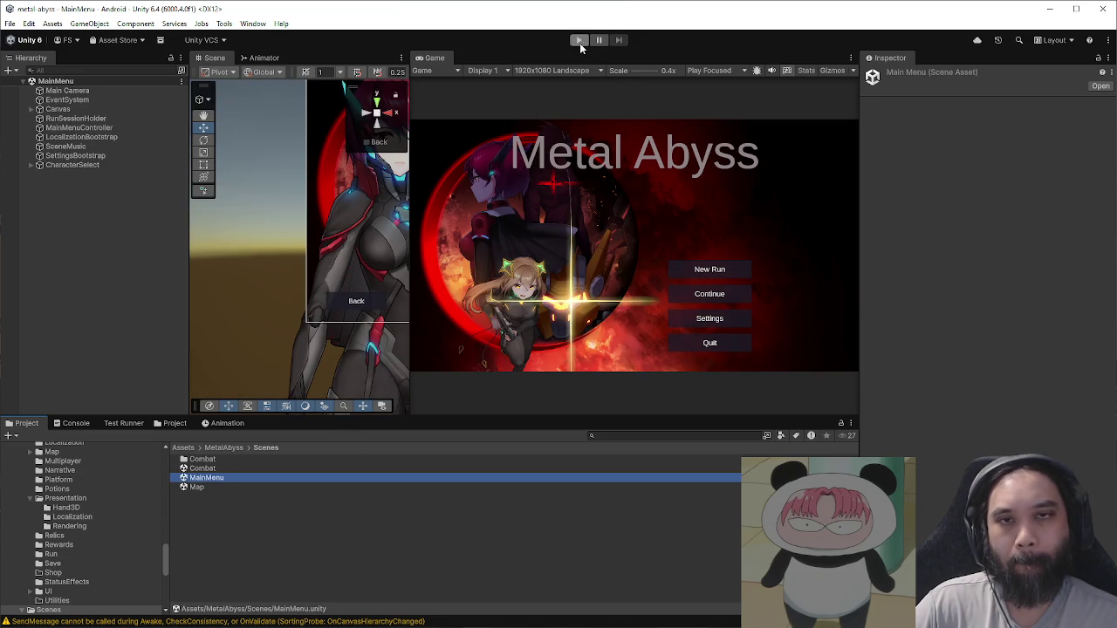
Step: Enlarge the Game view, enter Play mode and start a New Run
drag(411, 137, 232, 137)
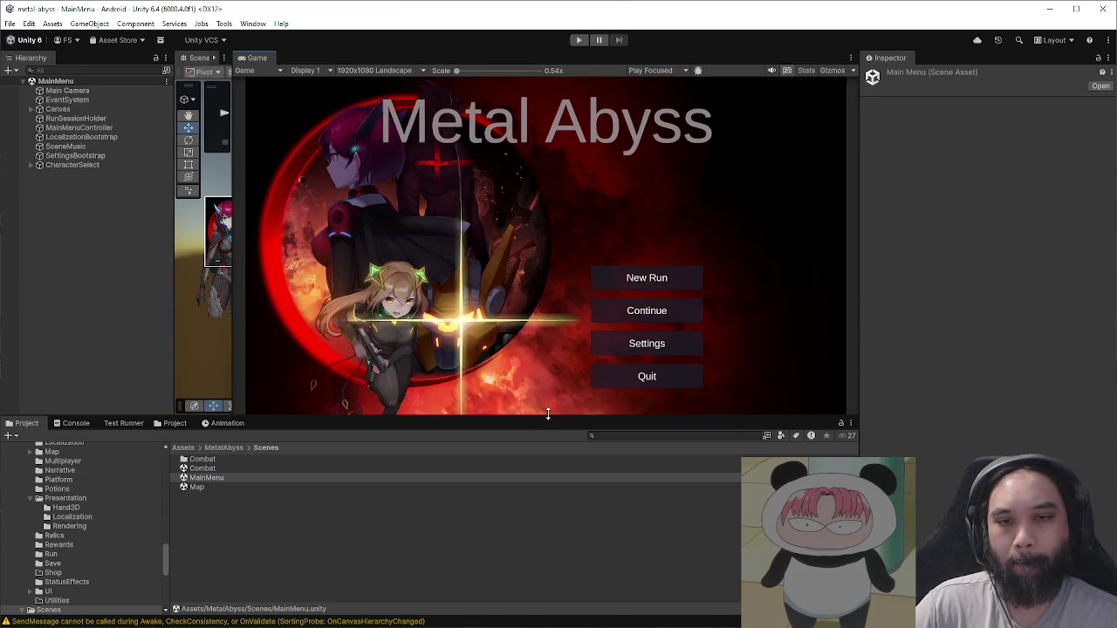
drag(544, 414, 545, 486)
click(578, 39)
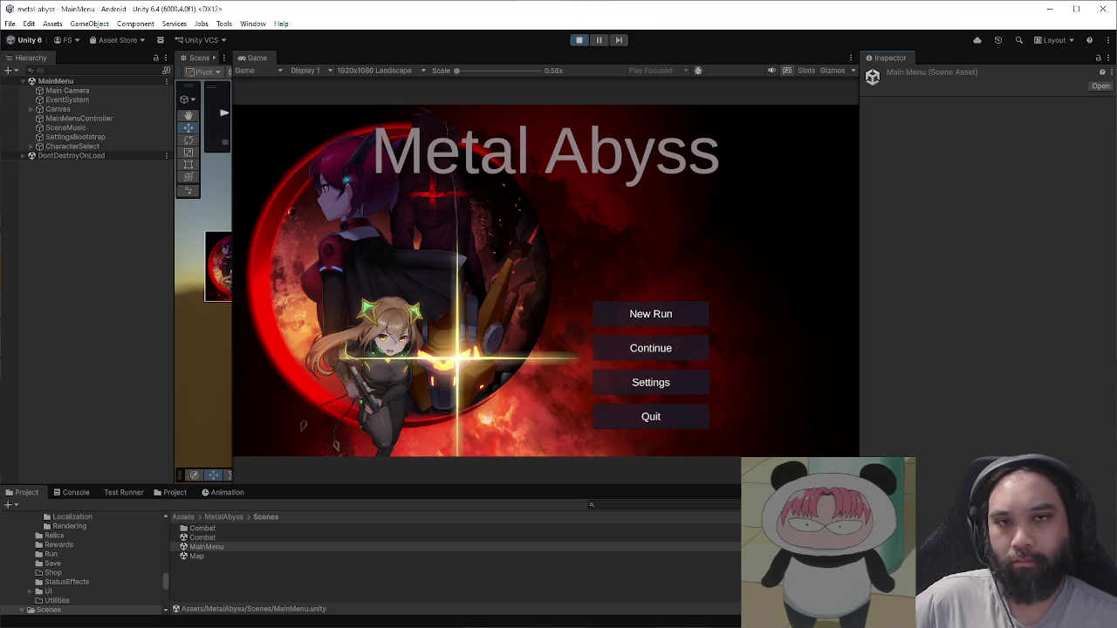
click(637, 315)
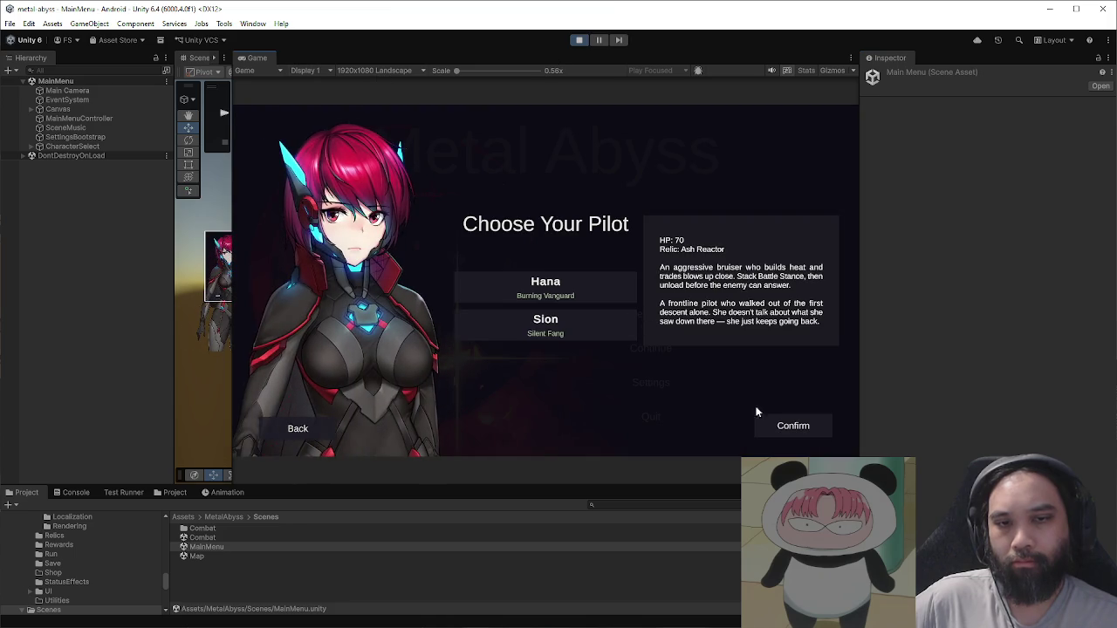
Step: Confirm Hana as pilot, continue the dialogue, and choose to train for +8 max HP
click(752, 410)
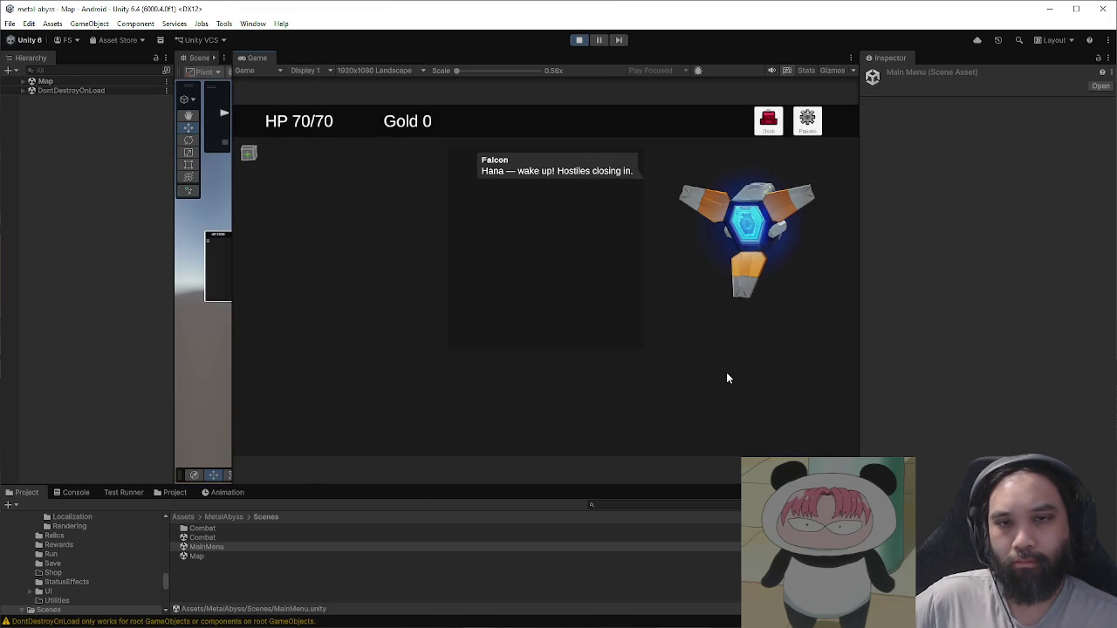
click(661, 374)
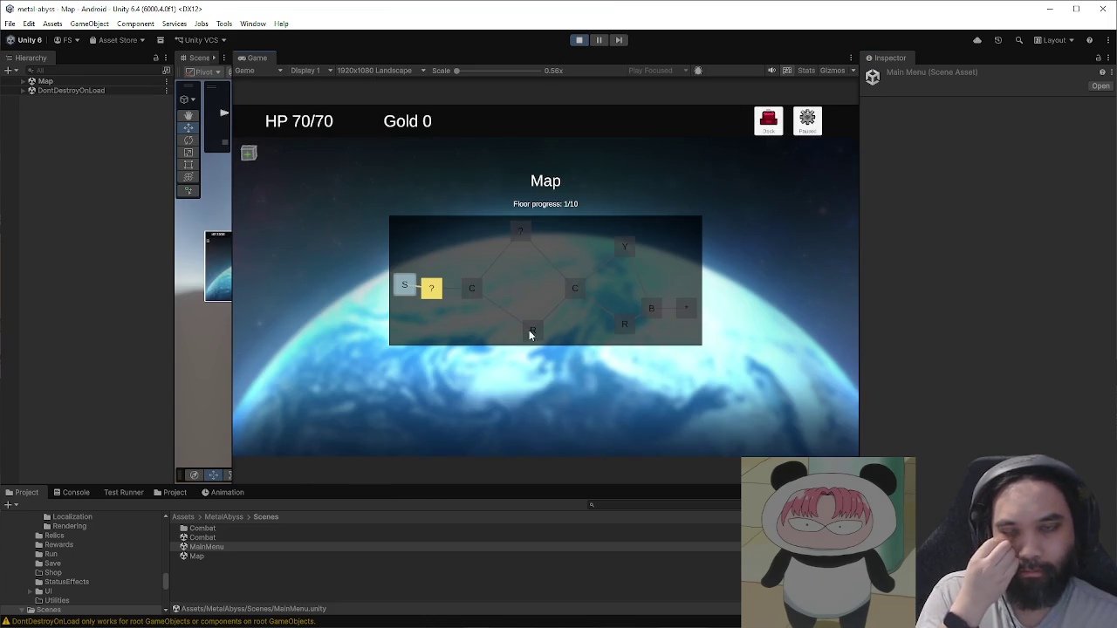
click(432, 289)
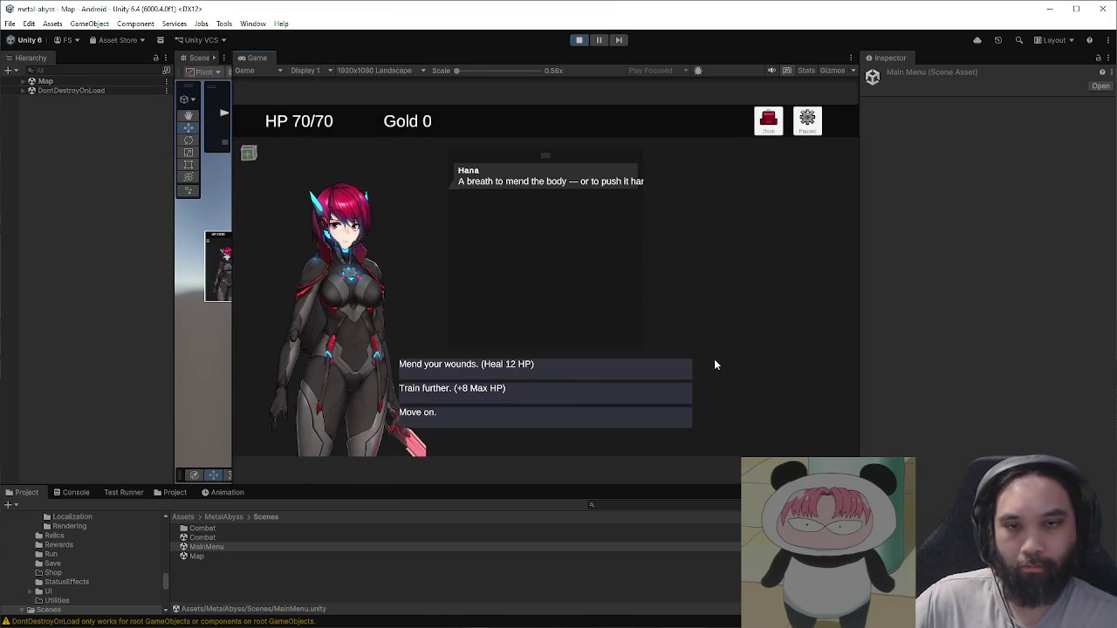
click(587, 391)
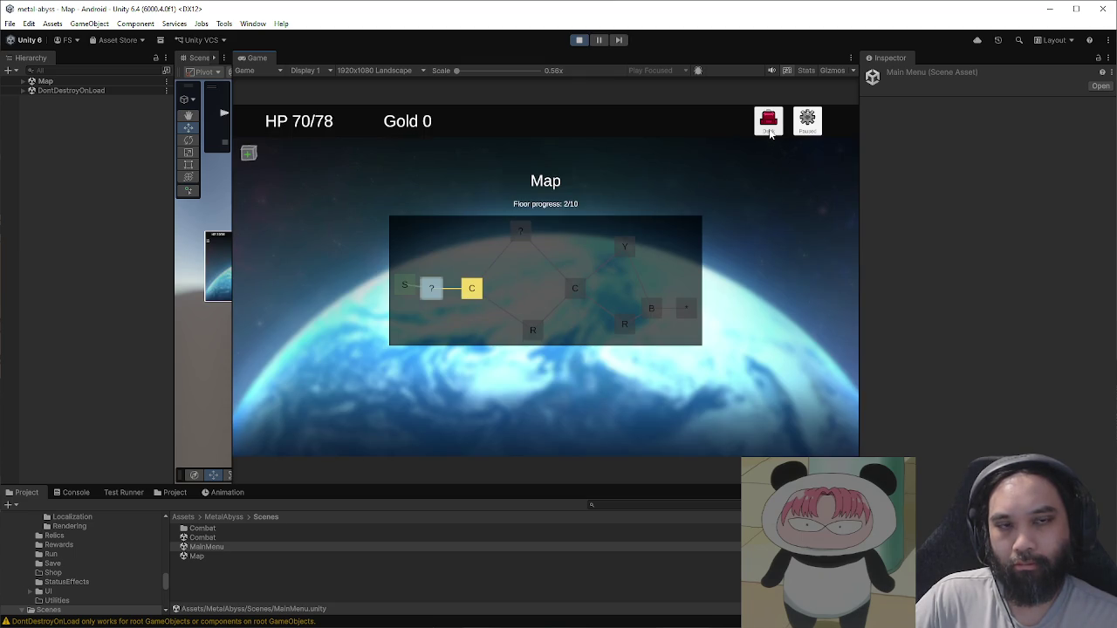
Step: Pause to check the debug card list, then resume and enter the combat node
click(804, 131)
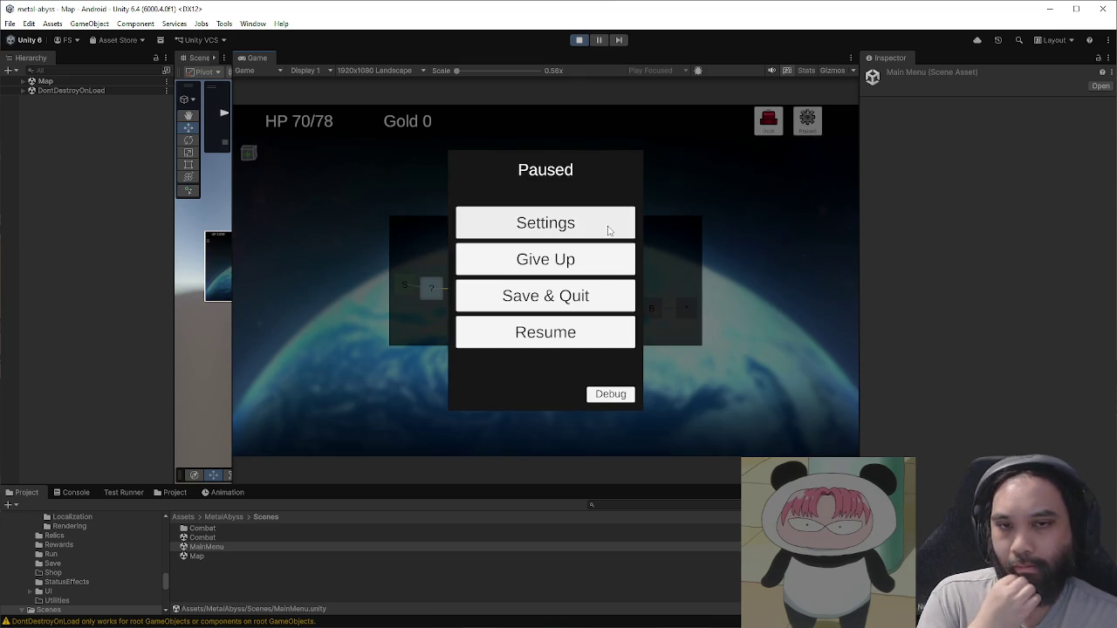
click(618, 396)
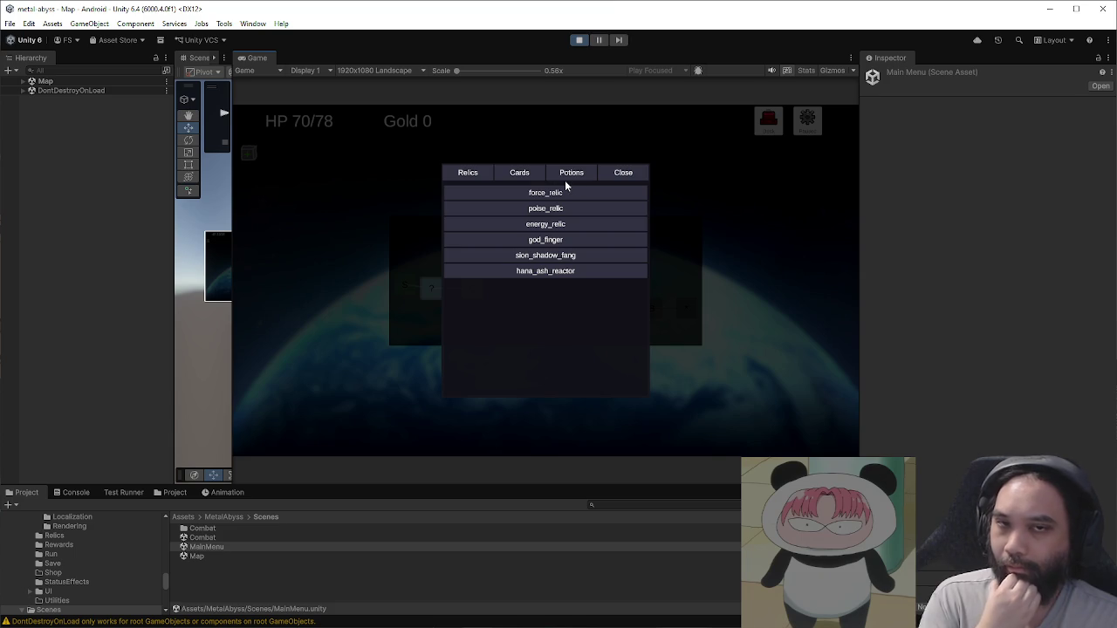
click(524, 177)
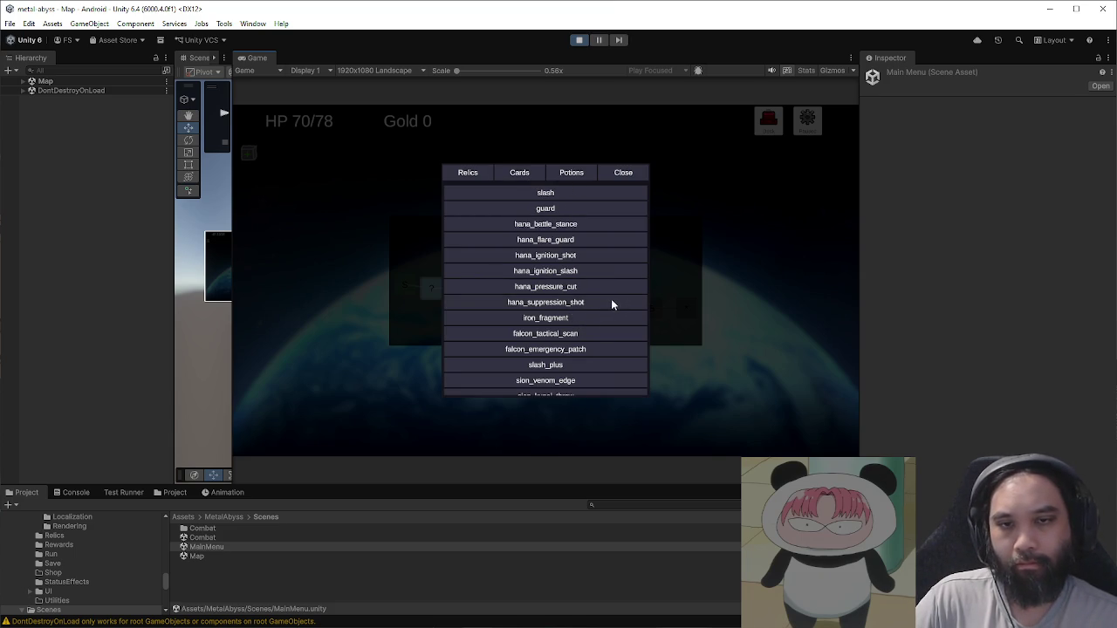
click(623, 172)
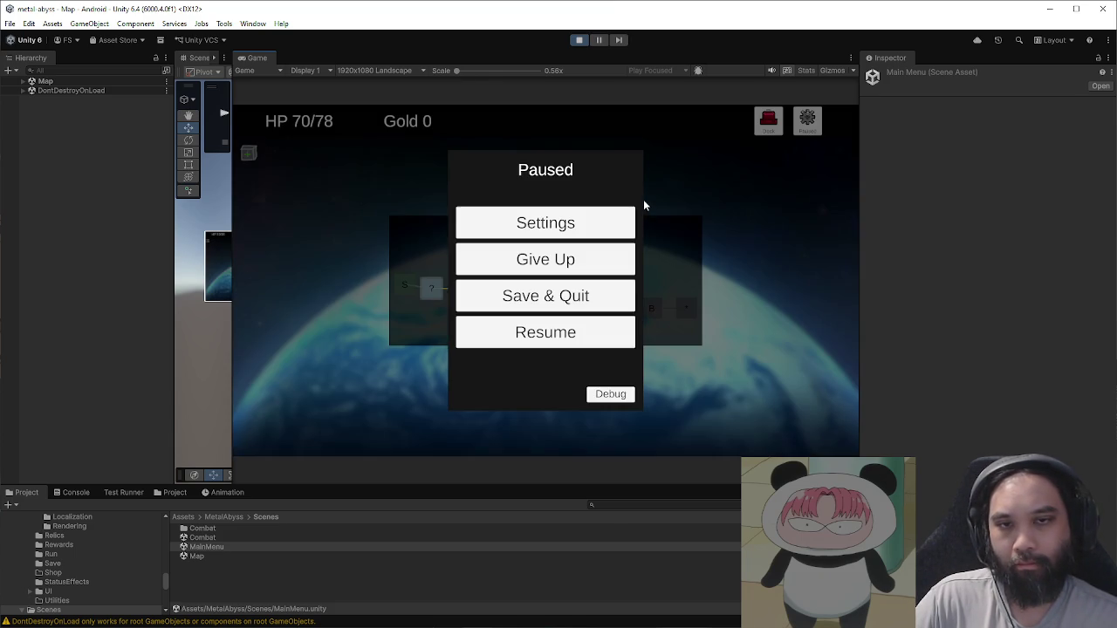
click(615, 341)
click(471, 290)
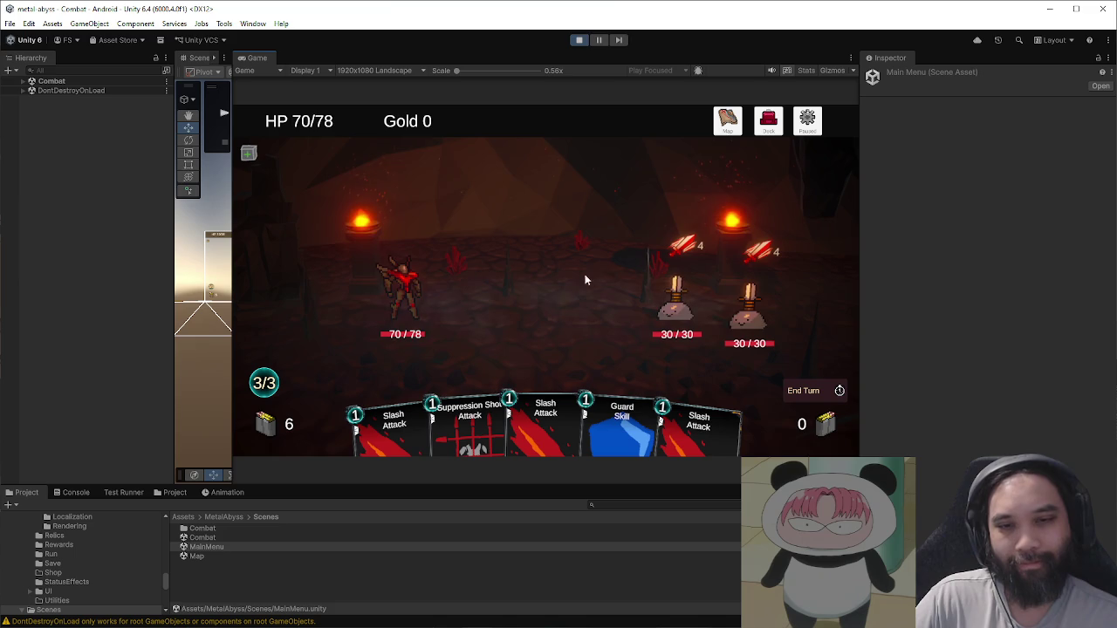
Step: Play Suppression Shot and Slash Attack, then stop Play mode and return to GIMP
mouse_move(471, 410)
mouse_down()
mouse_move(608, 326)
mouse_move(676, 310)
mouse_up()
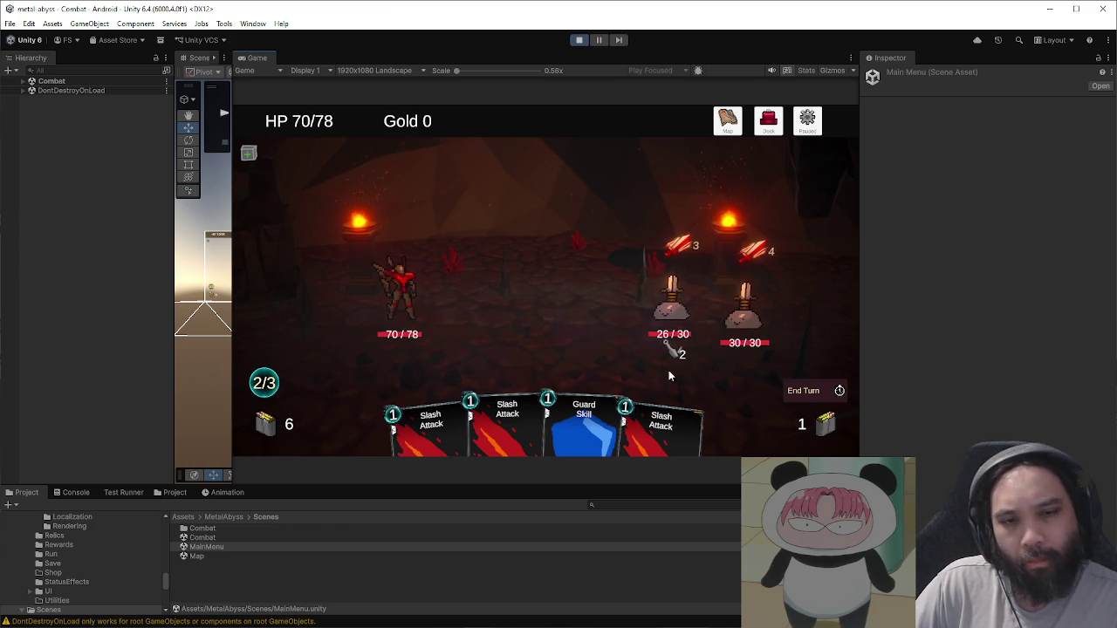
click(669, 370)
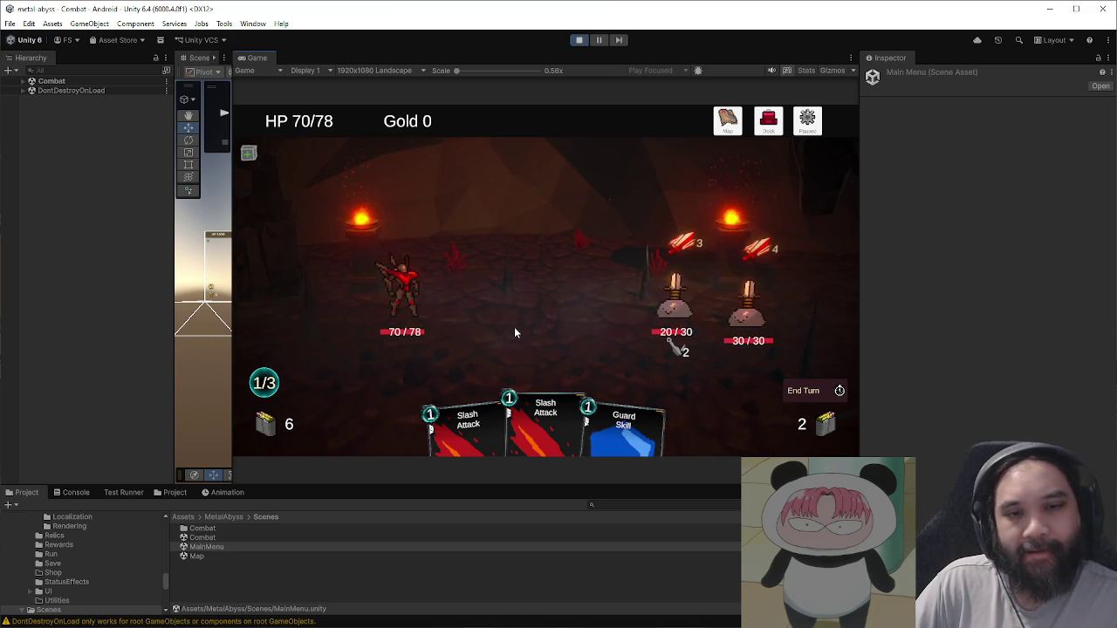
click(579, 39)
key(alt+Tab)
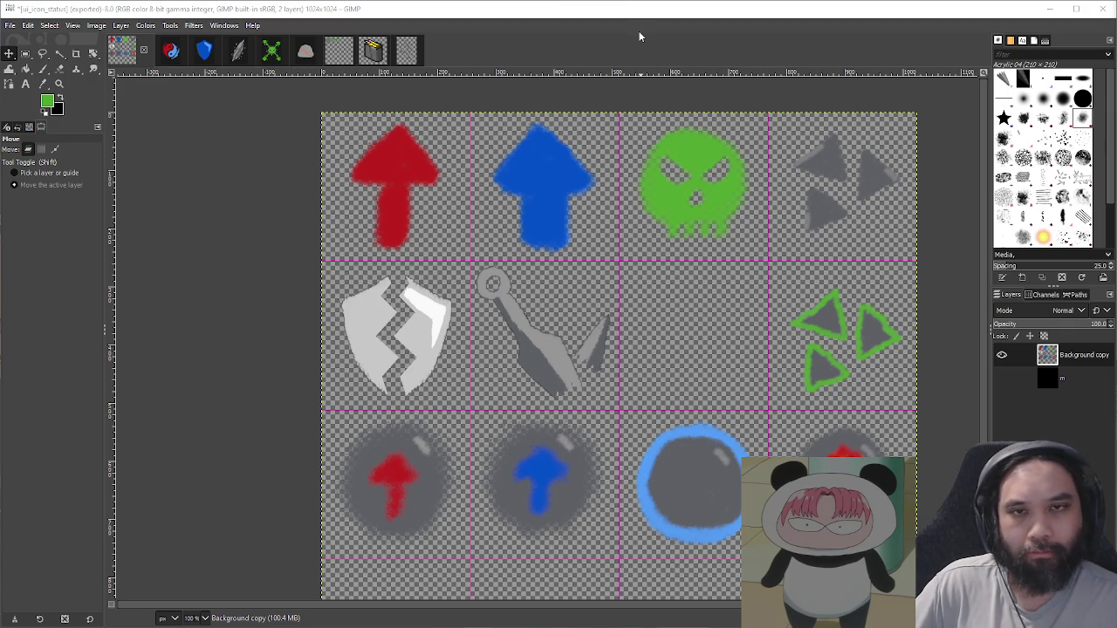
Step: Rectangle-select the kunai cell, then cut and paste it onto its own new layer
key(r)
drag(476, 264, 616, 403)
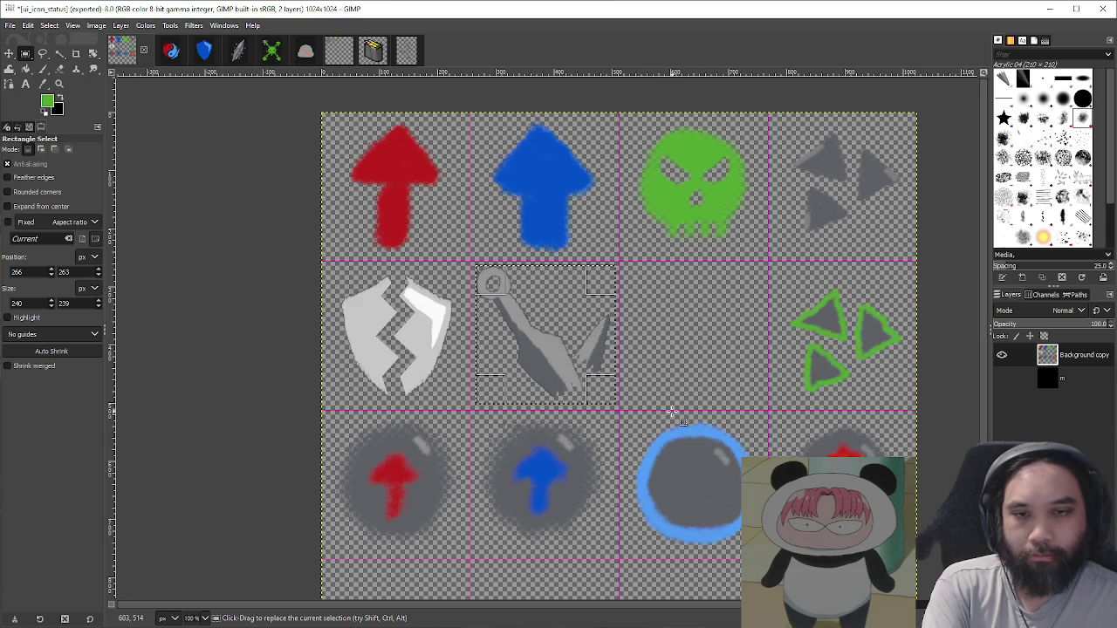
click(97, 27)
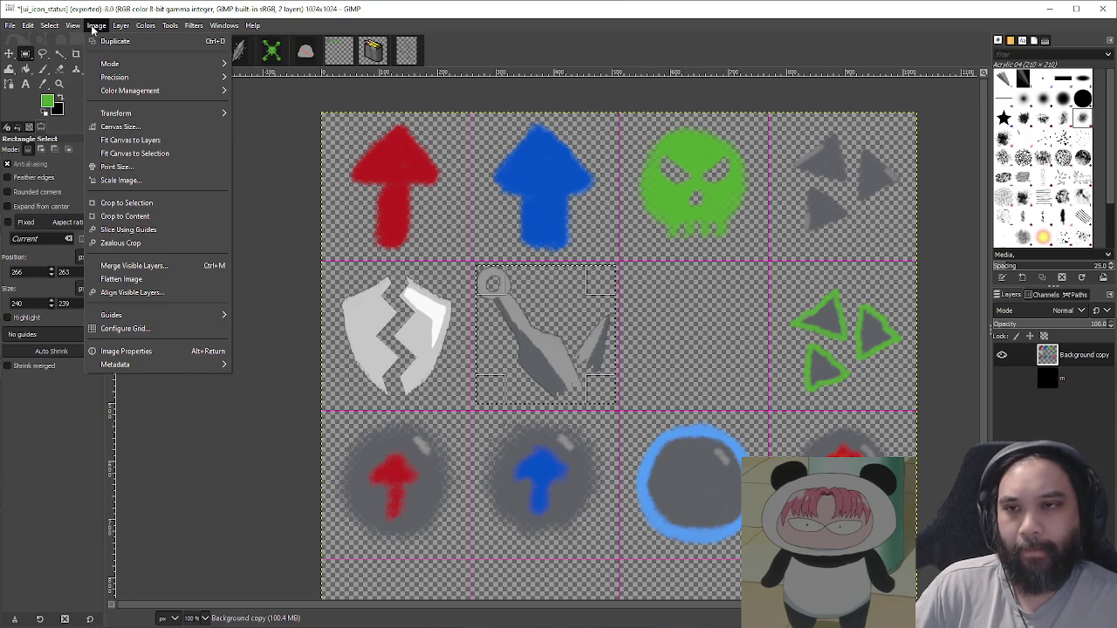
mouse_move(142, 113)
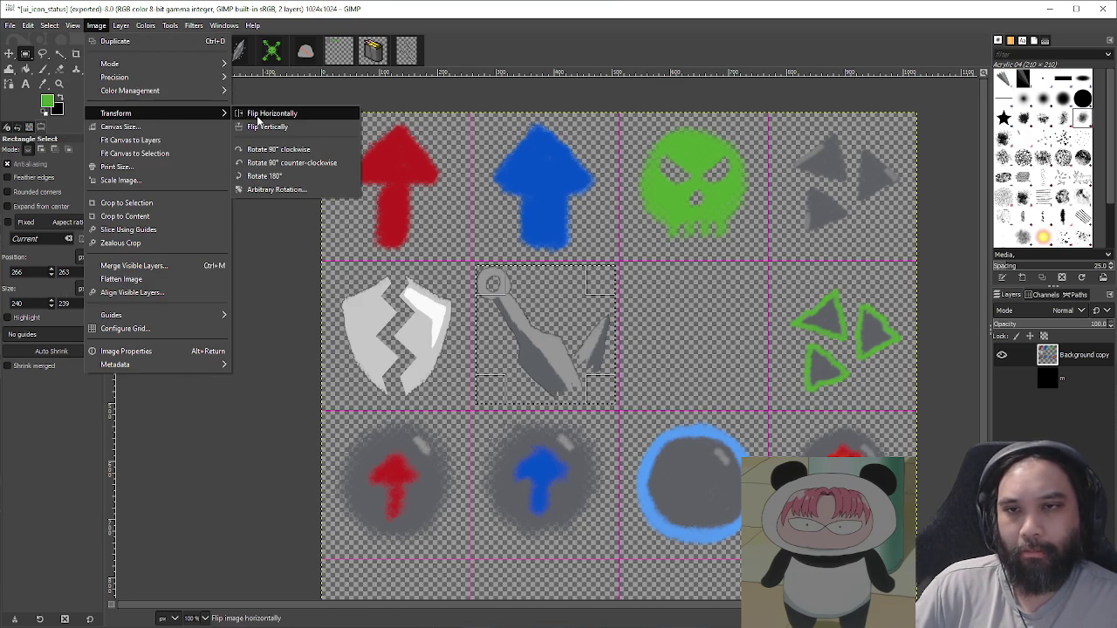
click(259, 115)
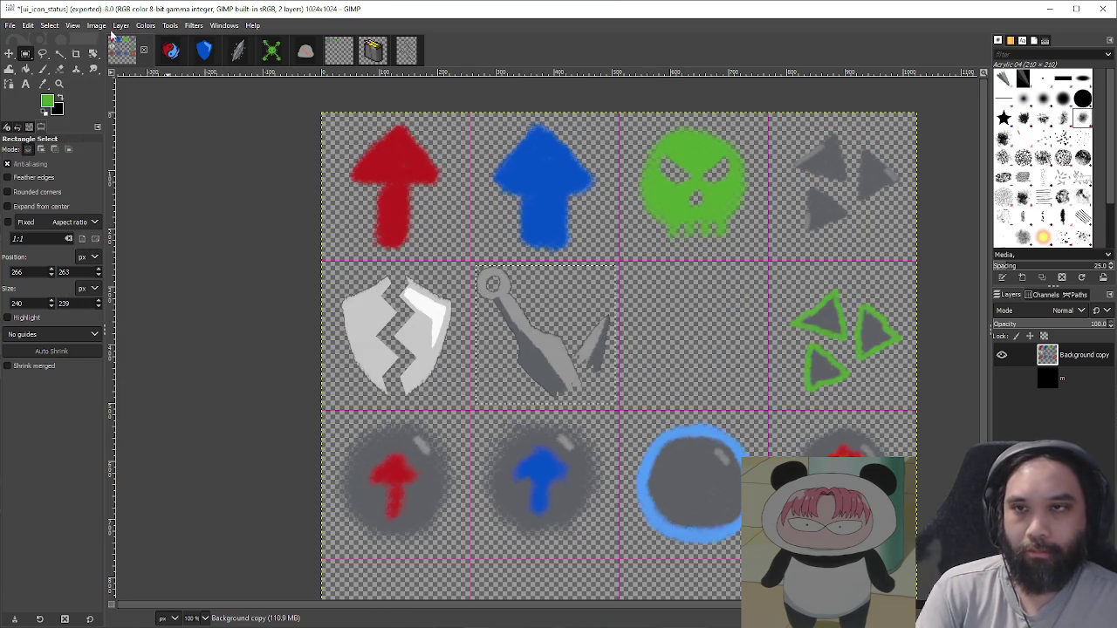
click(72, 26)
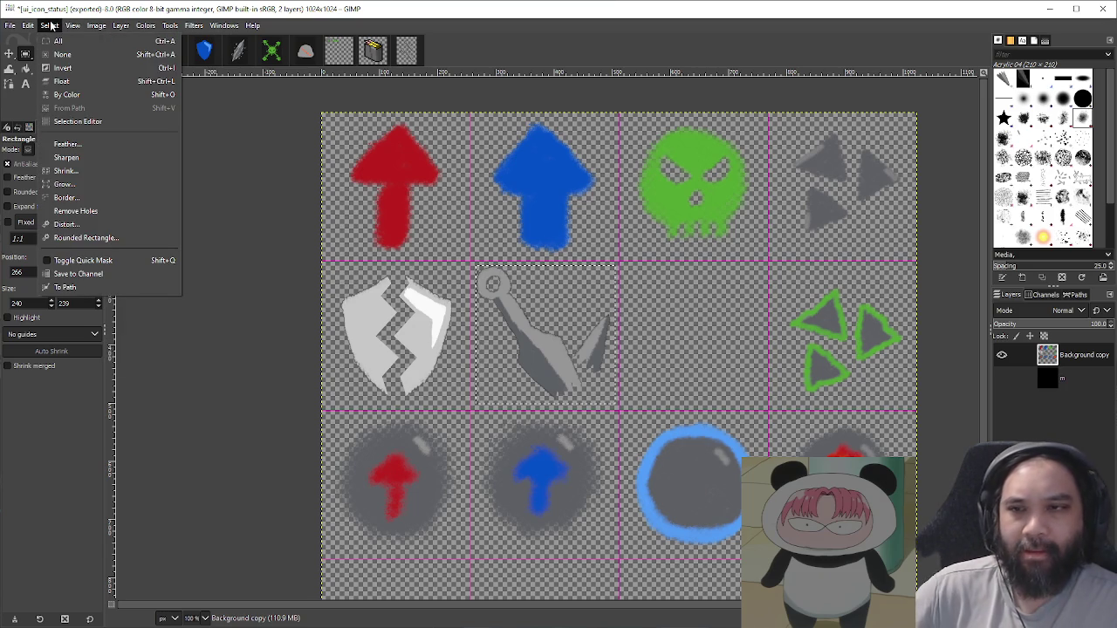
mouse_move(73, 25)
key(Escape)
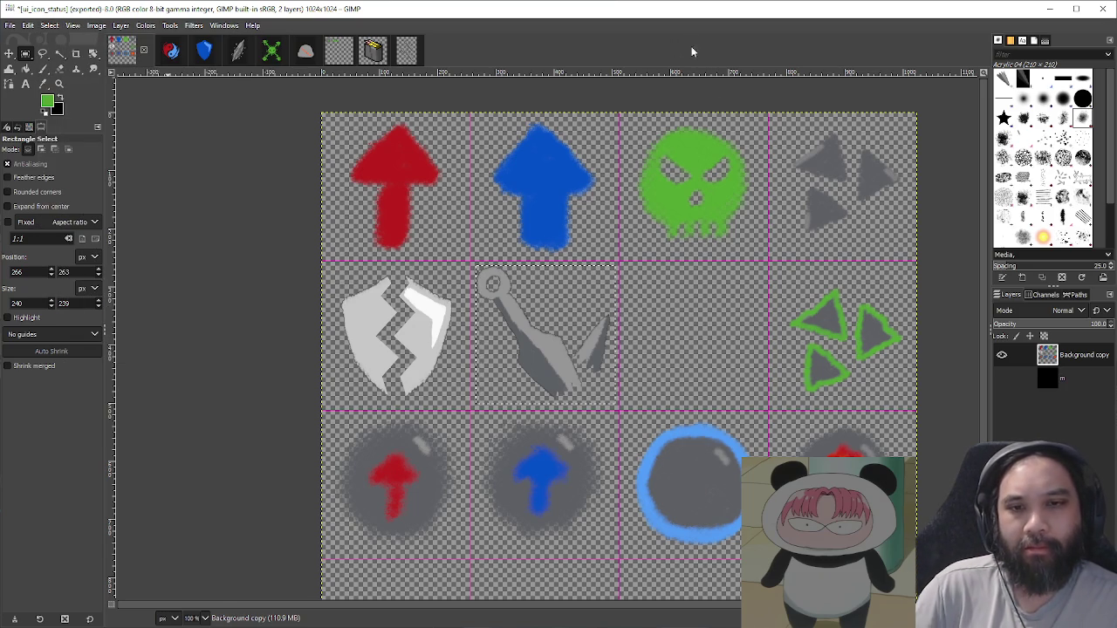
key(ctrl+x)
key(ctrl+v)
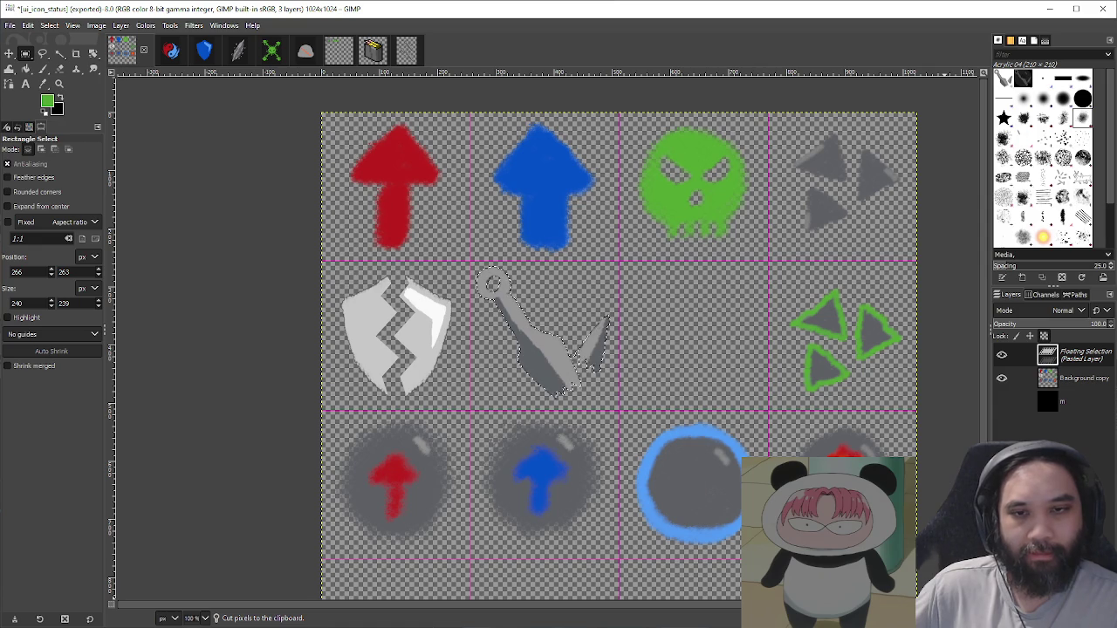
key(ctrl+shift+n)
Step: Flip only the kunai layer horizontally with the Flip tool, undoing a whole-image mirror
click(96, 26)
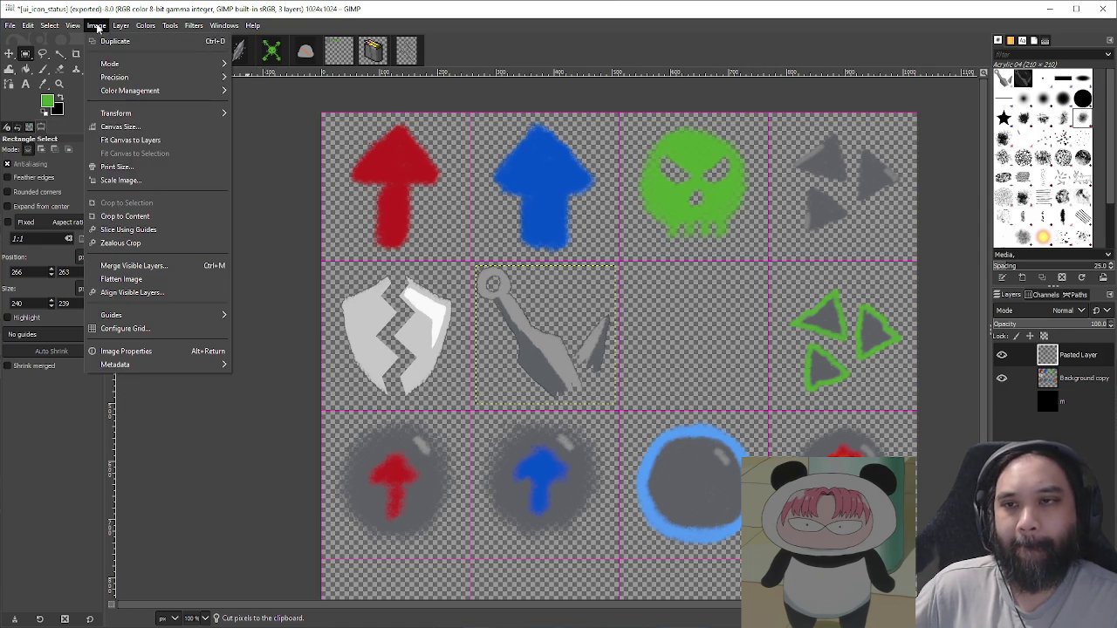
mouse_move(205, 113)
click(264, 118)
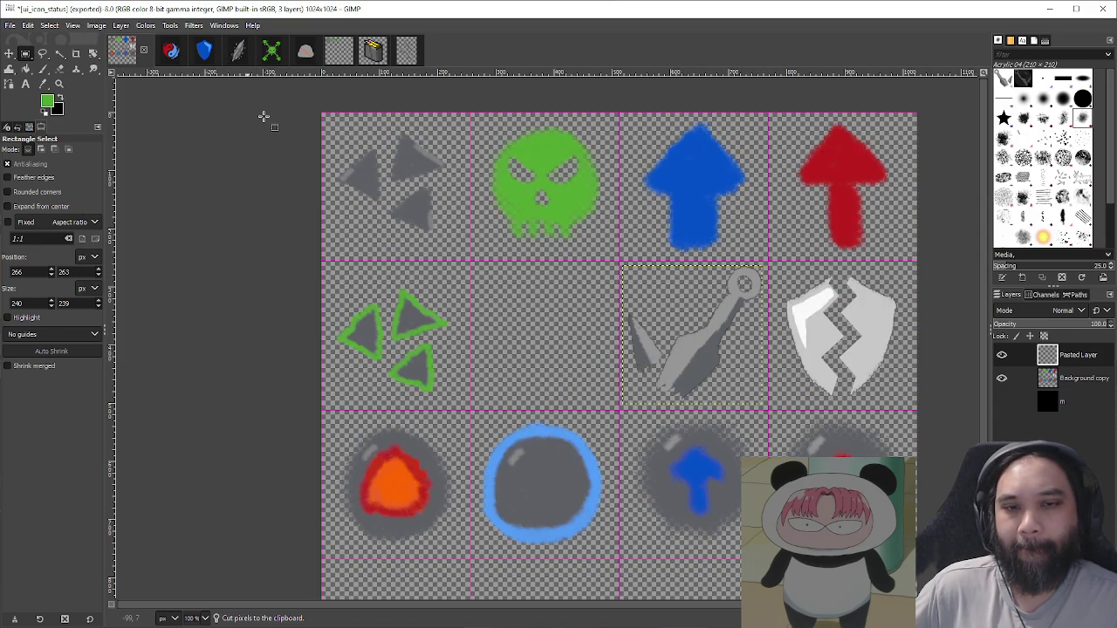
key(ctrl+z)
click(96, 25)
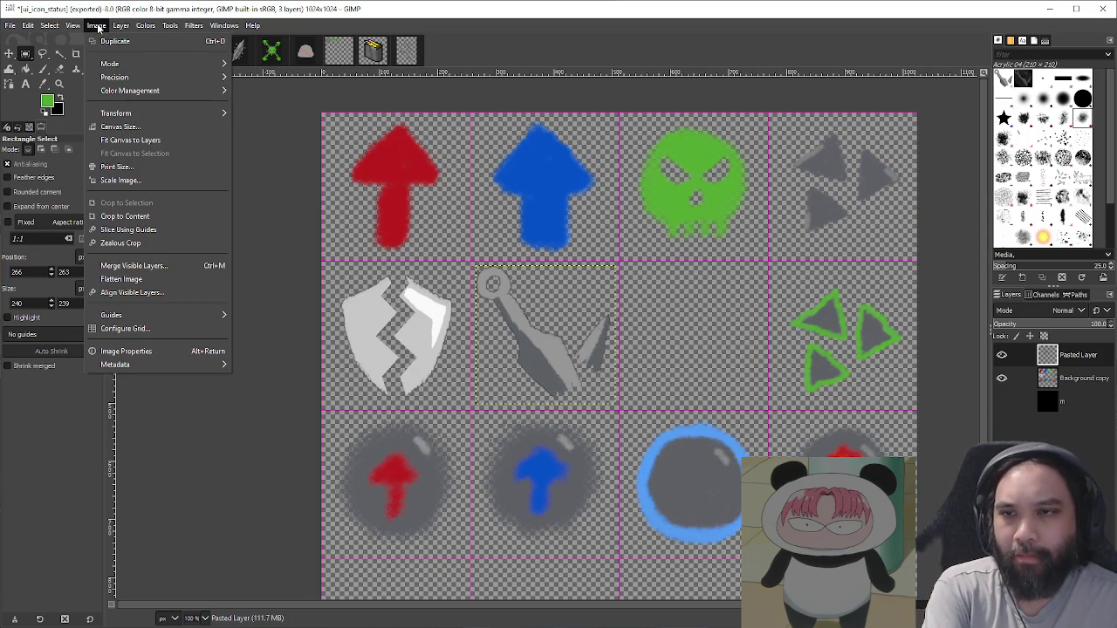
key(Escape)
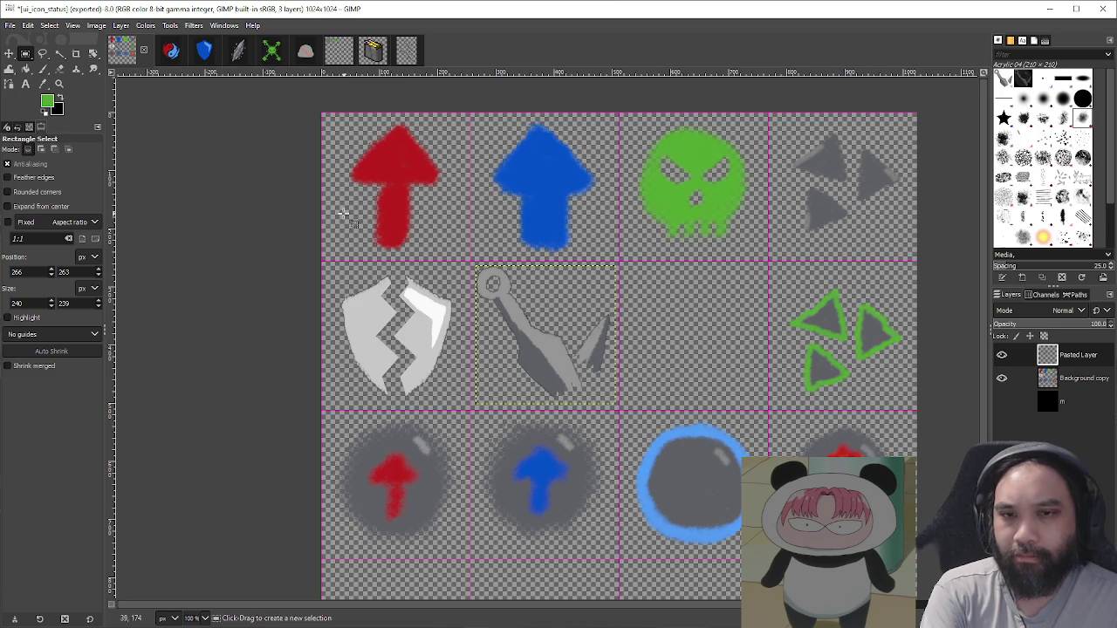
key(shift+f)
click(668, 315)
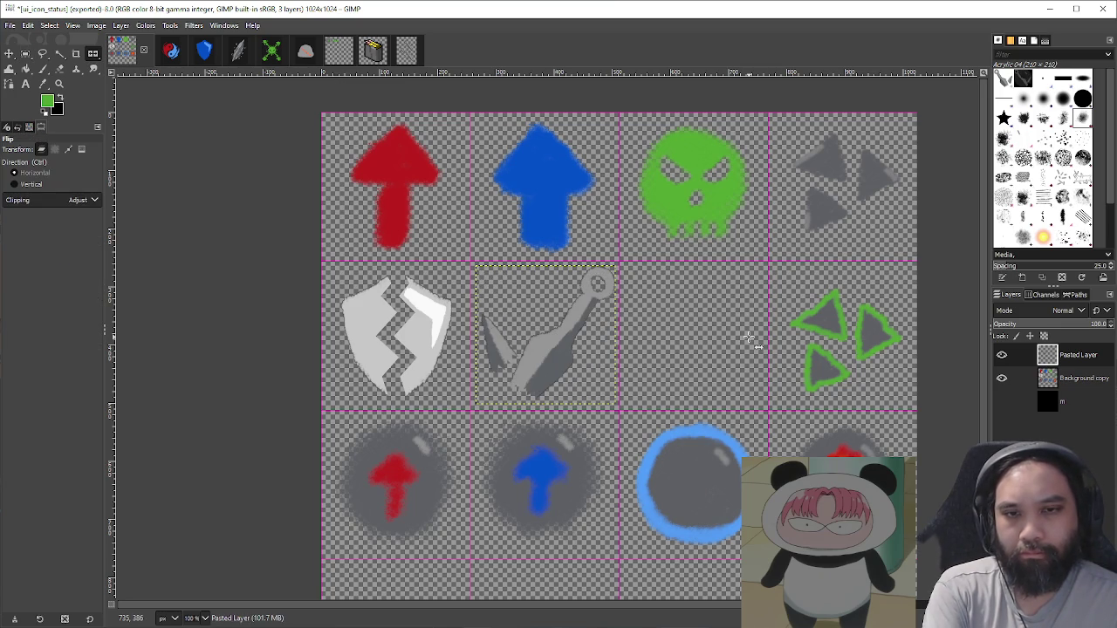
right_click(1019, 372)
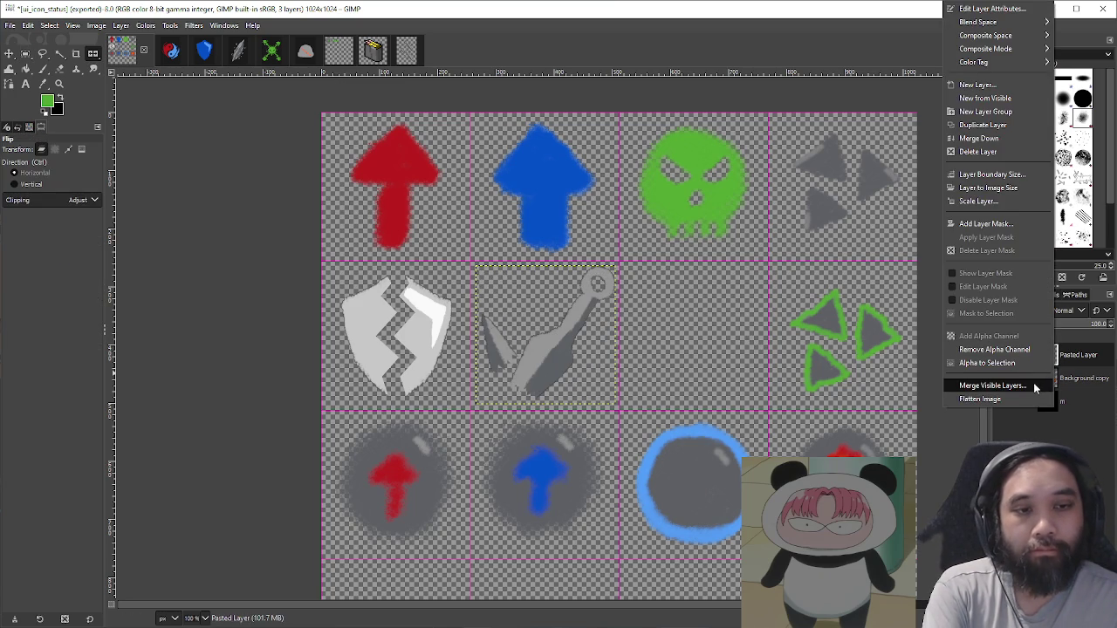
Step: Merge the visible layers and export the sheet over ui_icon_status.png as PNG
click(1033, 382)
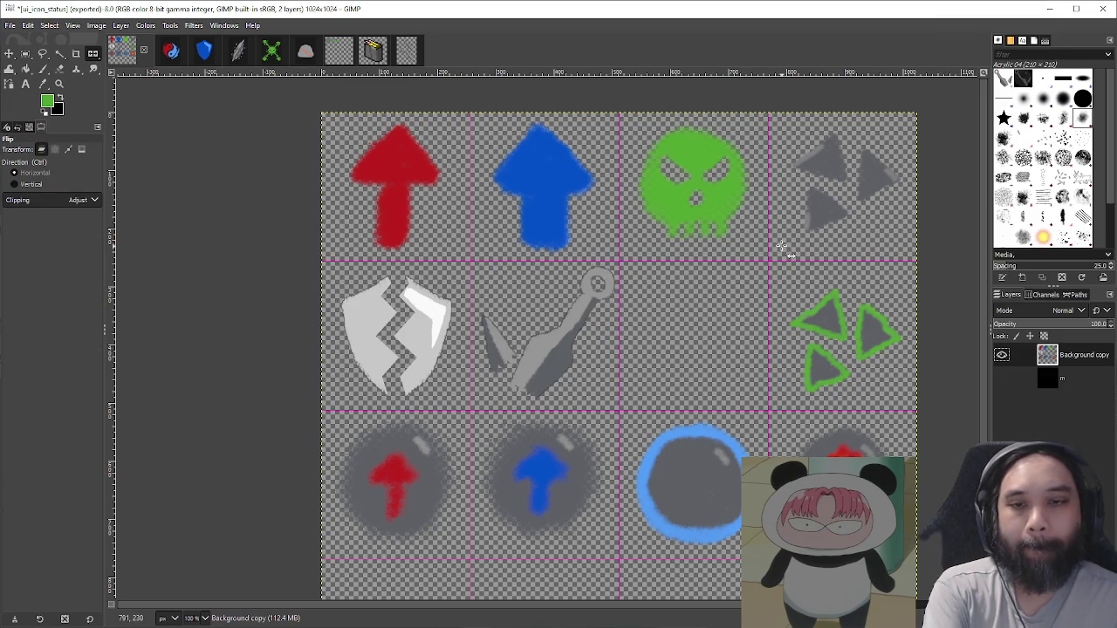
key(shift+ctrl+e)
click(542, 553)
click(387, 407)
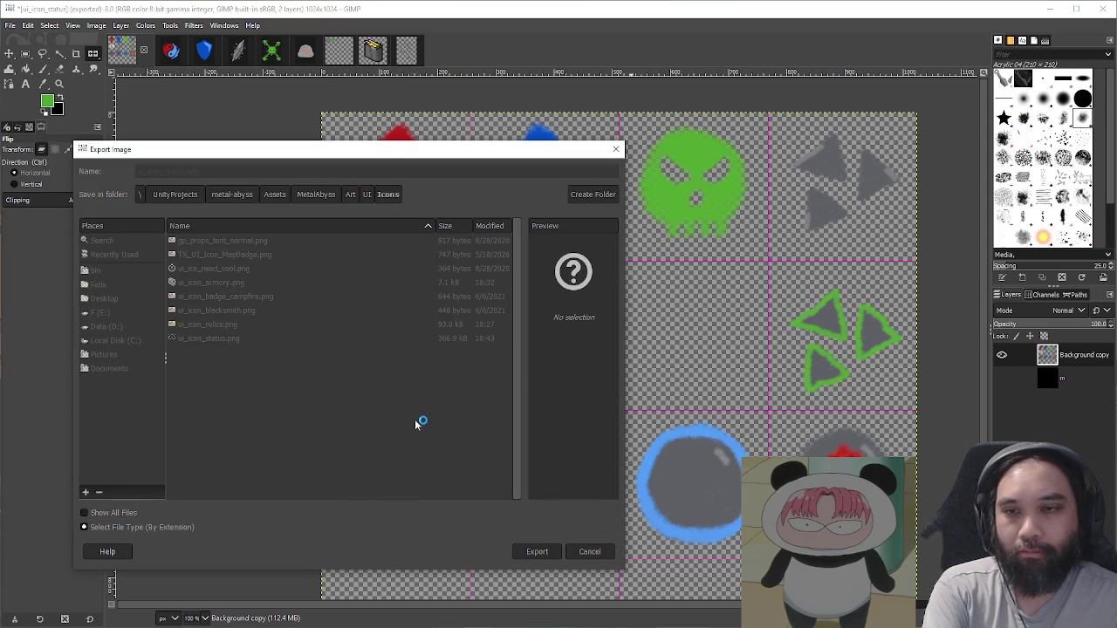
click(390, 452)
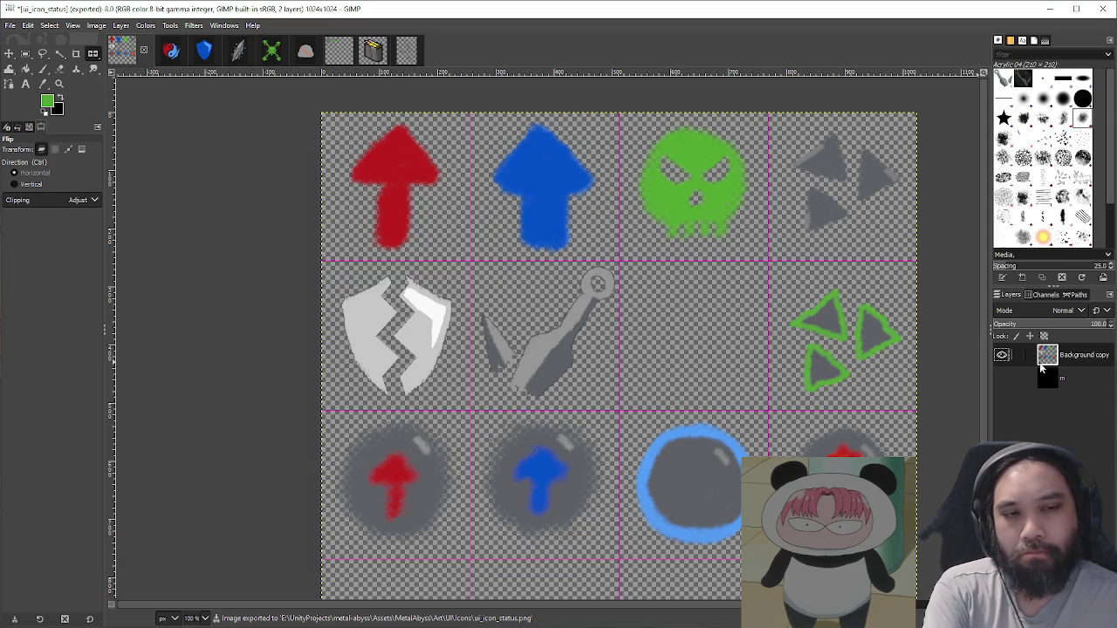
Step: Undo an accidental sheet flip and bring the kunai back as a separate layer
click(552, 343)
key(ctrl+z)
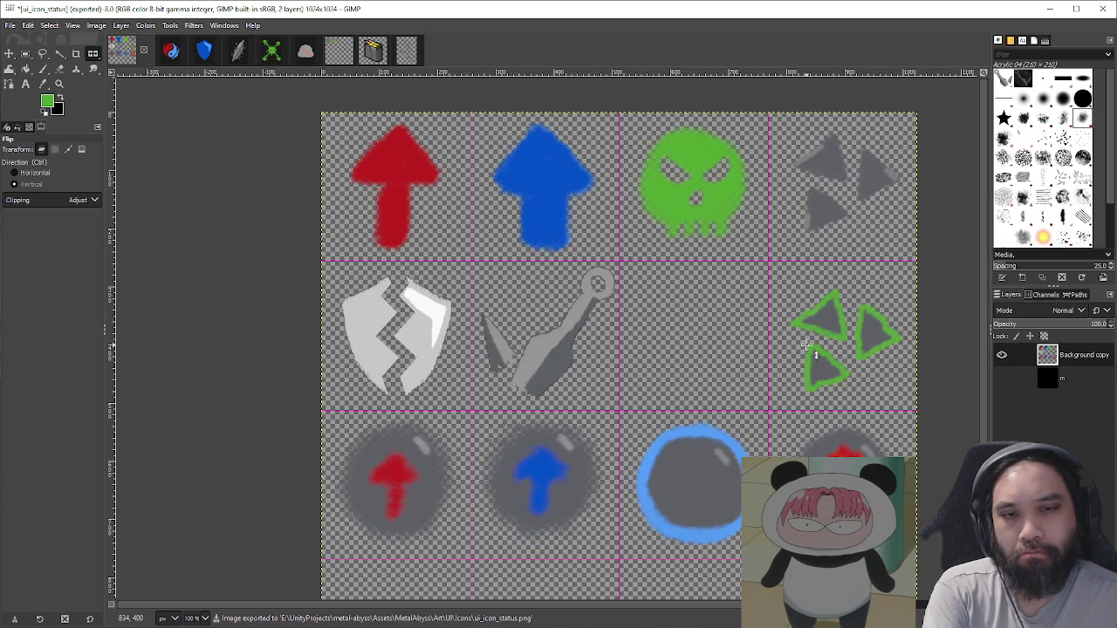
key(ctrl+v)
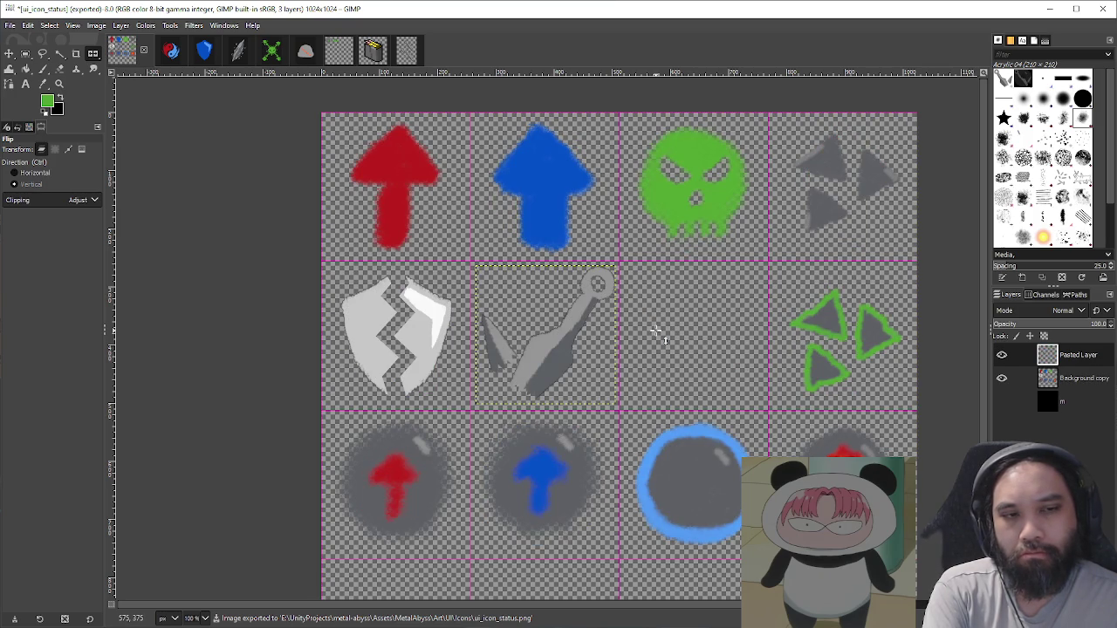
Step: Rotate the kunai layer by -90° so its ring handle sits at the lower left
click(655, 332)
key(shift+r)
mouse_move(636, 337)
mouse_down()
mouse_move(553, 229)
mouse_move(445, 197)
mouse_move(500, 247)
mouse_move(529, 251)
mouse_move(503, 234)
mouse_up()
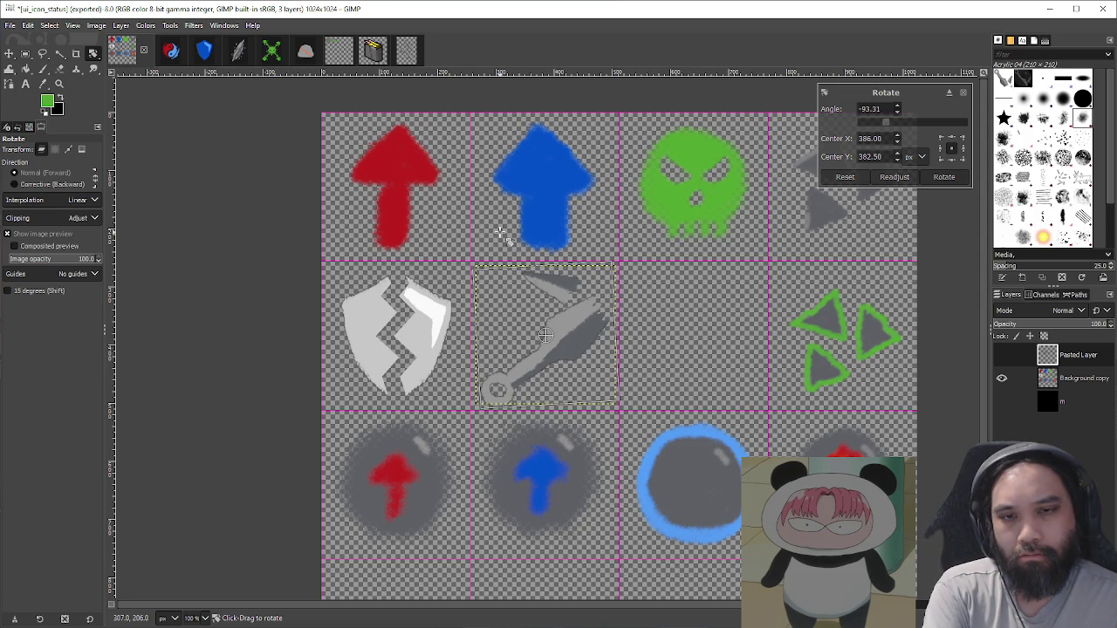
mouse_move(500, 231)
mouse_down()
mouse_move(135, 474)
mouse_move(204, 574)
mouse_move(198, 476)
mouse_up()
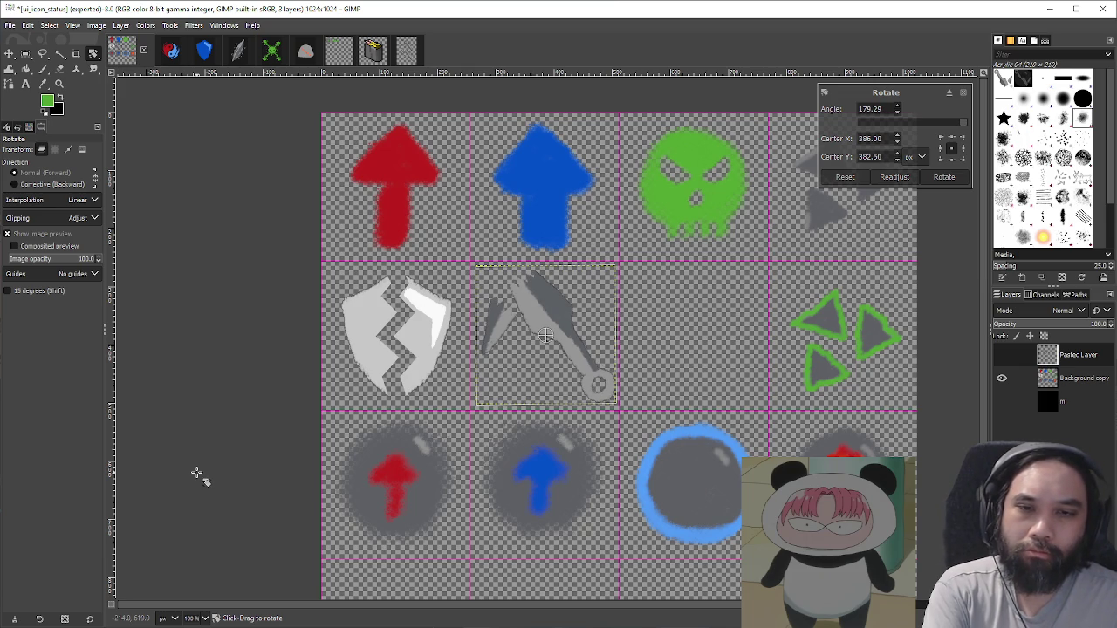
mouse_move(524, 254)
mouse_down()
mouse_move(650, 294)
mouse_move(645, 307)
mouse_up()
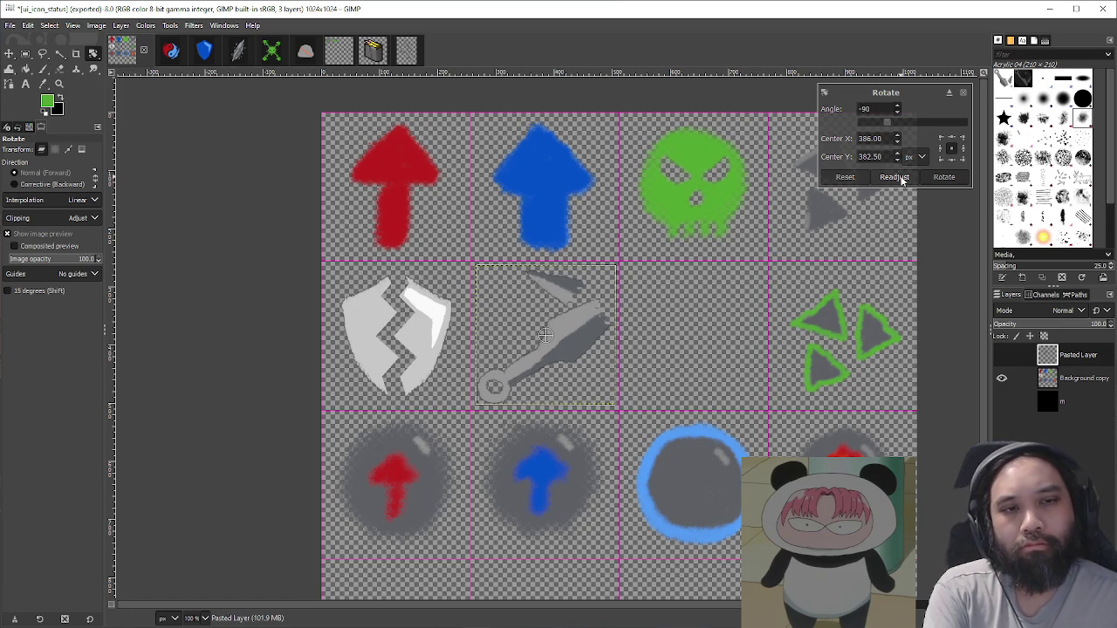
click(944, 178)
right_click(1076, 360)
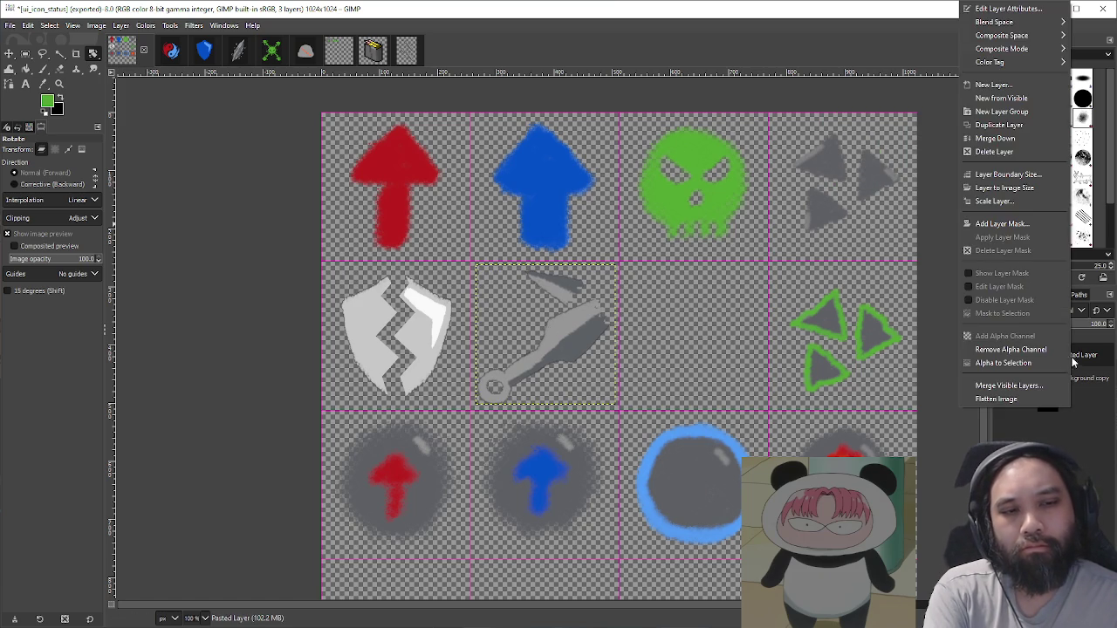
Step: Merge the rotated kunai into the sheet, re-export ui_icon_status.png as PNG, and return to Unity
click(1020, 386)
click(971, 457)
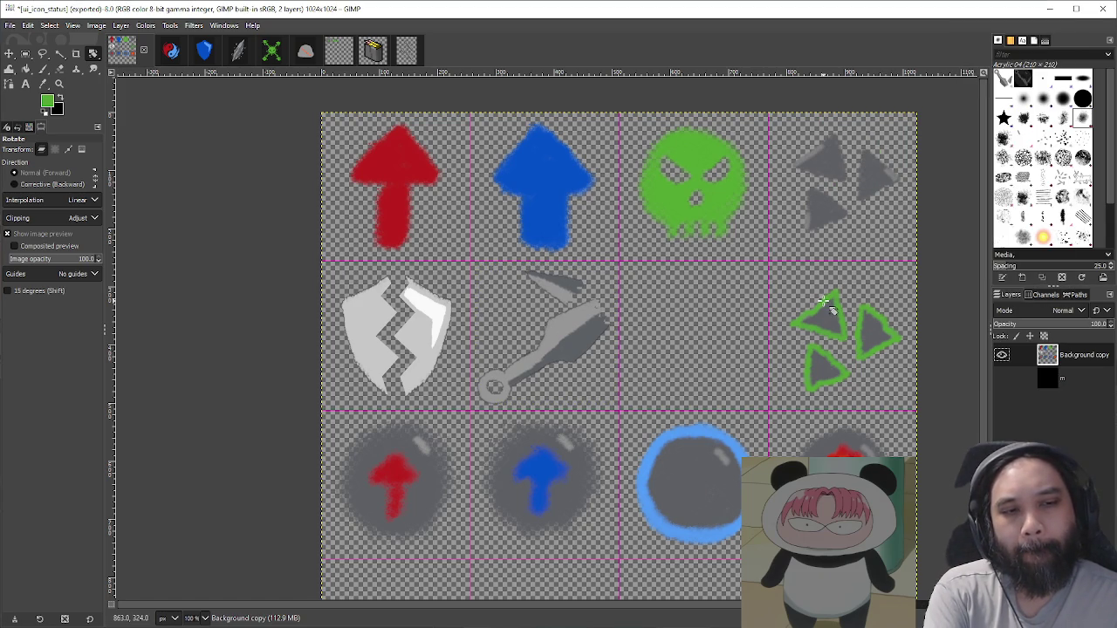
key(ctrl+shift+e)
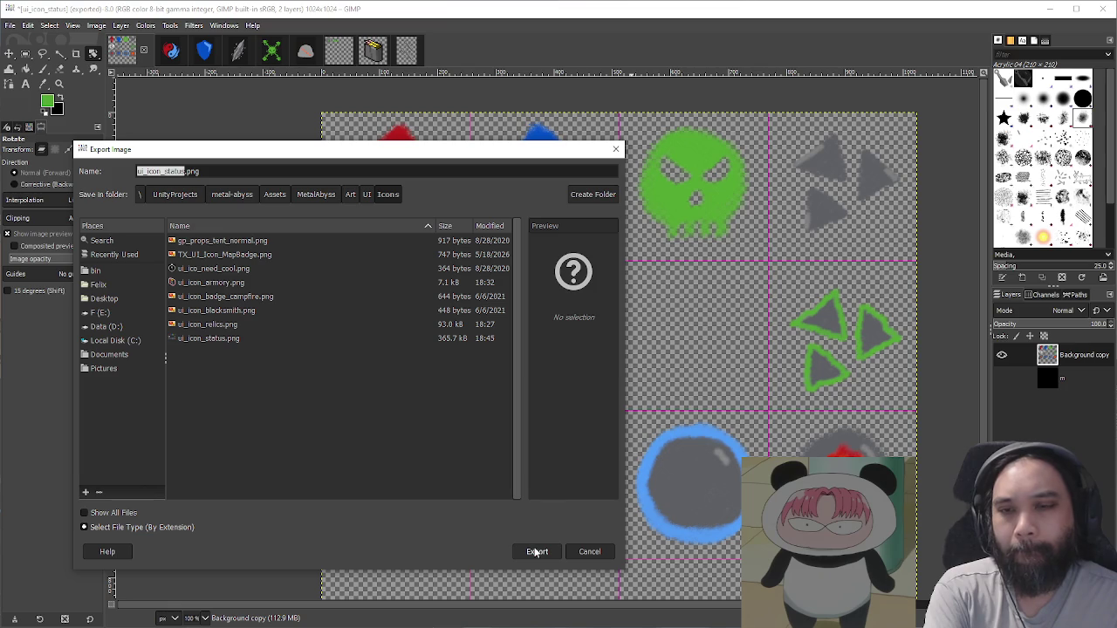
click(536, 552)
click(383, 415)
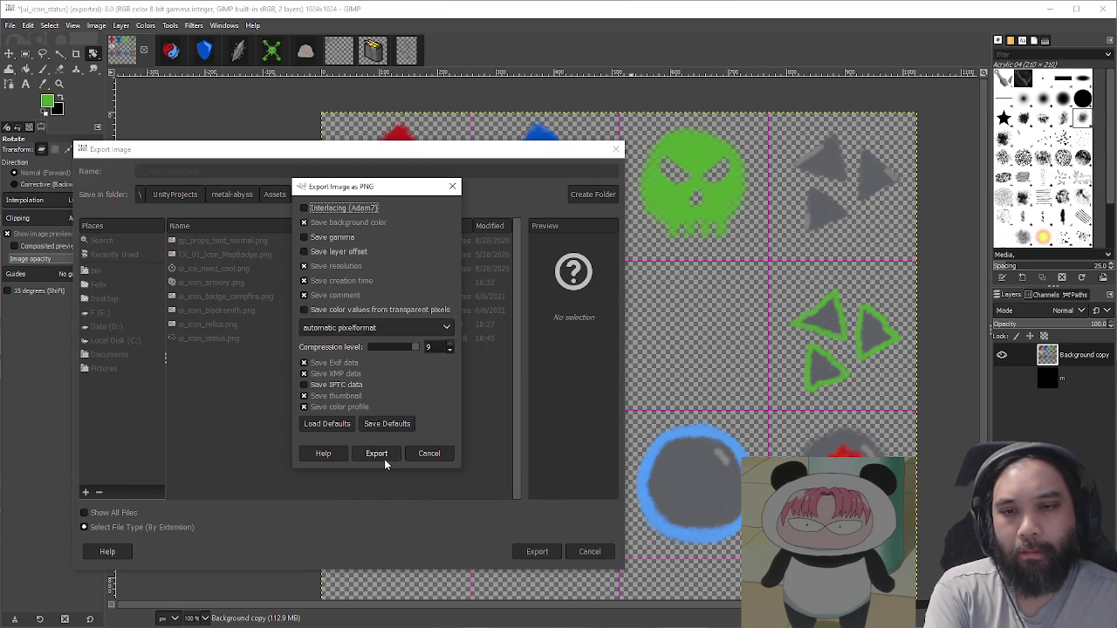
click(376, 453)
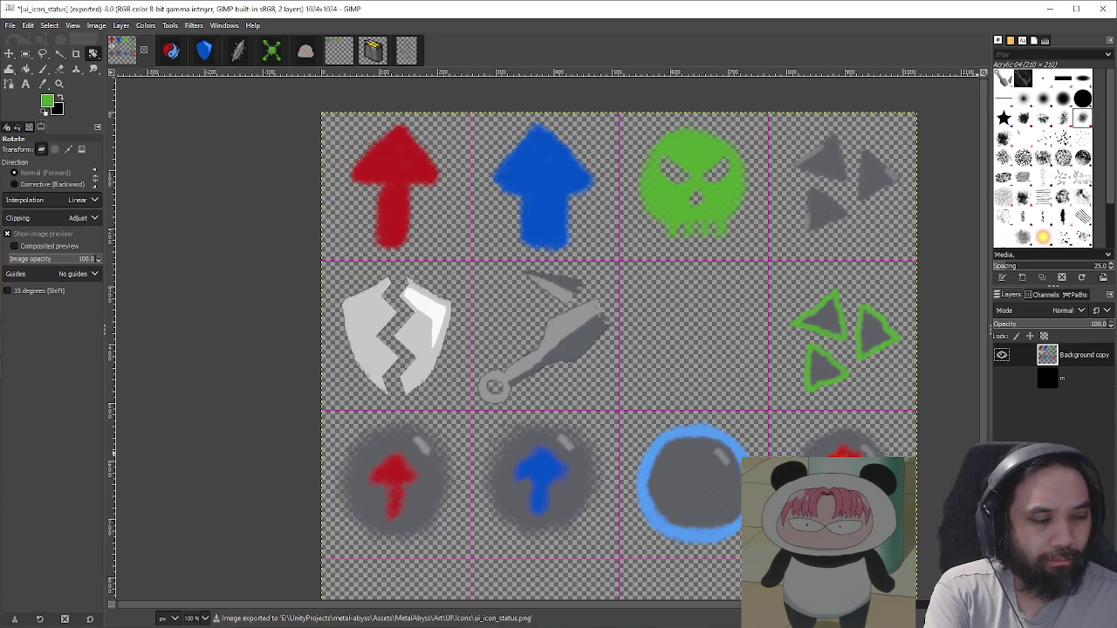
key(alt+Tab)
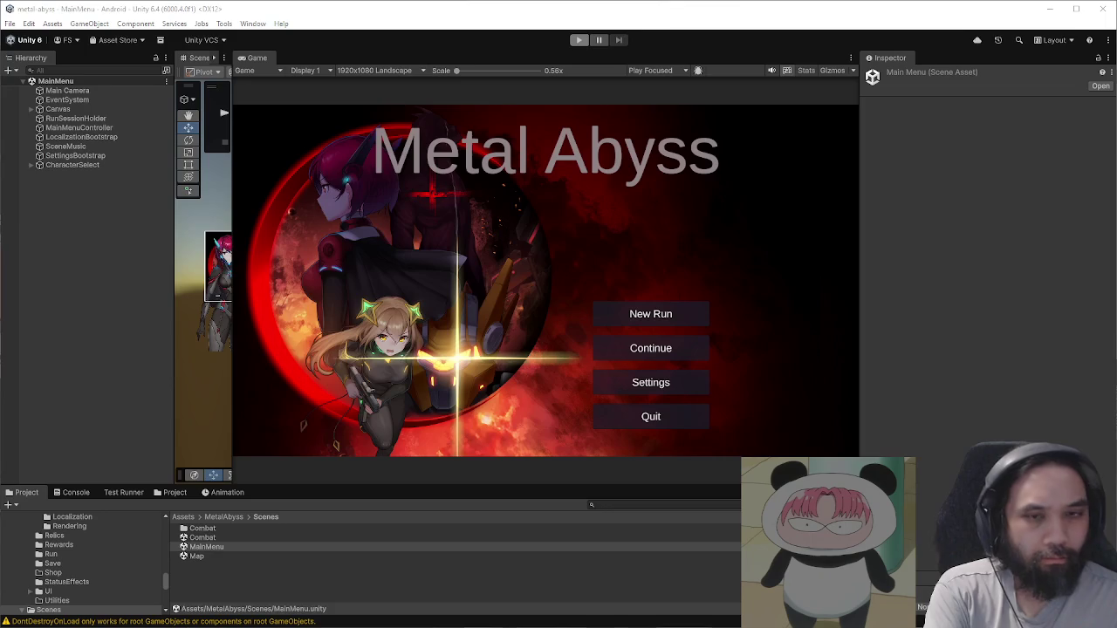
Step: Enter Play mode, start a new run with a pilot, and pass the opening dialogue
click(577, 40)
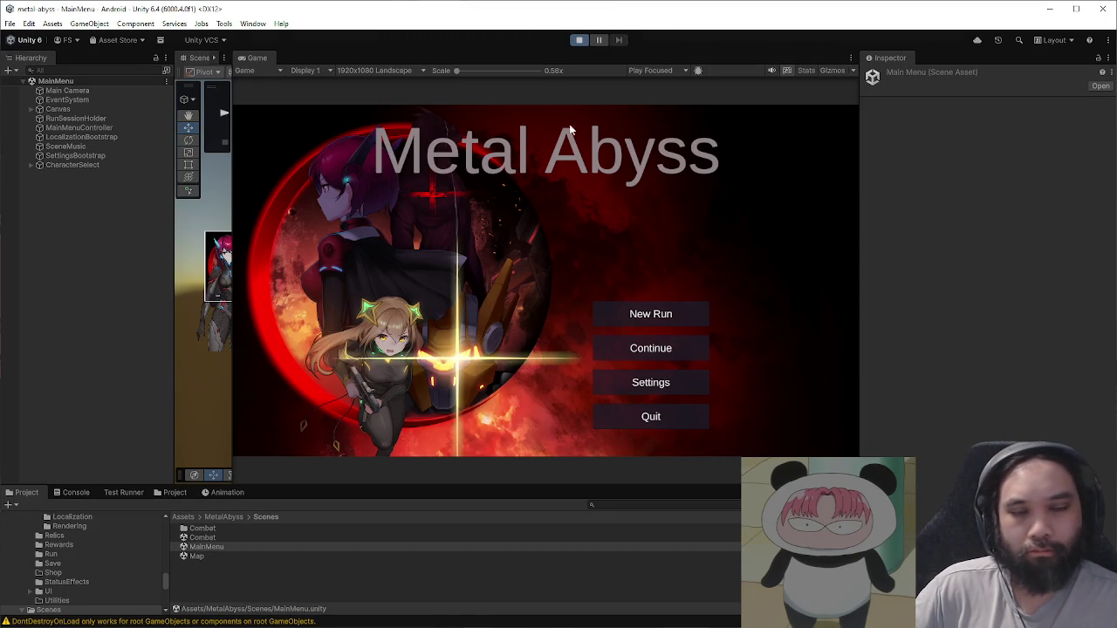
click(633, 313)
click(793, 426)
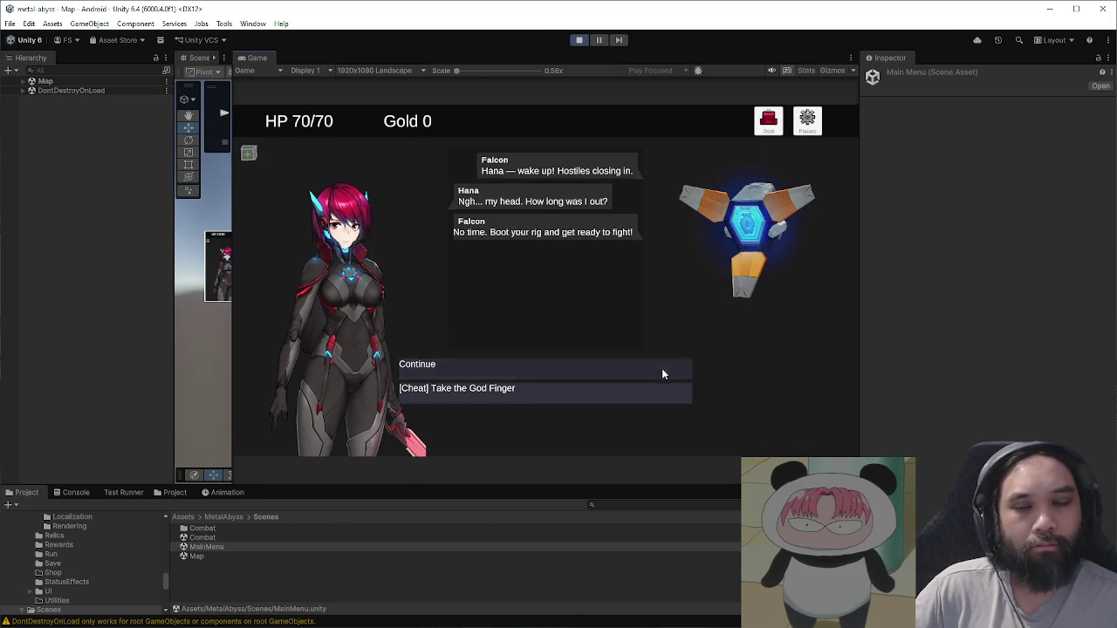
click(662, 374)
Step: Check the debug Cards list, resume, finish the ? event and enter the C combat node
click(808, 122)
click(621, 393)
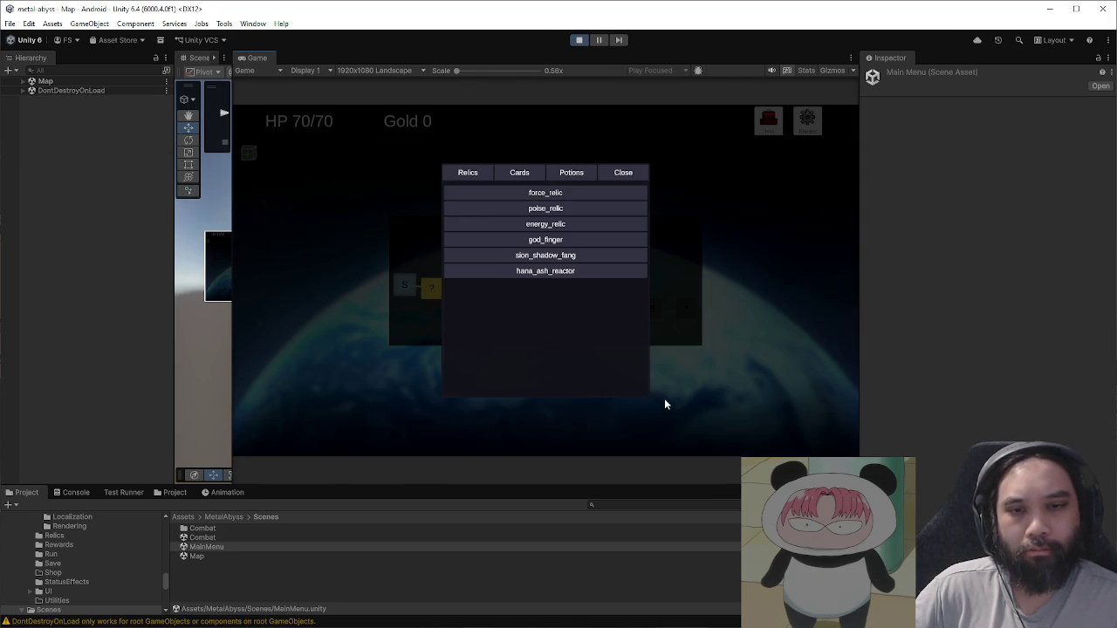
click(521, 174)
mouse_move(614, 333)
mouse_down()
mouse_move(616, 244)
mouse_move(613, 286)
mouse_up()
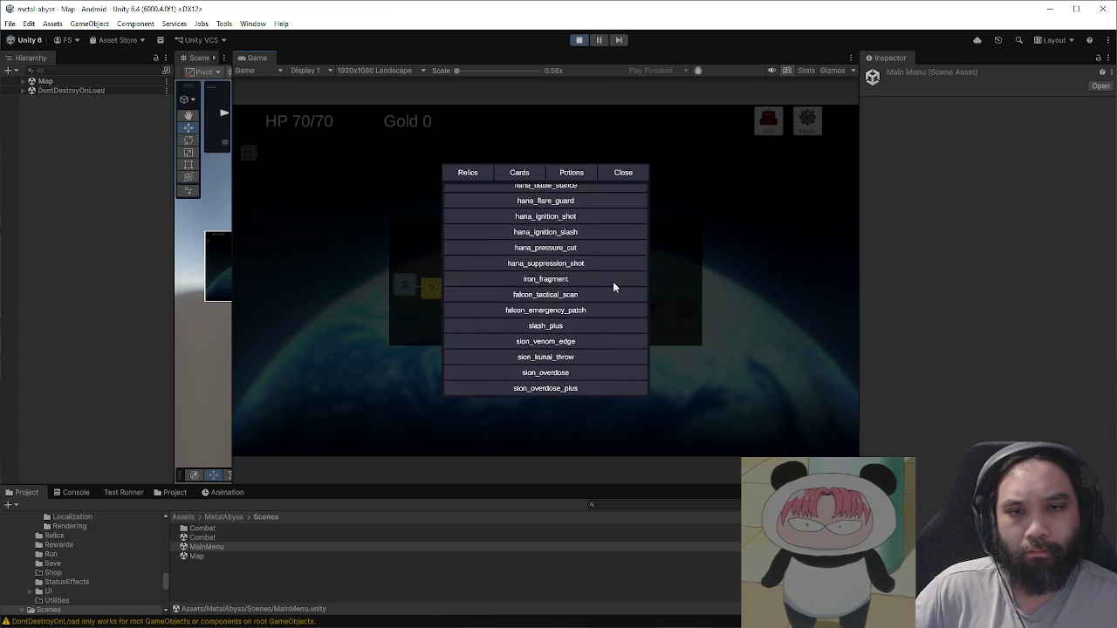
click(625, 174)
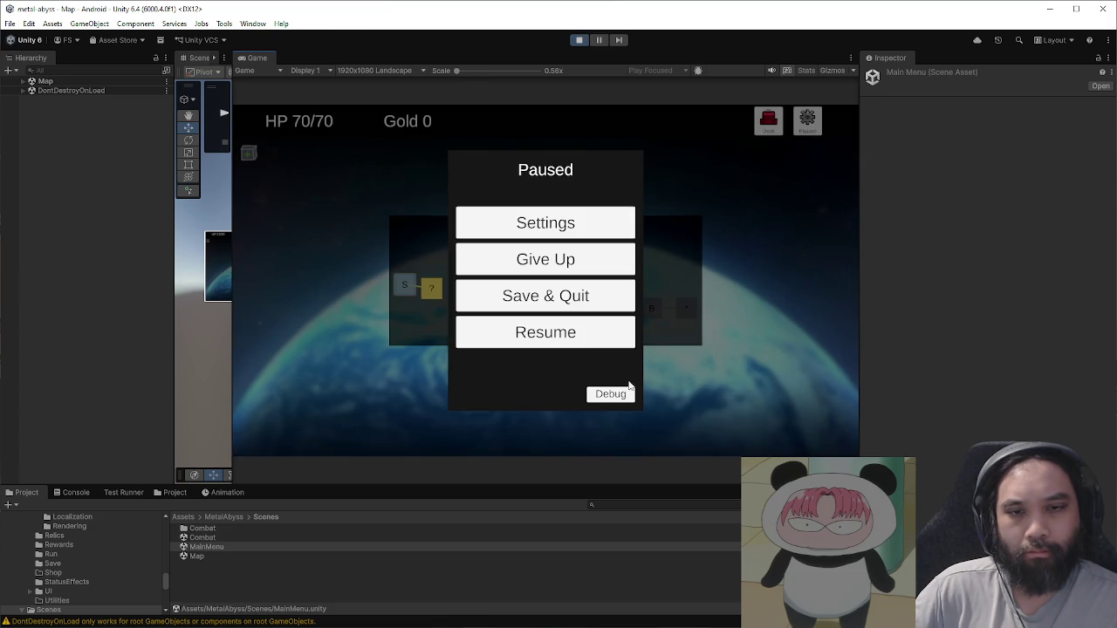
click(559, 314)
click(437, 289)
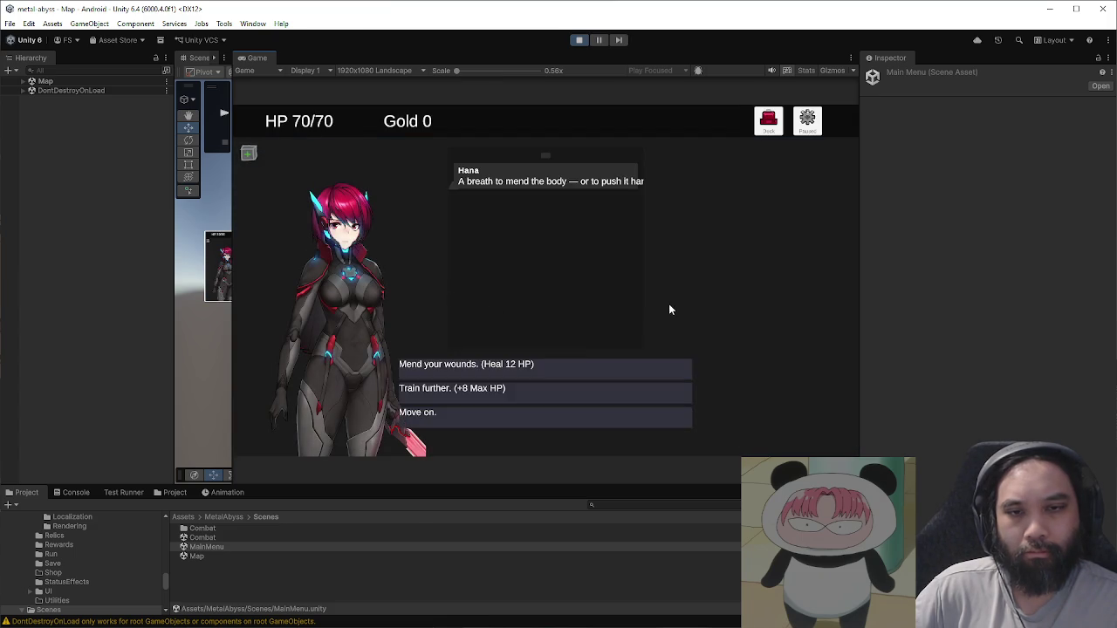
click(621, 361)
click(470, 291)
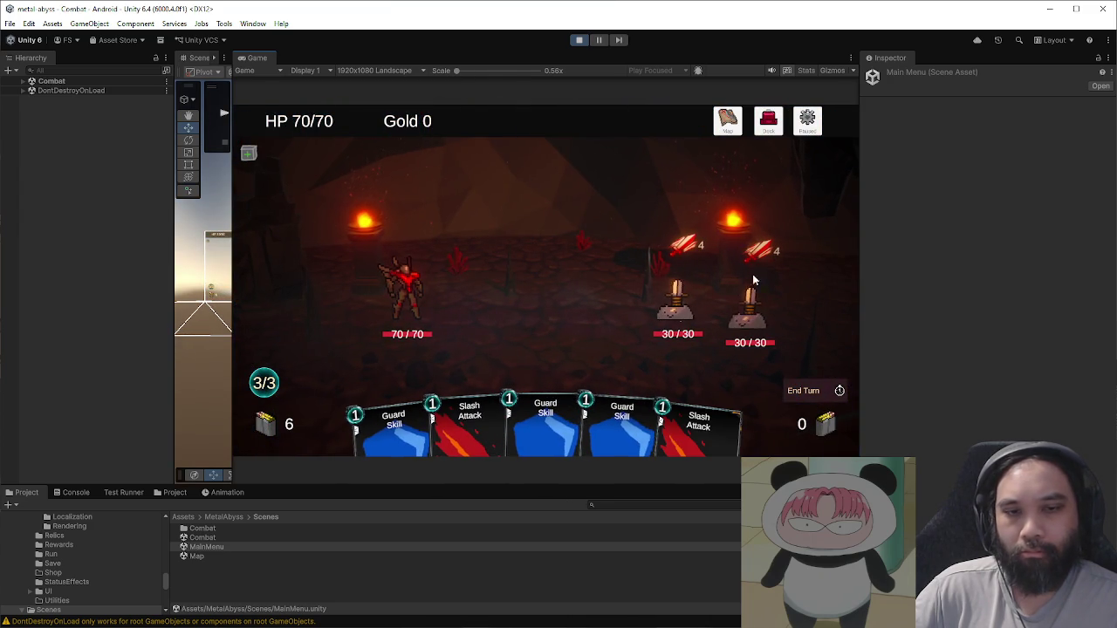
Step: Block with two Guard cards, Slash the left enemy, and end the turn
click(567, 419)
click(566, 419)
click(677, 302)
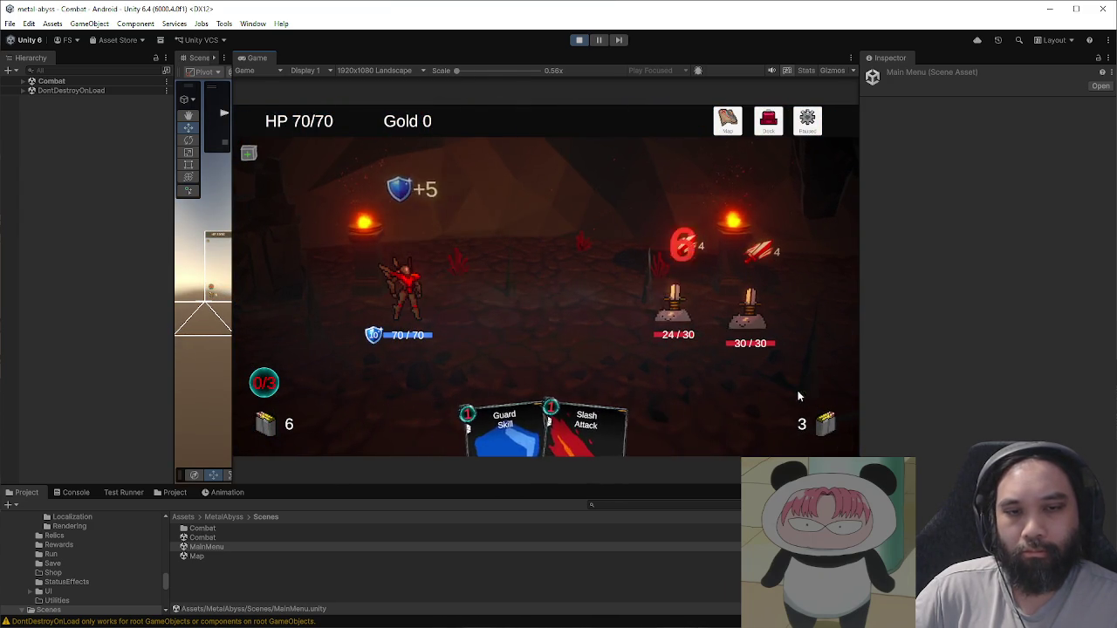
click(801, 392)
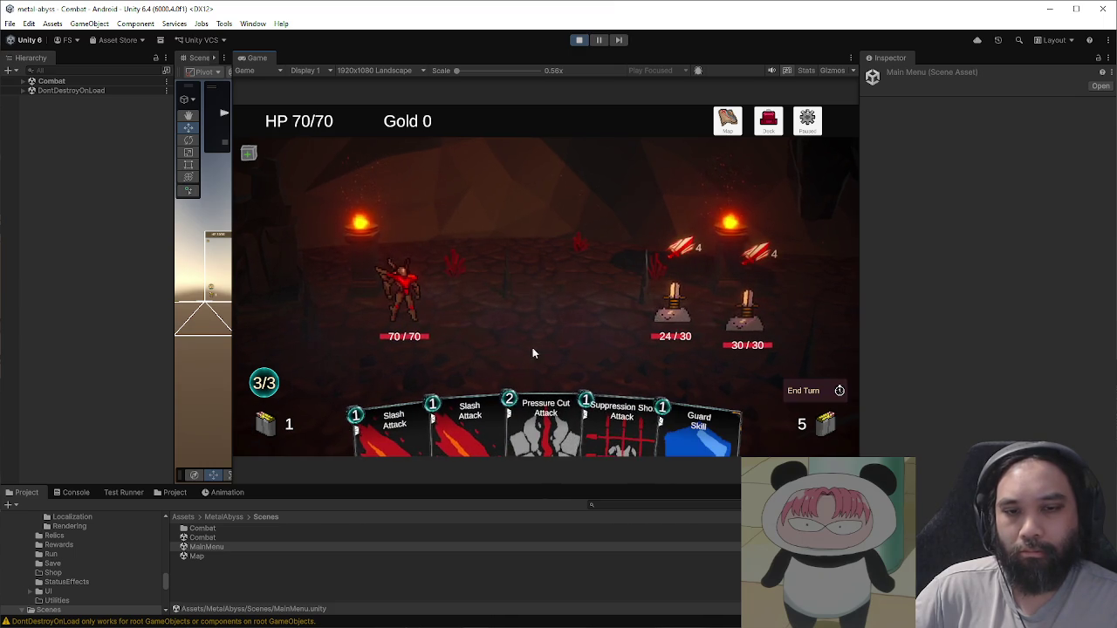
Step: Hit the left enemy with Suppression Shot and Pressure Cut, then end the turn
drag(619, 373, 650, 319)
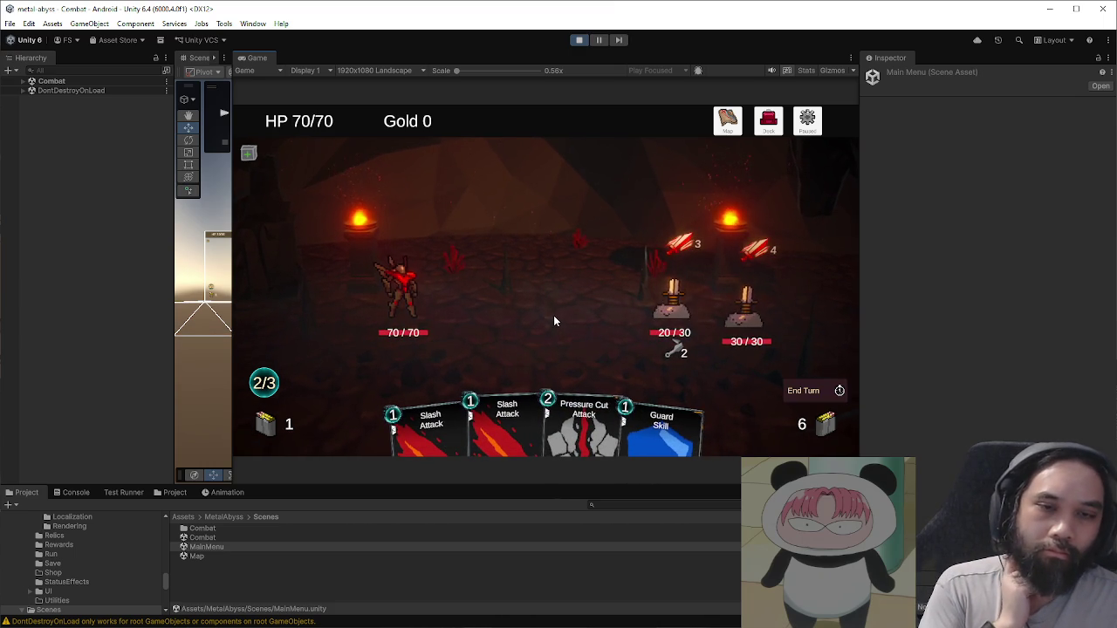
key(3)
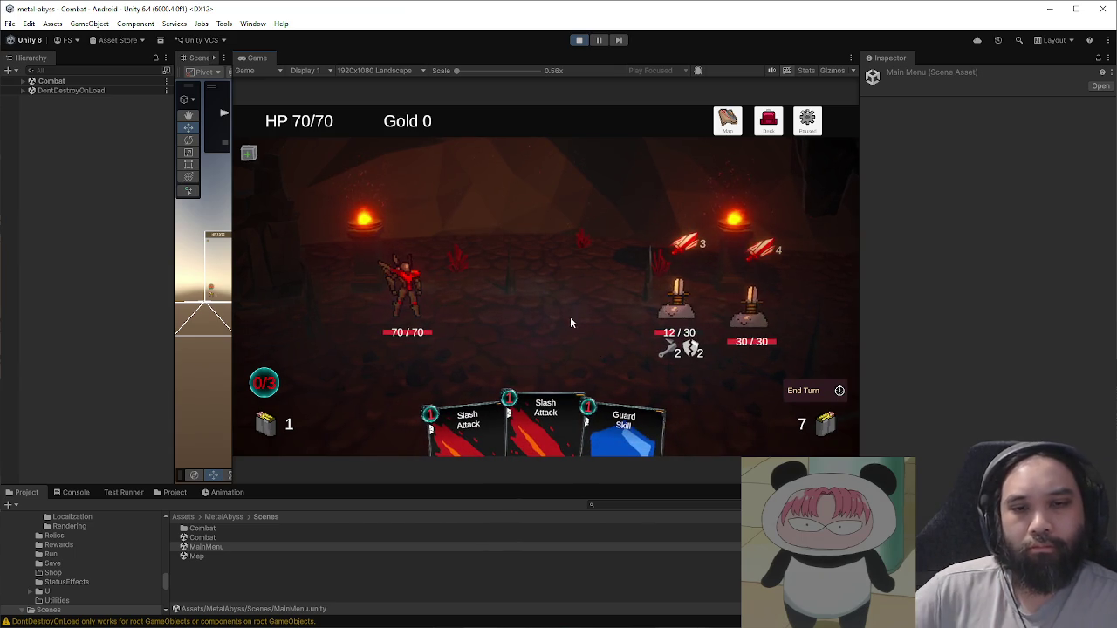
click(841, 390)
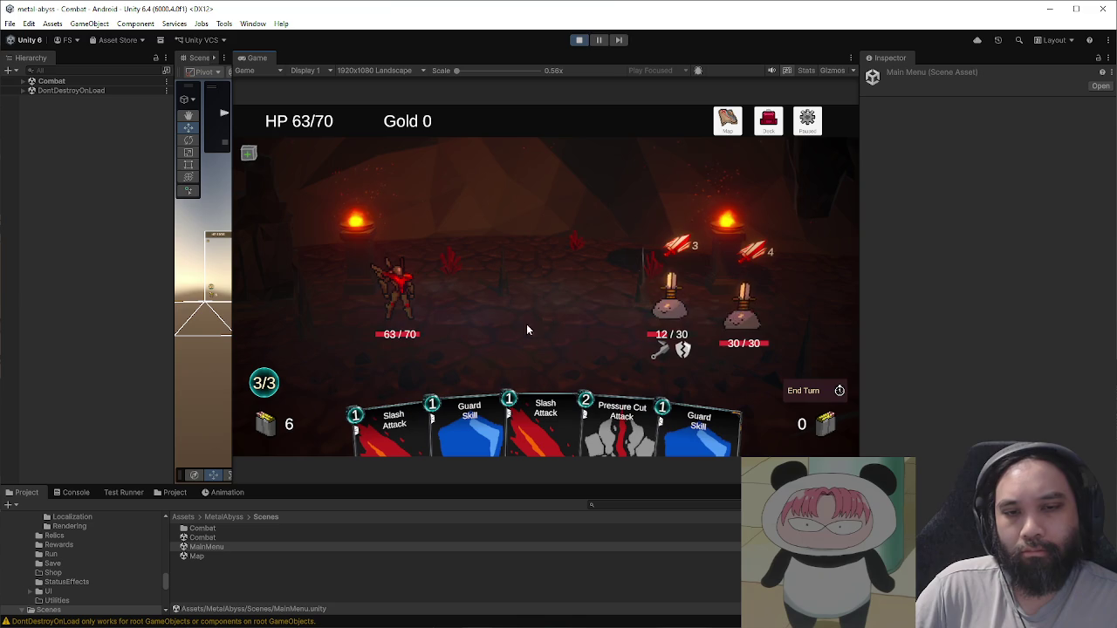
Step: Play Guard Skill for block and finish off the left enemy with two Slash Attacks
drag(689, 436, 684, 345)
drag(558, 410, 668, 305)
drag(414, 411, 650, 340)
click(803, 390)
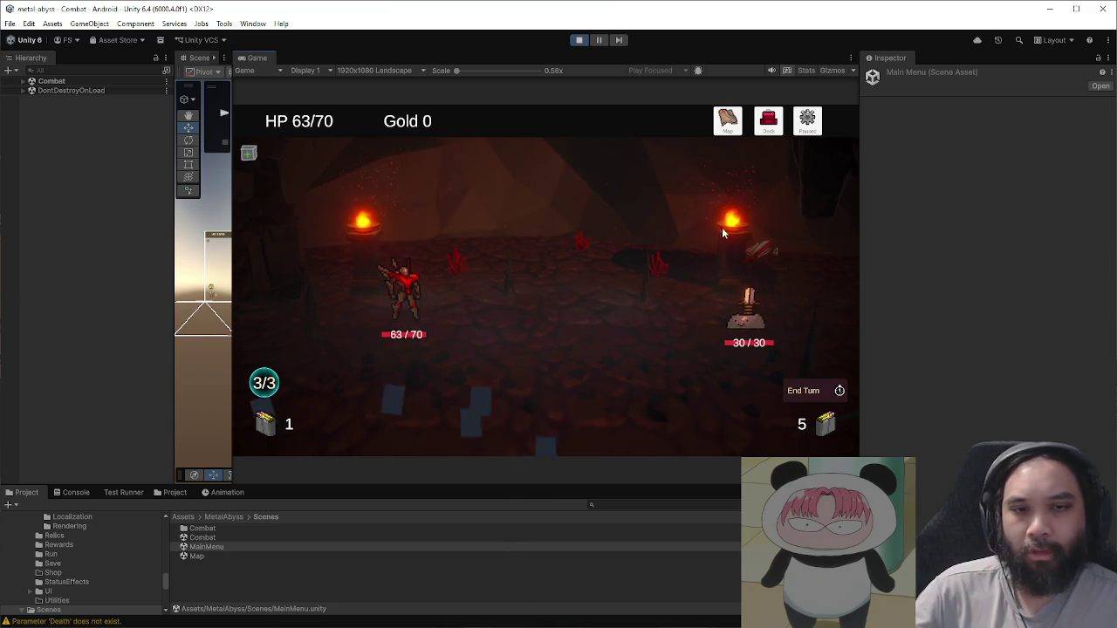
Step: Save and quit the run from the Paused menu and choose New Run
click(808, 121)
click(588, 294)
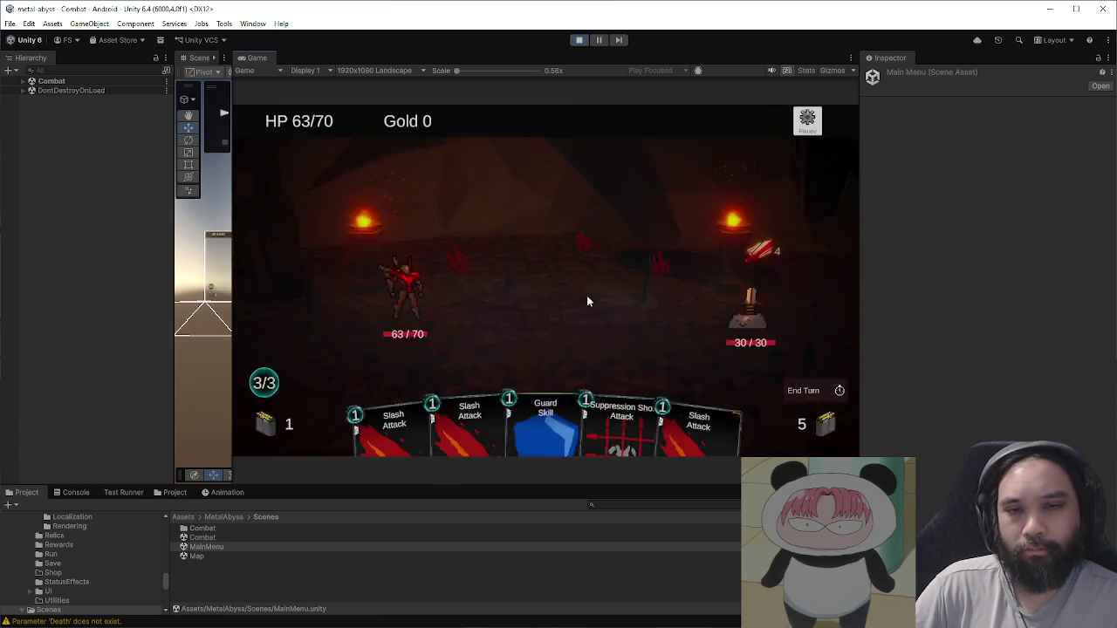
click(638, 323)
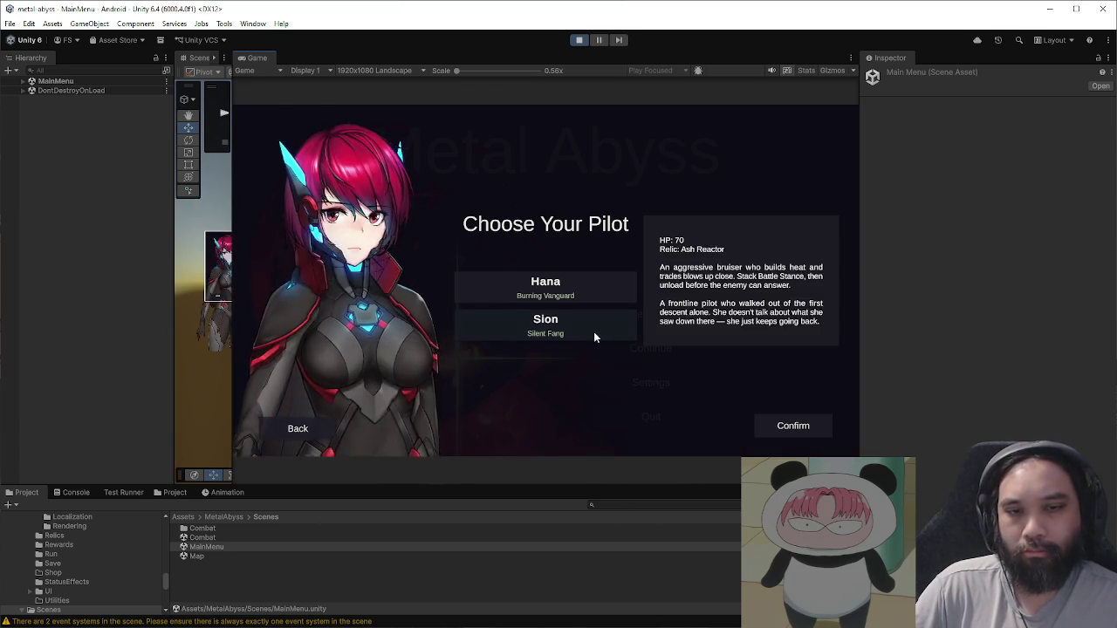
Step: Confirm Sion as the pilot, skip the opening dialogue, and enter the map's event node
click(594, 333)
click(781, 426)
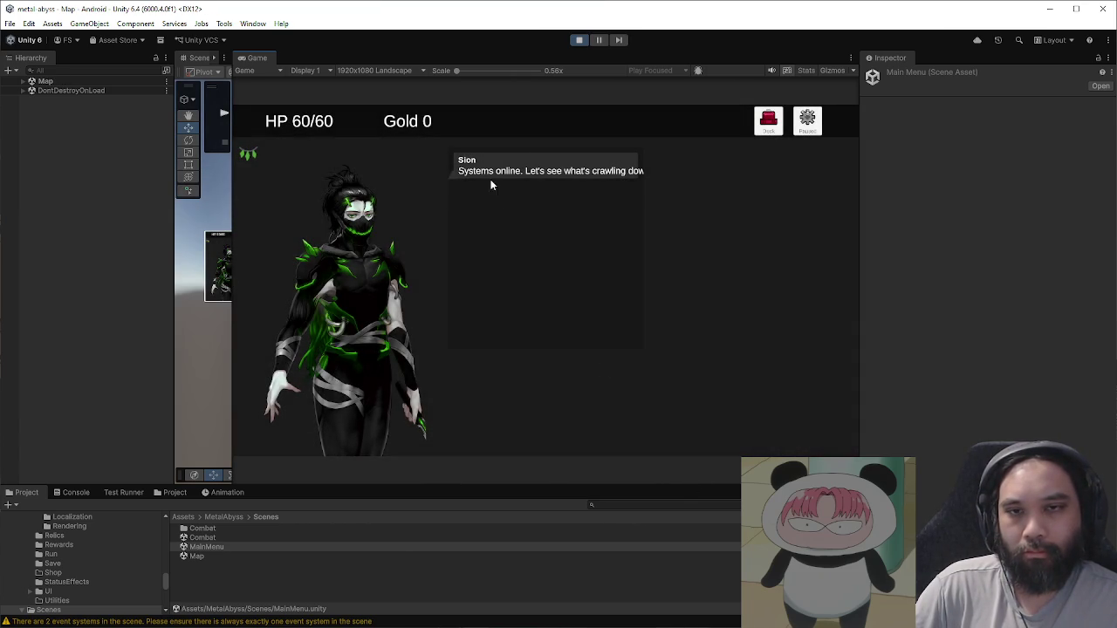
click(513, 375)
click(435, 286)
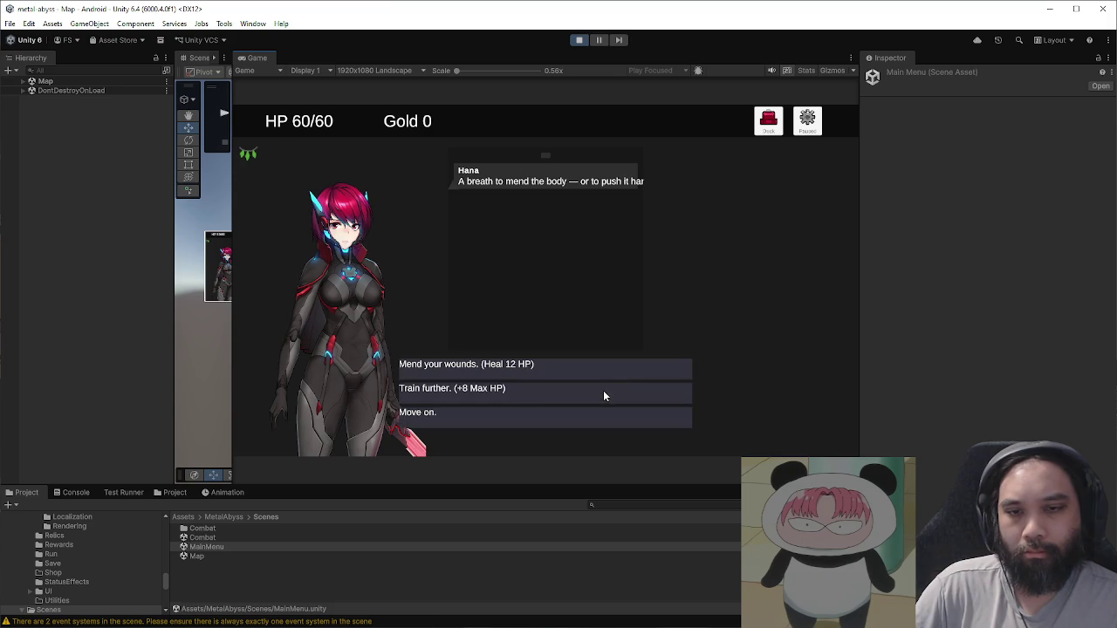
Step: Take Train further (+8 Max HP), enter the C combat node, and enlarge Unity's Game view
click(603, 390)
click(471, 289)
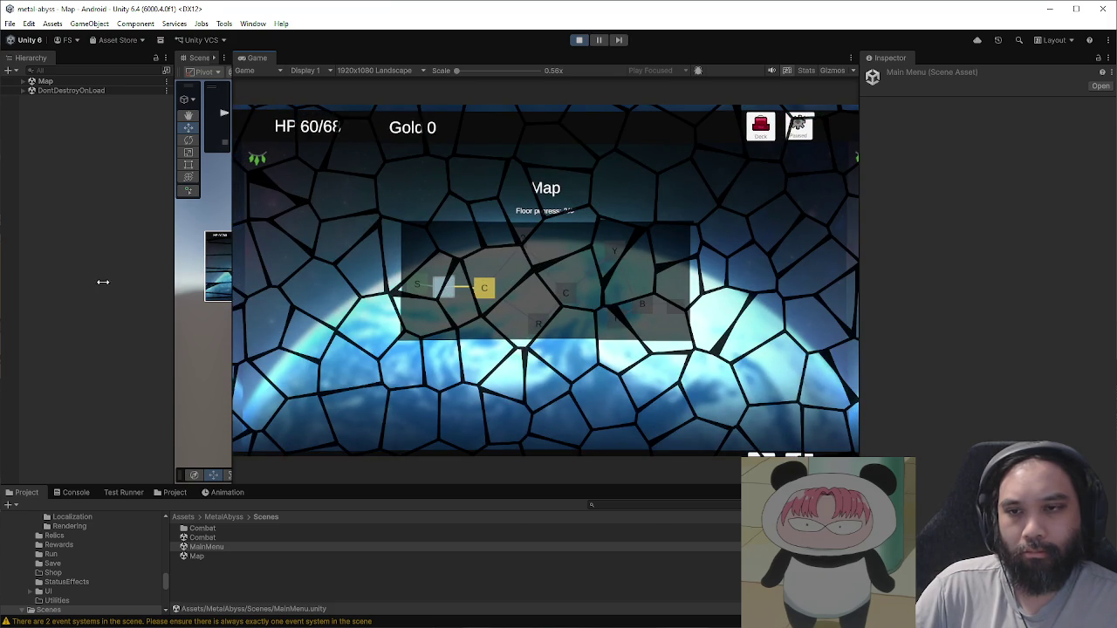
drag(103, 282, 101, 282)
drag(414, 483, 474, 498)
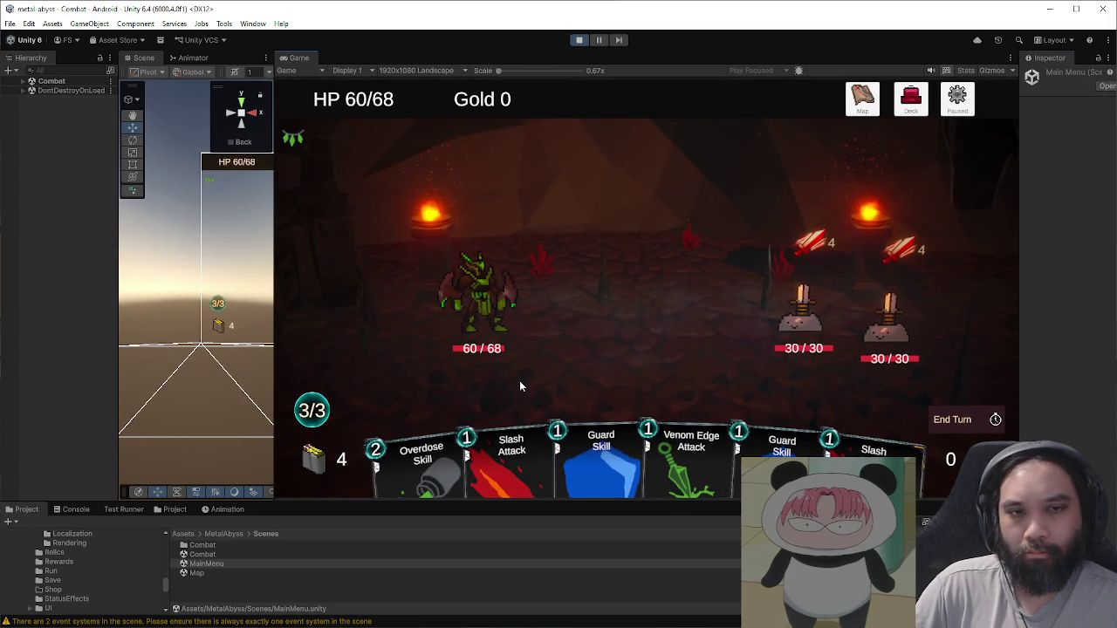
Step: Block with two Guard cards, strike the left enemy with Venom Edge, and end the turn
click(589, 414)
click(723, 440)
click(733, 401)
click(832, 394)
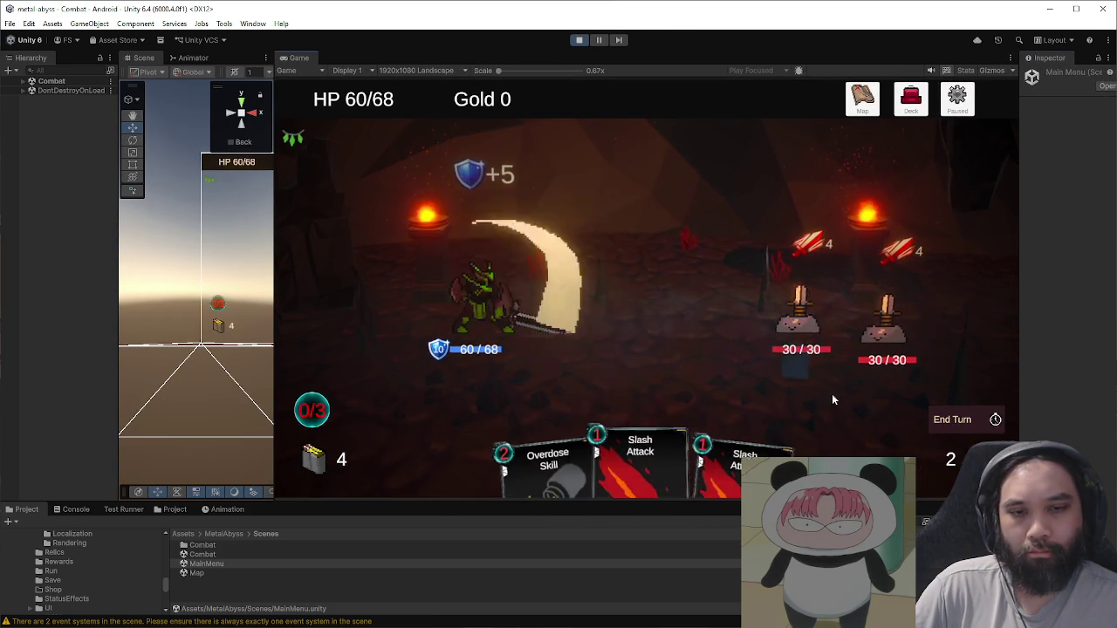
click(934, 418)
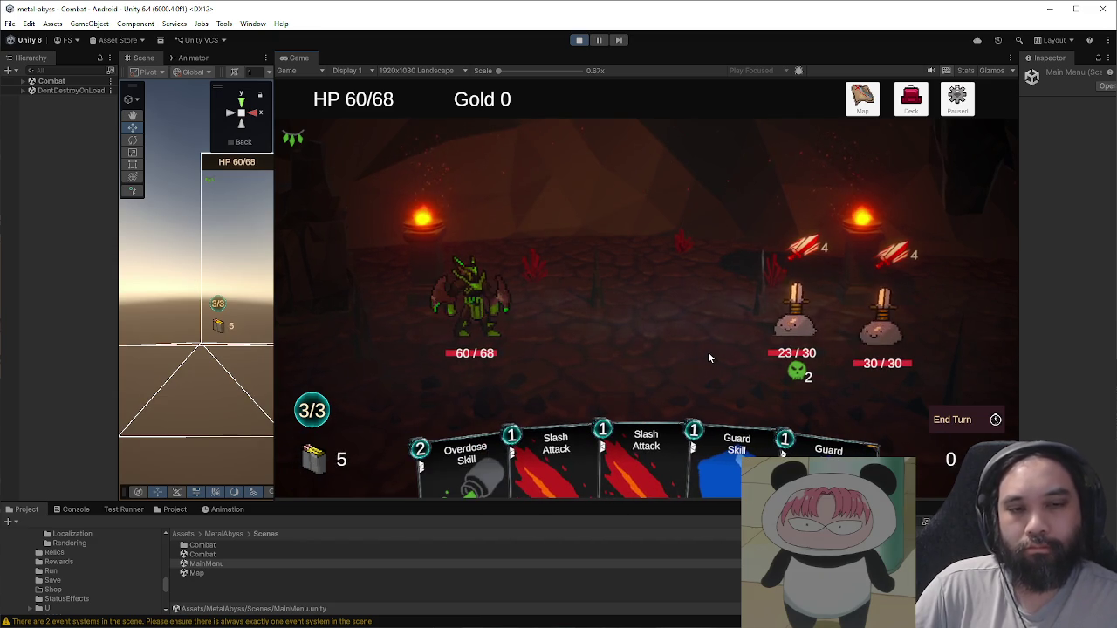
Step: Block with two Guard cards, Slash the left enemy, and end the turn
click(733, 454)
click(727, 452)
click(727, 454)
click(966, 424)
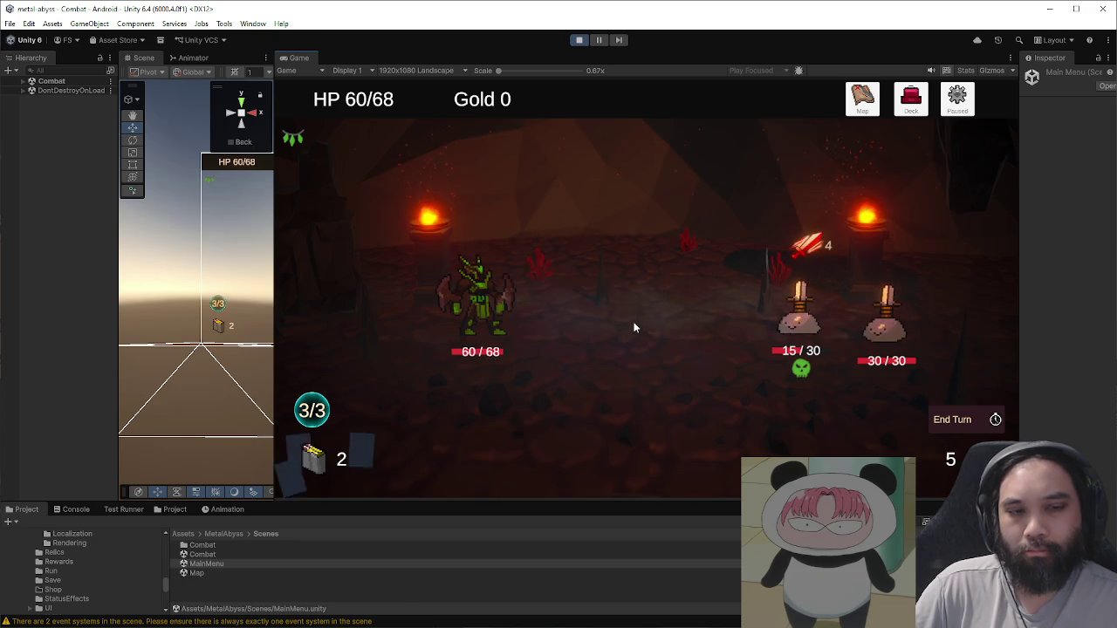
Step: Poison the left enemy with Venom Edge, block with Guard cards, and Slash it
click(746, 414)
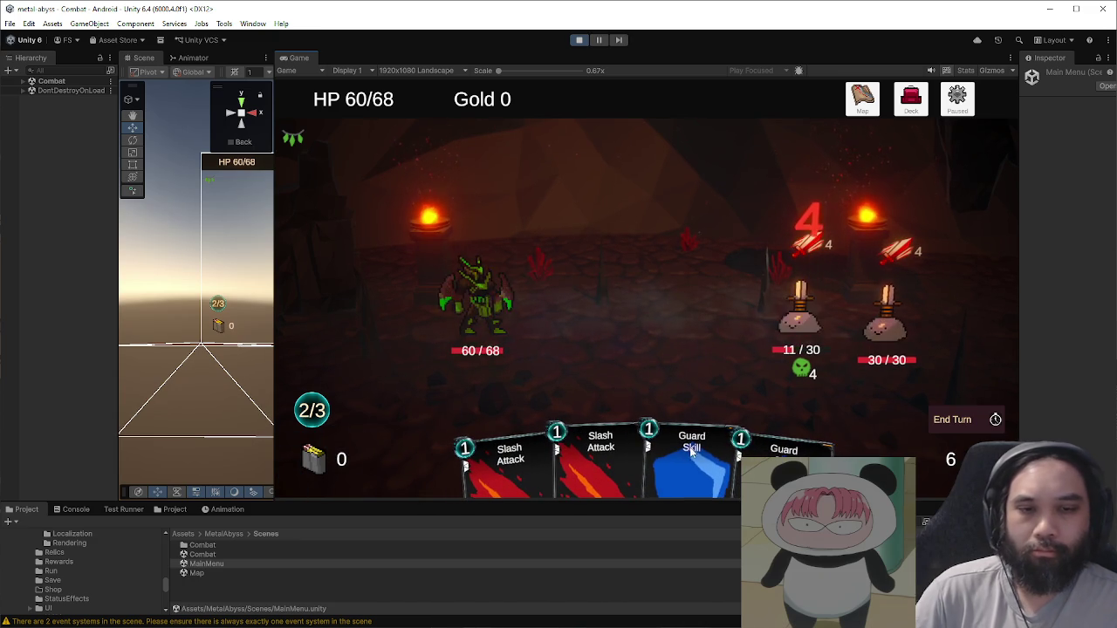
click(676, 454)
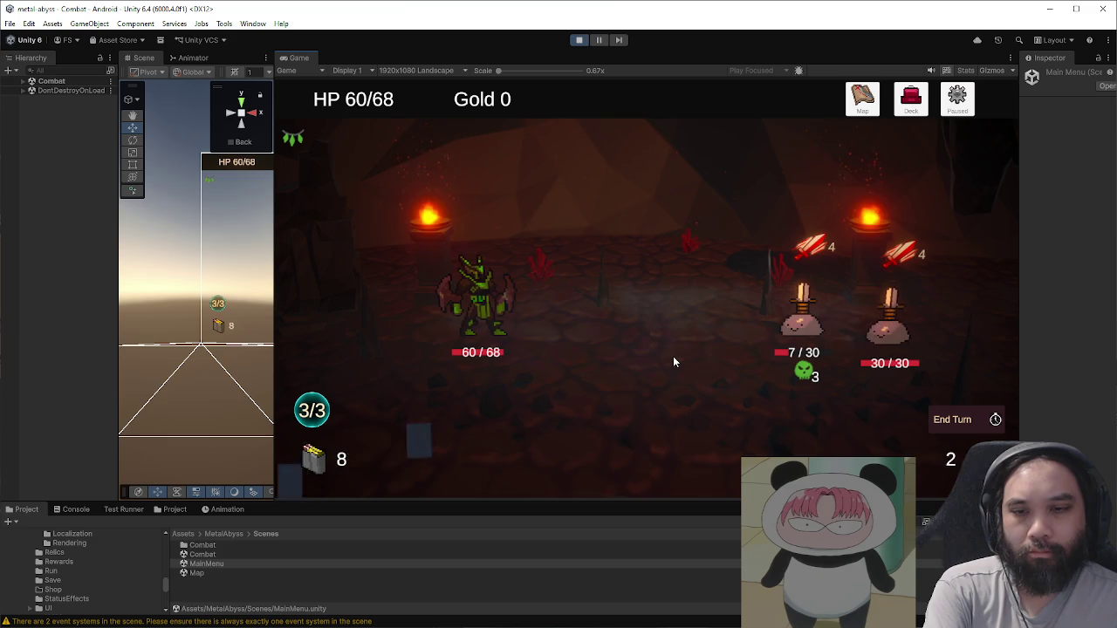
click(695, 436)
click(671, 458)
click(671, 462)
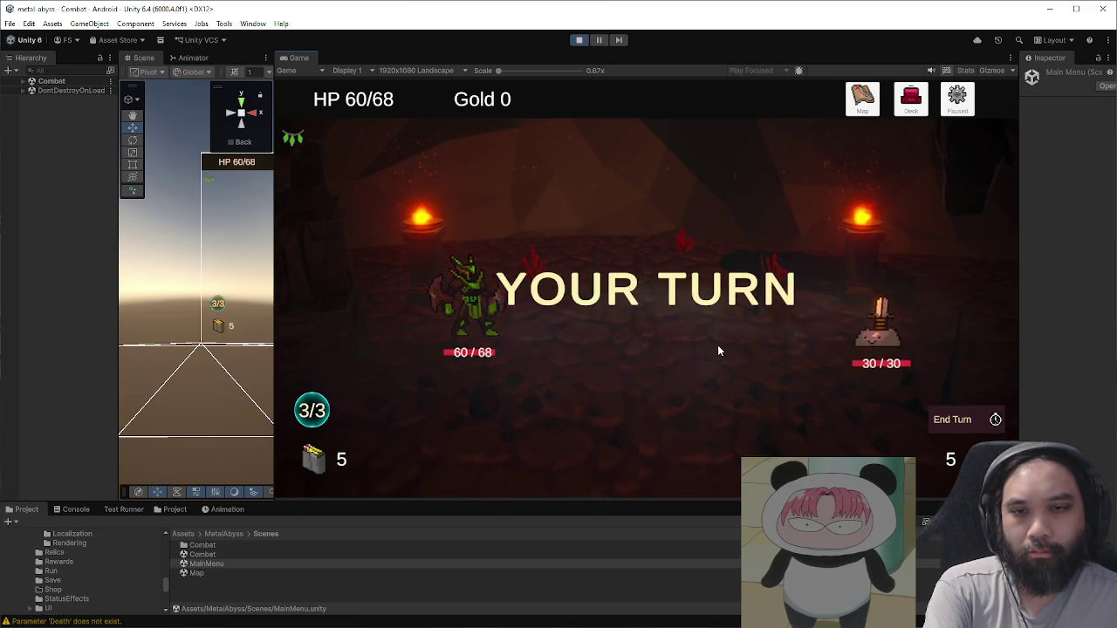
Step: Poison the remaining enemy with Venom Edge, then Guard and Slash it down to 5/30 HP
drag(659, 458, 861, 374)
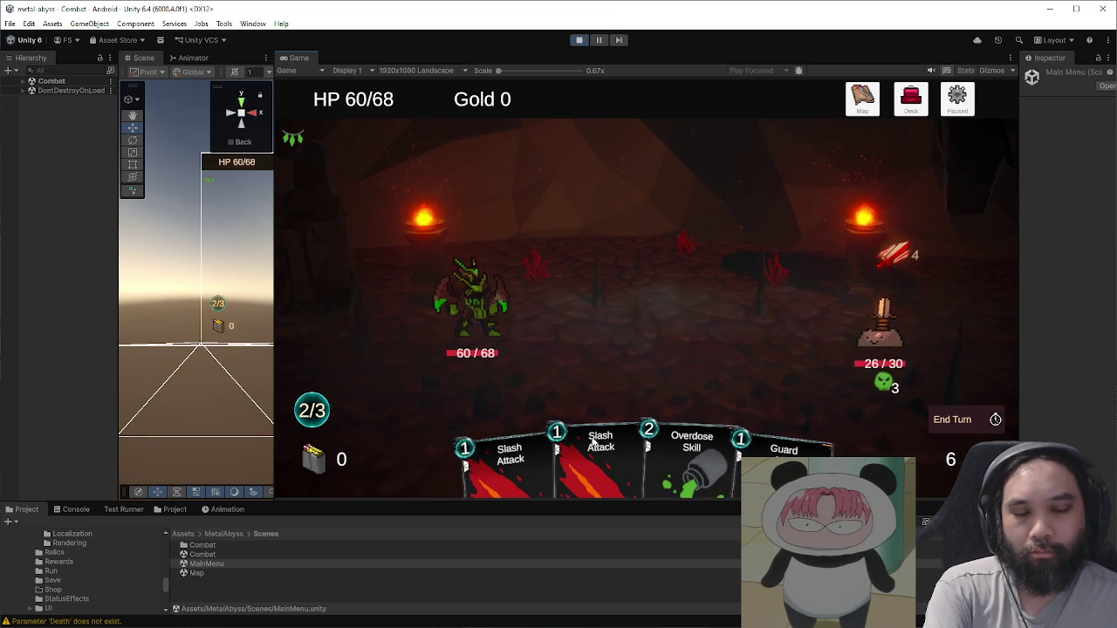
drag(625, 444, 873, 349)
drag(783, 454, 741, 349)
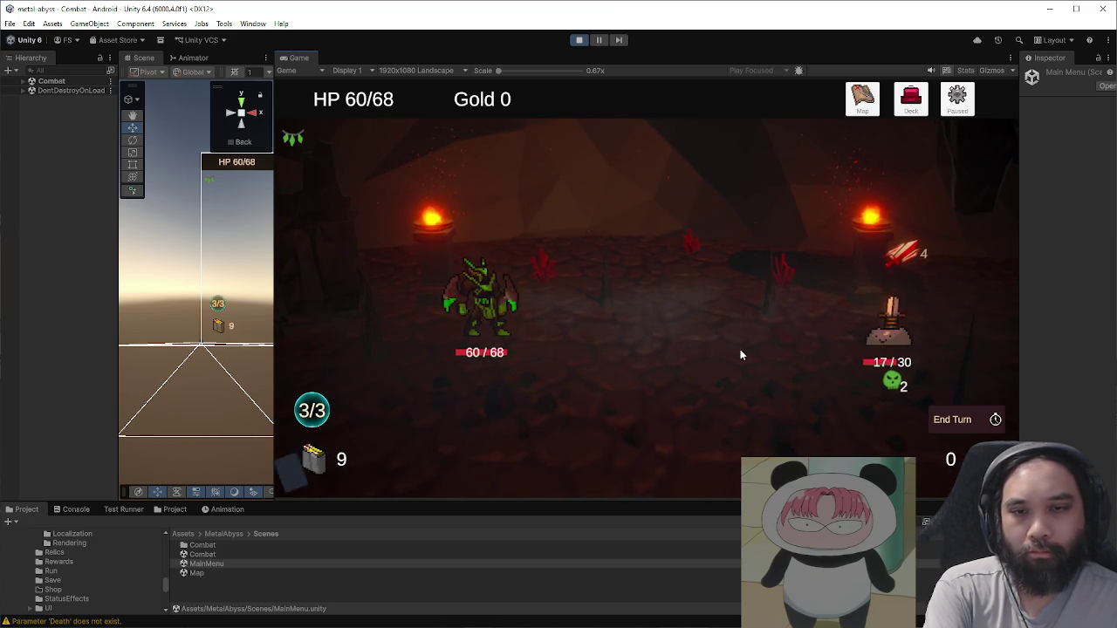
drag(736, 450, 747, 393)
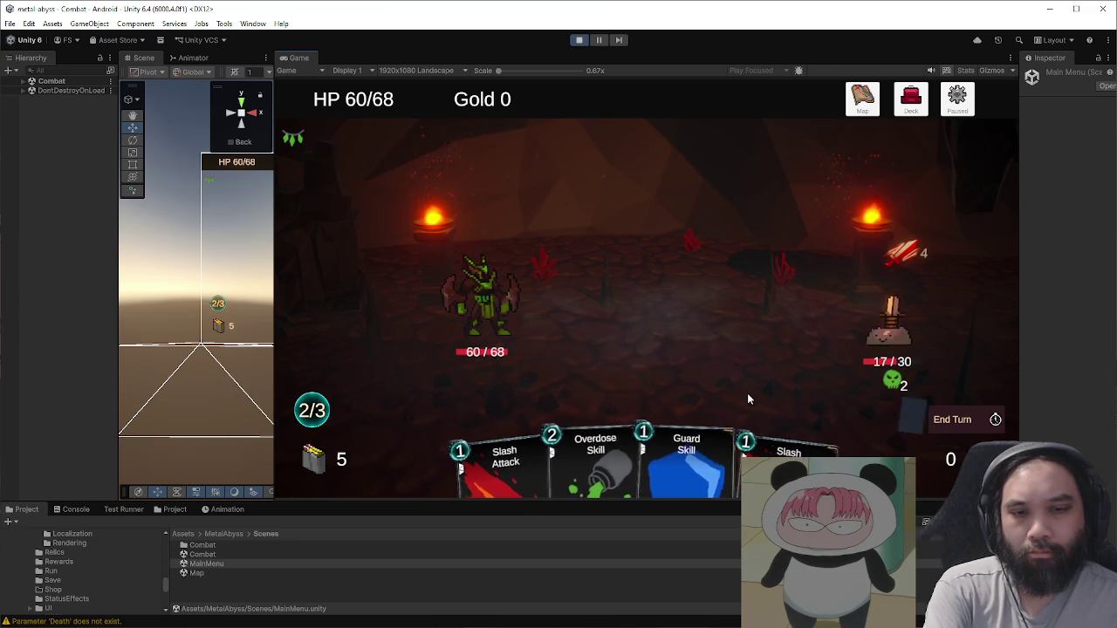
drag(725, 450, 886, 336)
drag(550, 463, 744, 357)
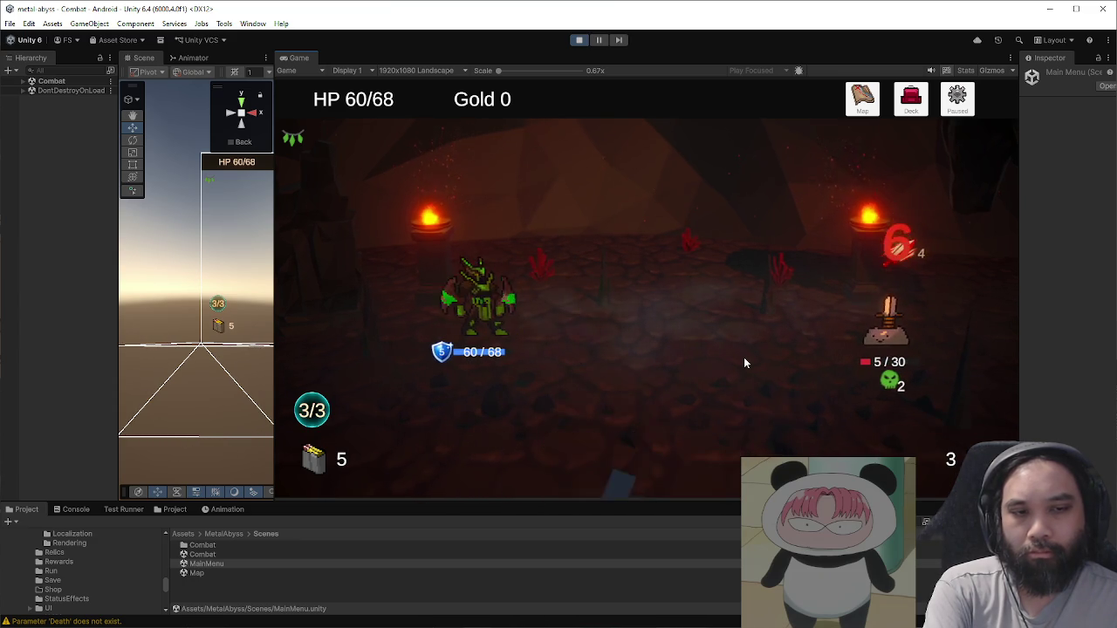